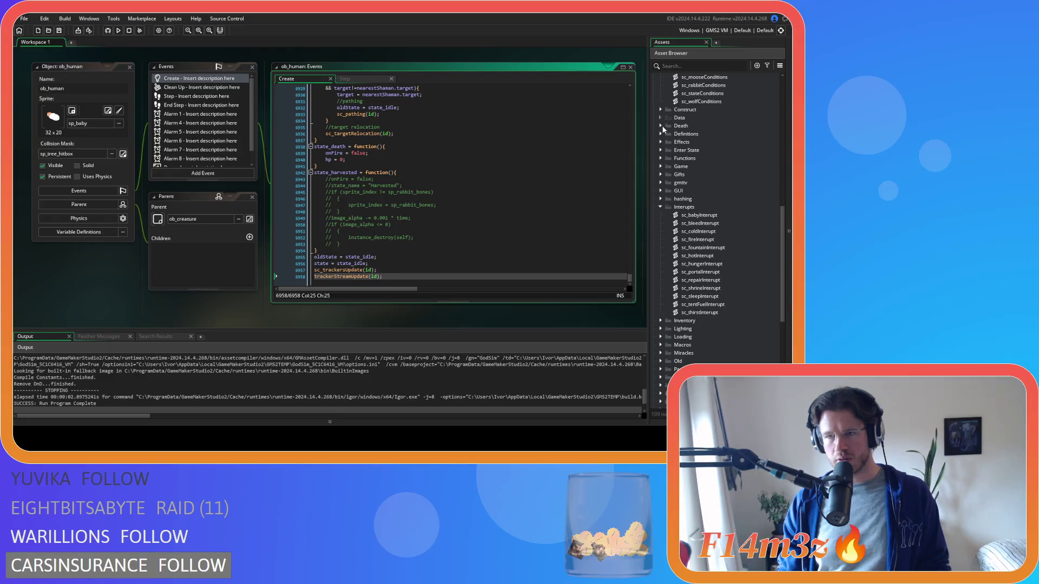
Collapse the Trackers and Interrupts folders, expand Game, and open sc_relocate.
scroll(676, 314, "down", 2)
scroll(675, 313, "down", 2)
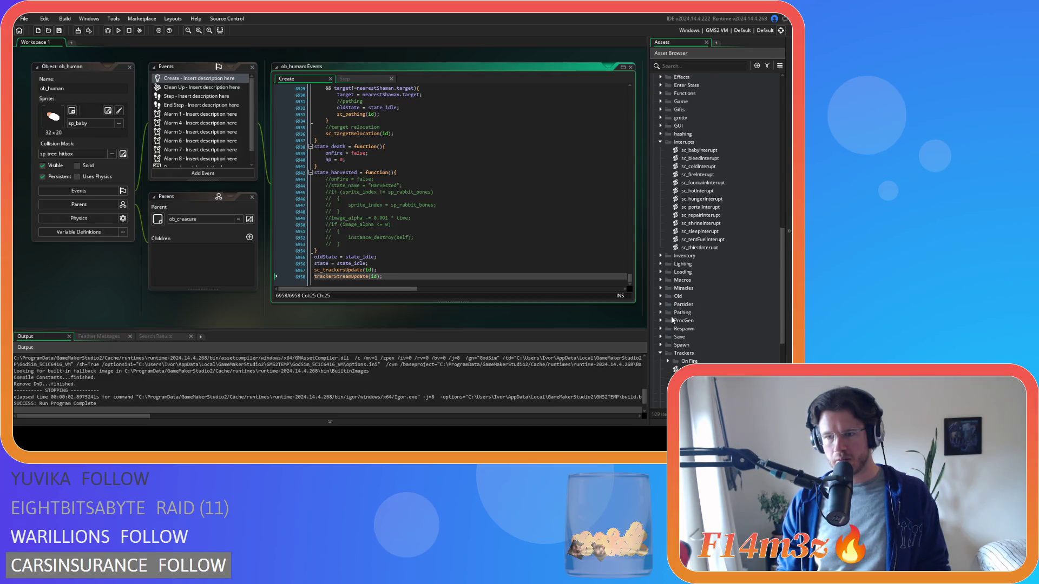
left_click(660, 353)
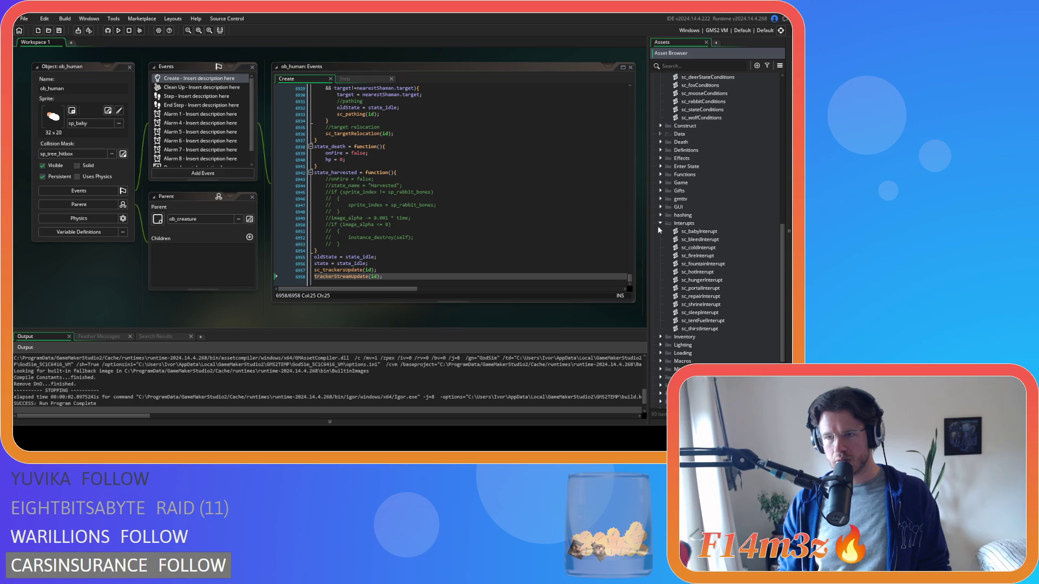
left_click(661, 226)
left_click(661, 184)
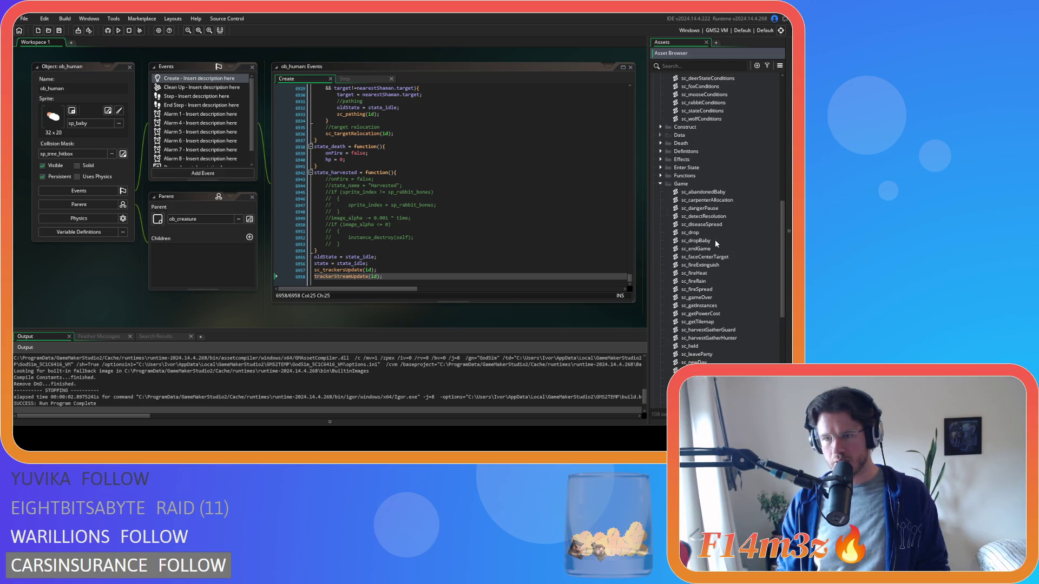
scroll(721, 246, "down", 6)
scroll(722, 303, "down", 2)
double_click(698, 273)
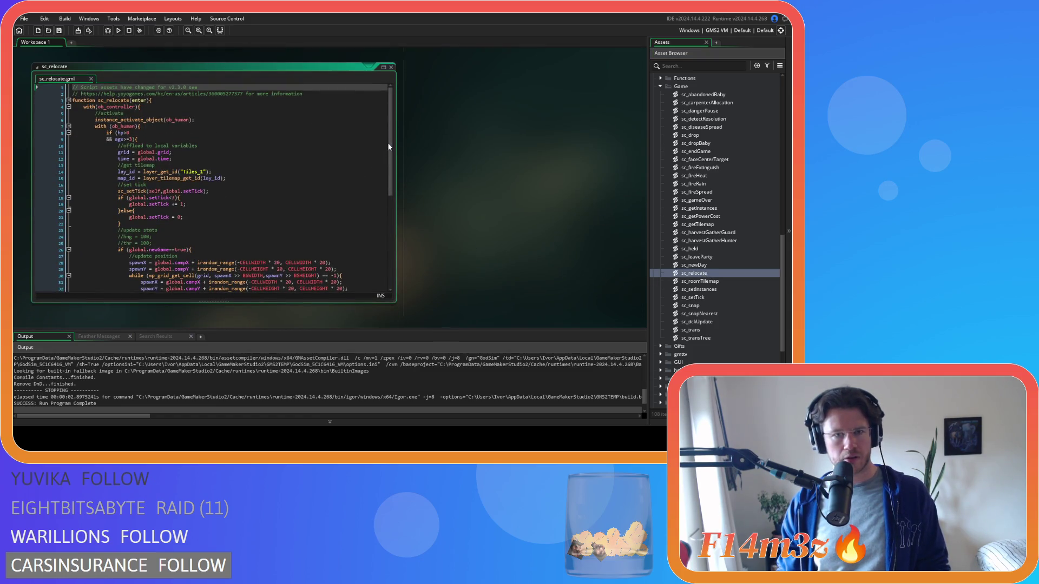
Read through the sc_relocate relocation code and place the cursor at the end of line 50.
mouse_move(389, 146)
left_mouse_down()
mouse_move(373, 250)
mouse_move(385, 145)
left_mouse_up()
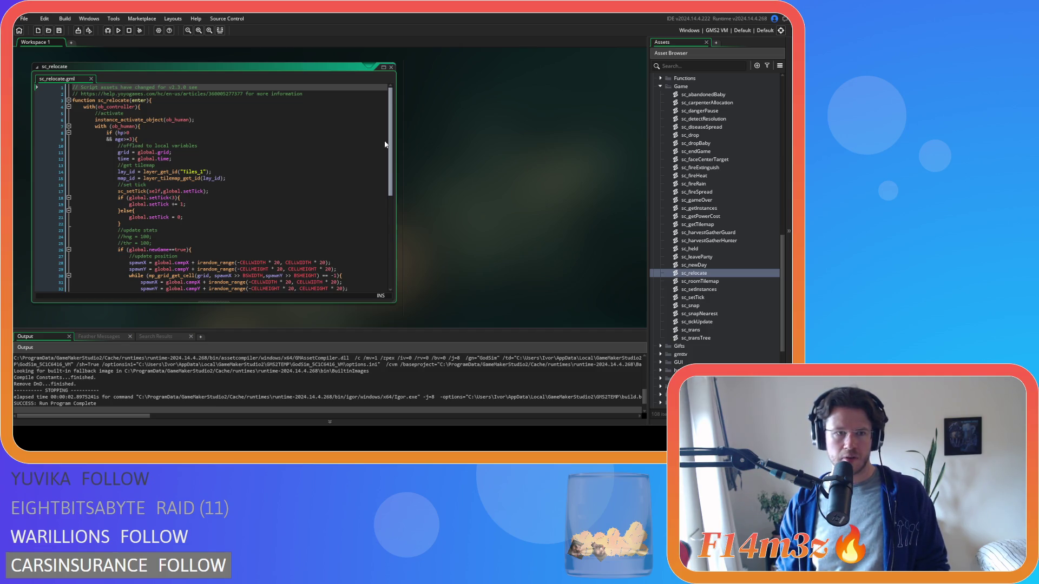
scroll(384, 144, "down", 10)
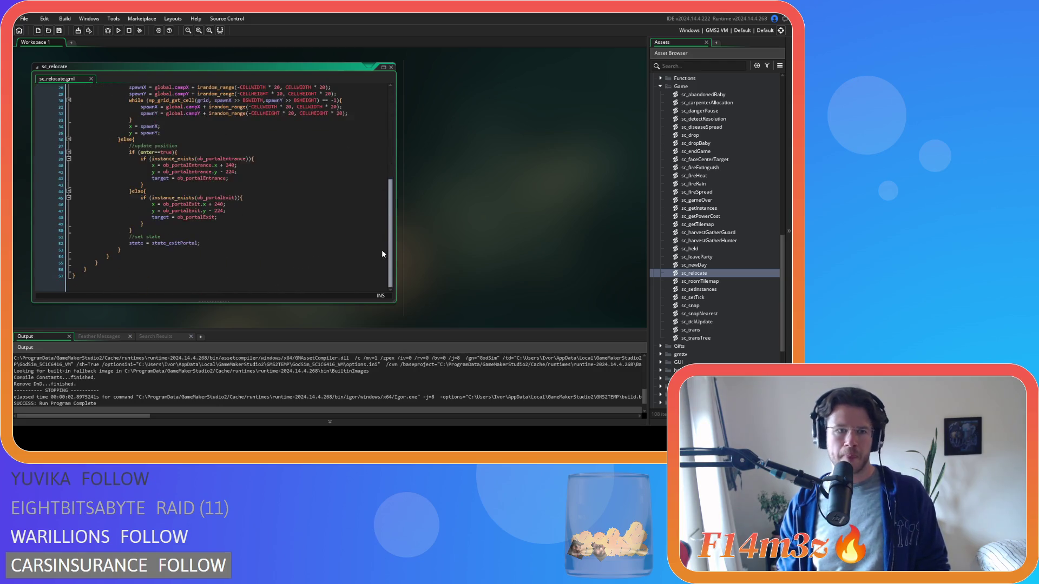
scroll(383, 205, "up", 5)
scroll(382, 205, "down", 3)
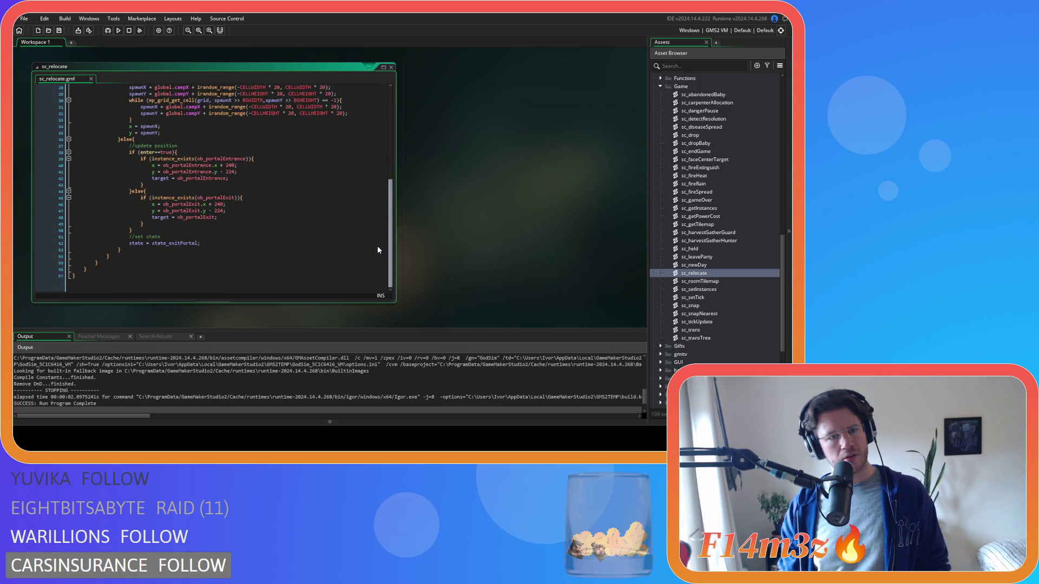
left_click_drag(390, 238, 391, 153)
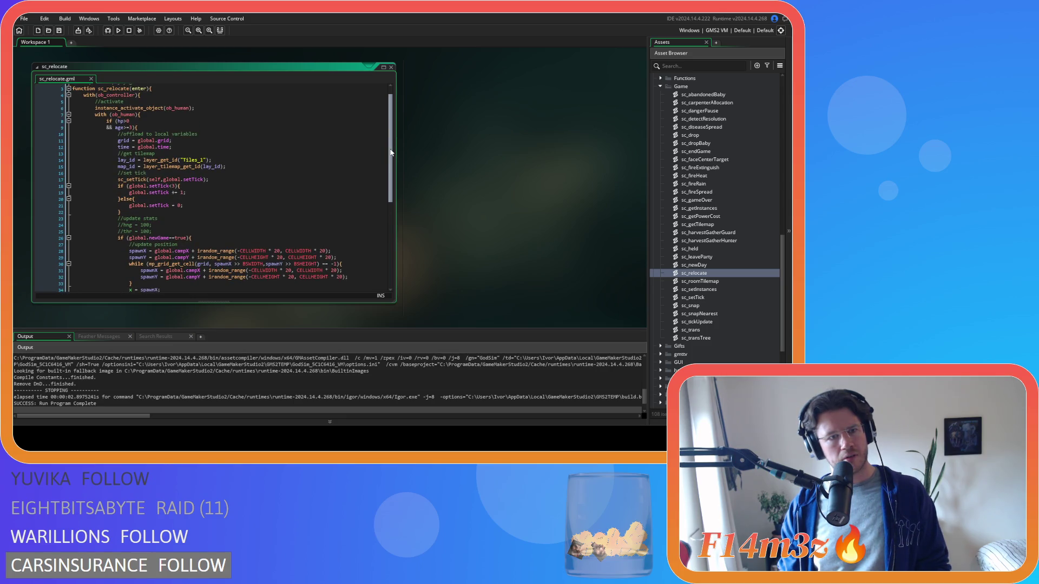
left_click_drag(391, 153, 371, 208)
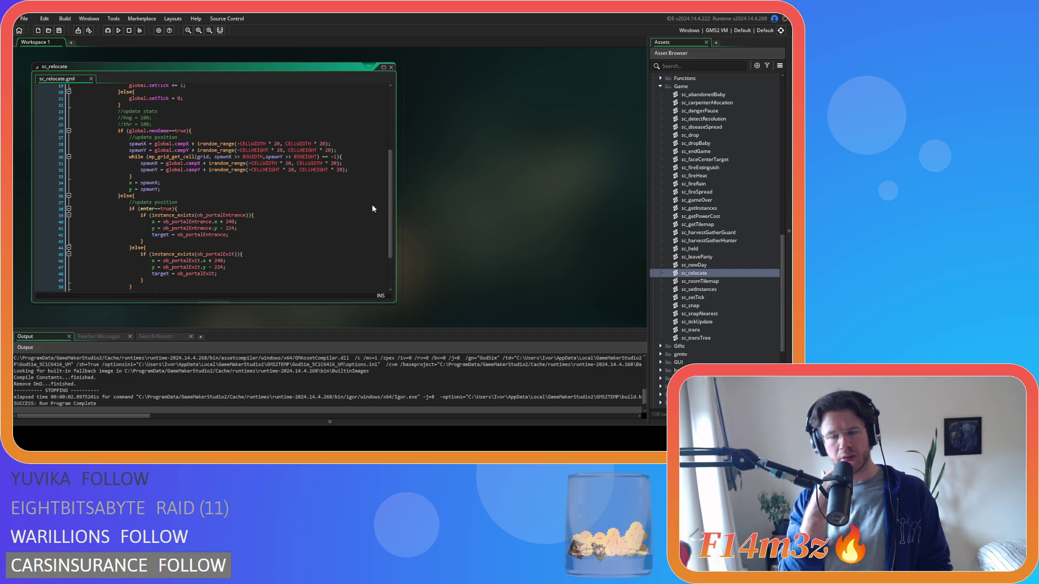
scroll(357, 214, "up", 6)
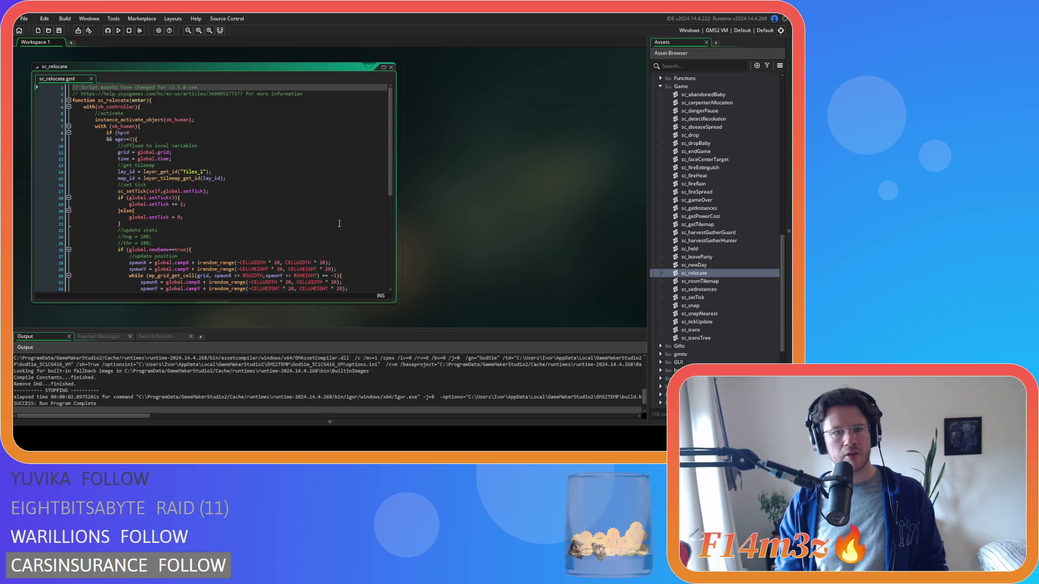
scroll(339, 224, "down", 6)
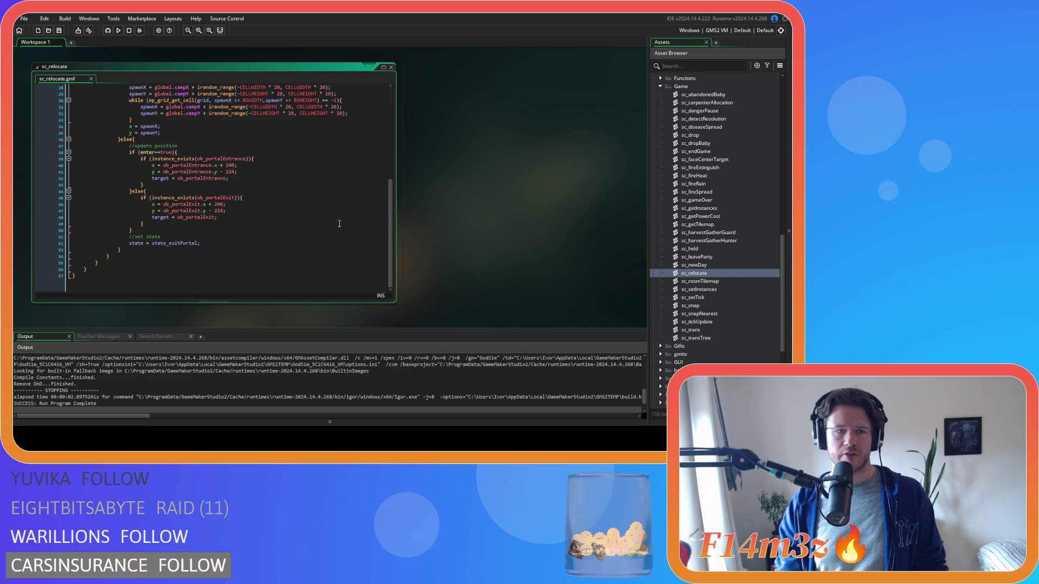
scroll(340, 223, "up", 2)
scroll(340, 223, "down", 2)
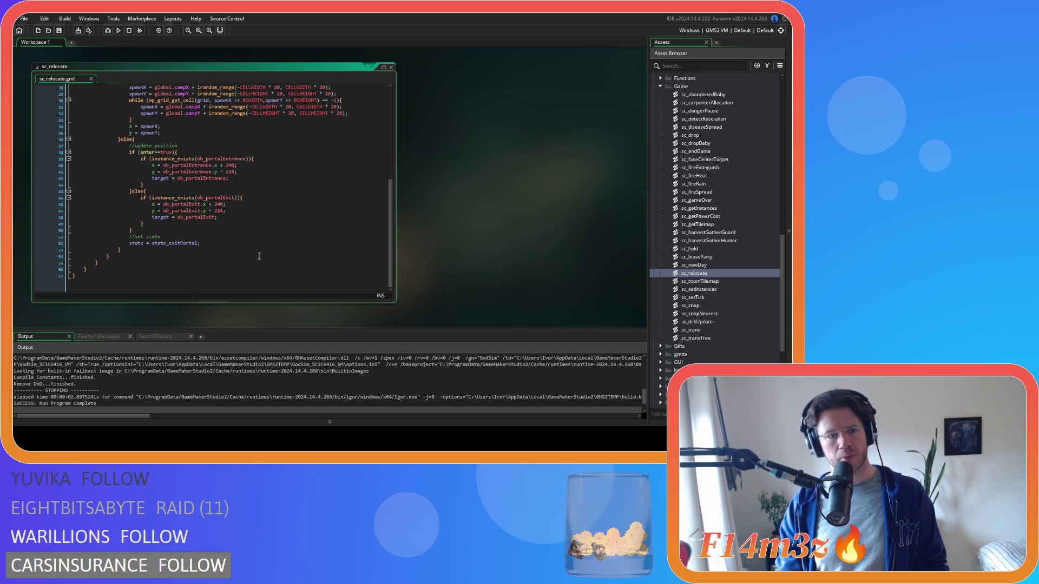
scroll(263, 253, "up", 2)
scroll(264, 251, "down", 2)
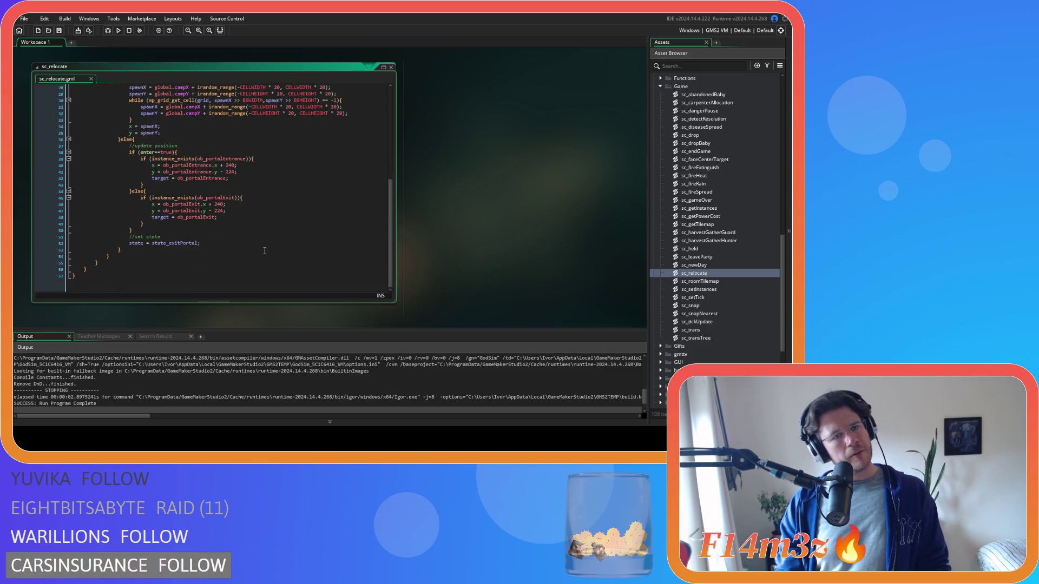
left_click(168, 233)
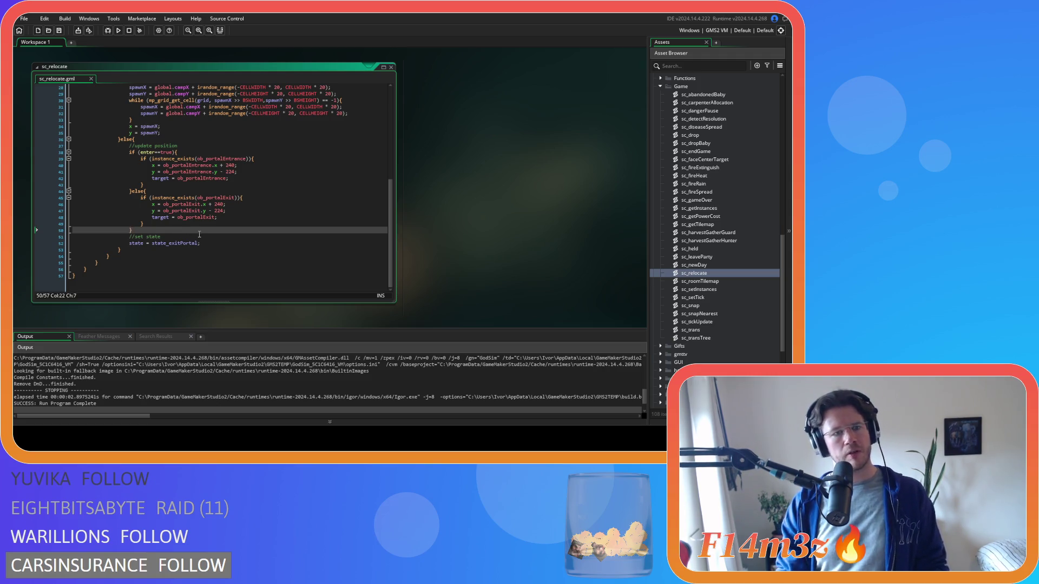
scroll(466, 230, "up", 6)
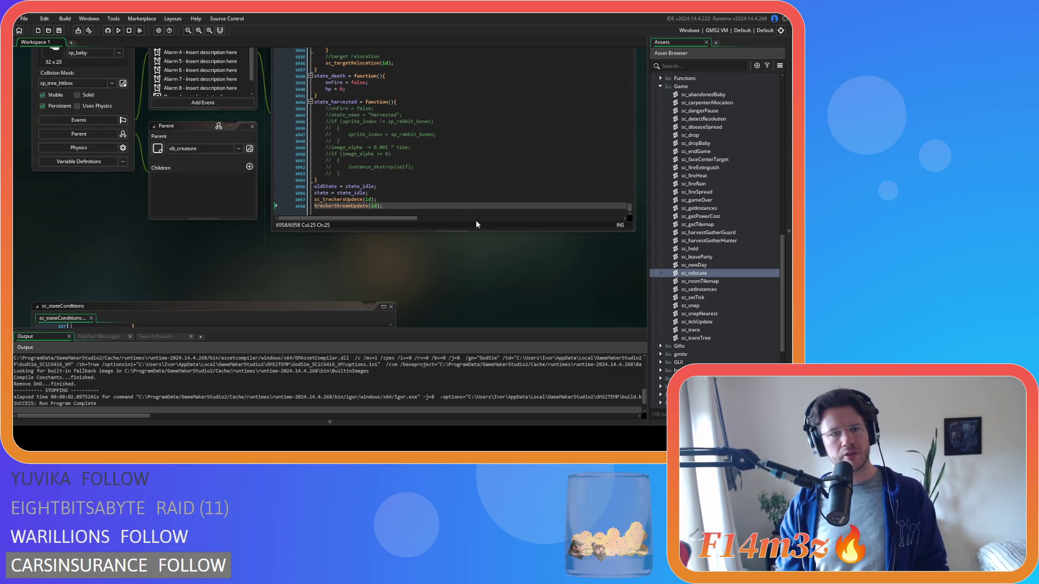
Paste the tracker update calls after line 50 of sc_relocate, save, and run the build.
scroll(464, 278, "down", 6)
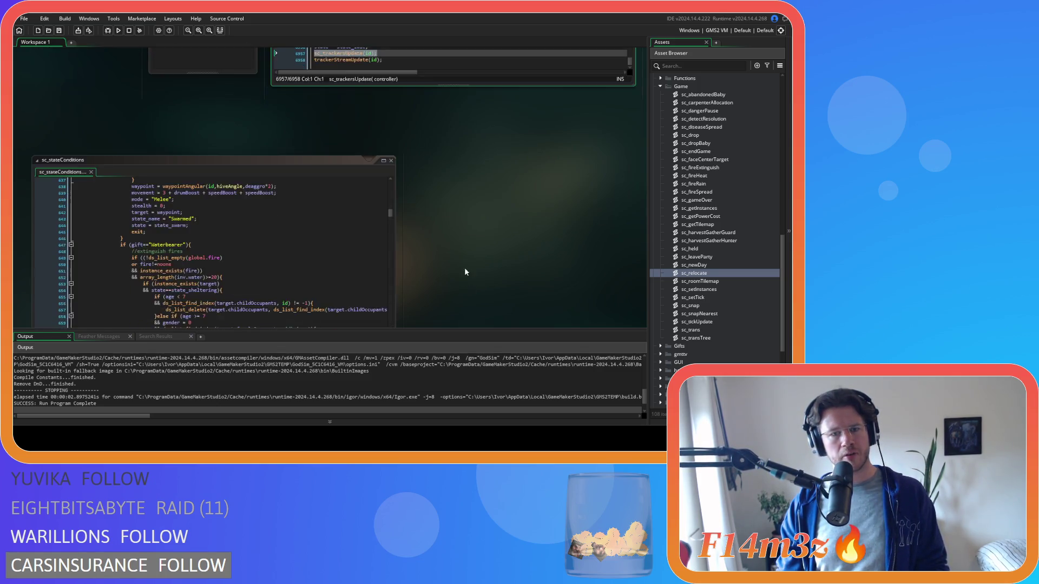
scroll(428, 244, "down", 2)
left_click(192, 206)
key("Return")
type("sc_trackersUpdate(id);")
key("ctrl+s")
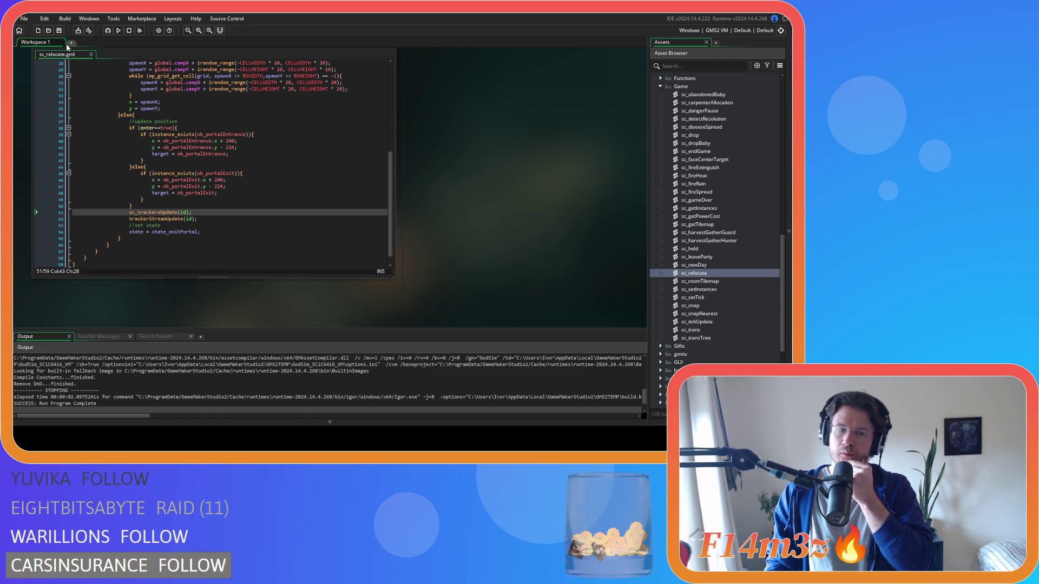
left_click(115, 31)
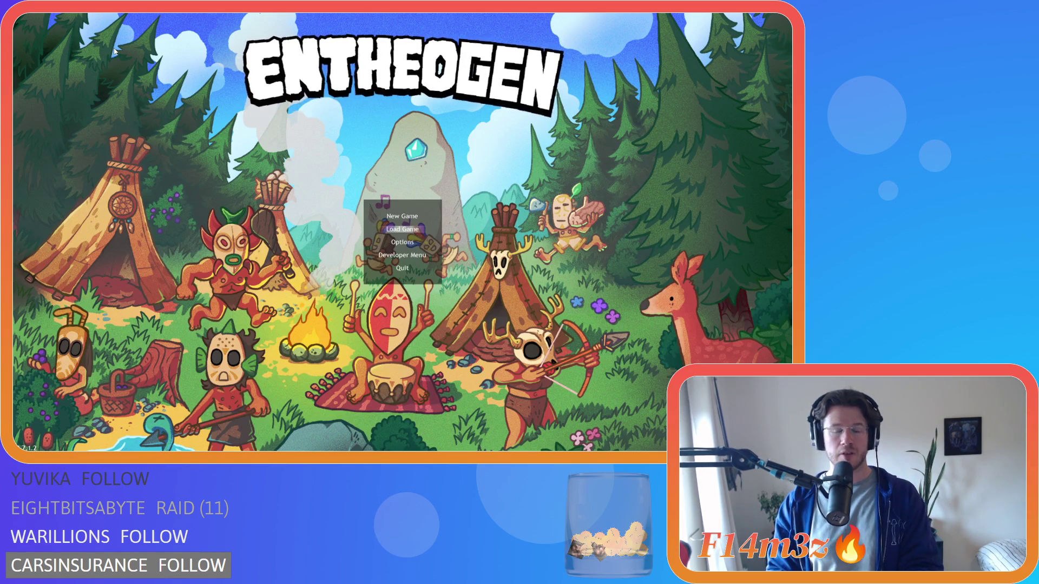
Load the saved game from the Entheogen title menu.
key("Return")
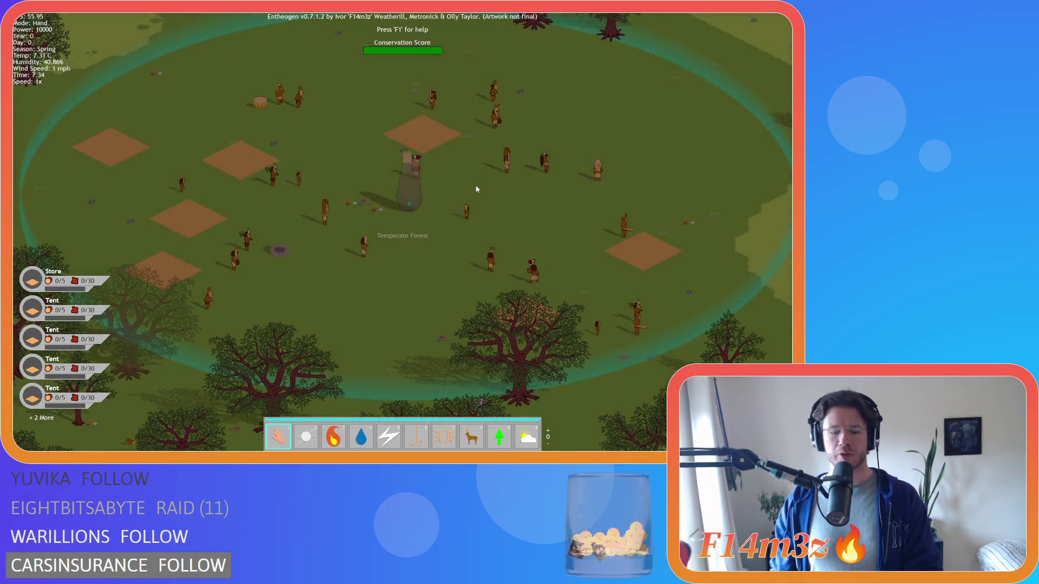
Zoom in and out on the village, then pan toward the forest northwest of it.
scroll(475, 187, "down", 10)
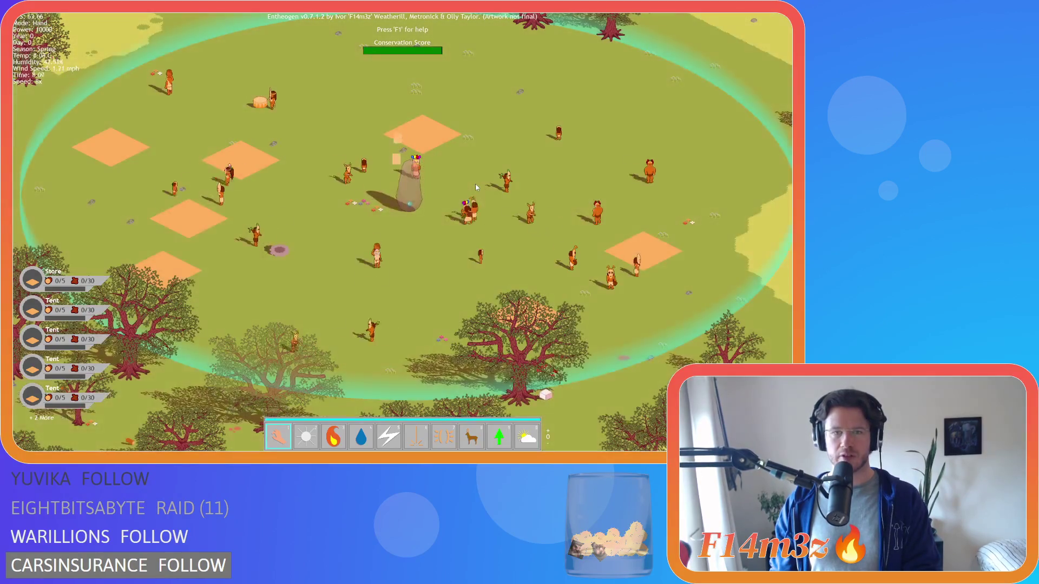
scroll(475, 187, "down", 2)
scroll(487, 217, "up", 10)
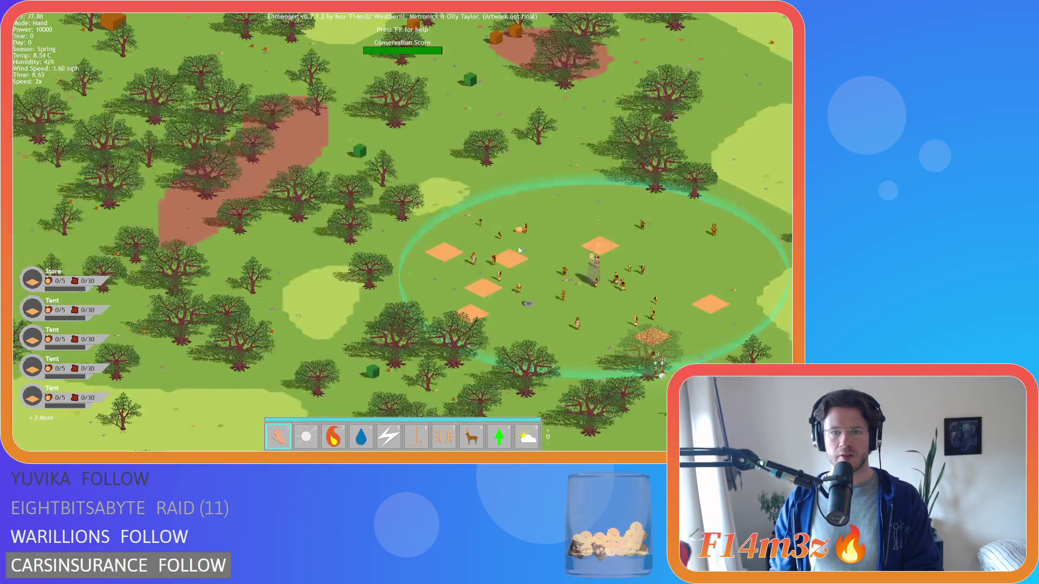
scroll(520, 246, "up", 3)
scroll(571, 189, "up", 4)
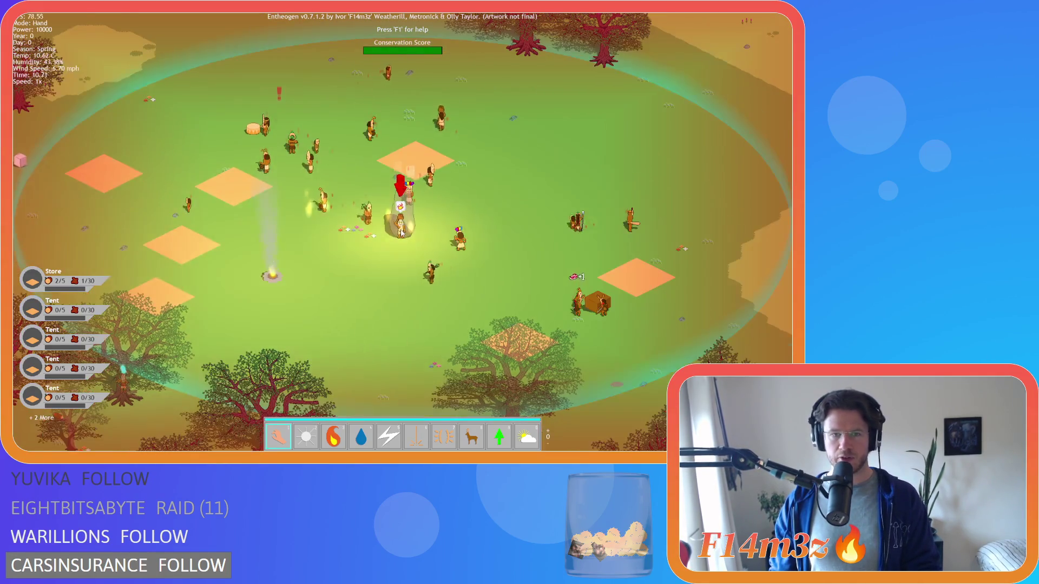
scroll(401, 232, "down", 5)
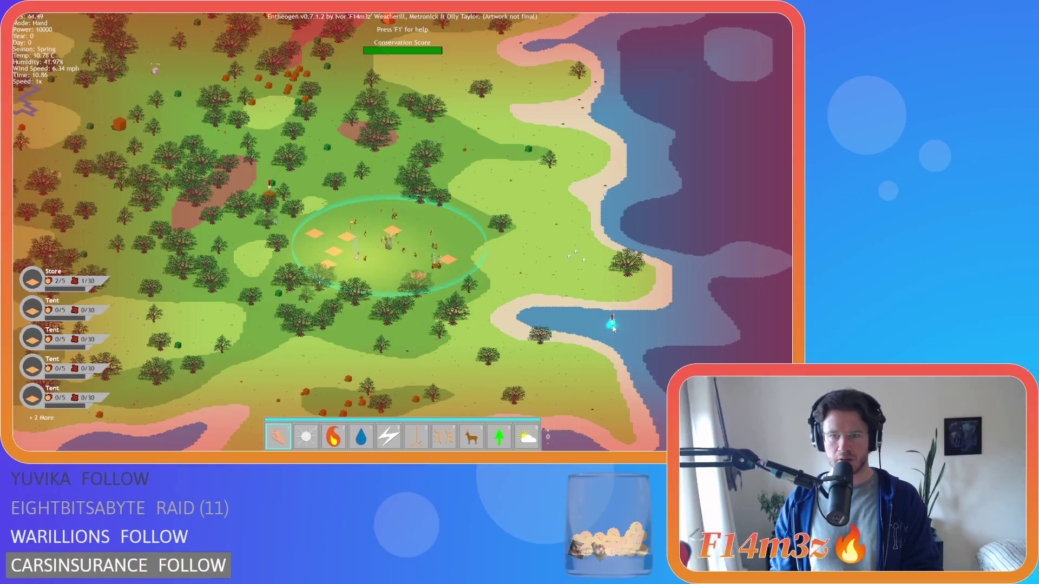
scroll(357, 241, "up", 5)
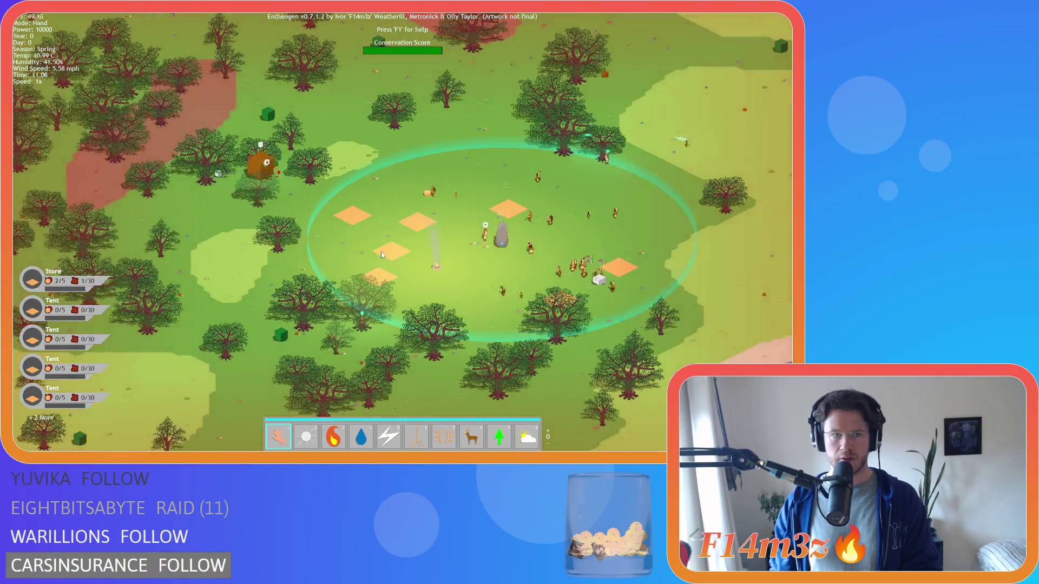
scroll(352, 238, "up", 3)
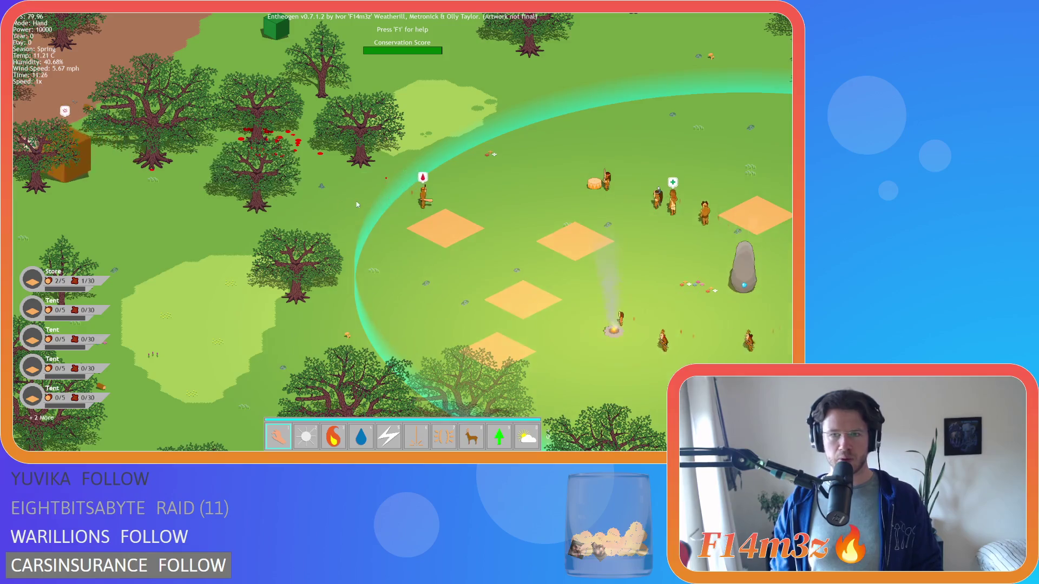
scroll(358, 204, "down", 3)
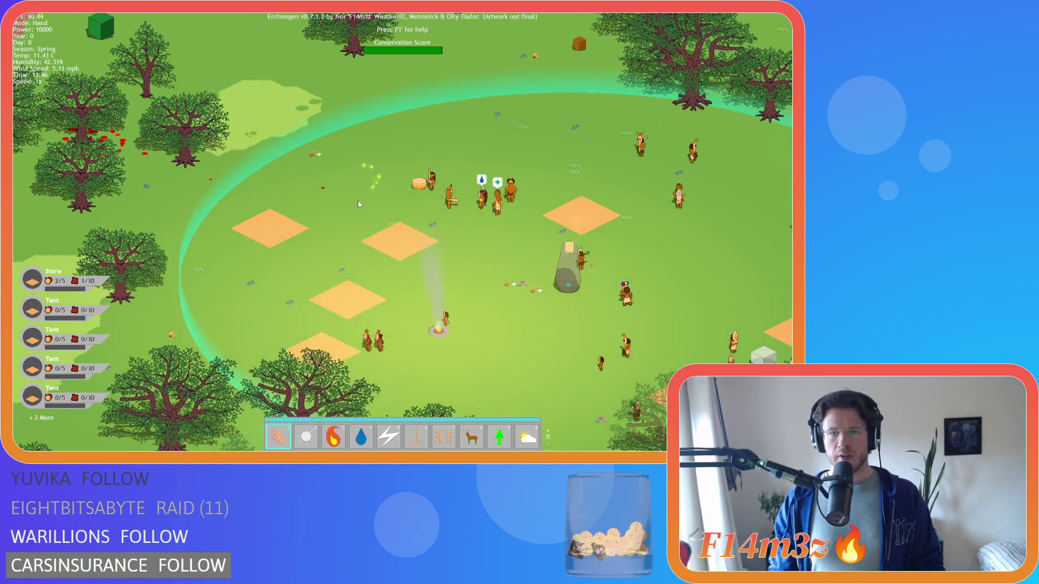
scroll(358, 204, "up", 3)
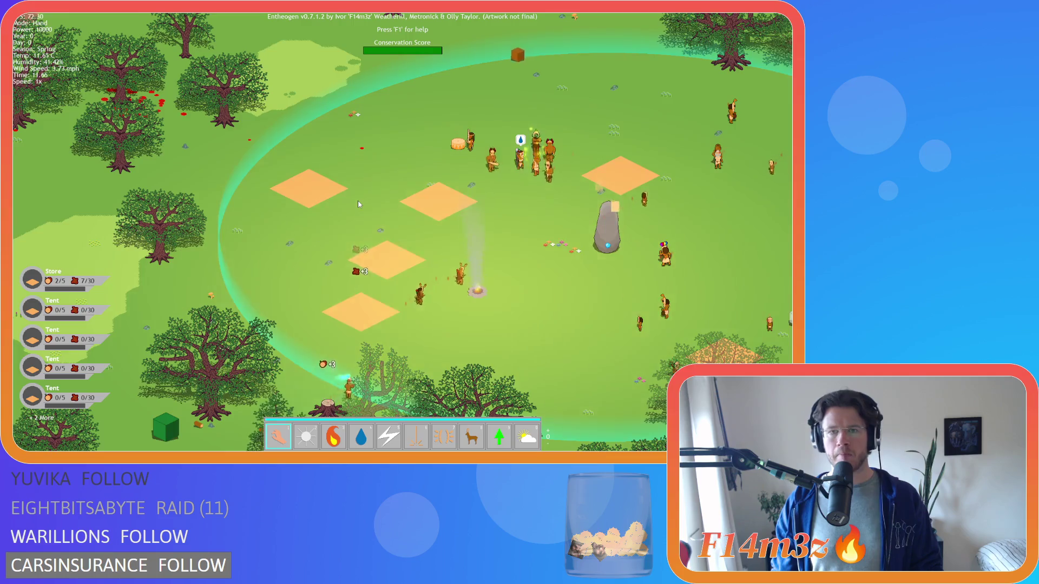
key("w")
key("d")
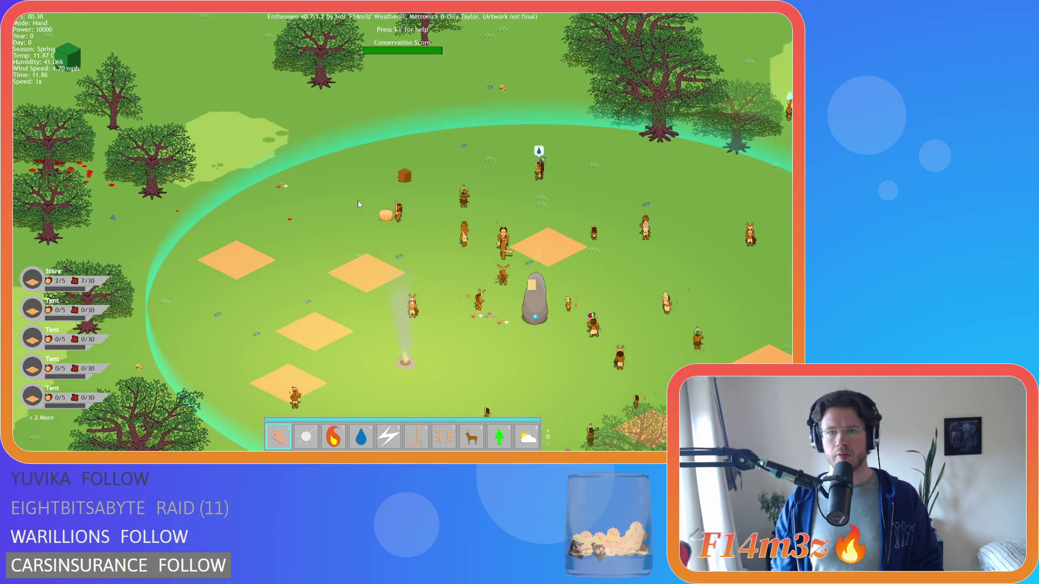
key("s")
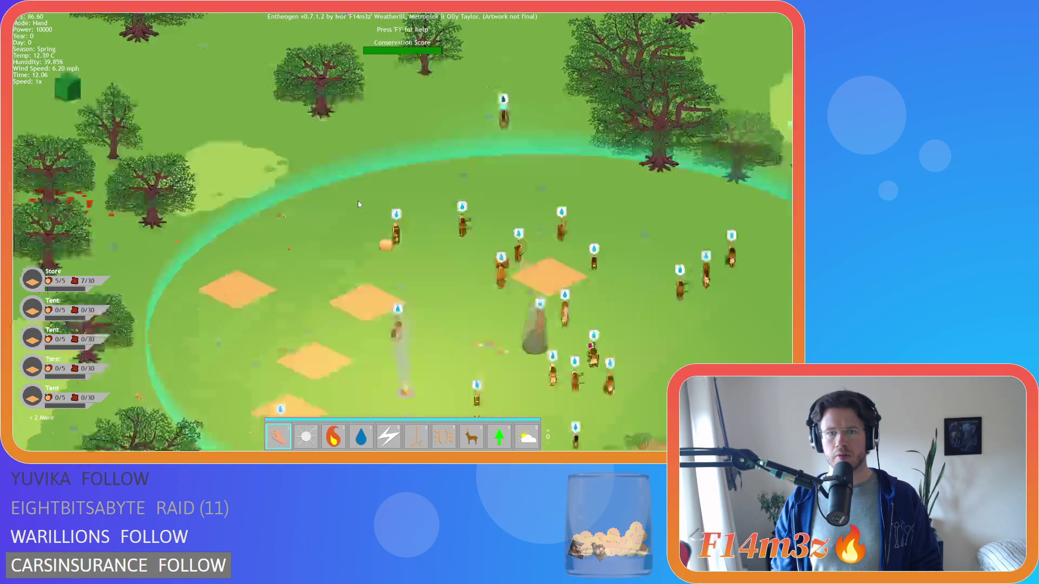
key("w")
key("a")
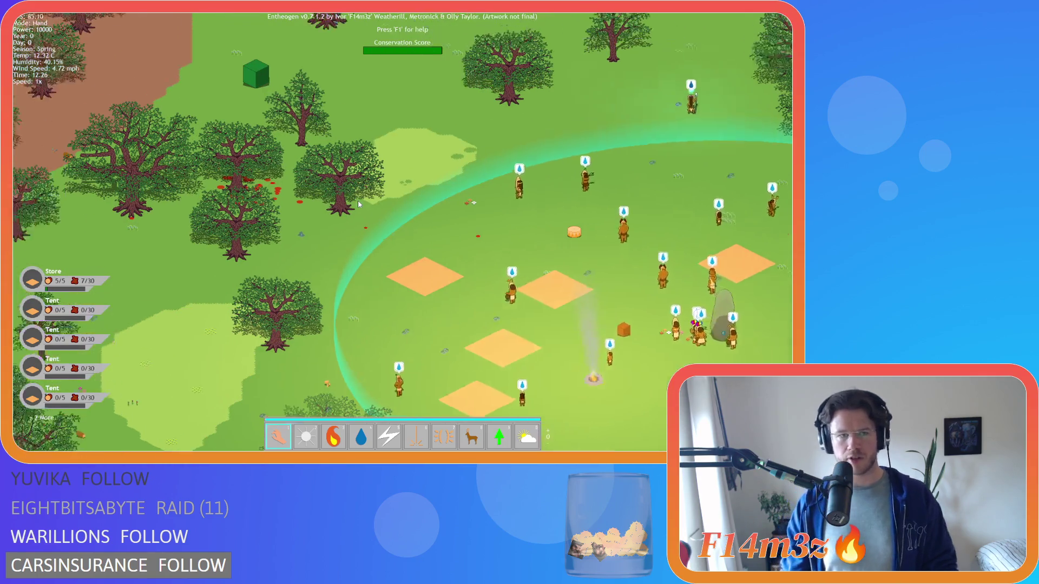
Pan between the village circle and camp to follow villagers moving away from camp.
scroll(358, 204, "down", 3)
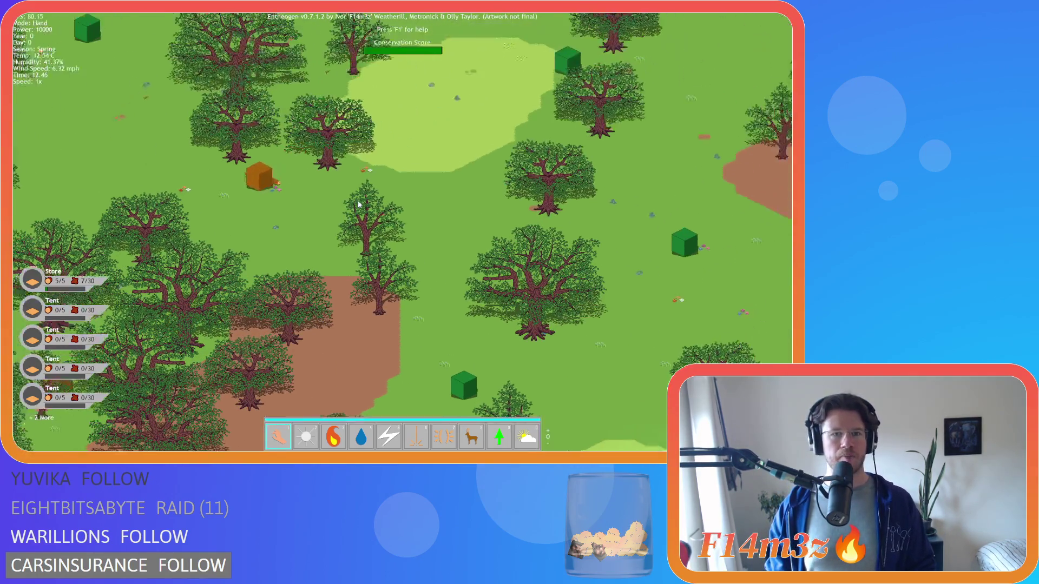
key("s")
key("d")
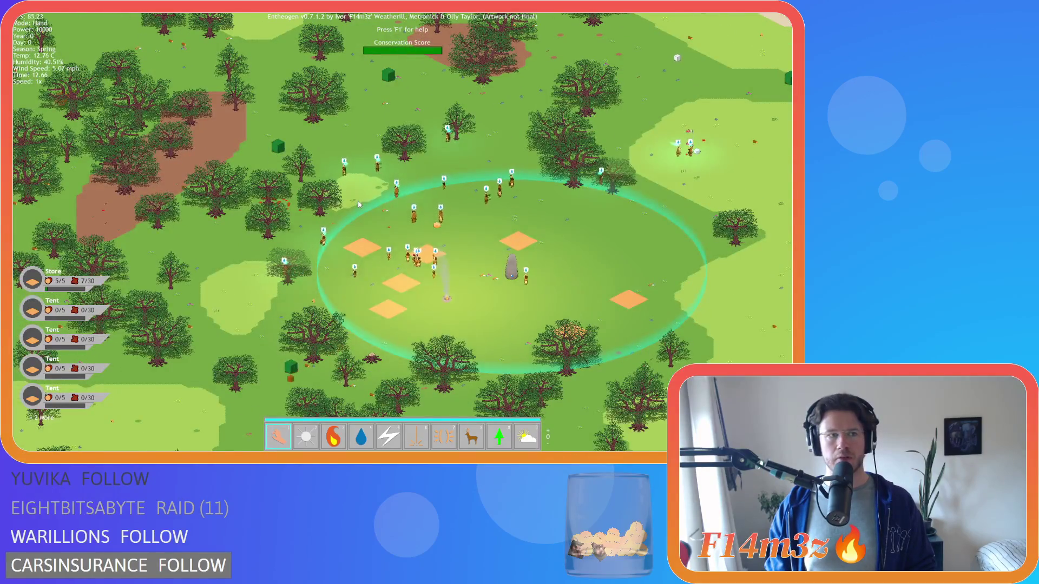
key("a")
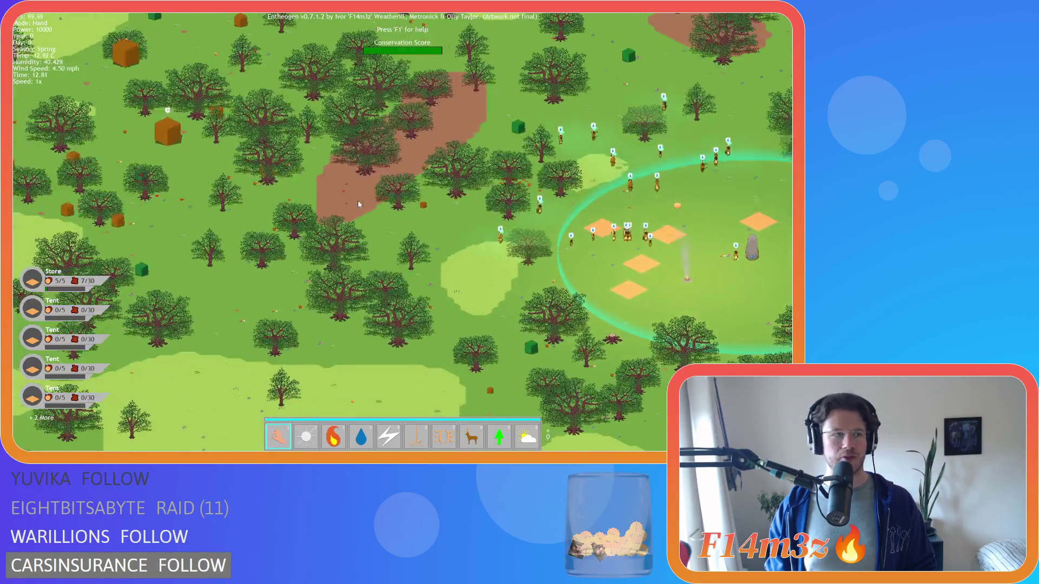
key("d")
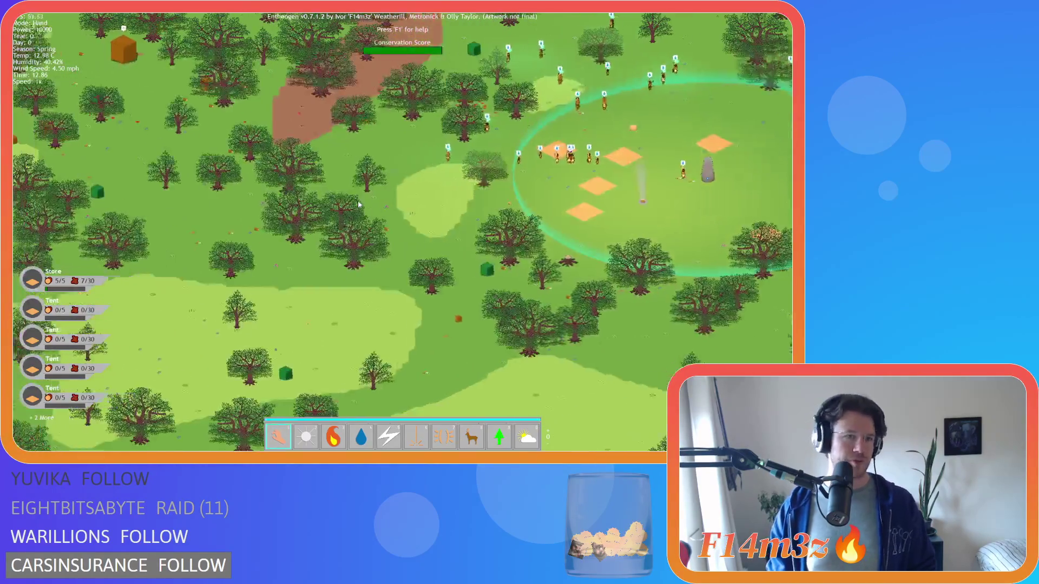
scroll(358, 204, "up", 3)
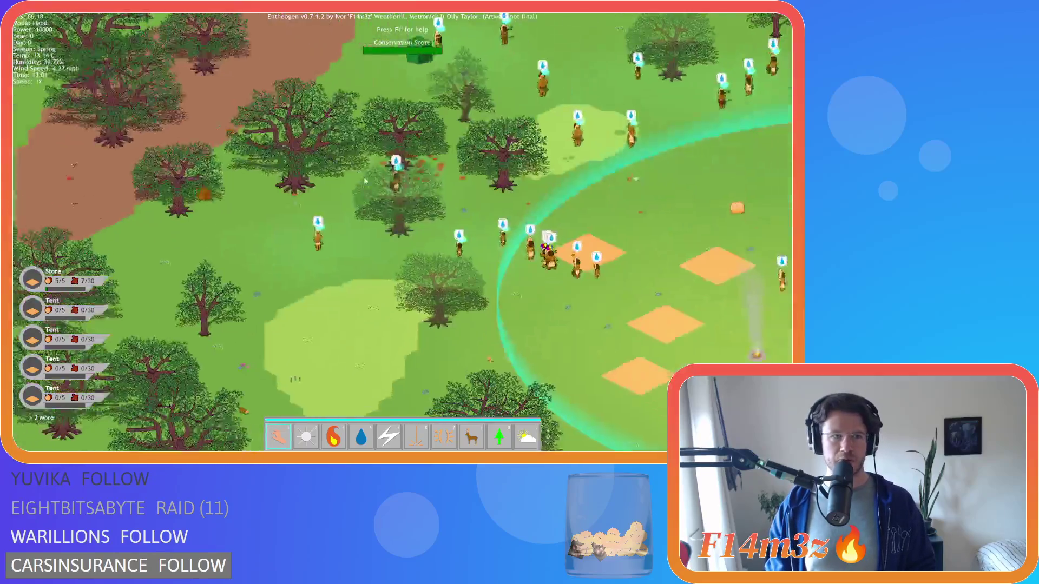
key("s")
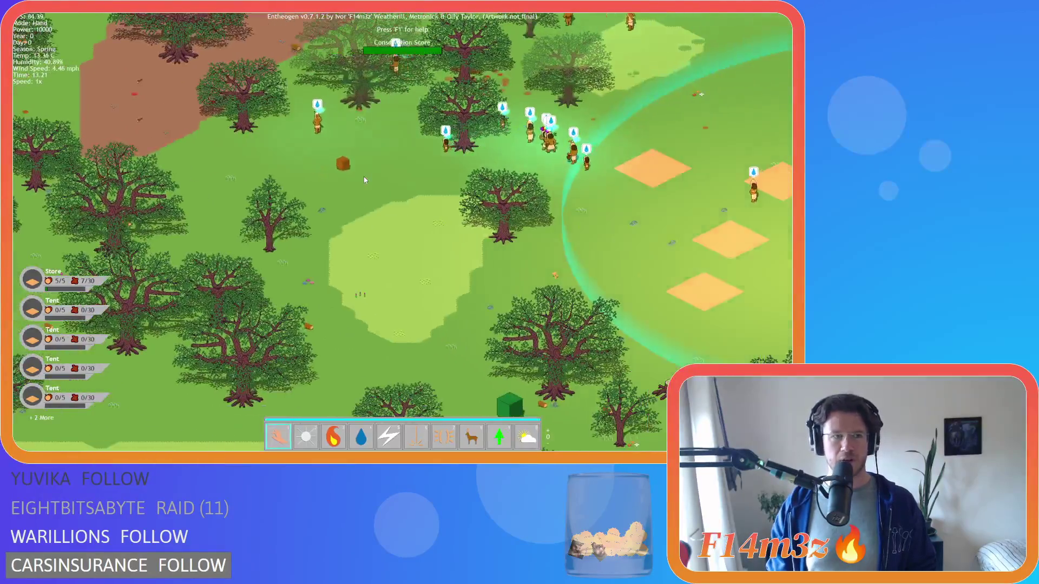
key("w")
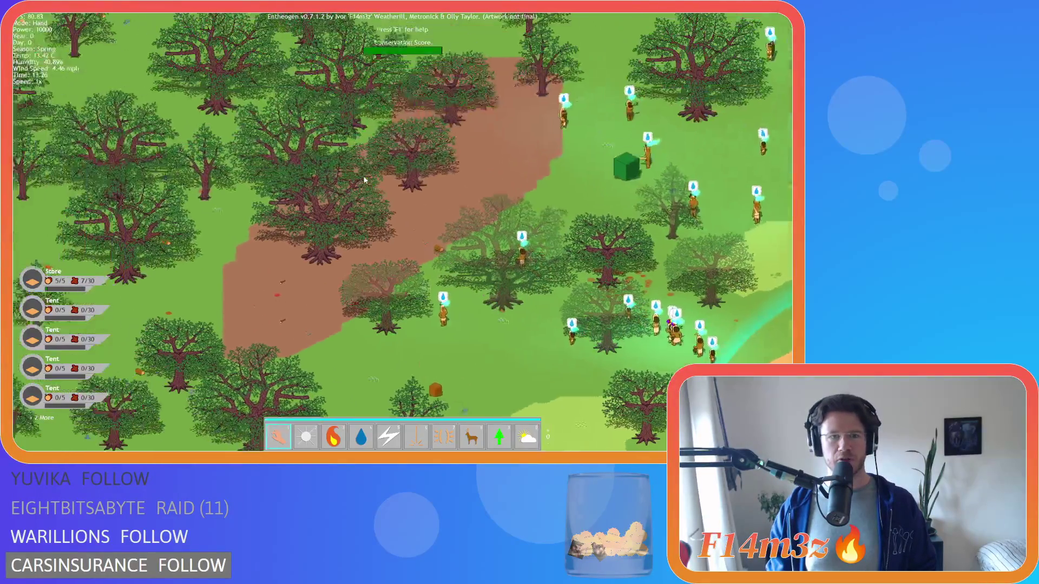
key("a")
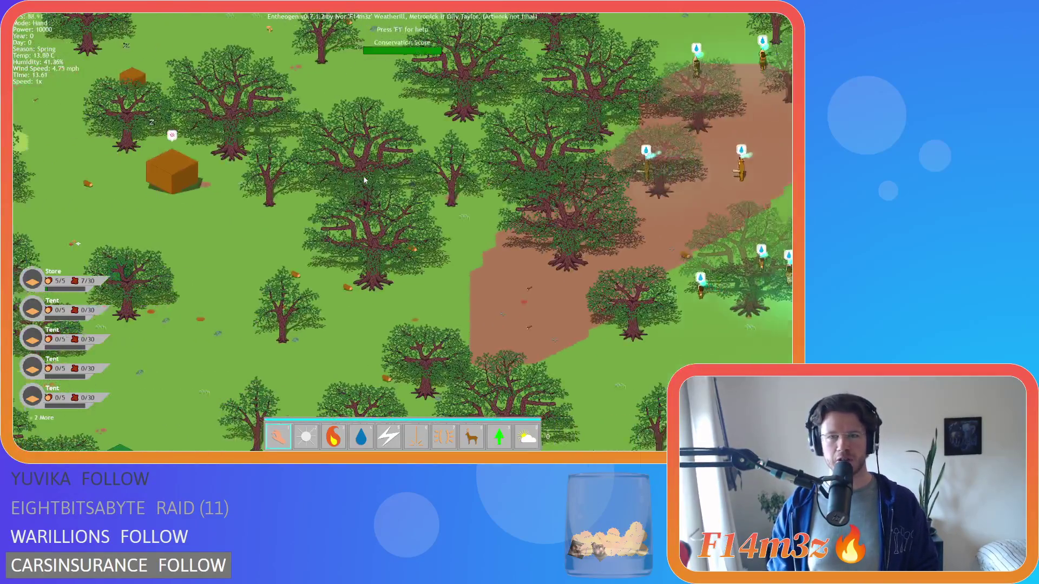
key("d")
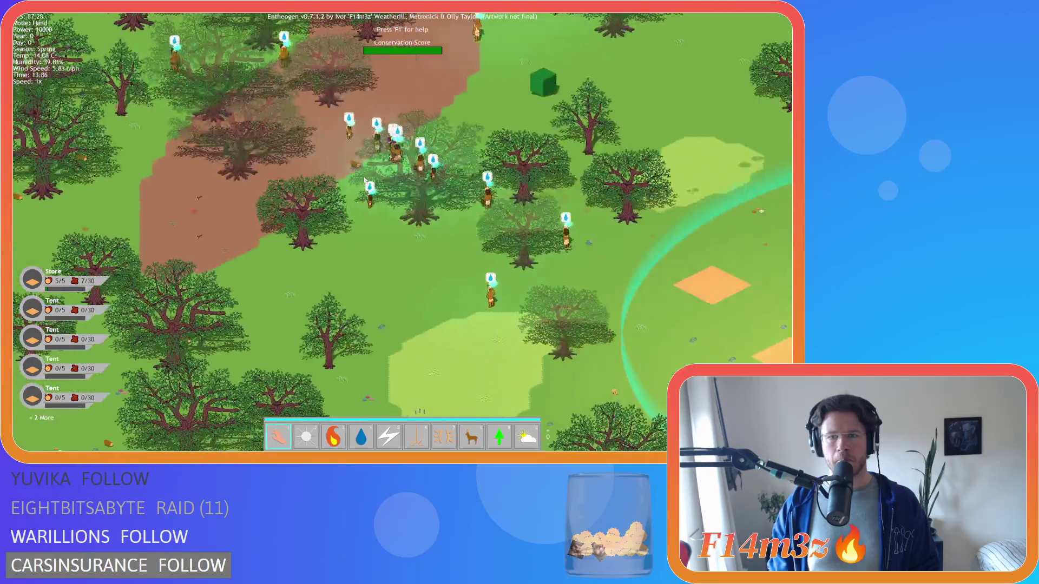
key("w")
scroll(365, 180, "down", 5)
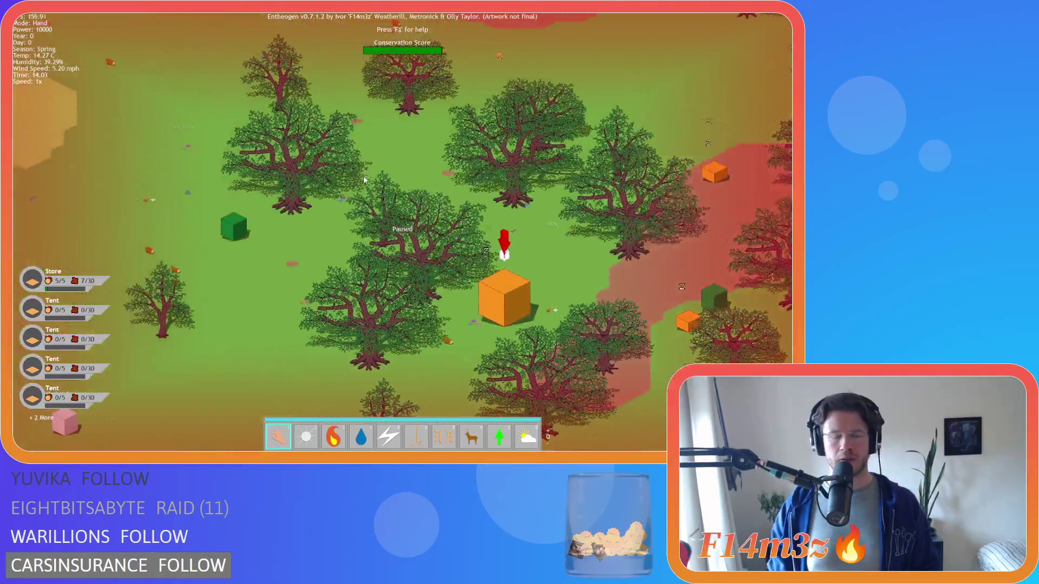
Pause the game and pan between the camp ring and the wandering villagers.
key("space")
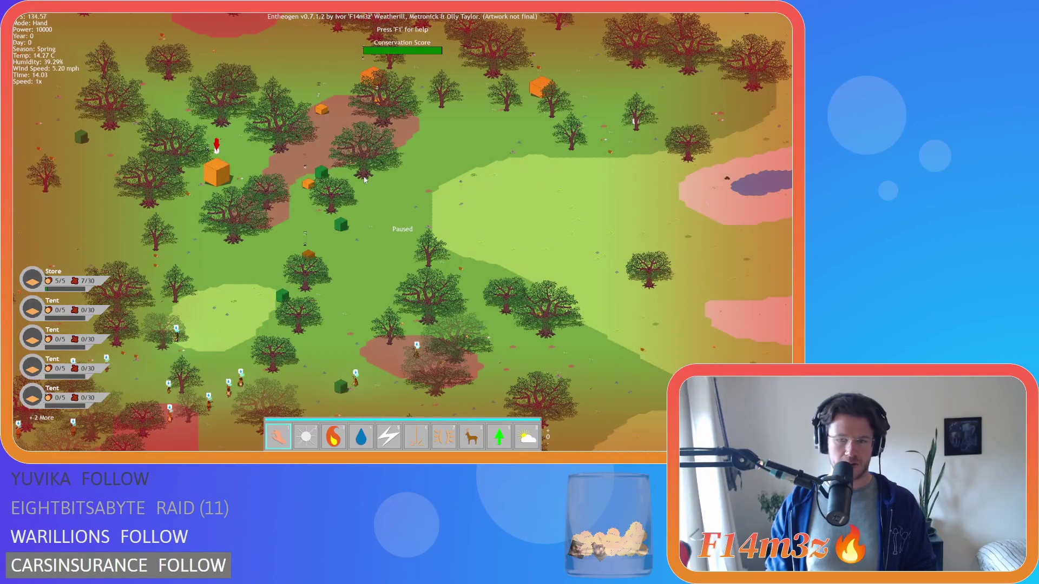
scroll(364, 180, "down", 3)
scroll(364, 180, "up", 3)
key("s")
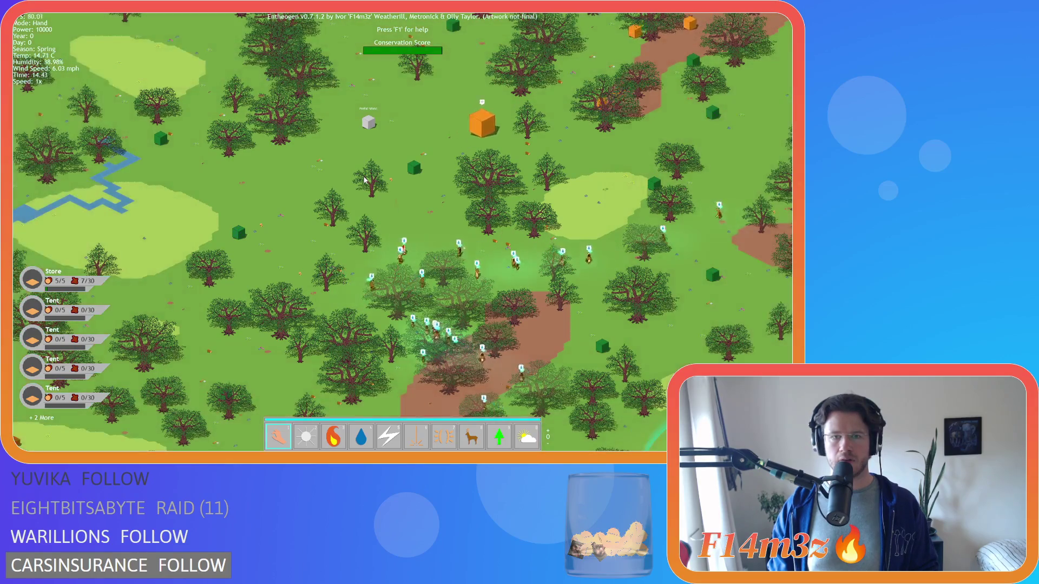
key("s")
key("d")
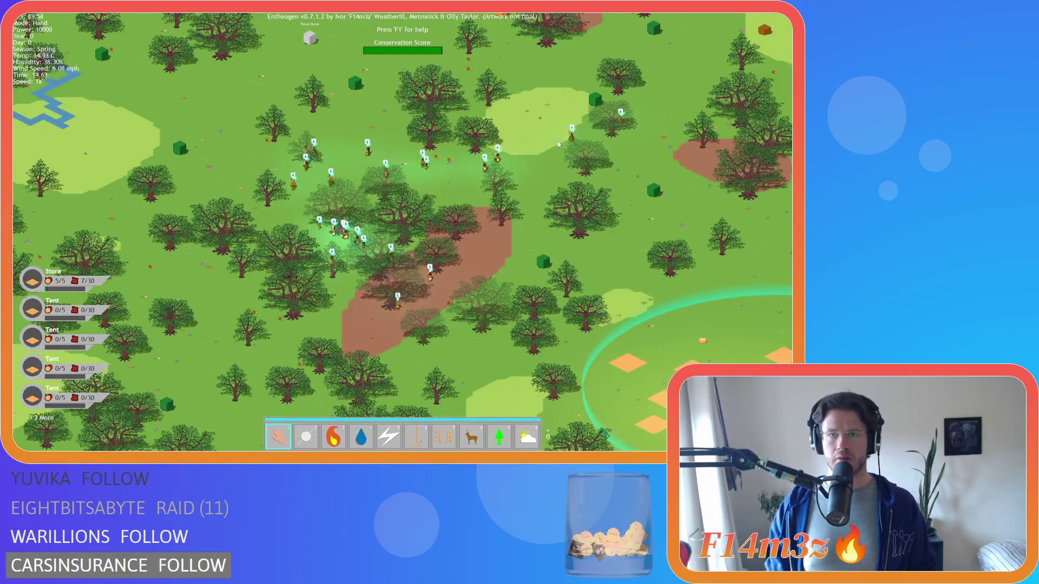
key("d")
key("s")
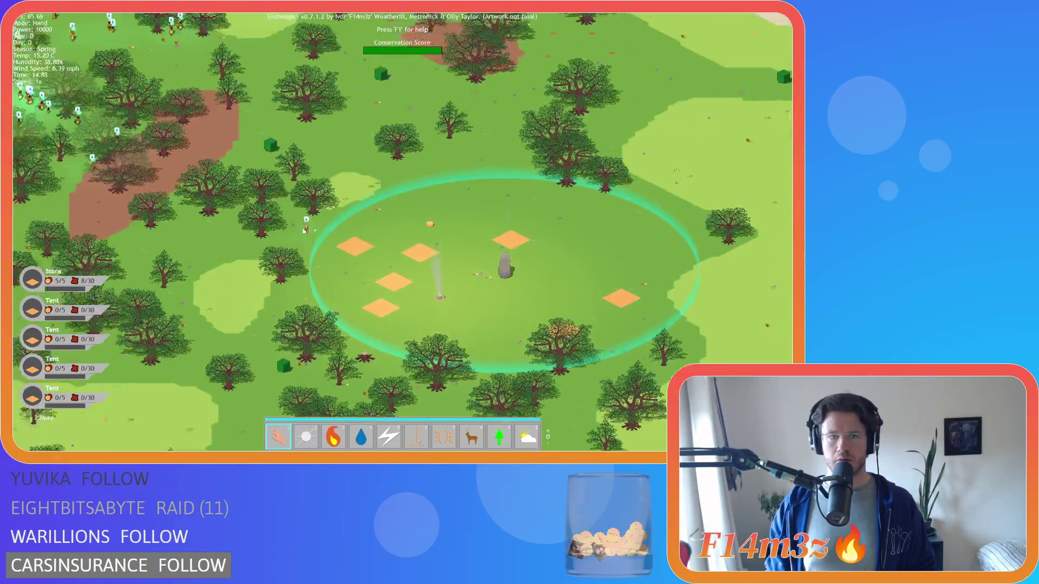
key("w")
key("a")
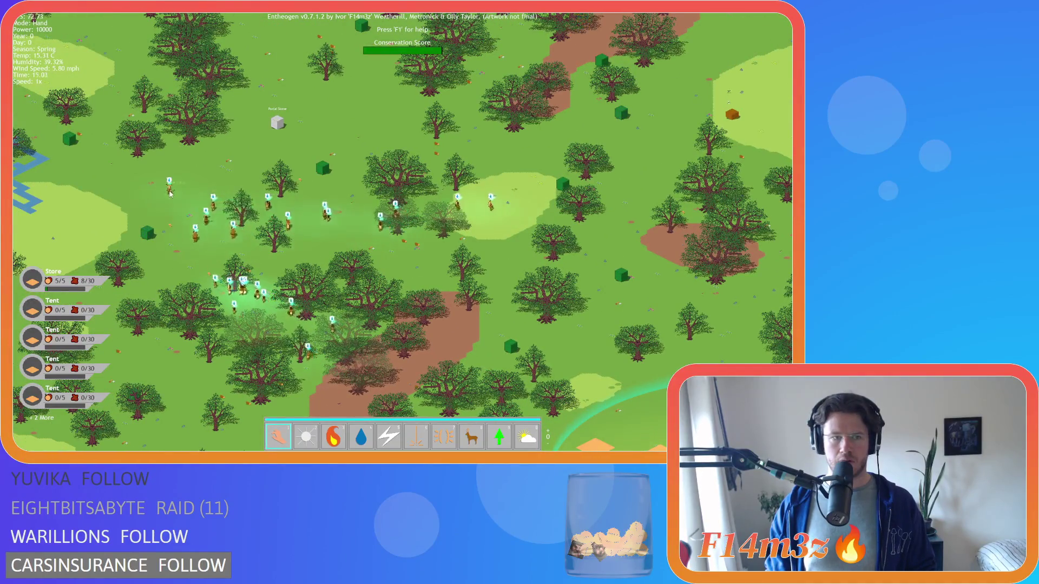
key("a")
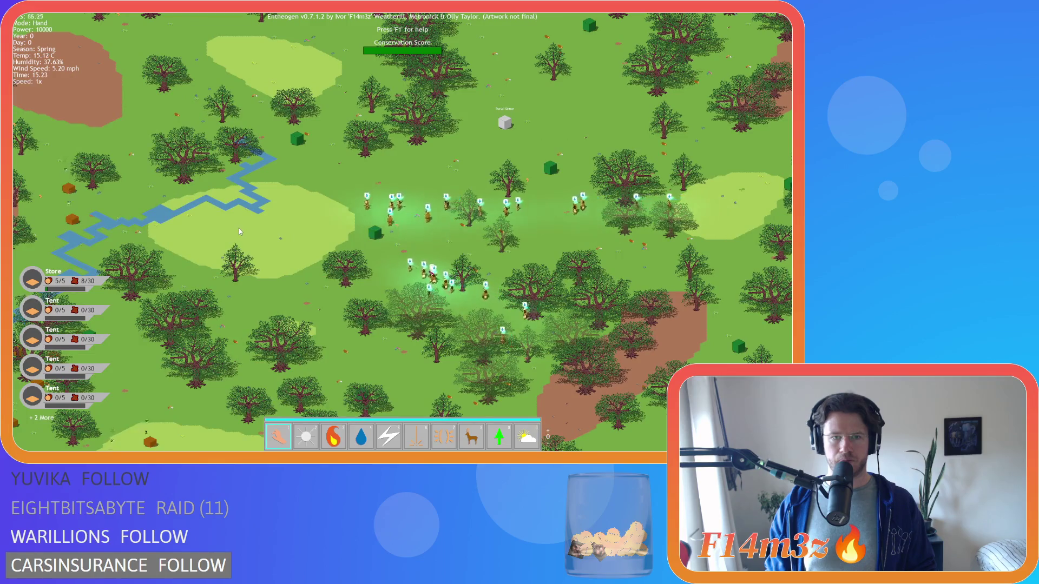
scroll(239, 228, "up", 2)
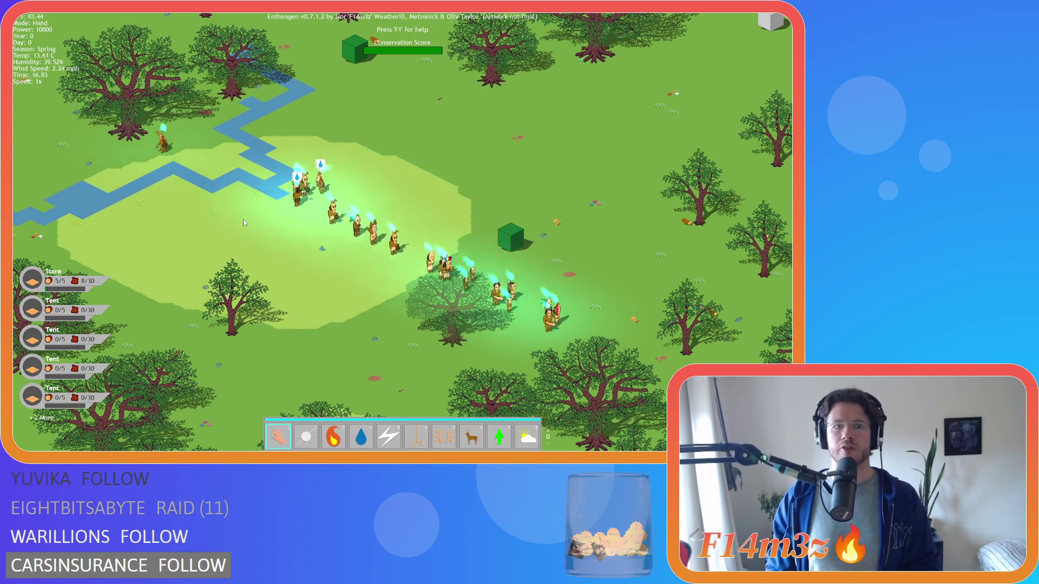
Track the villagers across the forest and river back toward the camp ring.
key("d")
key("s")
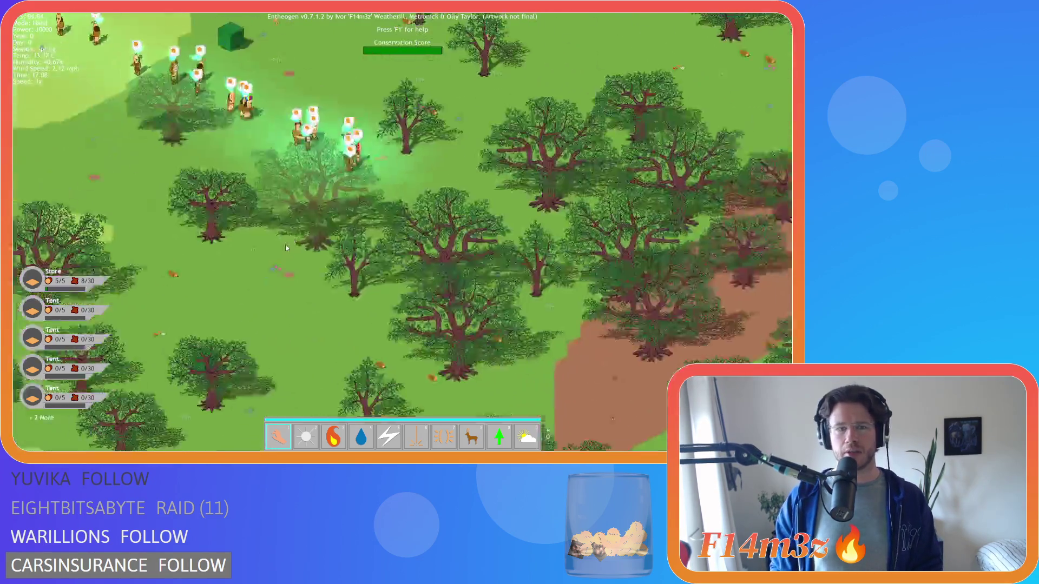
key("a")
key("w")
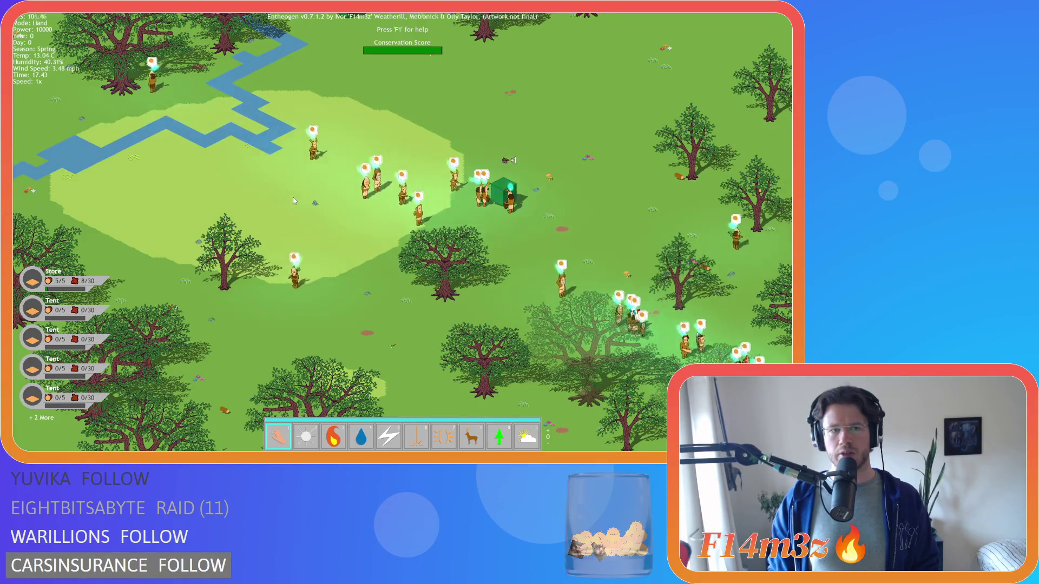
key("s")
key("d")
scroll(293, 200, "down", 5)
key("w")
key("a")
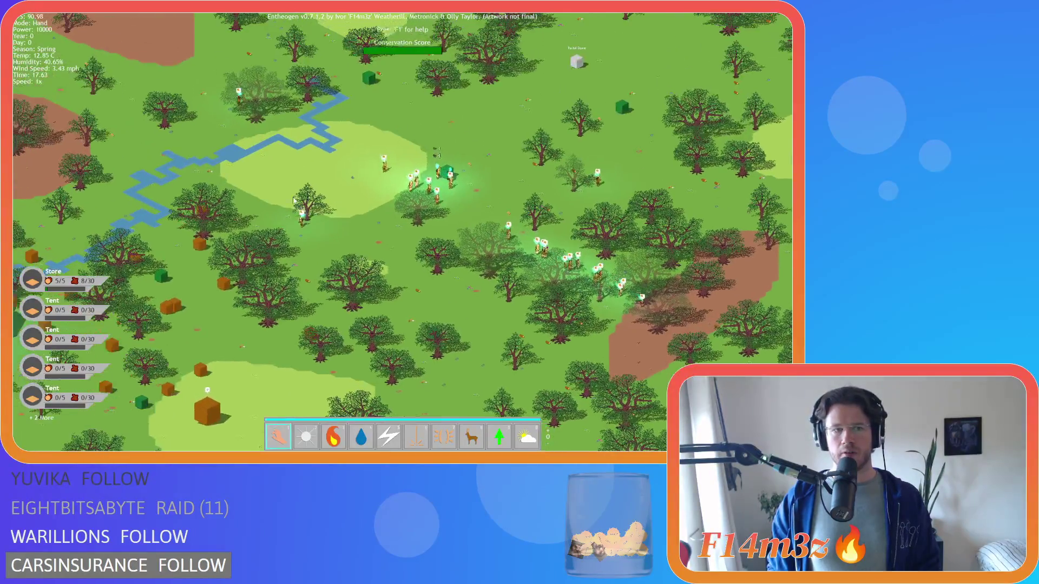
key("s")
key("d")
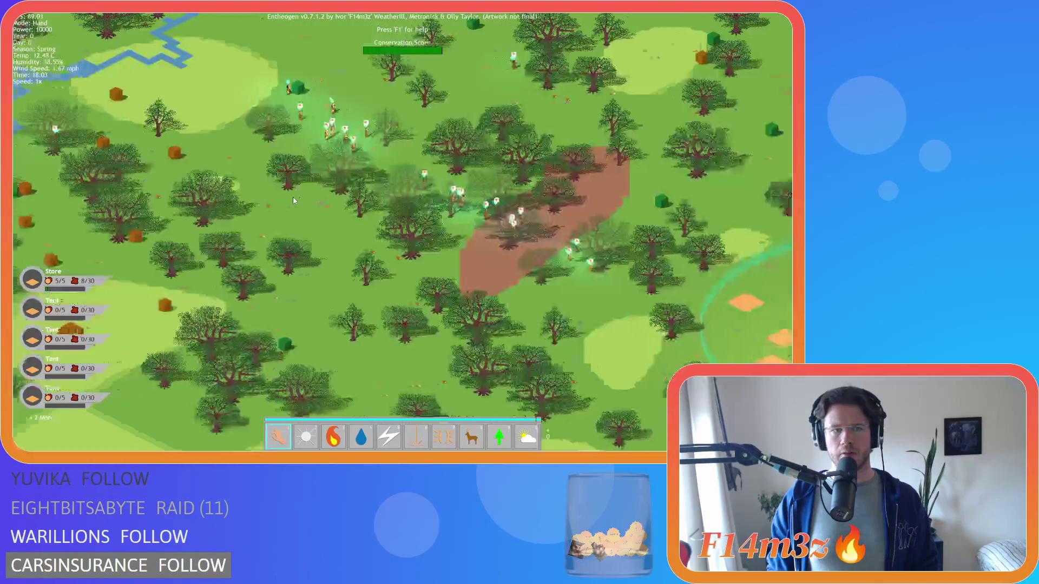
key("s")
key("d")
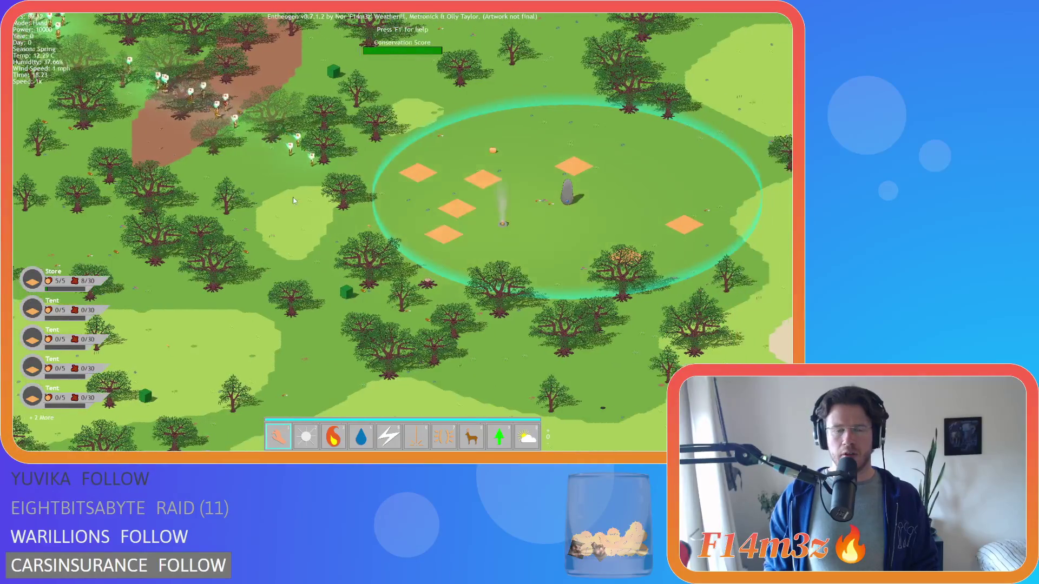
scroll(293, 200, "up", 3)
scroll(293, 197, "down", 4)
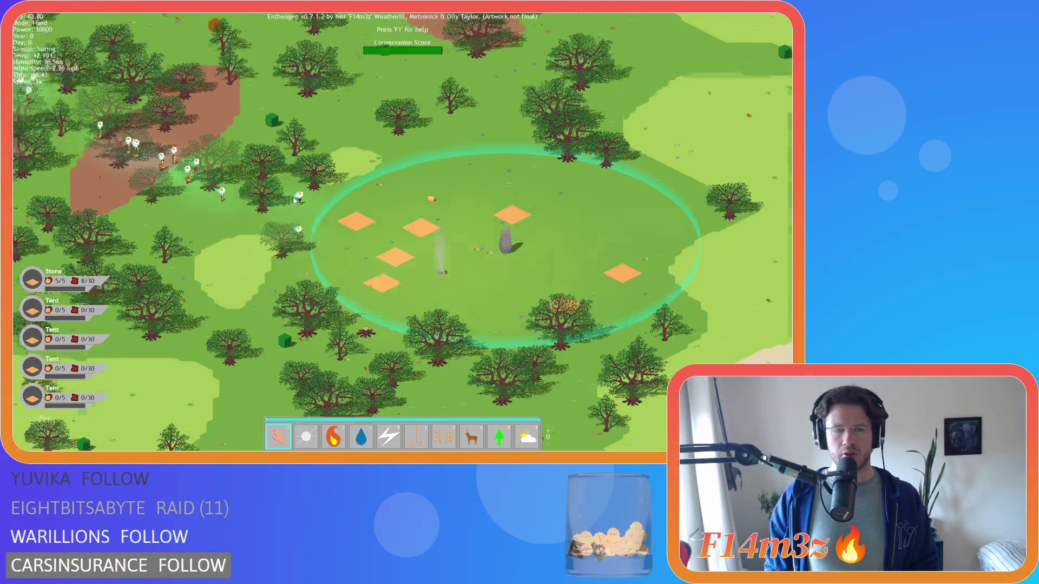
scroll(293, 196, "up", 2)
scroll(293, 197, "up", 2)
scroll(293, 197, "down", 4)
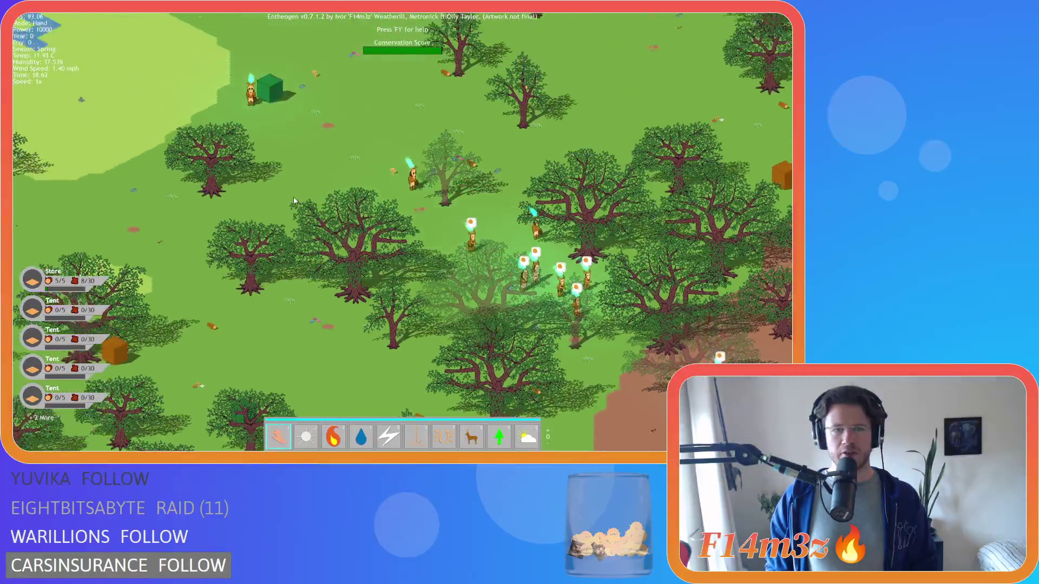
scroll(293, 197, "up", 3)
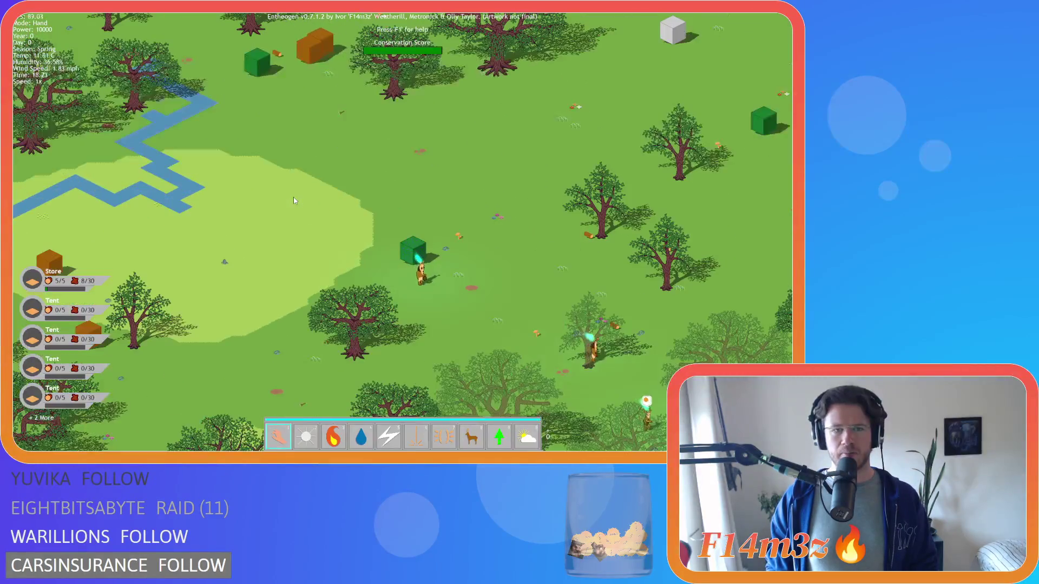
Follow villagers past the standing stone along the wooded dirt path, showing the building tools.
key("Down")
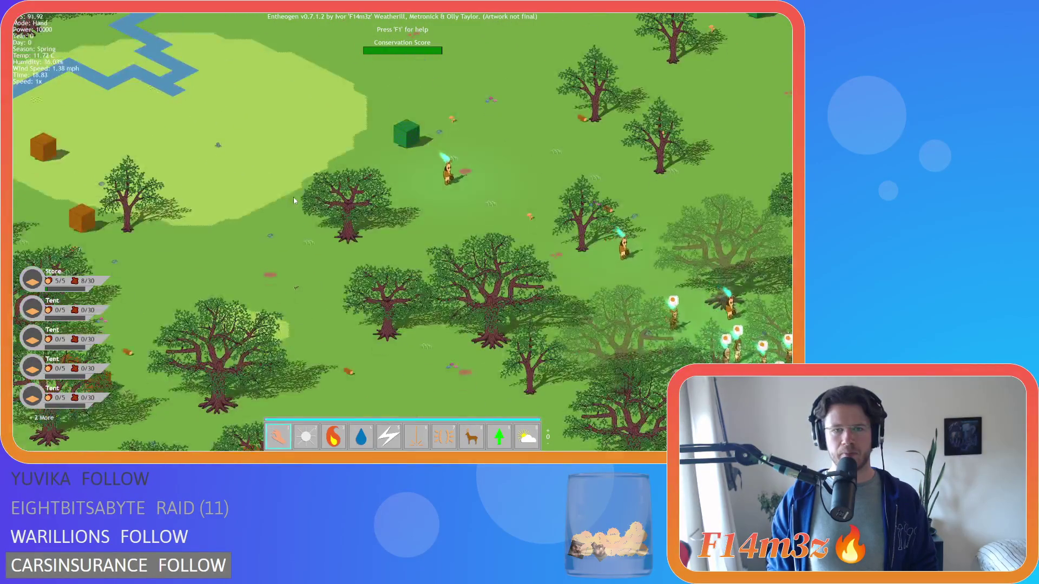
key("Right")
scroll(294, 200, "up", 2)
key("Down")
key("Right")
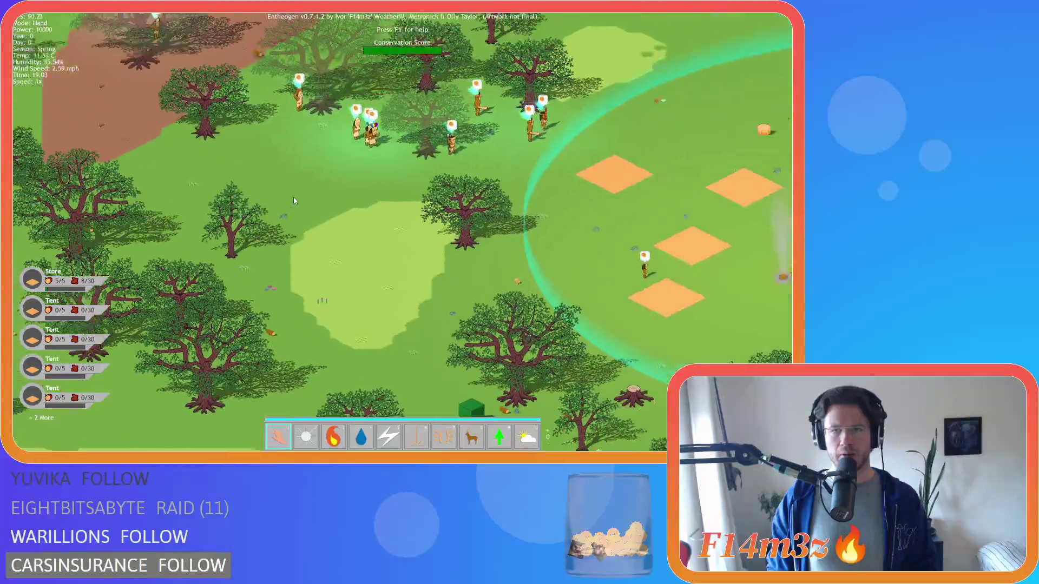
key("Down")
key("Right")
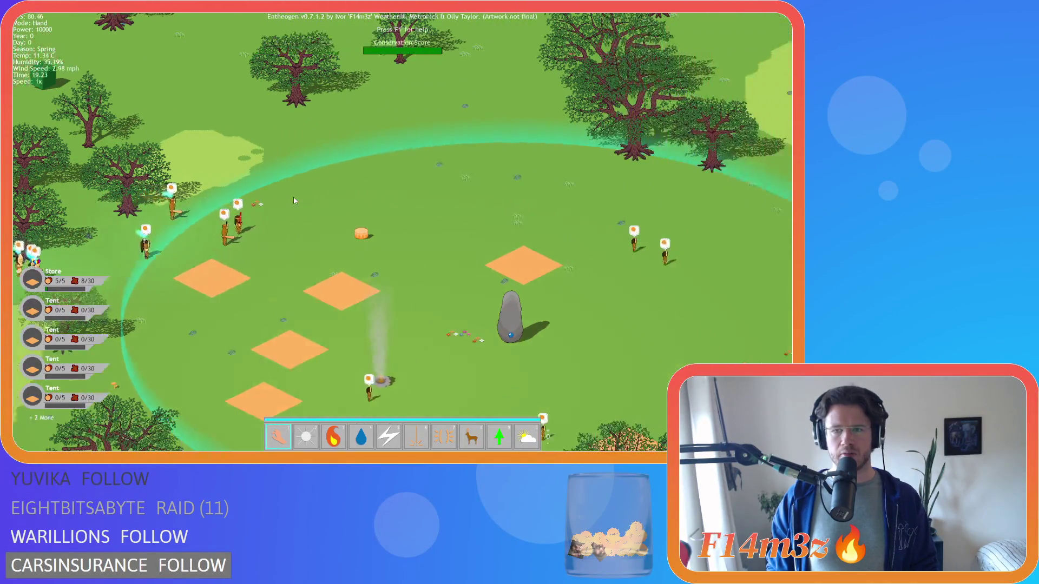
key("Left")
key("Down")
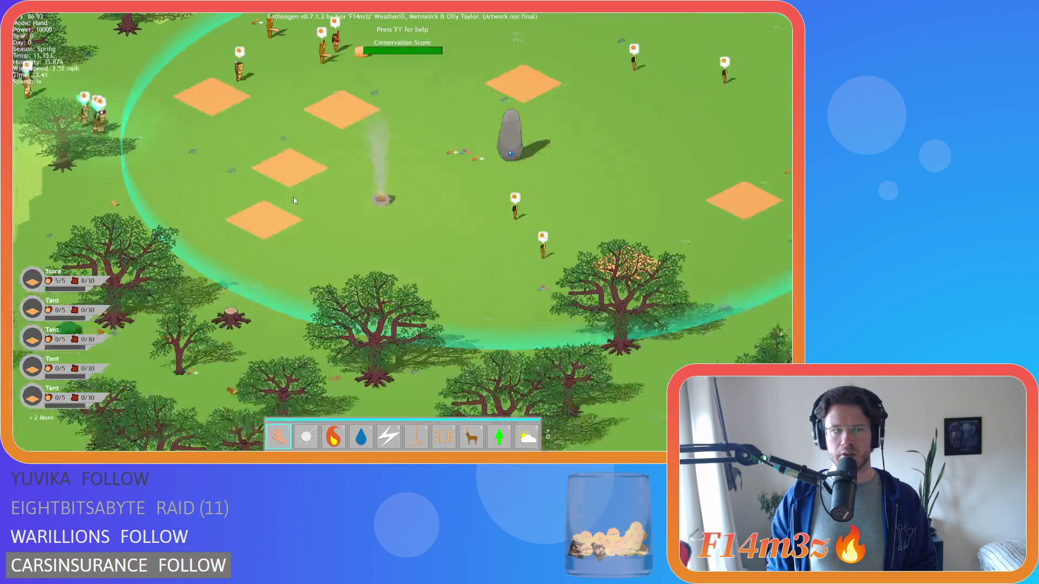
key("Up")
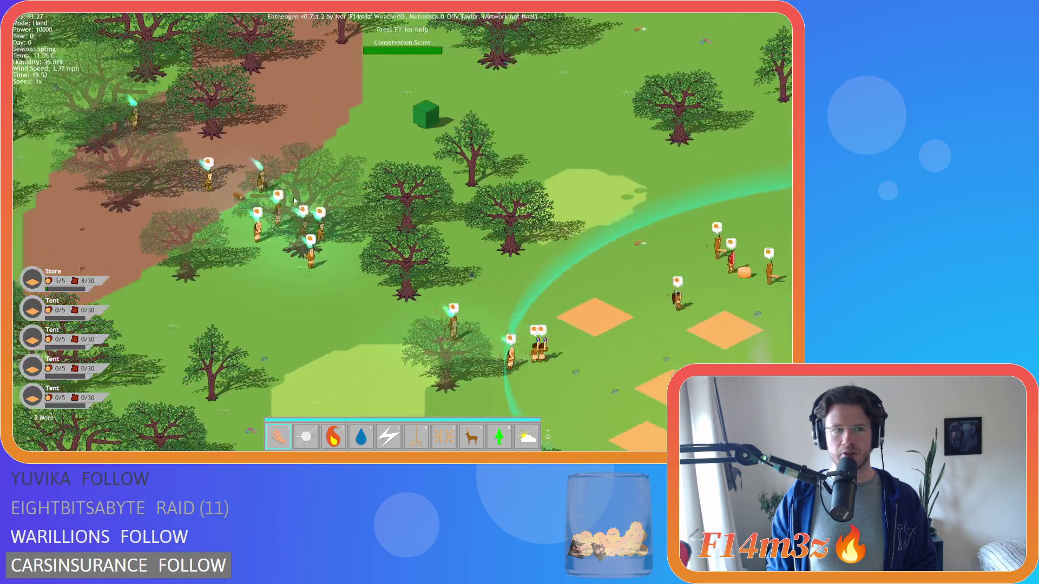
key("Left")
key("Right")
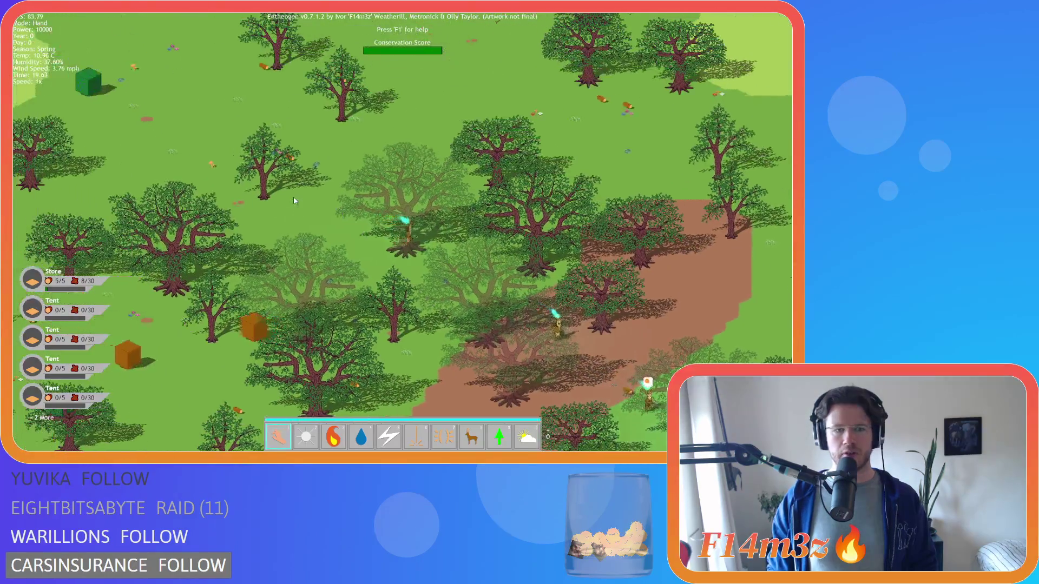
key("Tab")
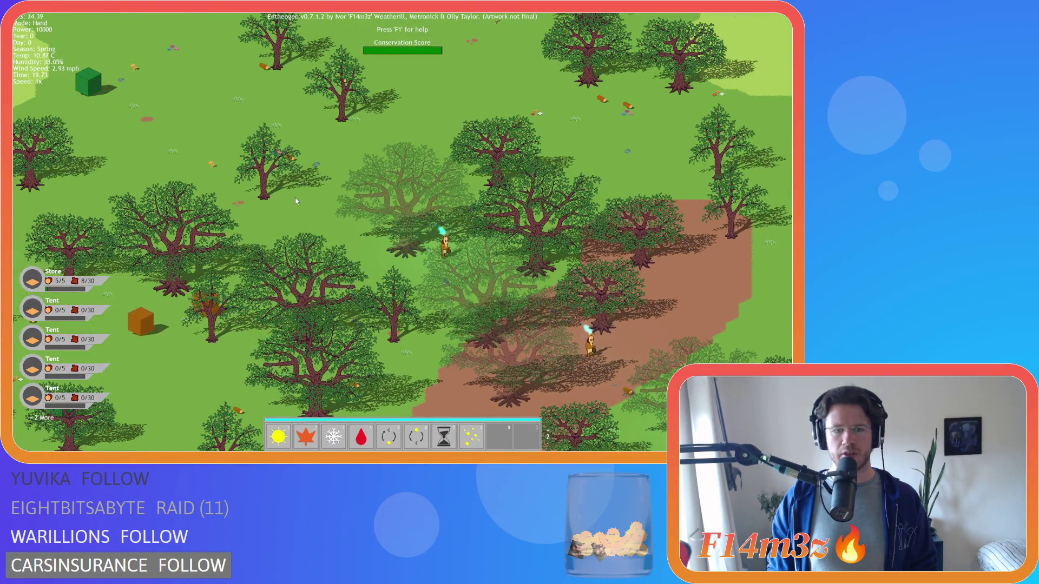
key("Tab")
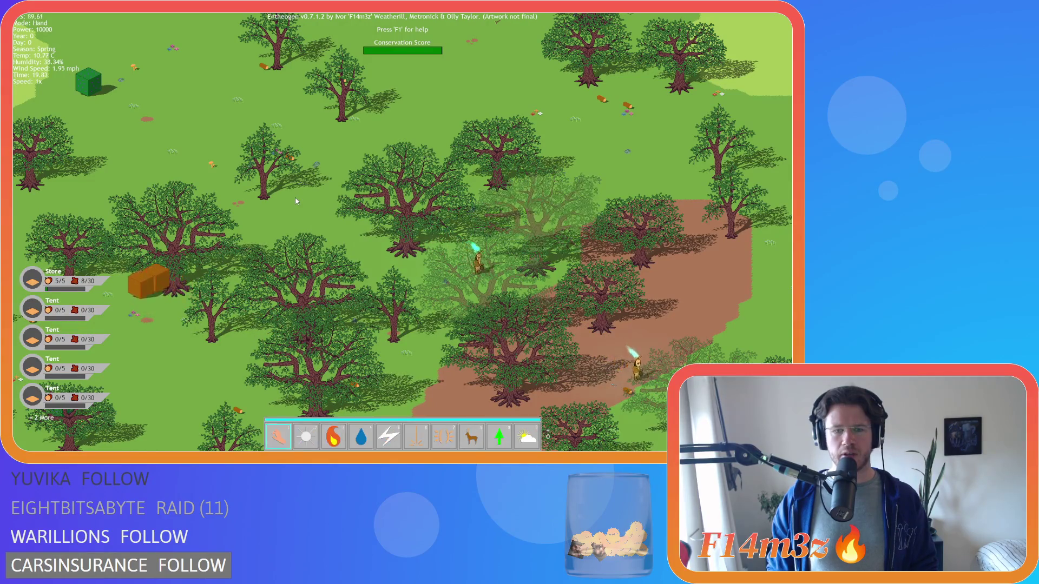
key("Down")
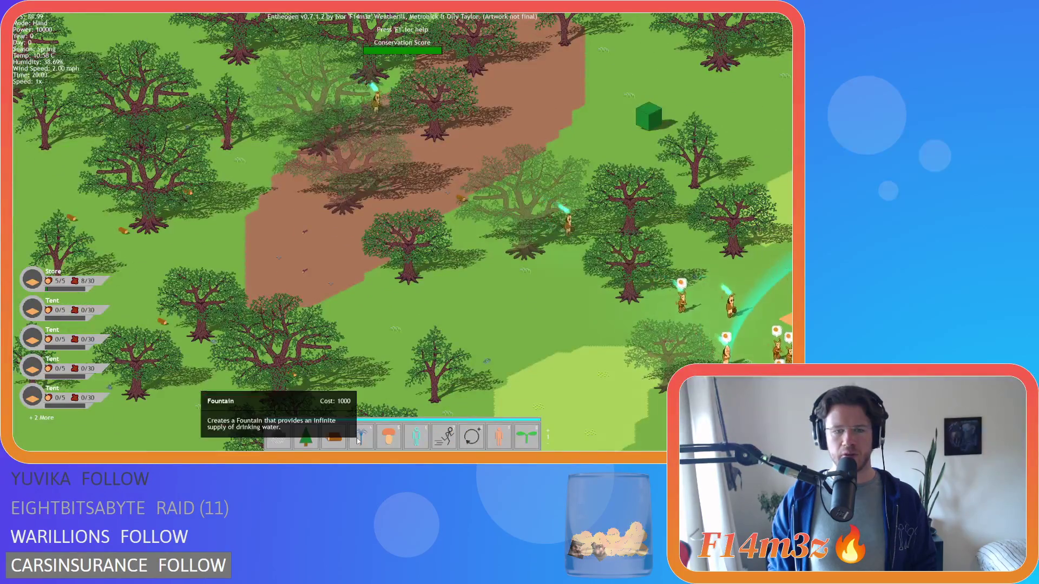
Centre and zoom in on the villager camp, then switch from Storm back to Hand powers.
key("Right")
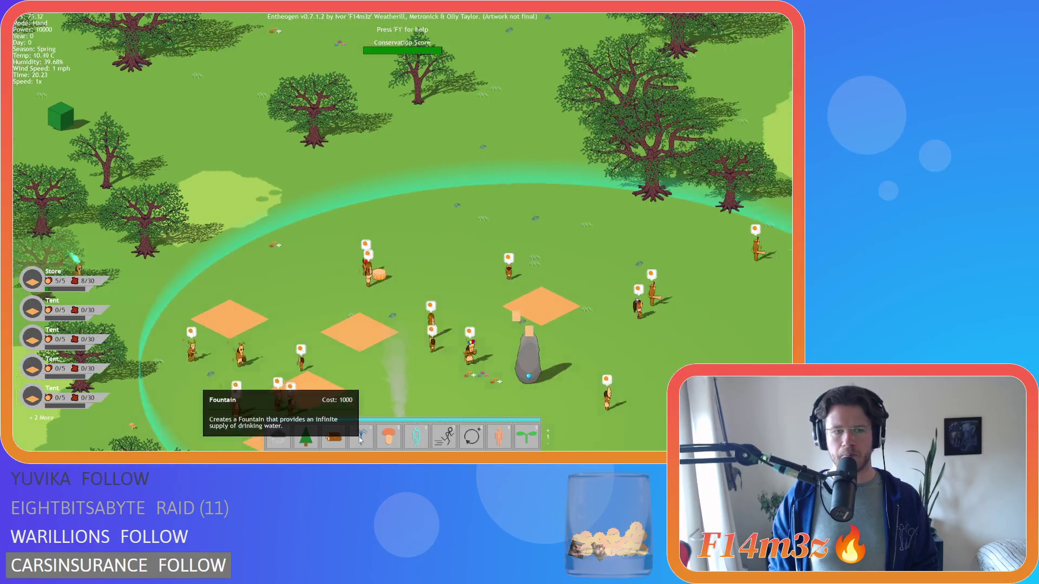
key("Down")
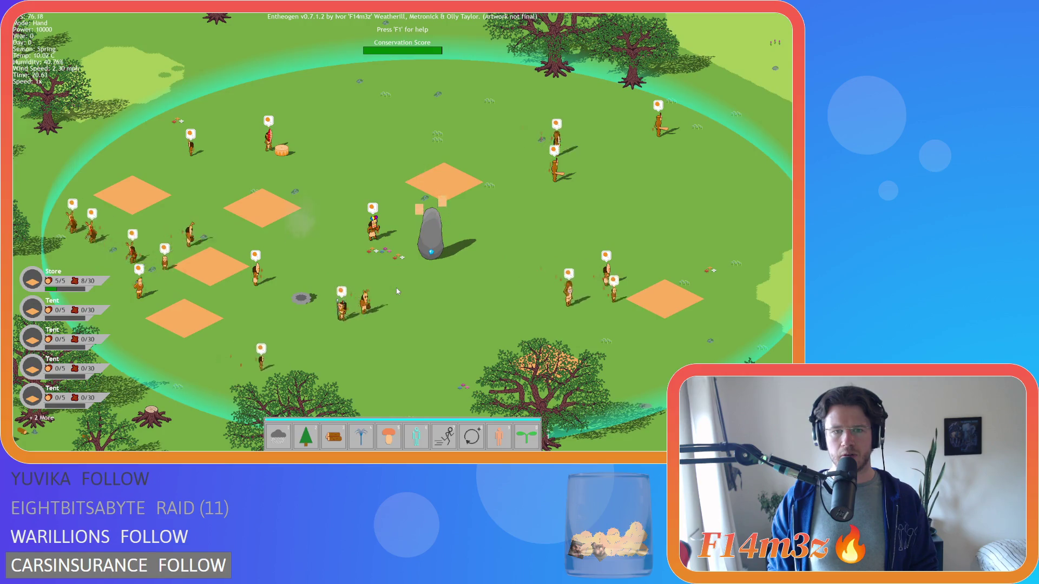
key("Left")
scroll(396, 291, "down", 3)
key("Up")
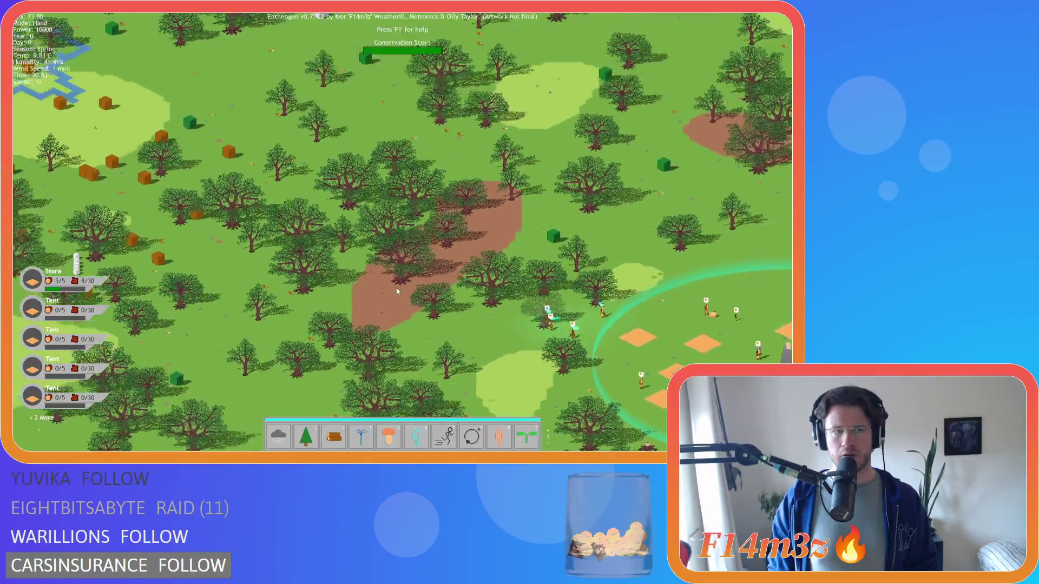
key("Down")
key("Right")
scroll(409, 279, "down", 3)
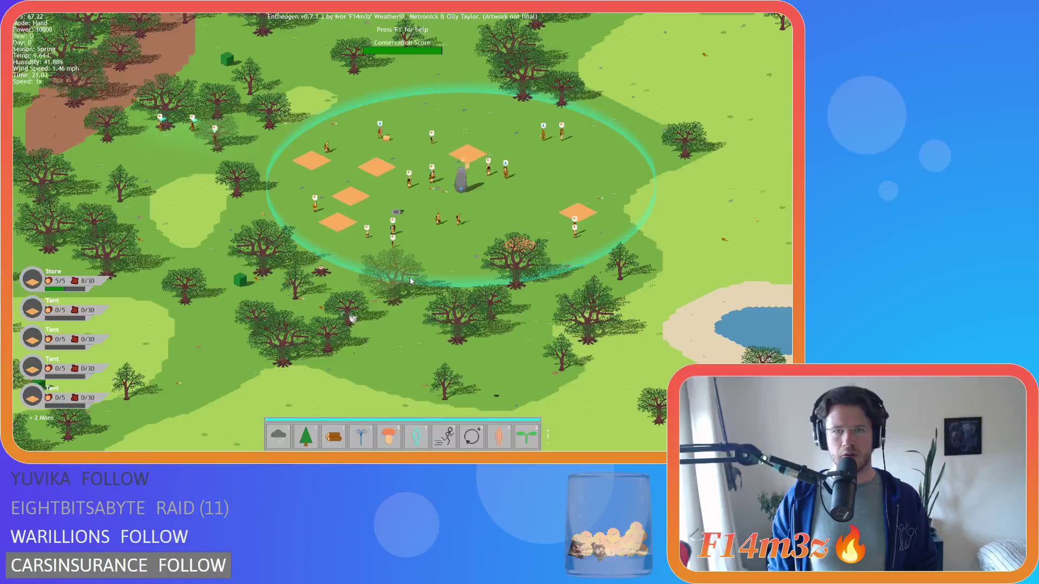
scroll(410, 277, "up", 5)
scroll(410, 277, "down", 4)
scroll(410, 277, "up", 2)
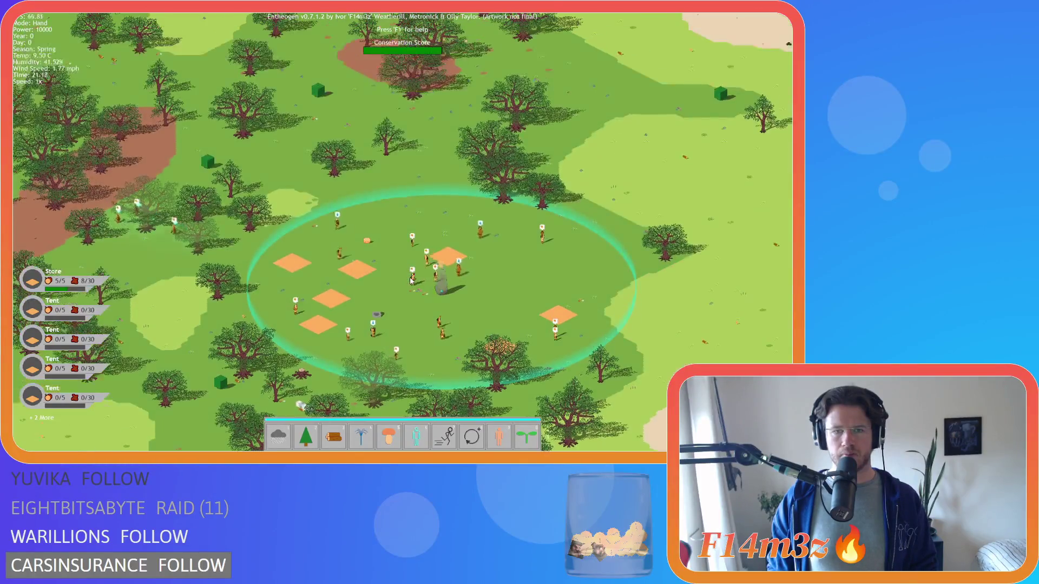
key("Down")
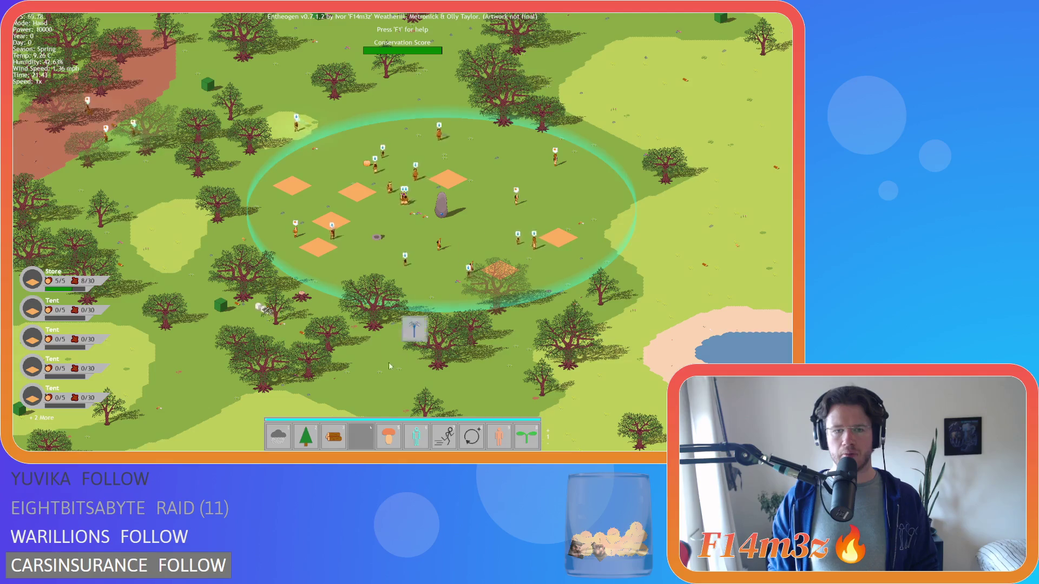
key("Up")
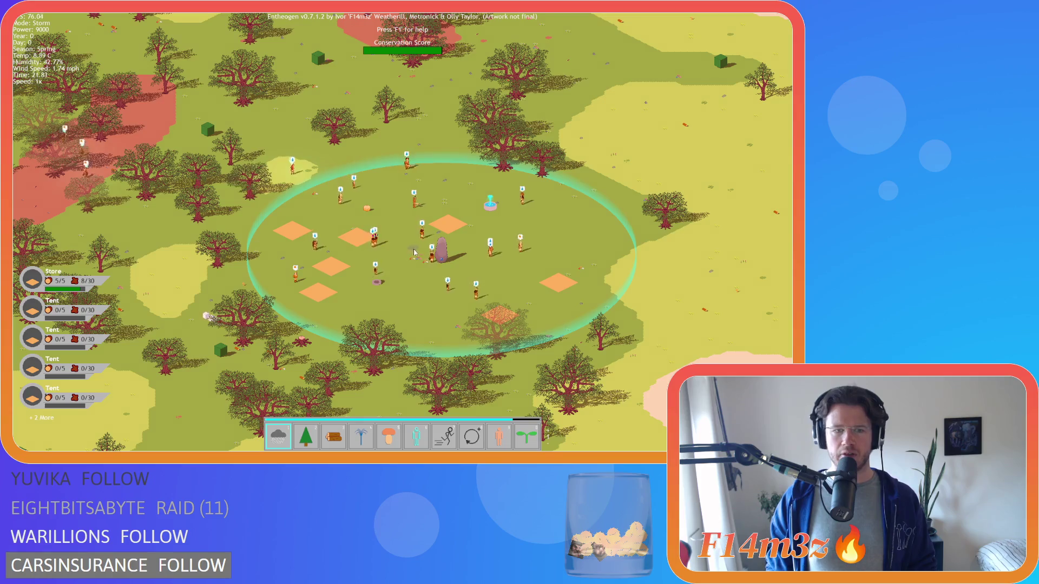
key("1")
scroll(426, 245, "up", 4)
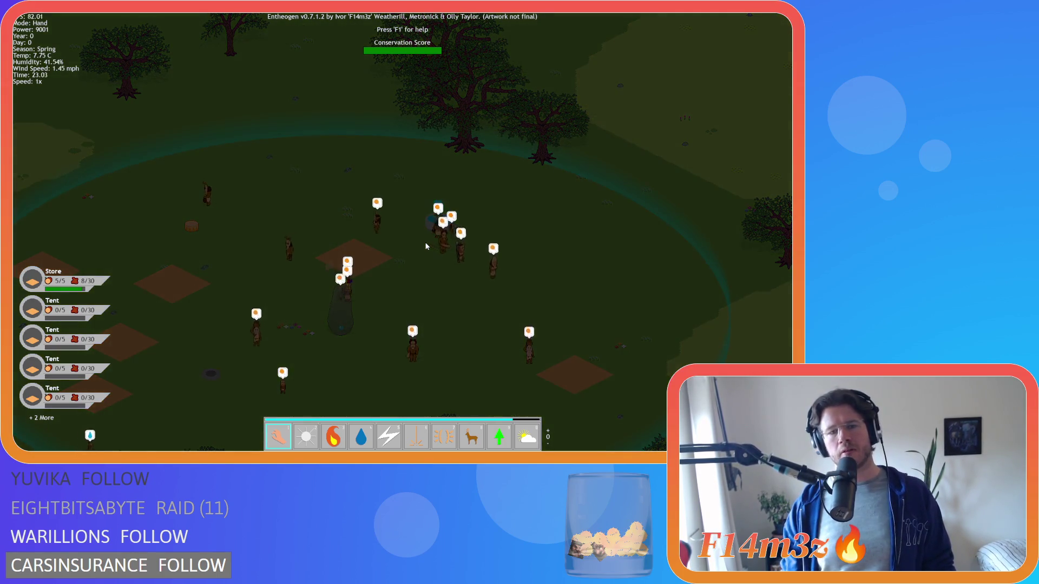
Pan left to the red-tinted zone and look around the two stray villagers.
key("Left")
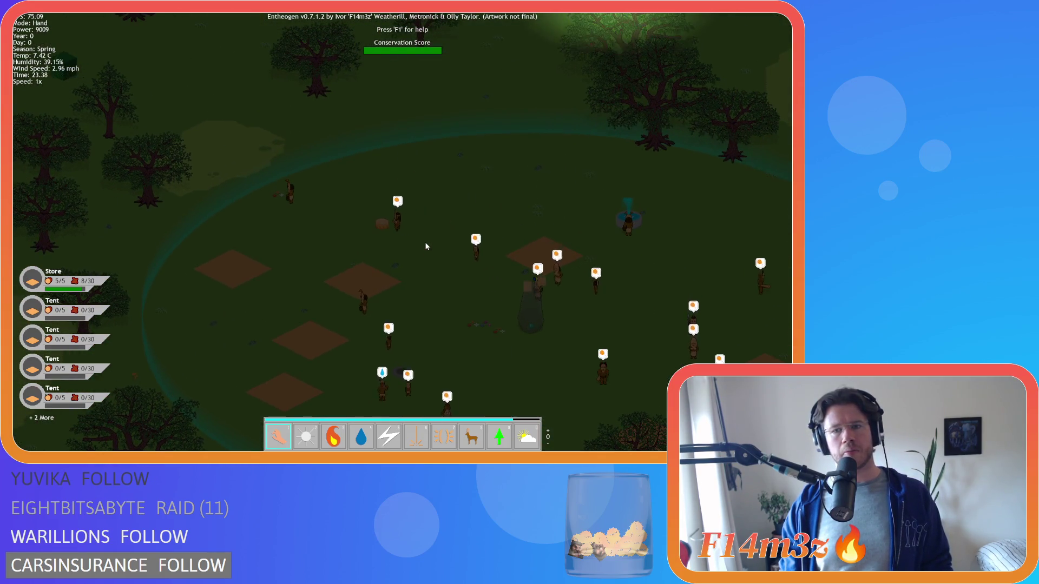
key("Left")
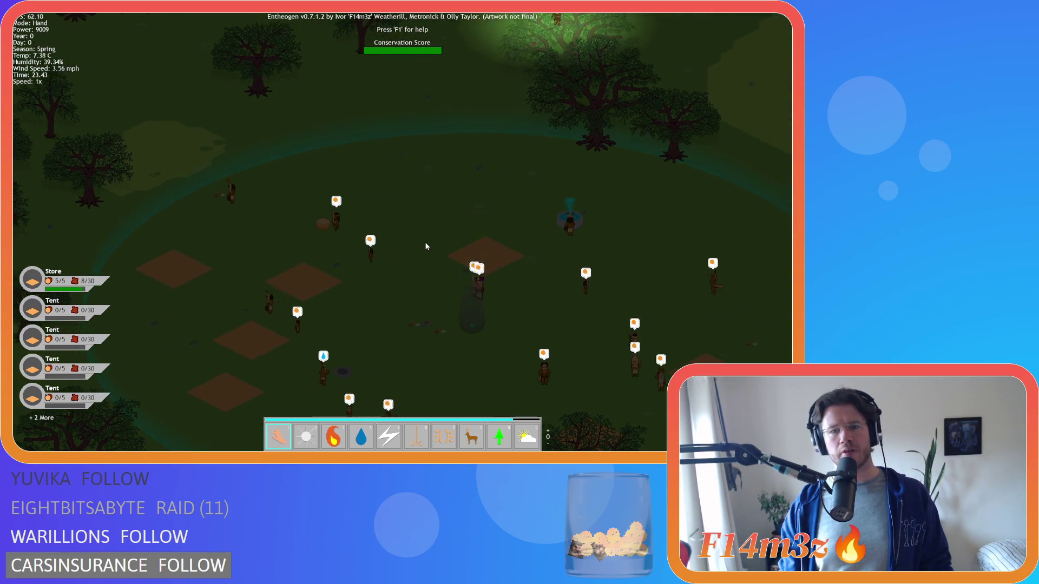
key("Left")
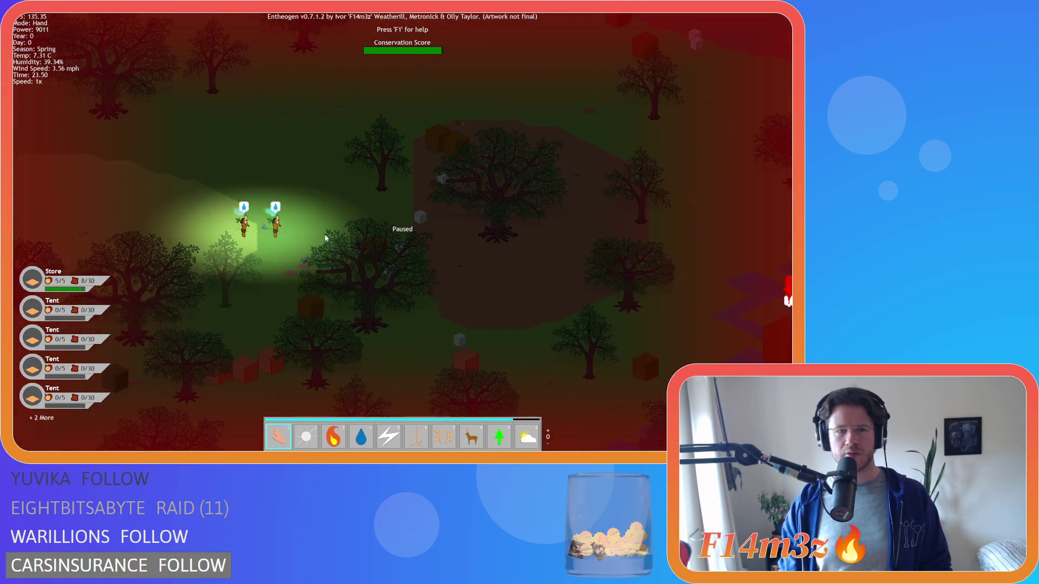
key("Down")
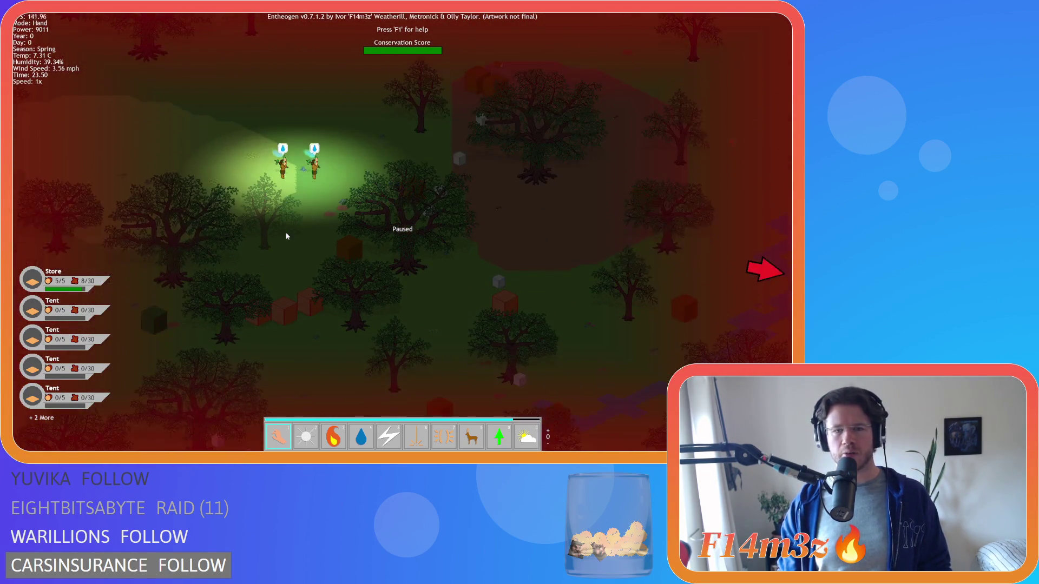
key("Right")
key("Up")
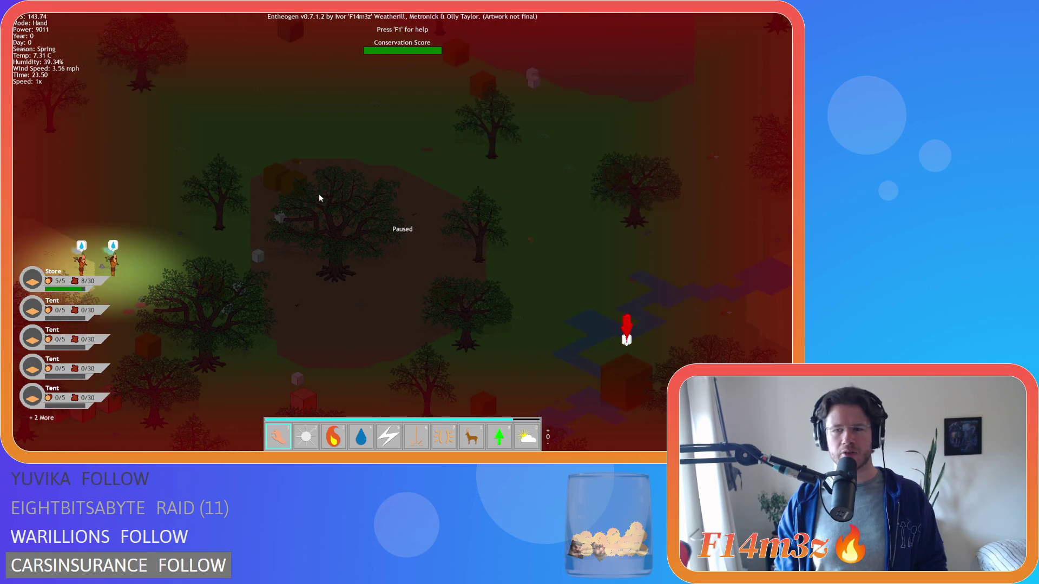
key("Down")
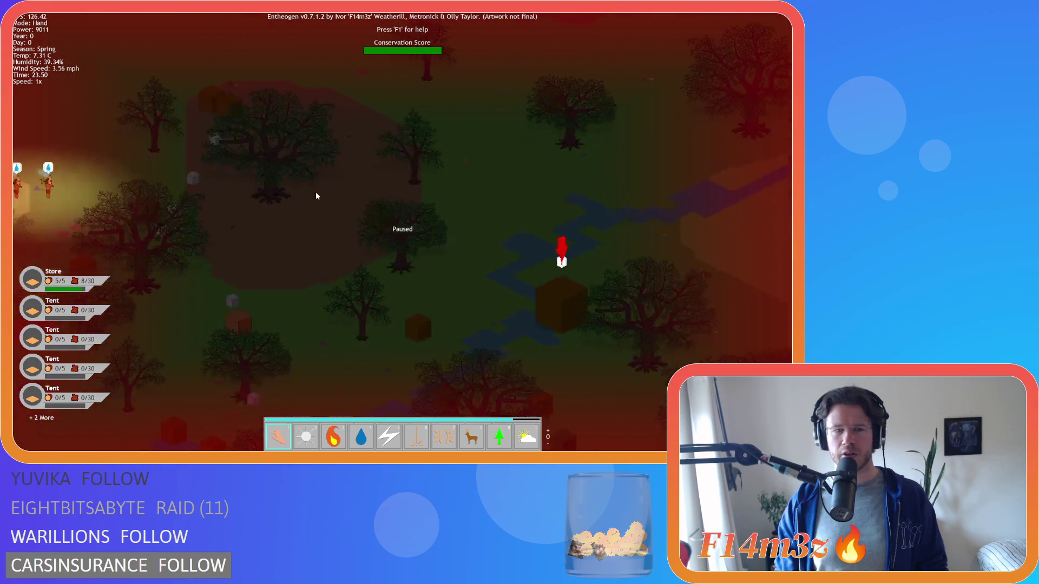
key("Left")
key("Up")
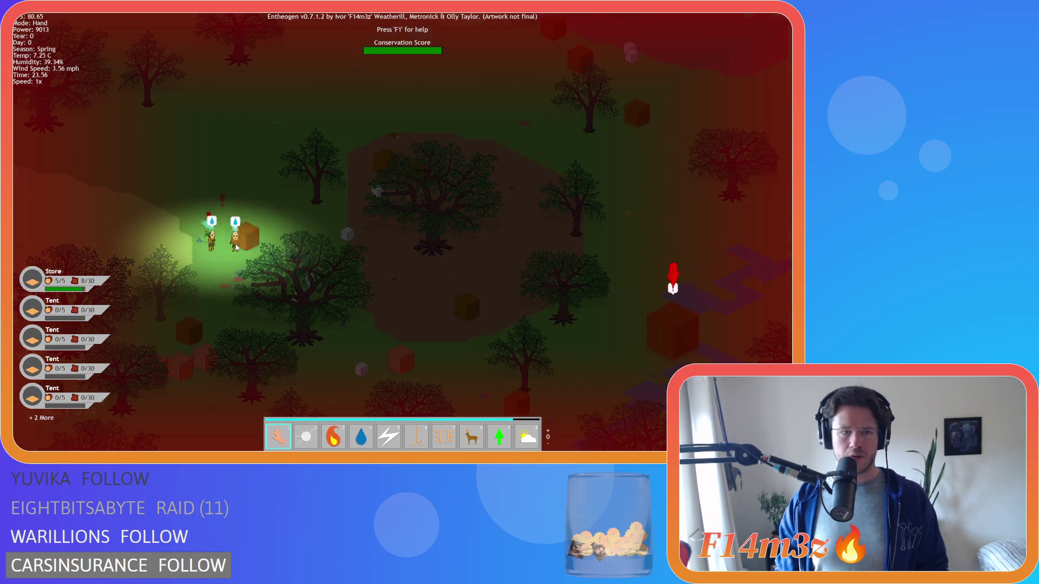
Zoom out to show the whole forest map around the village.
scroll(295, 251, "down", 3)
scroll(295, 251, "up", 3)
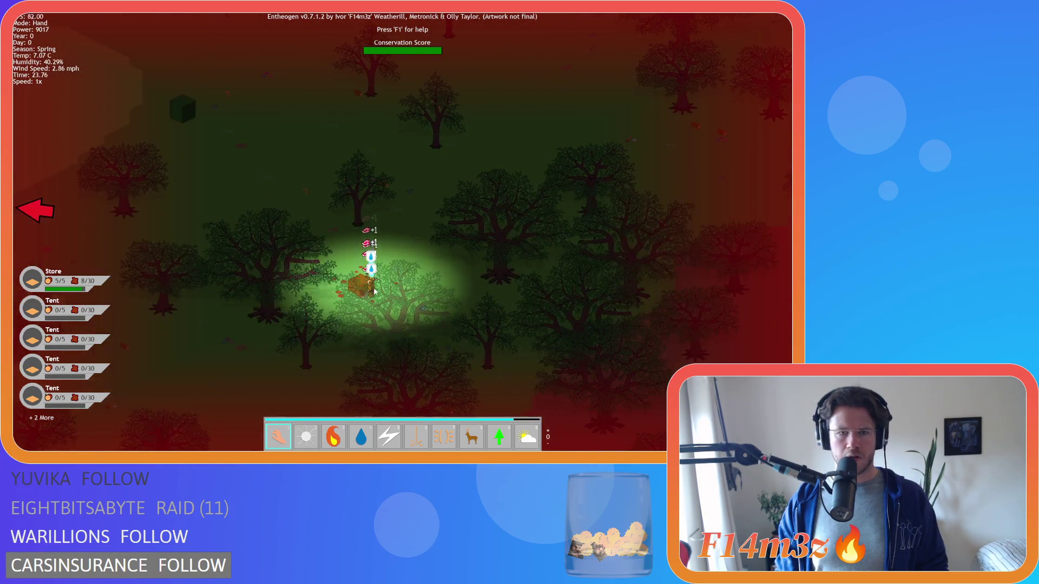
scroll(321, 282, "down", 3)
scroll(344, 307, "up", 3)
scroll(344, 307, "down", 2)
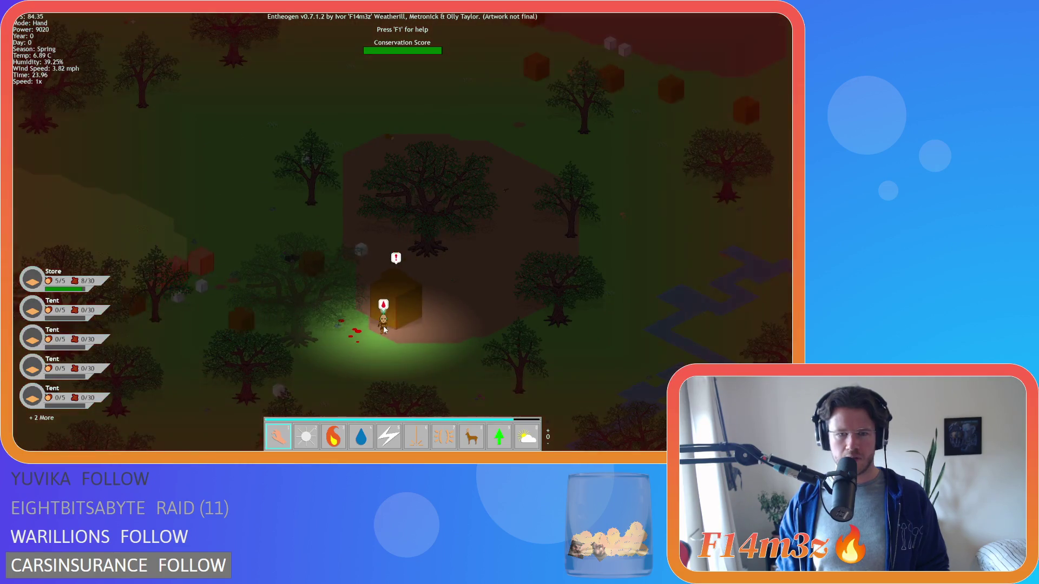
scroll(303, 282, "down", 3)
scroll(199, 248, "down", 3)
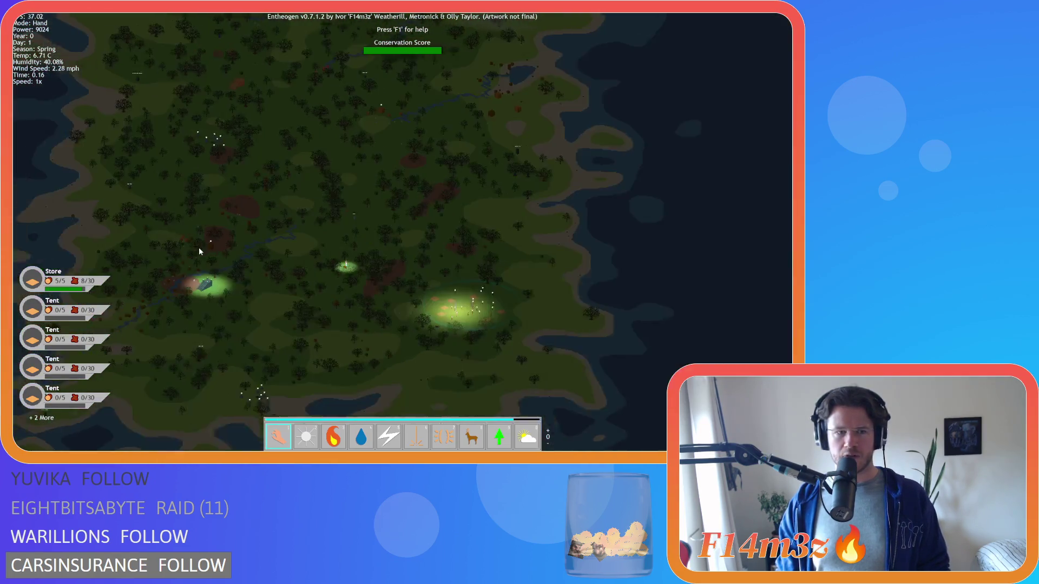
Pan and zoom over the Day 1 village to view the trees above it and the campfire.
scroll(369, 262, "up", 3)
scroll(223, 228, "down", 4)
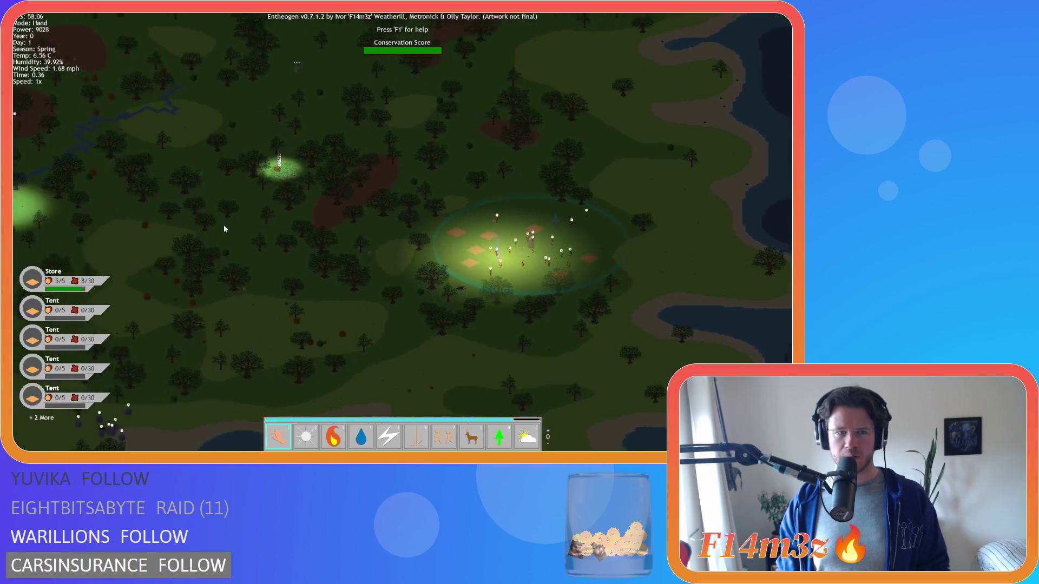
scroll(271, 223, "up", 4)
scroll(320, 218, "up", 5)
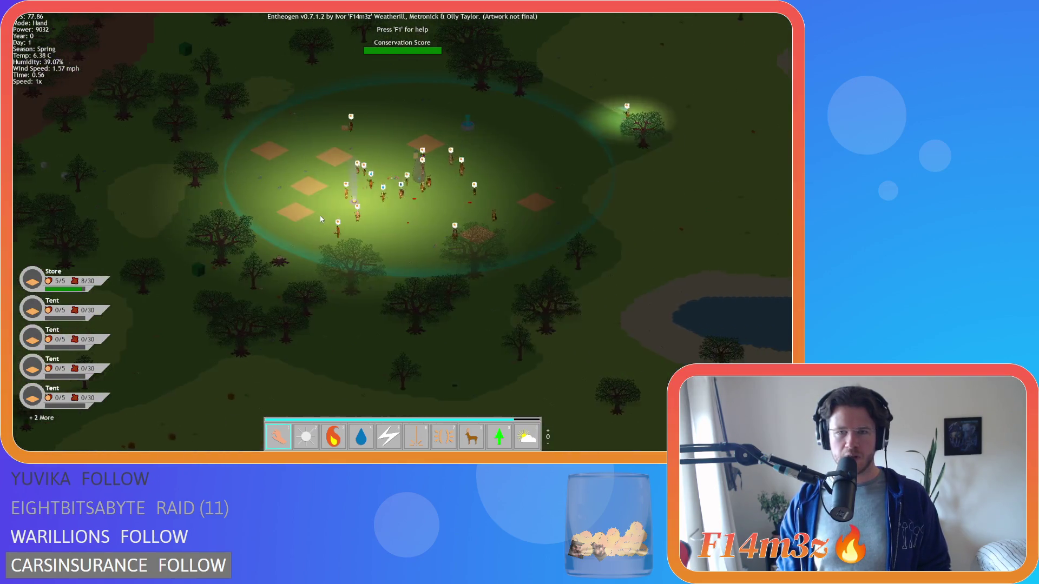
key("a")
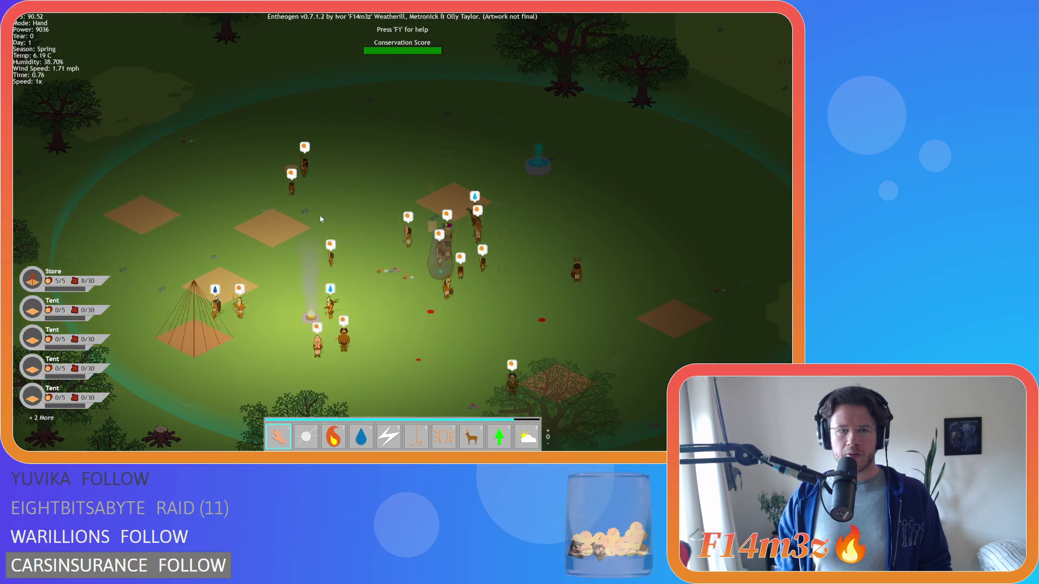
key("w")
key("d")
scroll(454, 206, "up", 3)
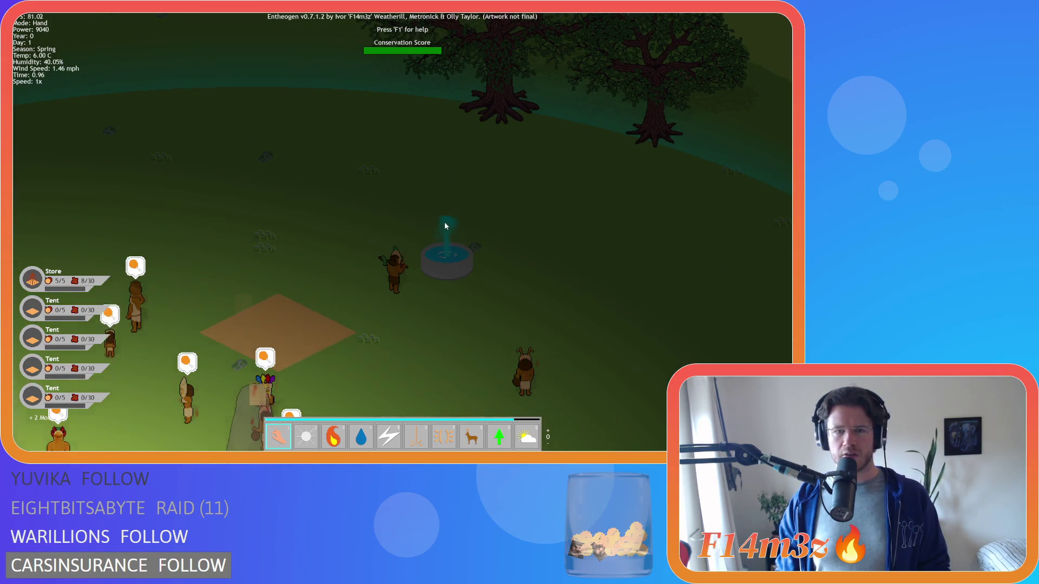
scroll(442, 226, "down", 3)
key("s")
key("a")
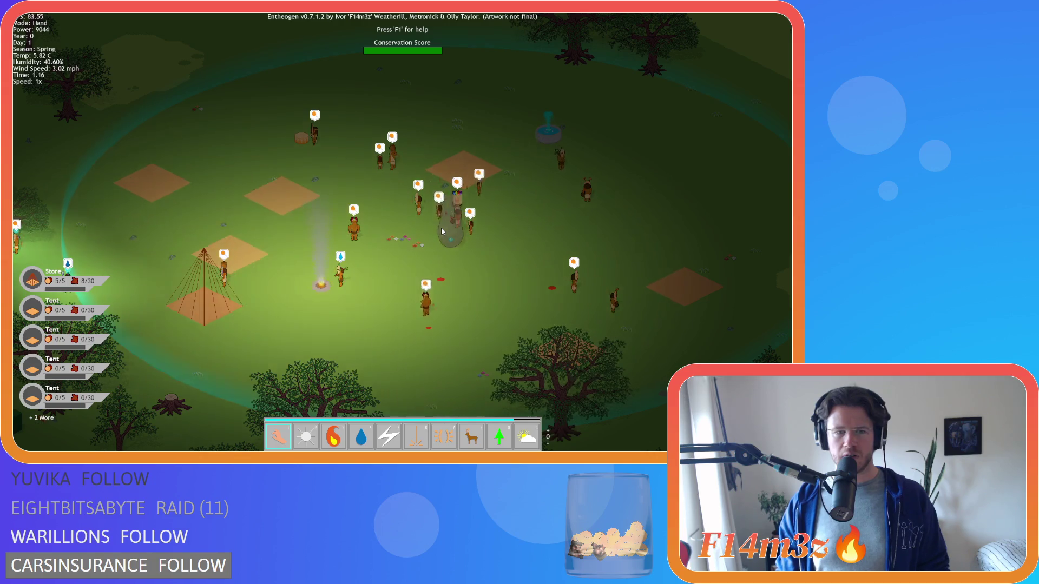
scroll(442, 226, "up", 4)
scroll(395, 277, "down", 2)
scroll(394, 277, "up", 2)
key("d")
scroll(395, 277, "down", 1)
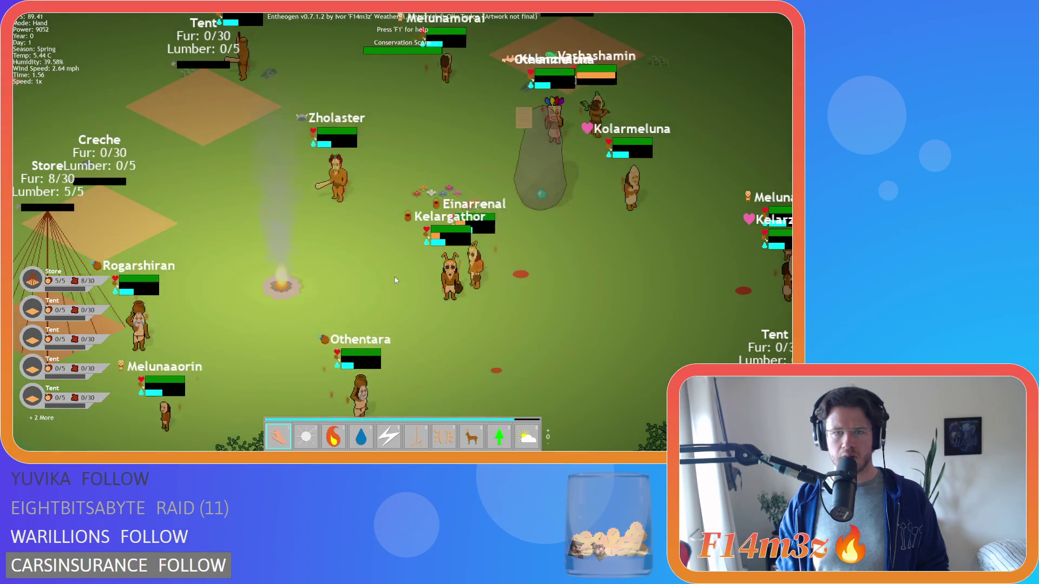
scroll(394, 277, "up", 3)
scroll(405, 268, "down", 2)
scroll(405, 270, "up", 3)
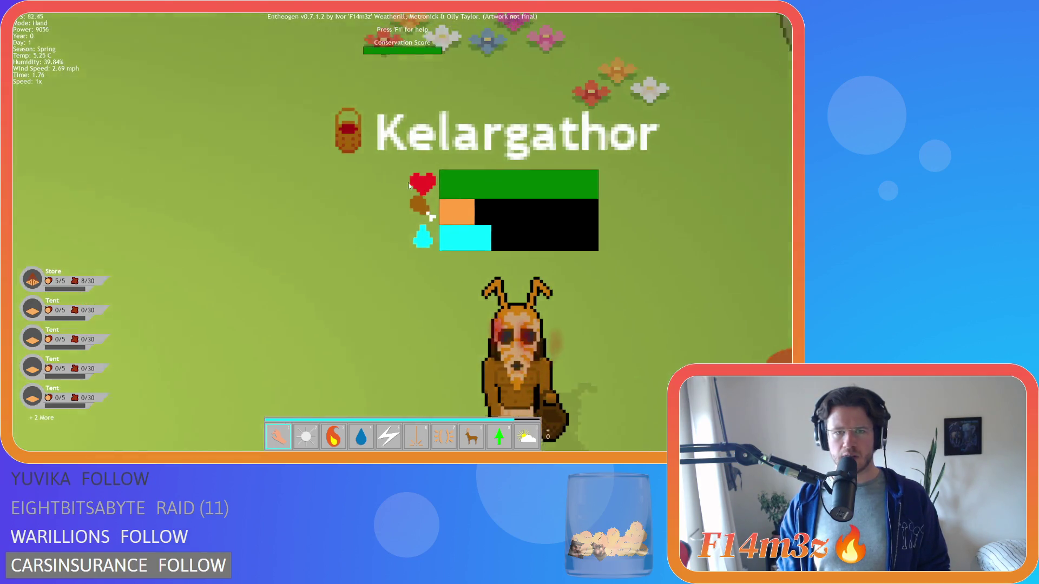
scroll(348, 242, "down", 3)
Pan across the camp, then bring up the 'Are you sure you want to quit? Y/N' prompt.
key("d")
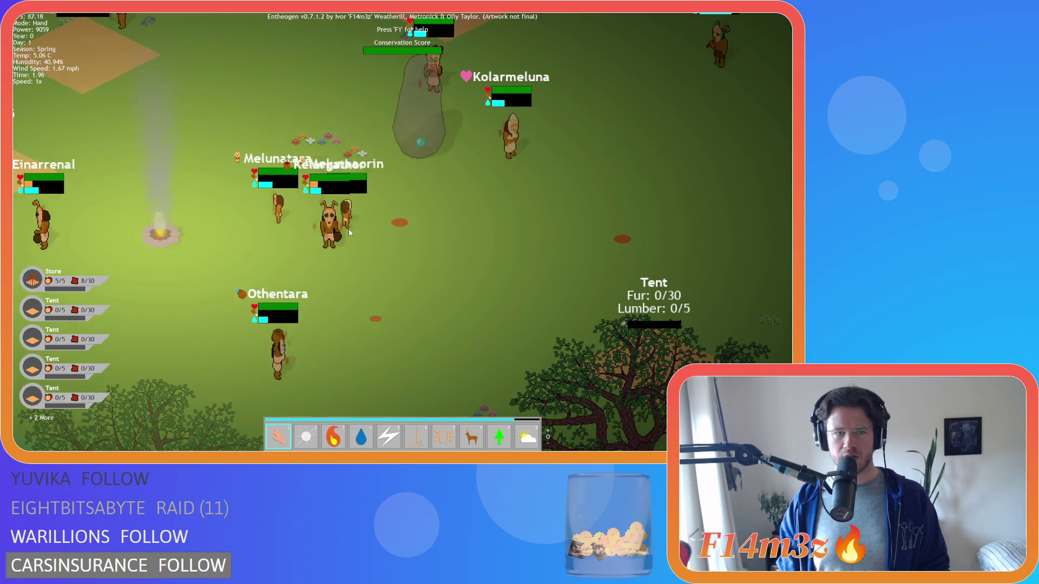
scroll(348, 229, "down", 2)
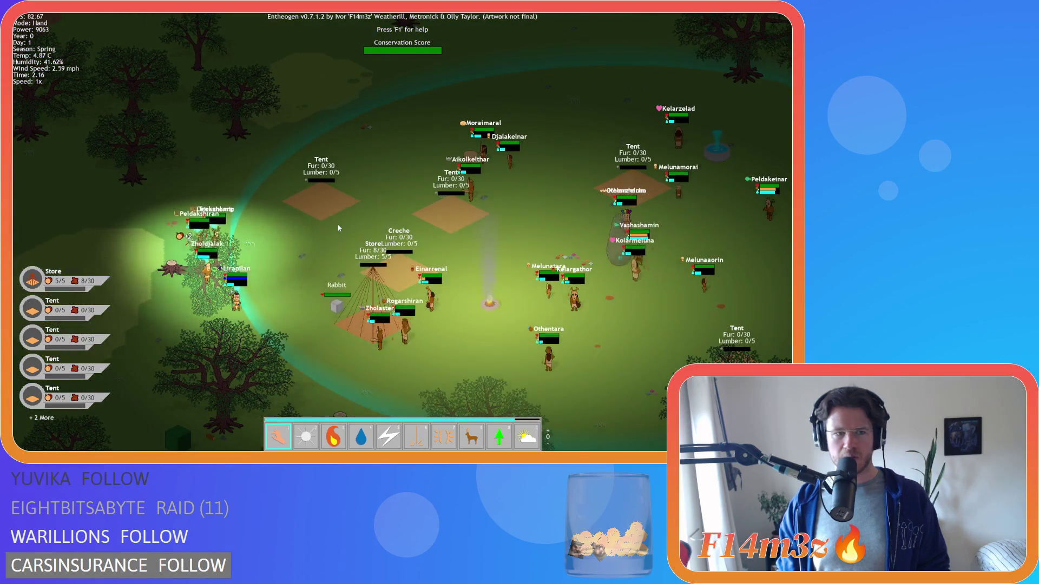
scroll(338, 228, "up", 2)
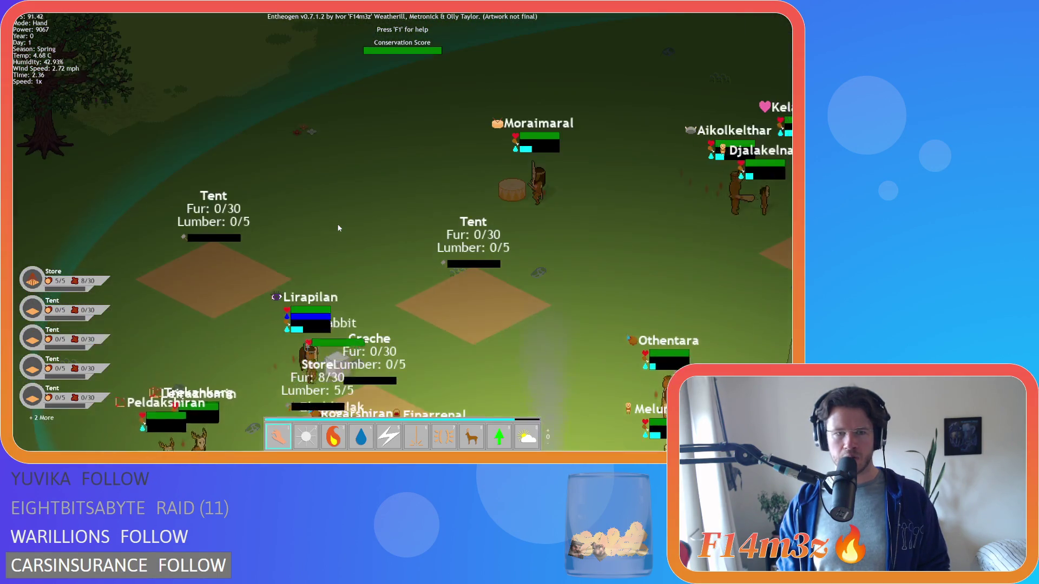
scroll(338, 228, "down", 3)
scroll(338, 227, "up", 4)
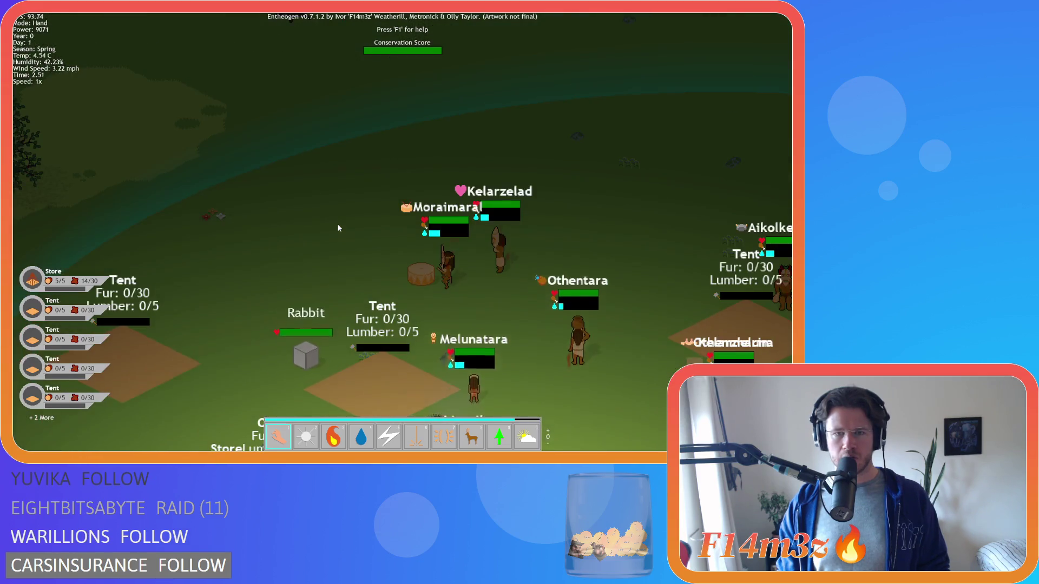
scroll(338, 227, "down", 3)
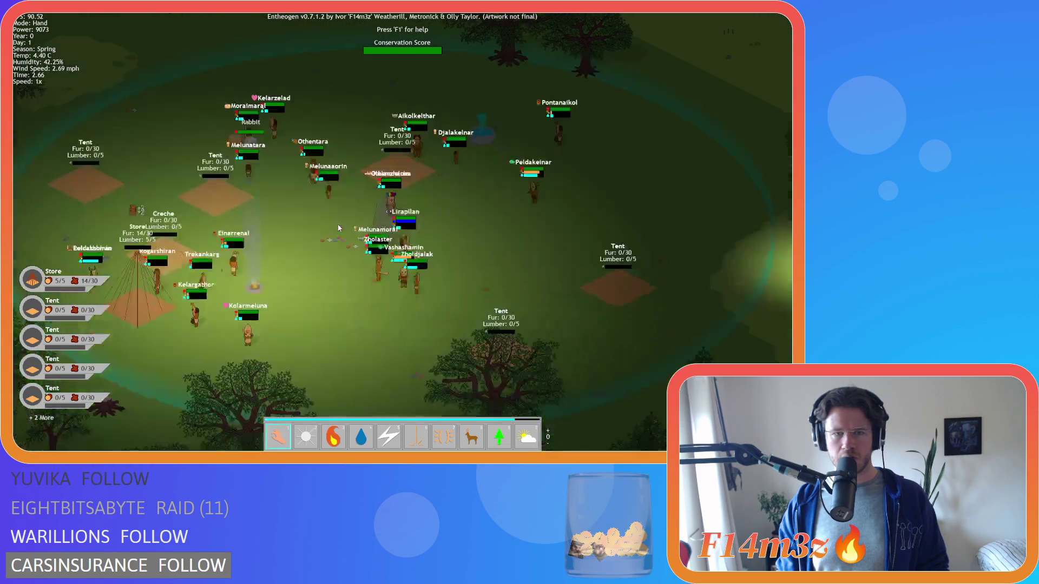
scroll(339, 228, "up", 1)
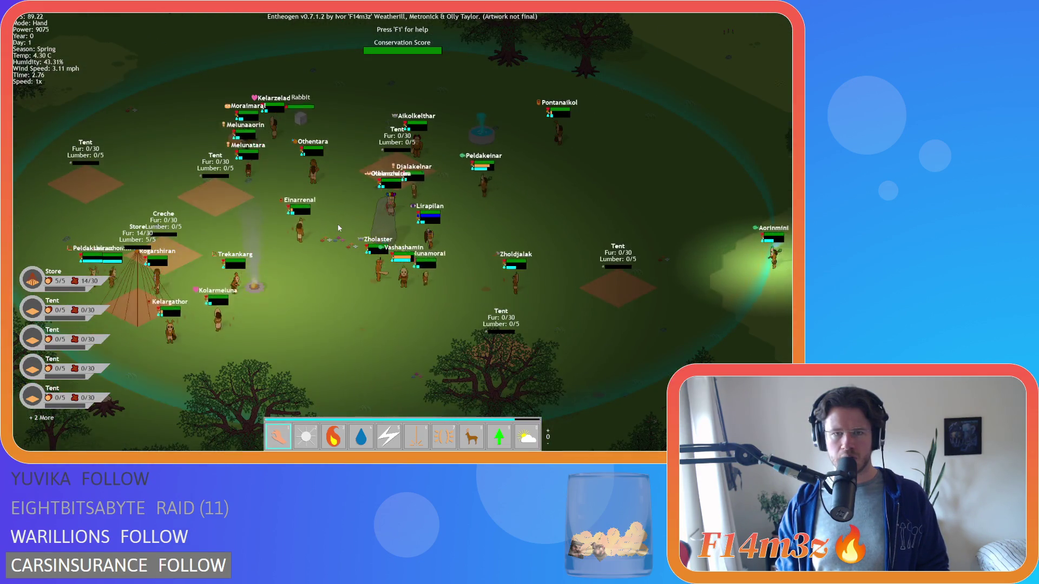
scroll(340, 227, "up", 2)
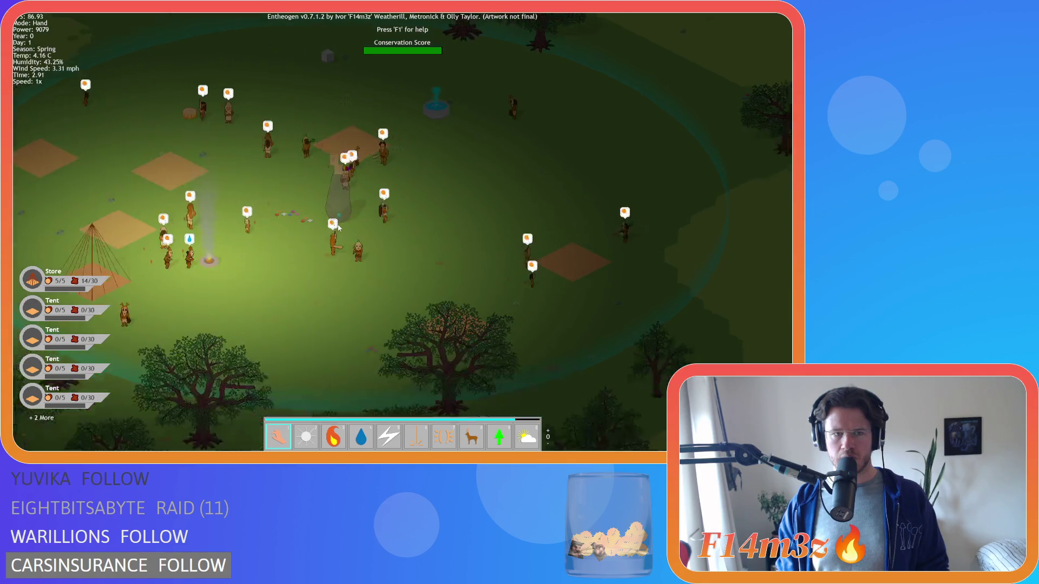
scroll(338, 227, "down", 2)
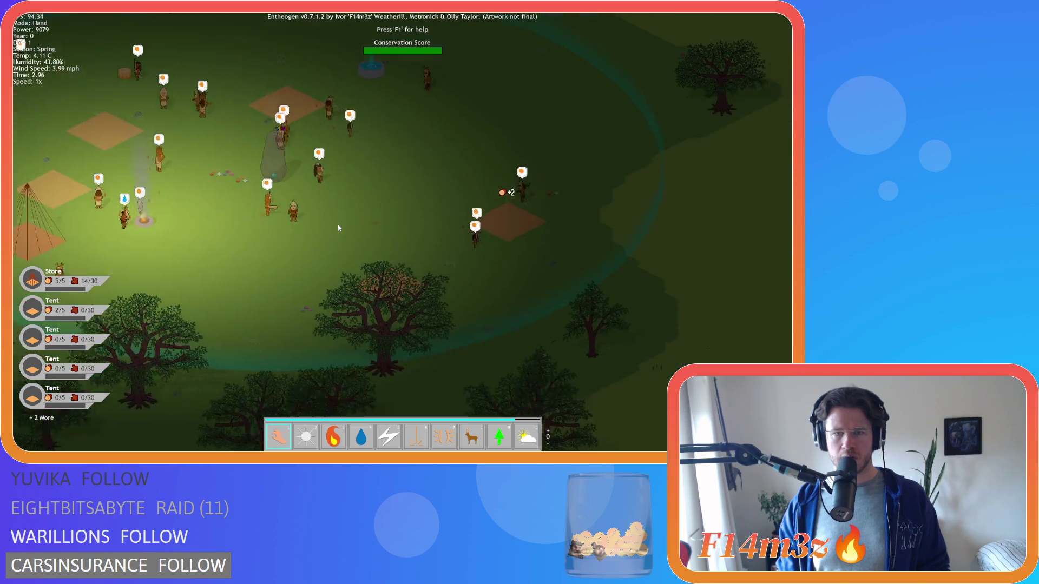
scroll(339, 228, "up", 2)
key("Left")
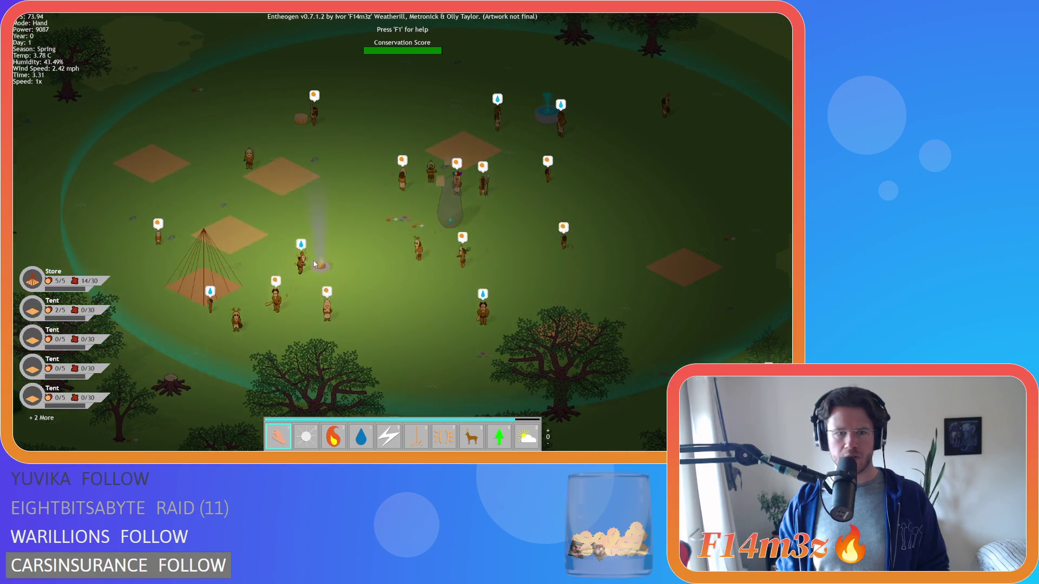
key("Right")
key("Right")
key("Right")
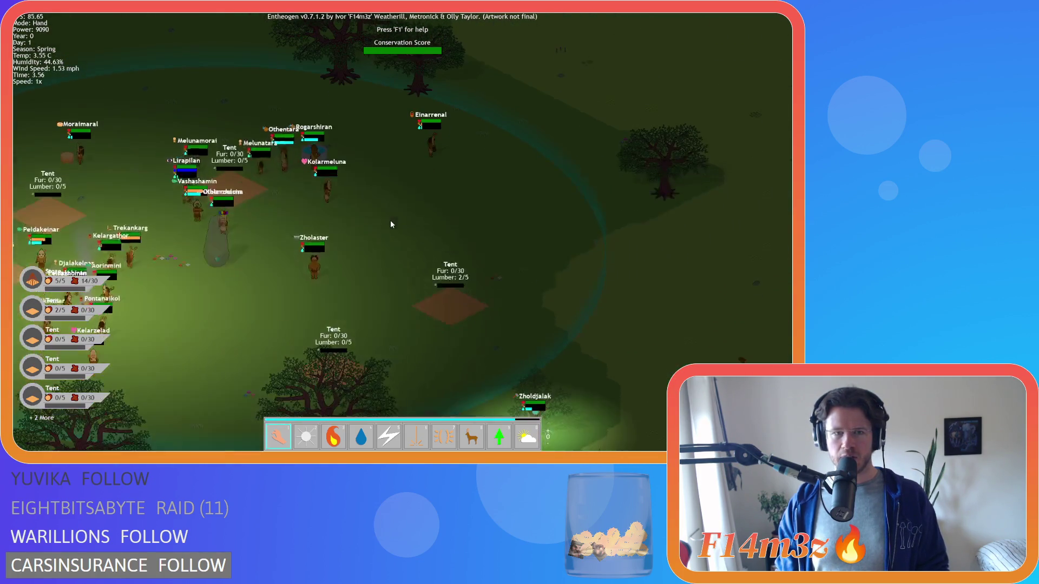
key("Left")
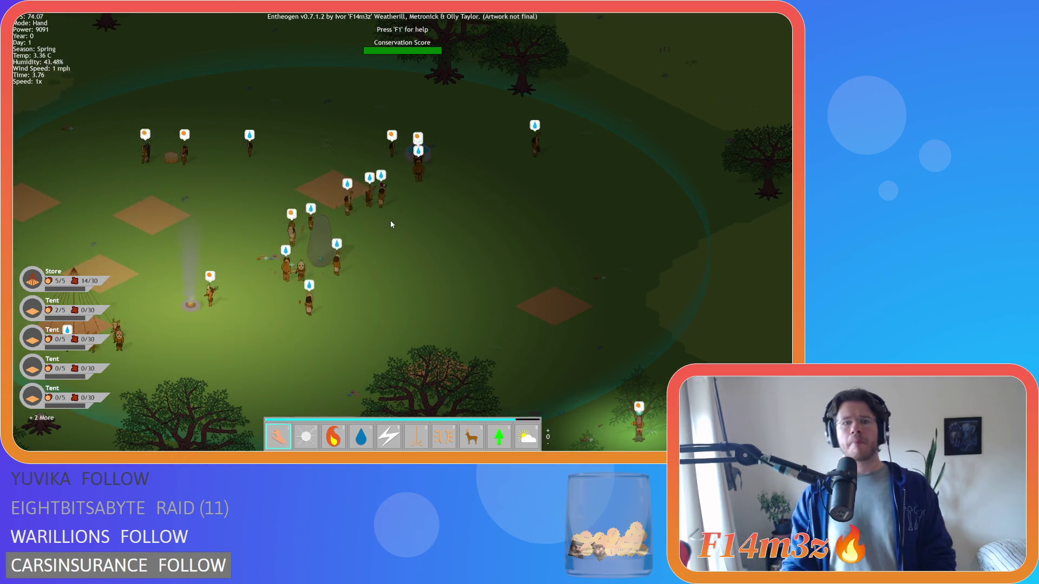
key("Right")
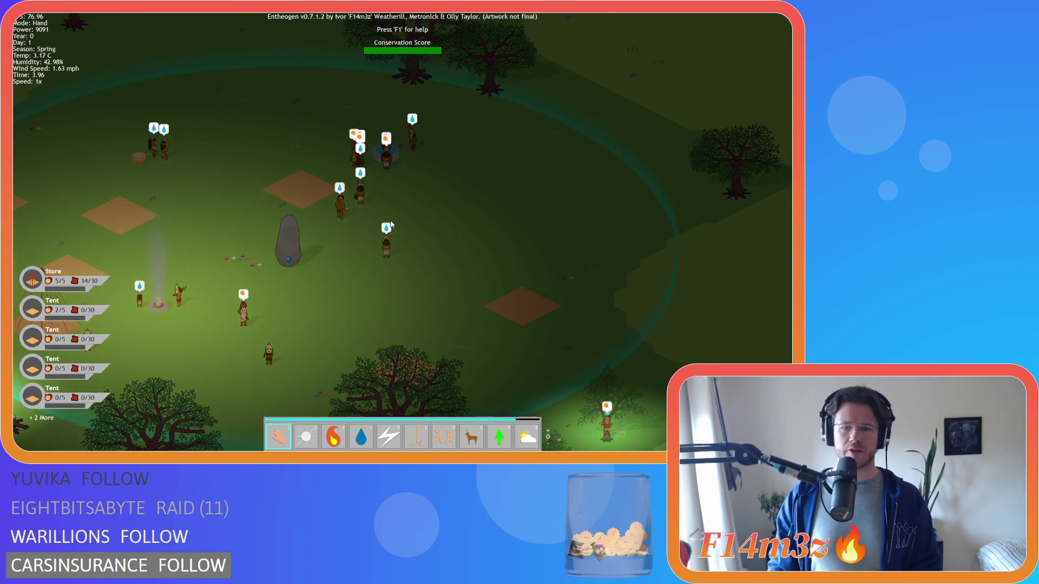
key("Down")
key("Left")
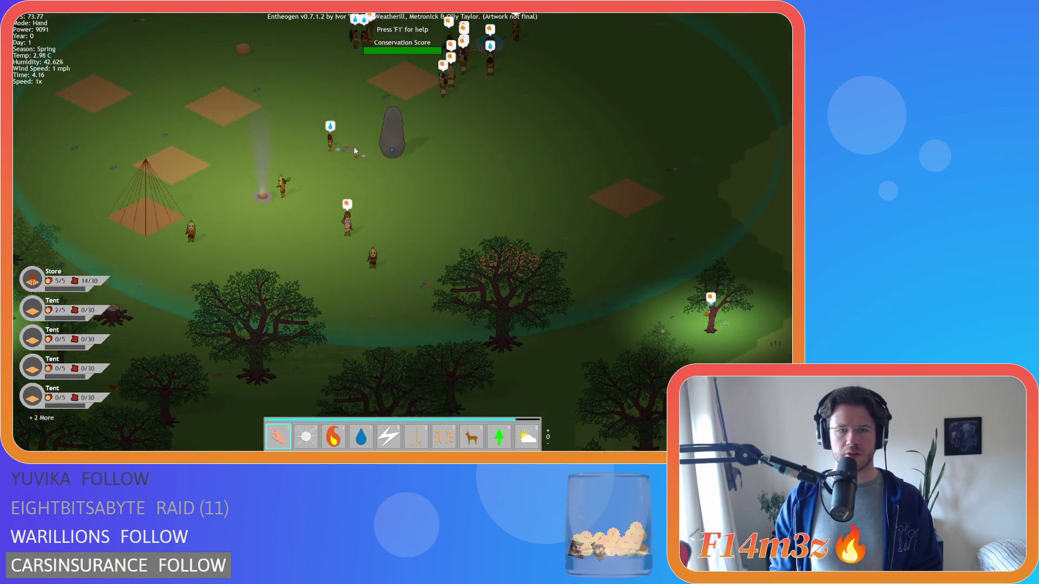
key("Up")
key("Escape")
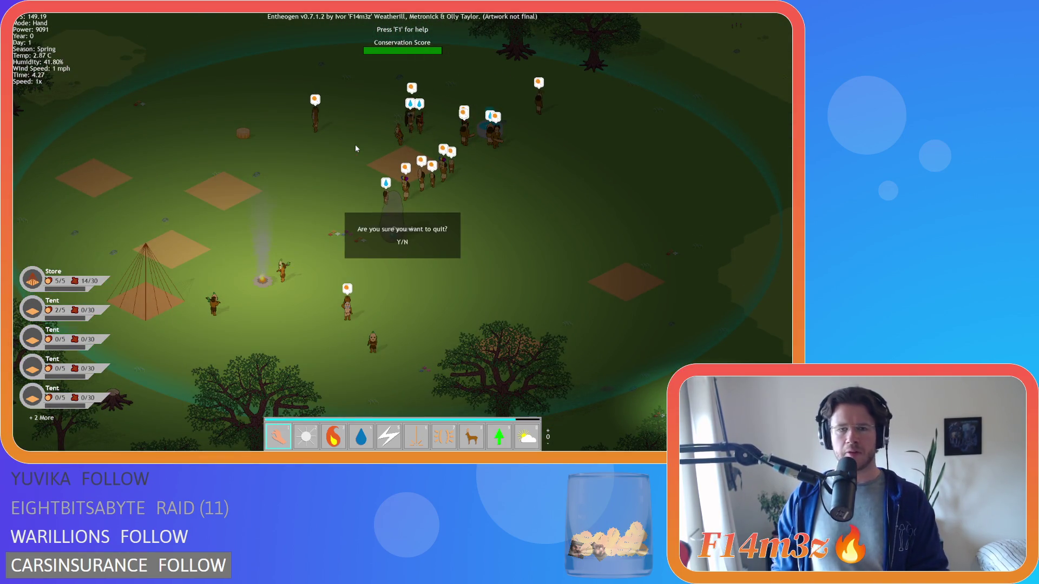
Confirm quitting to the title screen and quickload the saved Day 22 night camp.
key("y")
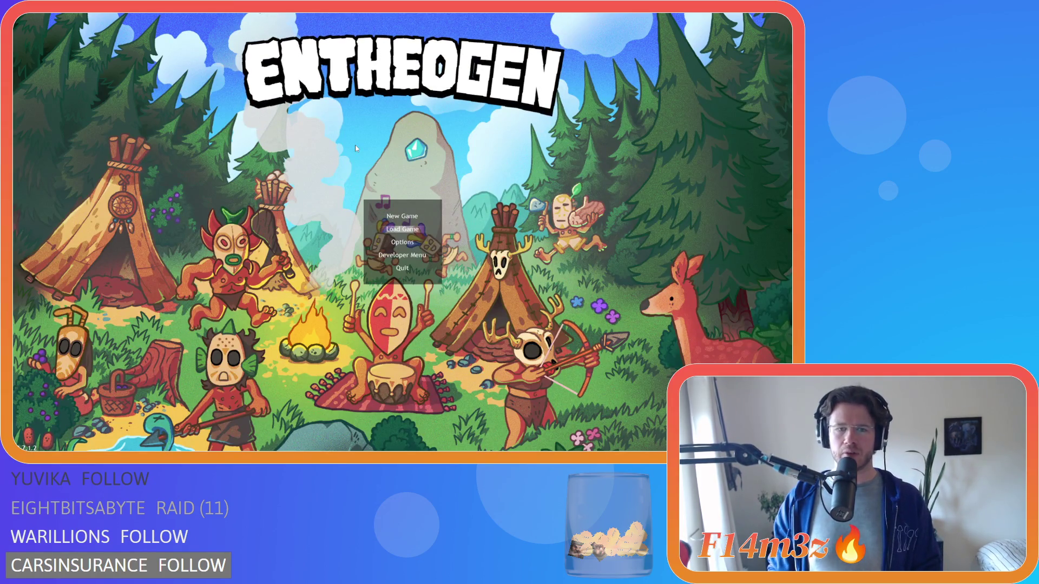
key("Return")
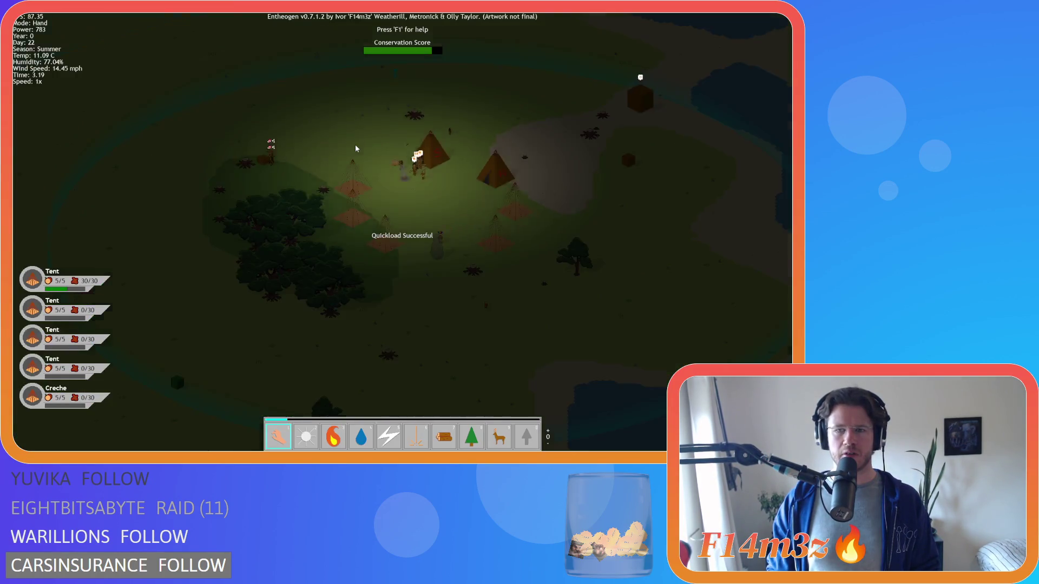
scroll(427, 184, "up", 3)
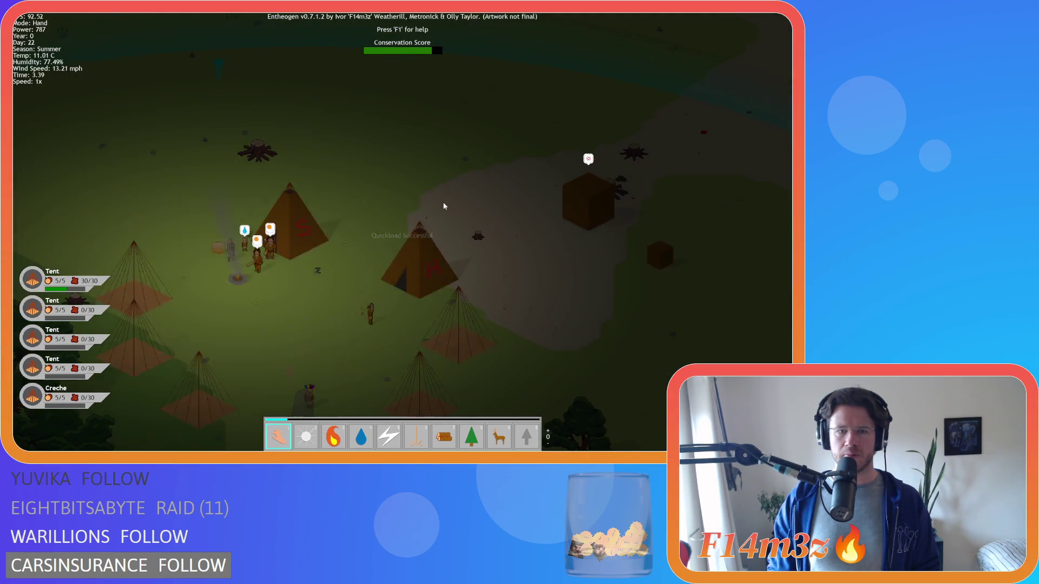
scroll(459, 208, "down", 3)
scroll(470, 246, "down", 3)
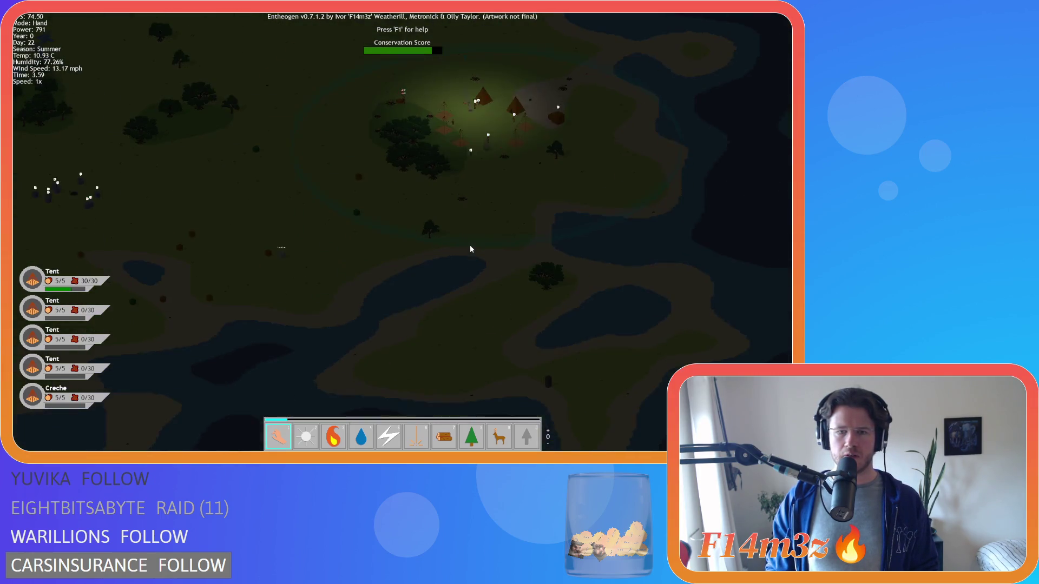
scroll(487, 233, "up", 3)
scroll(502, 236, "down", 5)
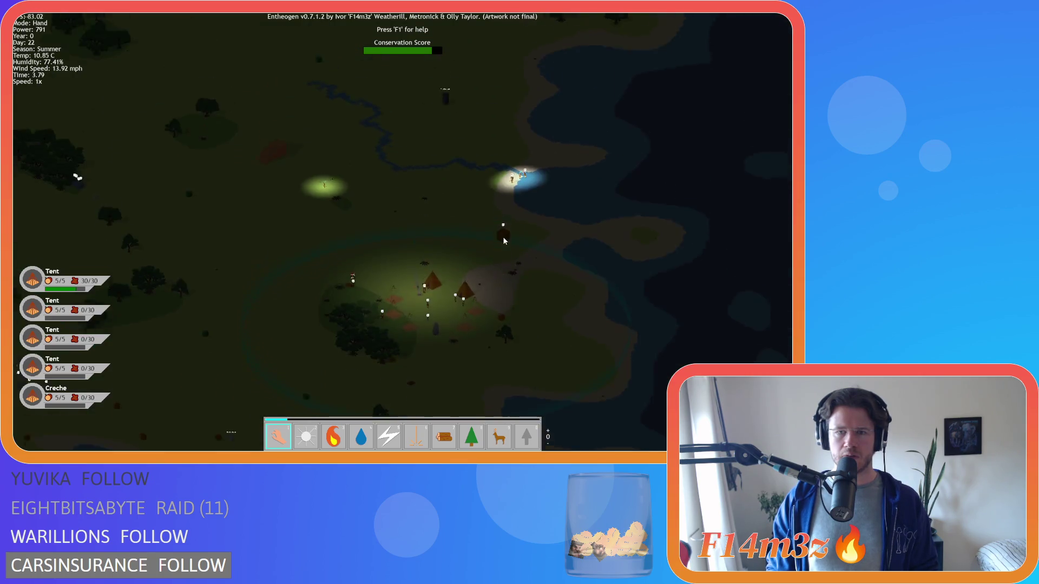
Pan and zoom around the quickloaded camp, returning the view to the tents.
key("a")
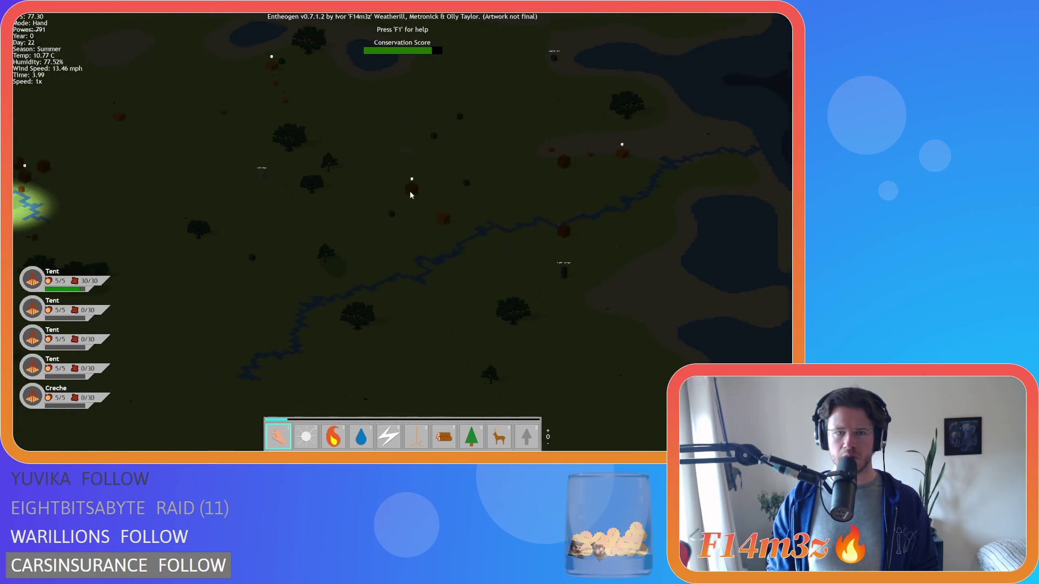
key("s")
scroll(417, 235, "up", 5)
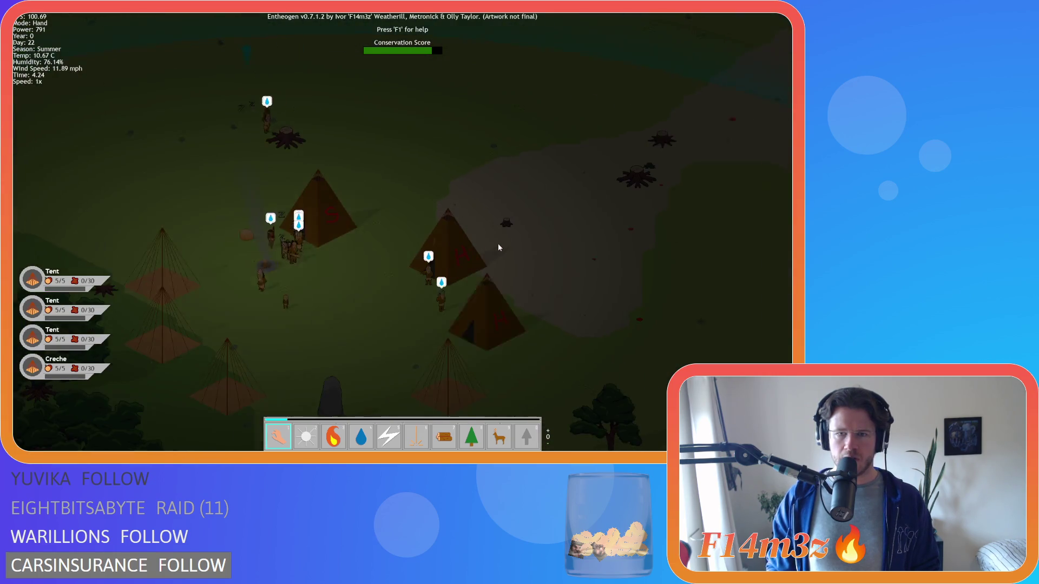
scroll(497, 246, "down", 5)
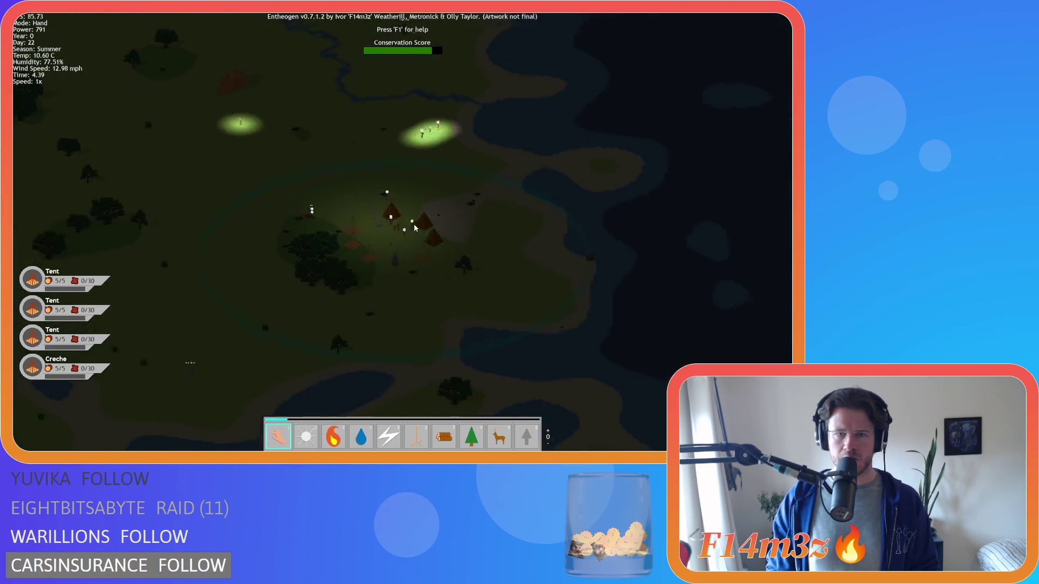
scroll(411, 222, "down", 5)
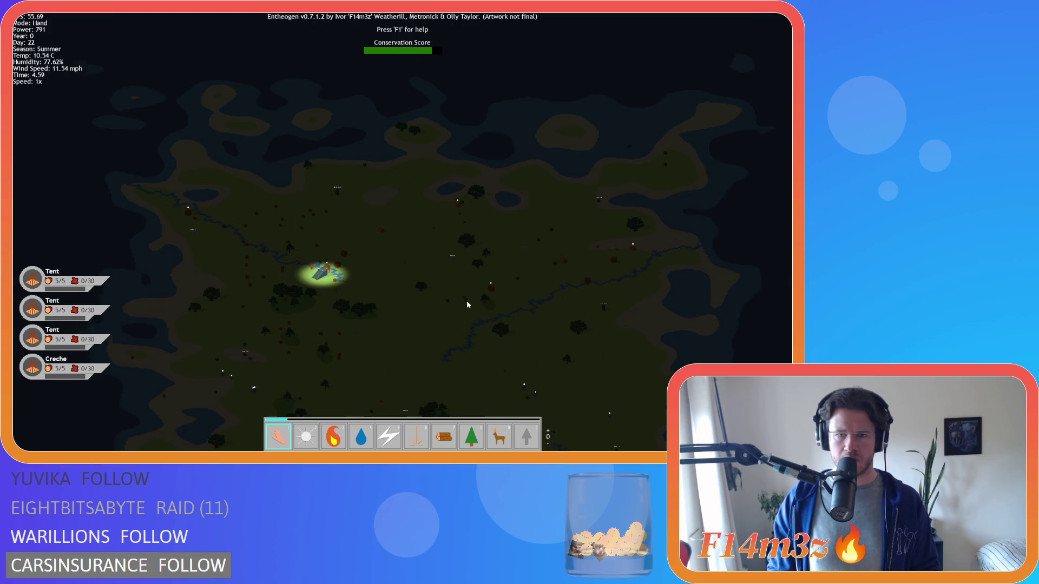
scroll(465, 325, "up", 5)
scroll(468, 361, "up", 5)
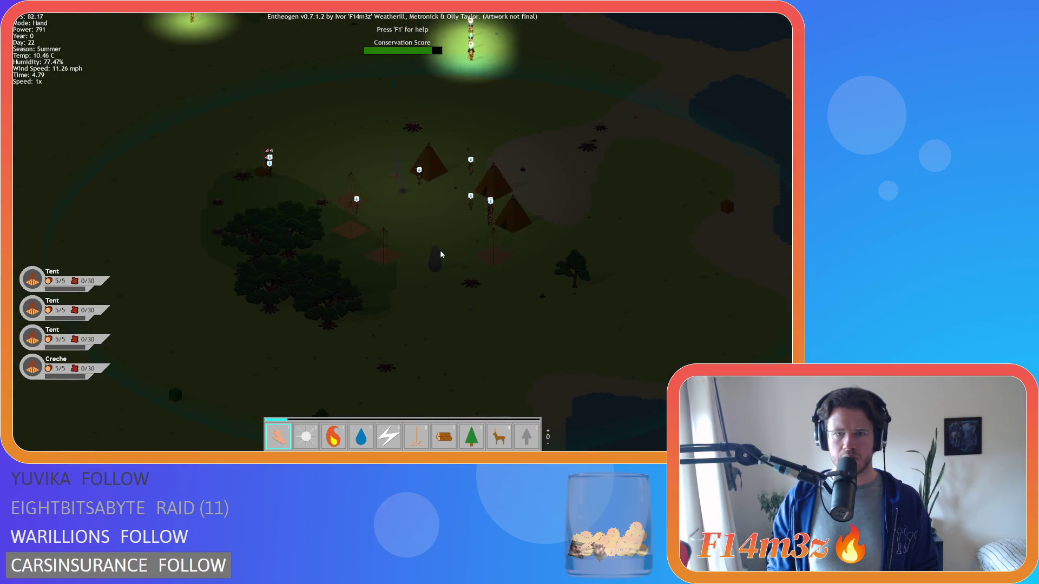
Open the Tribe panel of followers briefly, then close it.
key("t")
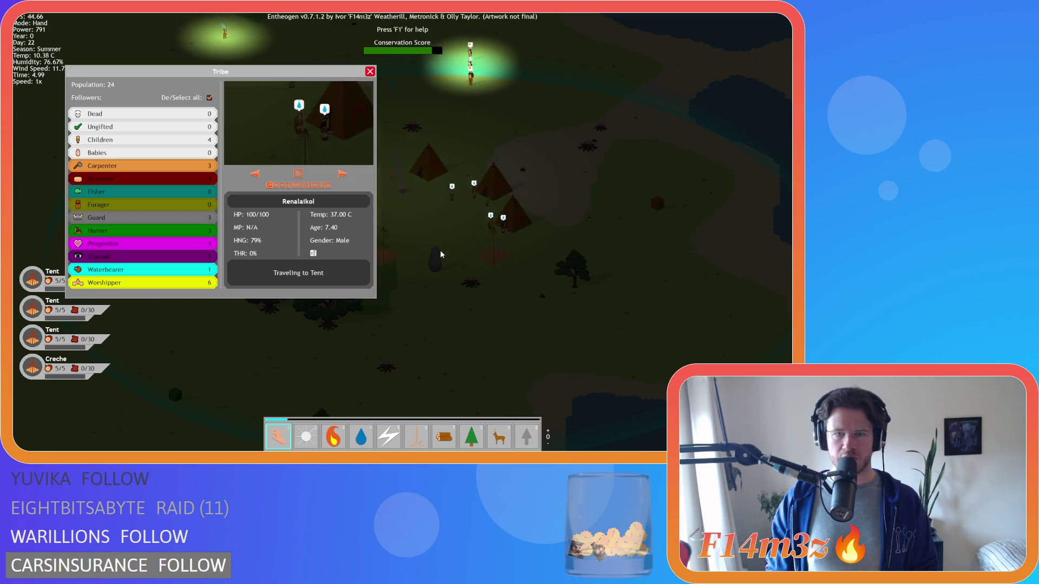
scroll(408, 246, "up", 2)
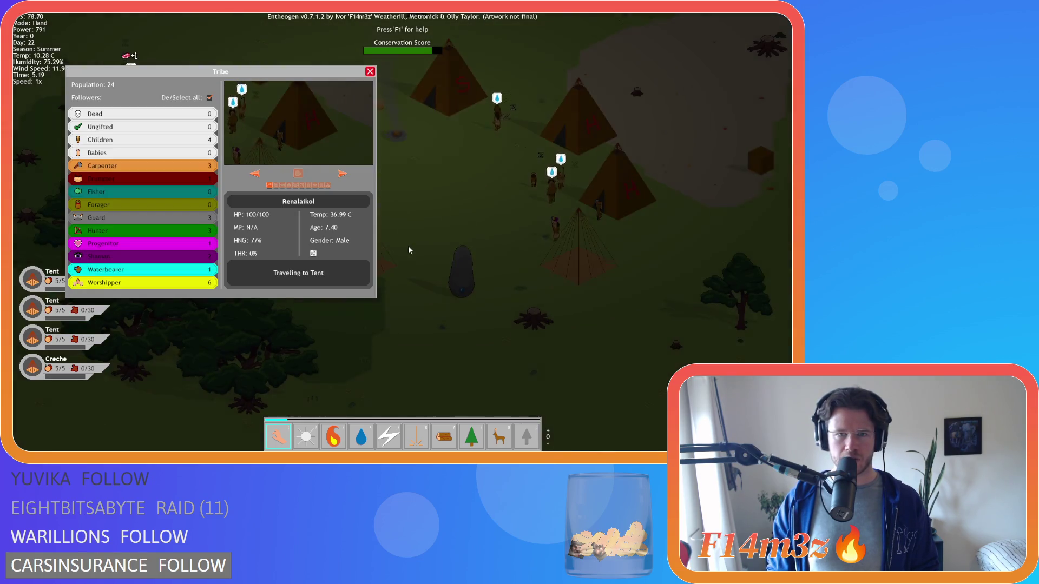
scroll(408, 245, "down", 2)
key("t")
Zoom in and out around the camp marker.
scroll(396, 218, "up", 3)
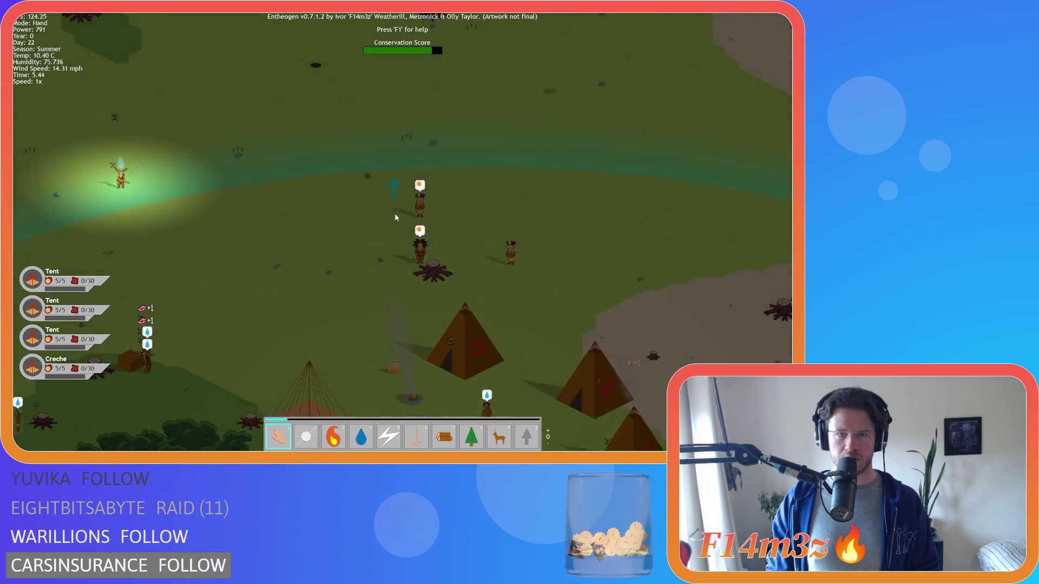
scroll(396, 228, "up", 5)
scroll(399, 238, "down", 2)
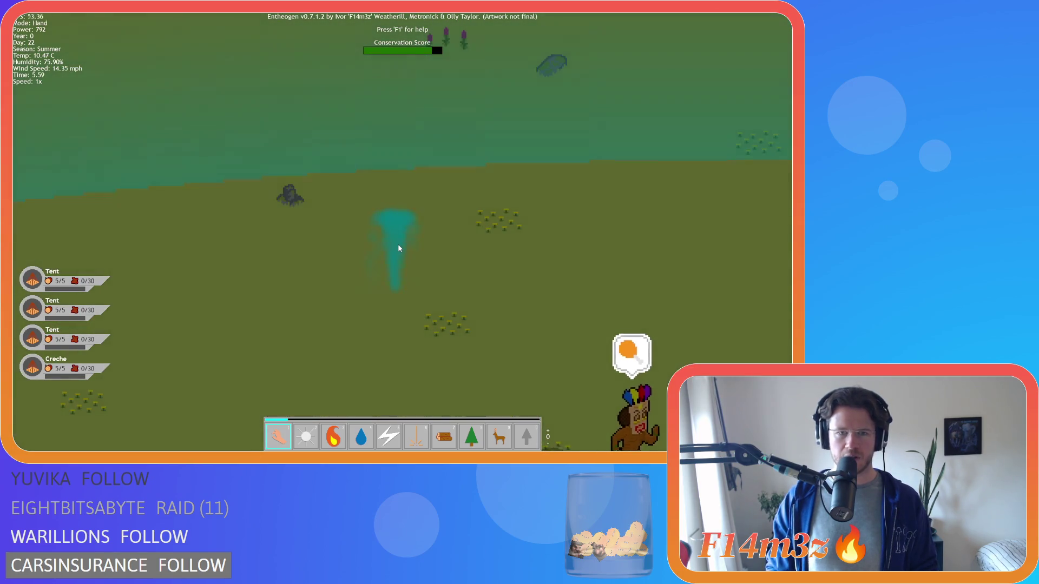
scroll(399, 248, "up", 2)
scroll(400, 248, "up", 3)
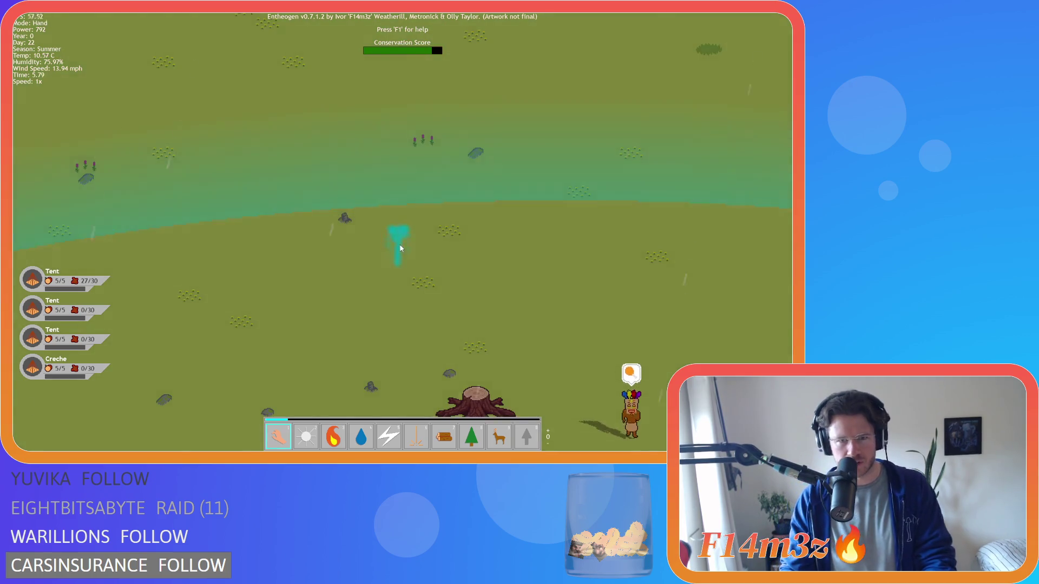
scroll(400, 248, "up", 2)
scroll(400, 239, "down", 6)
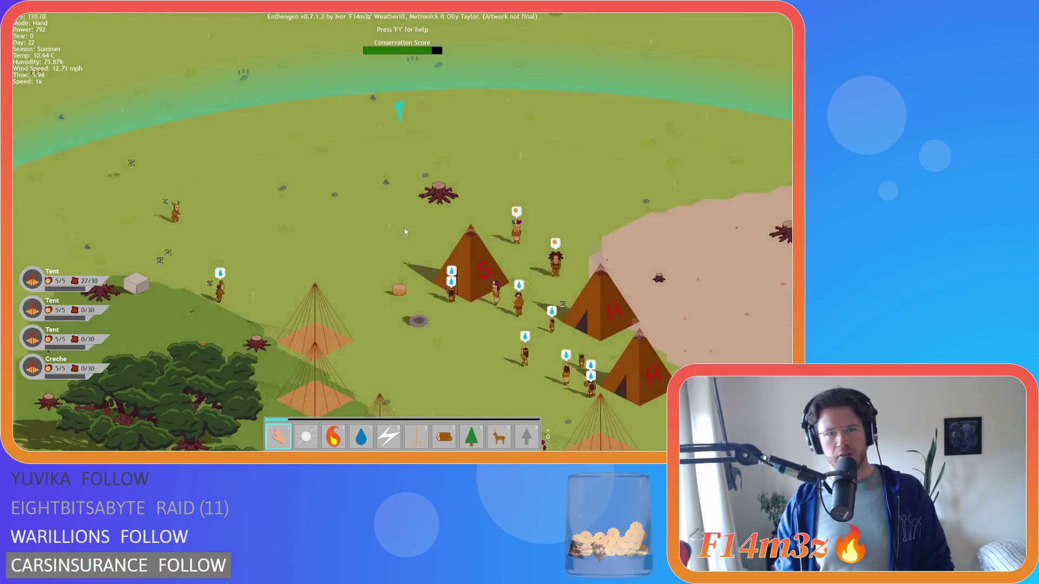
scroll(404, 228, "down", 5)
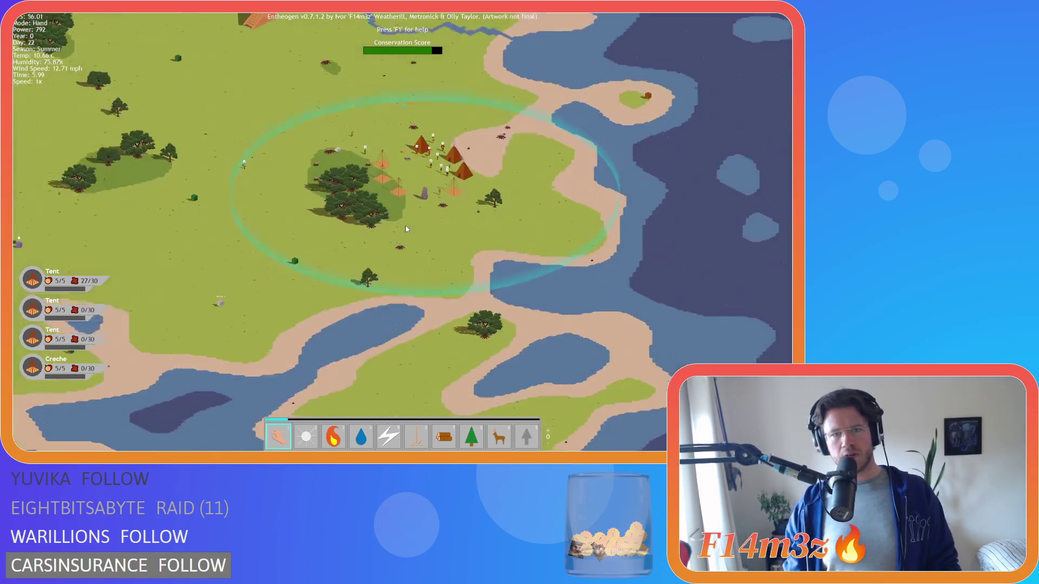
scroll(343, 199, "up", 5)
scroll(356, 199, "up", 3)
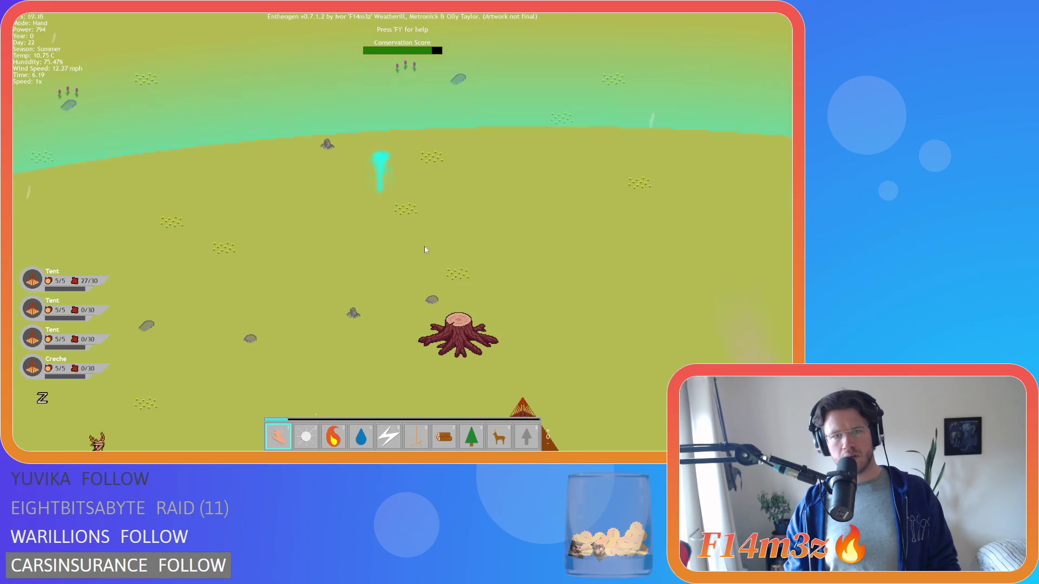
Pan over the tent and terrain, unpause, and quickload the saved night game with F9.
key("s")
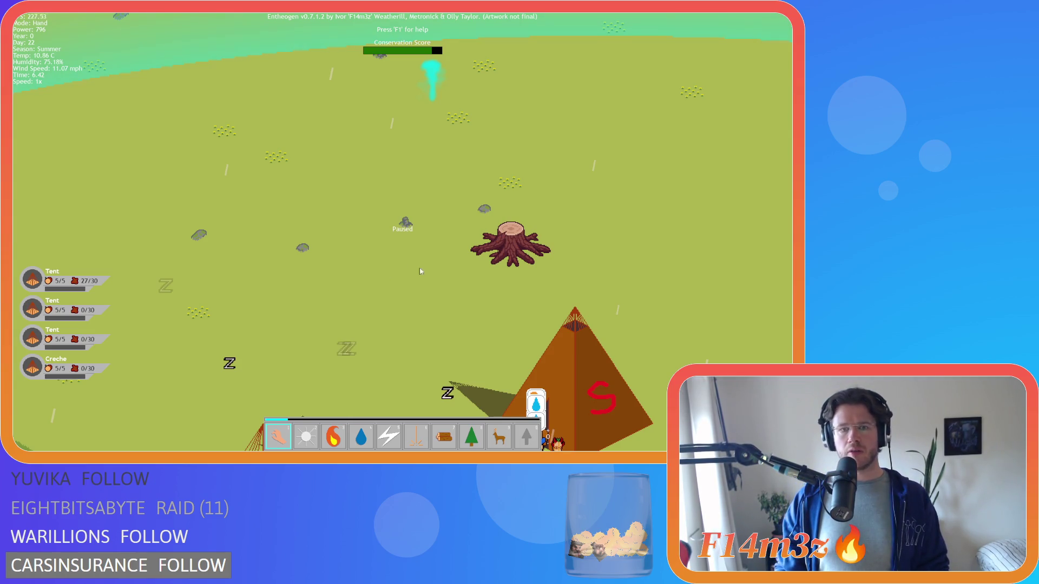
key("w")
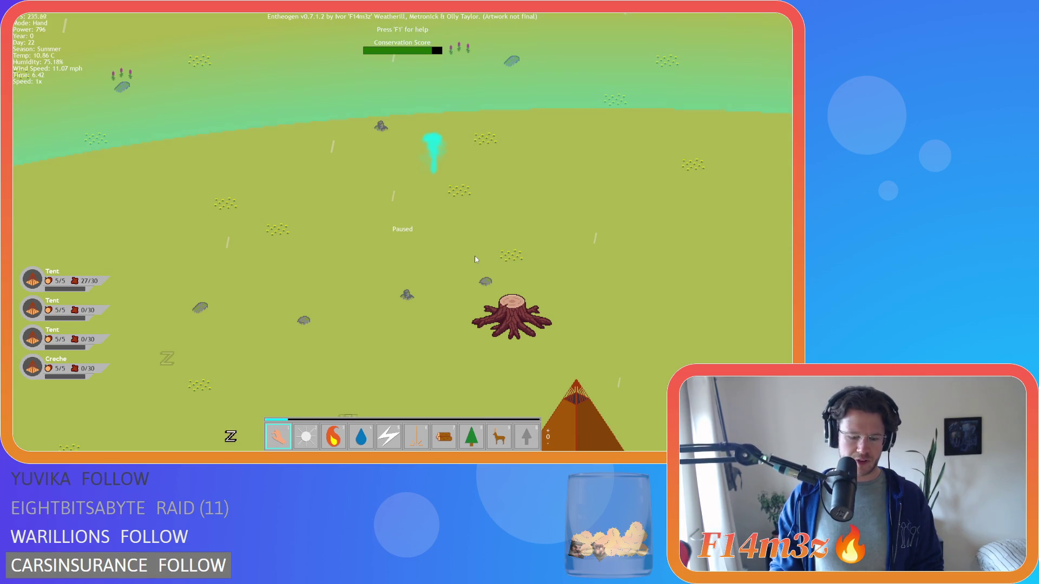
key("space")
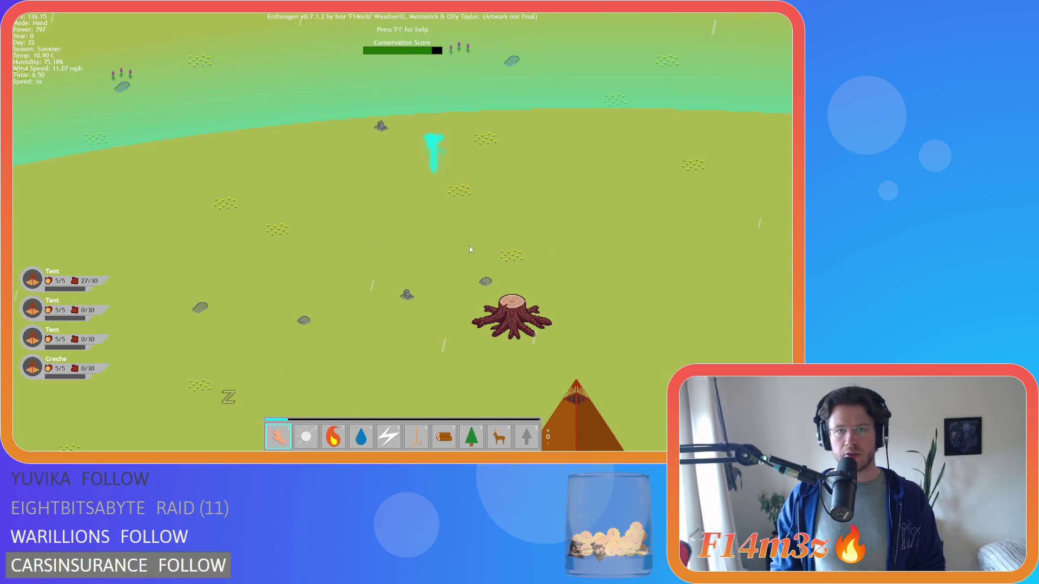
key("F9")
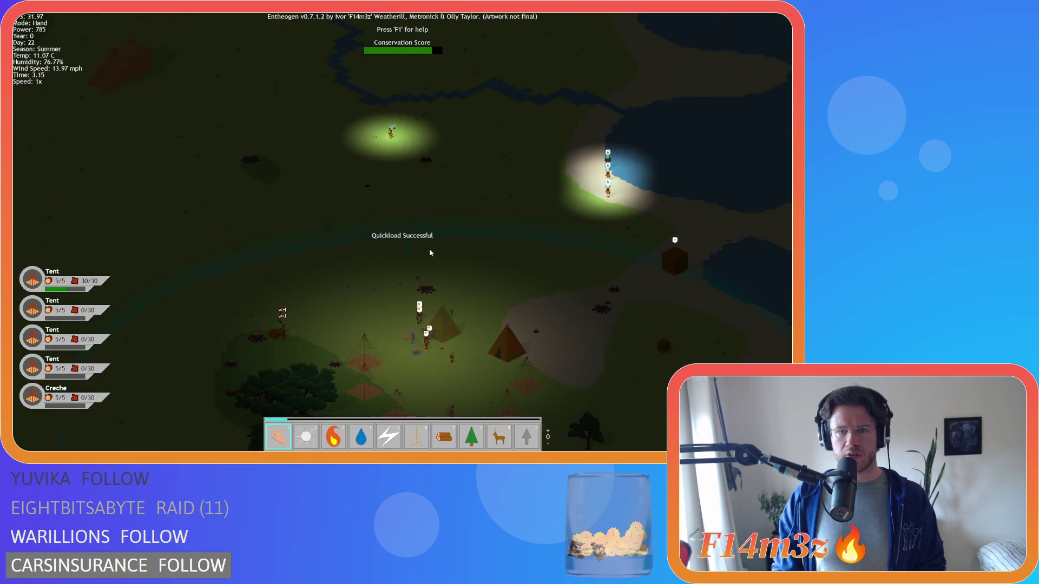
Pause and resume the game, then pan and zoom from the camp up toward the river and back.
scroll(412, 248, "up", 5)
key("space")
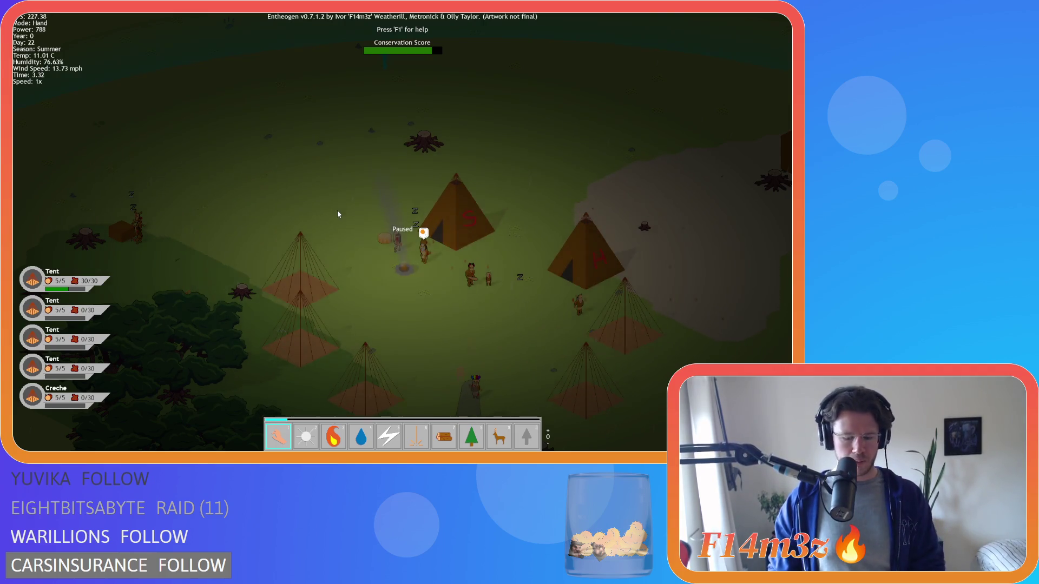
key("d")
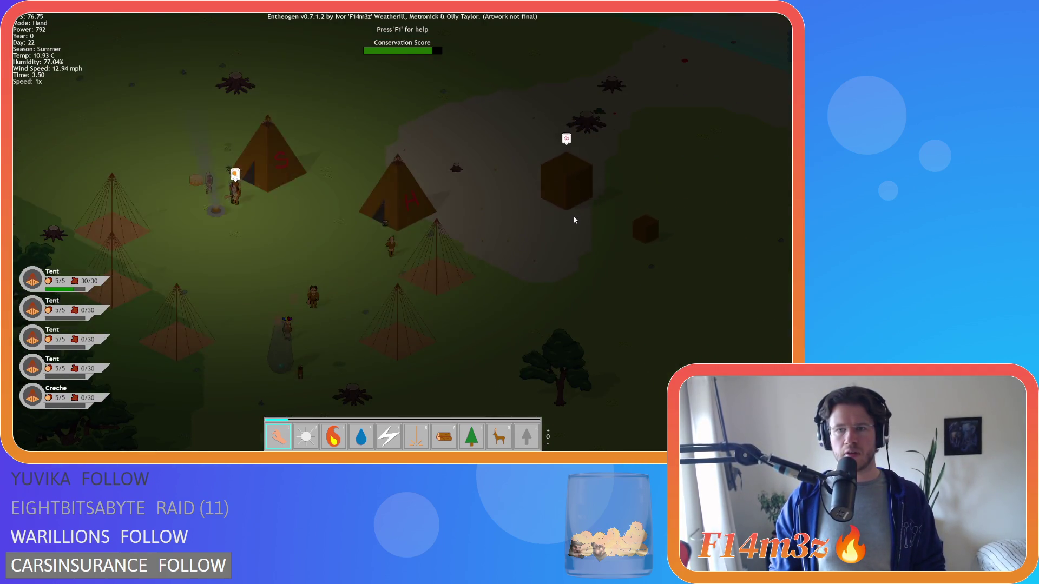
scroll(573, 216, "down", 3)
key("w")
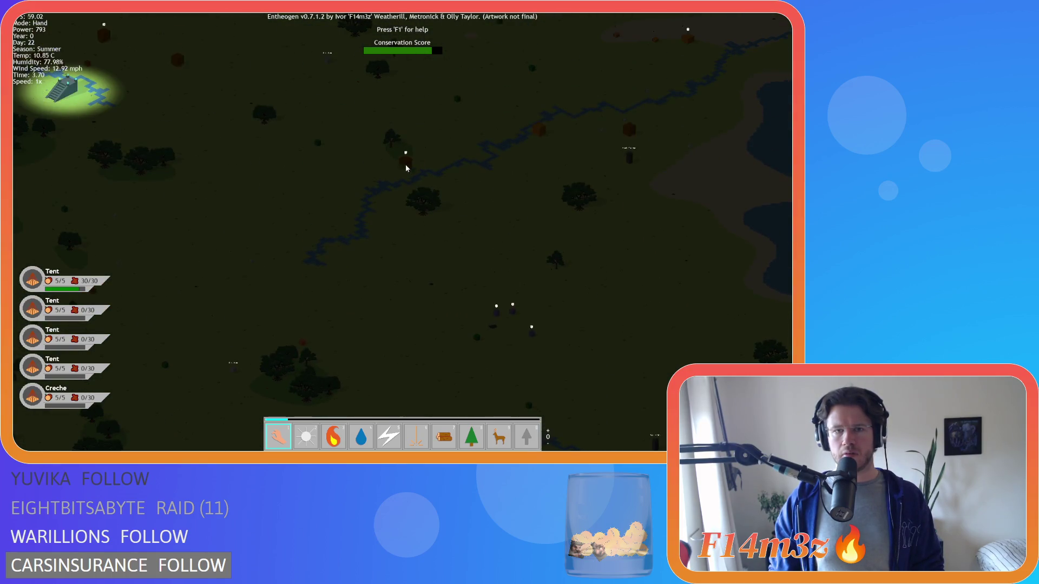
key("s")
key("d")
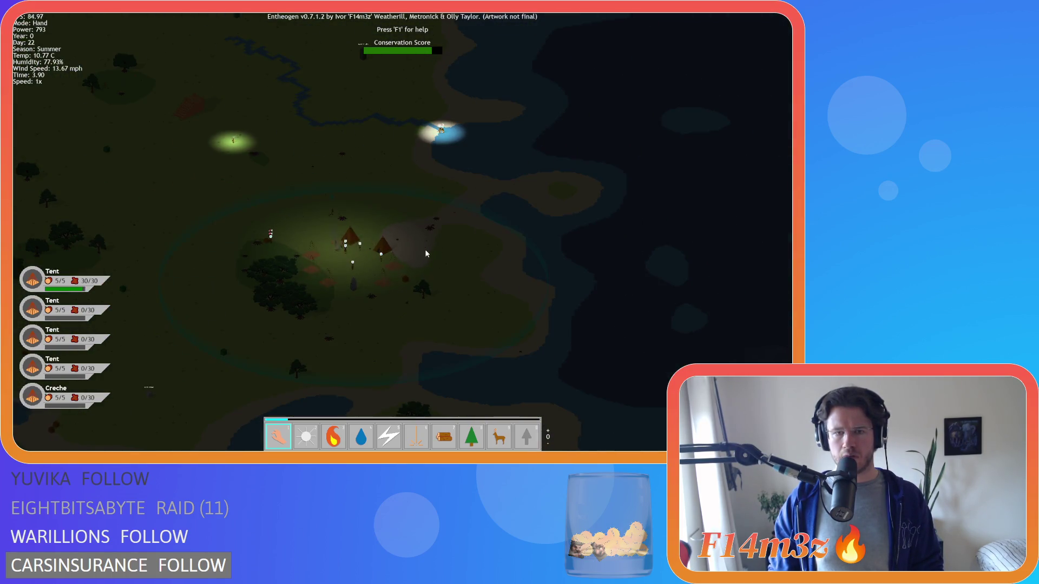
scroll(433, 271, "up", 2)
scroll(460, 255, "down", 5)
scroll(416, 189, "up", 3)
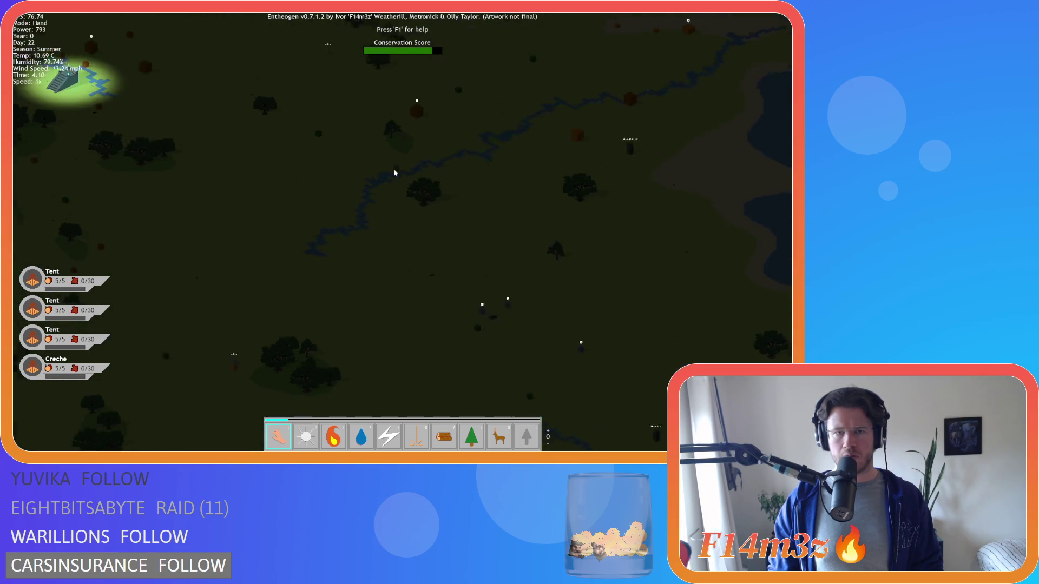
scroll(400, 303, "up", 5)
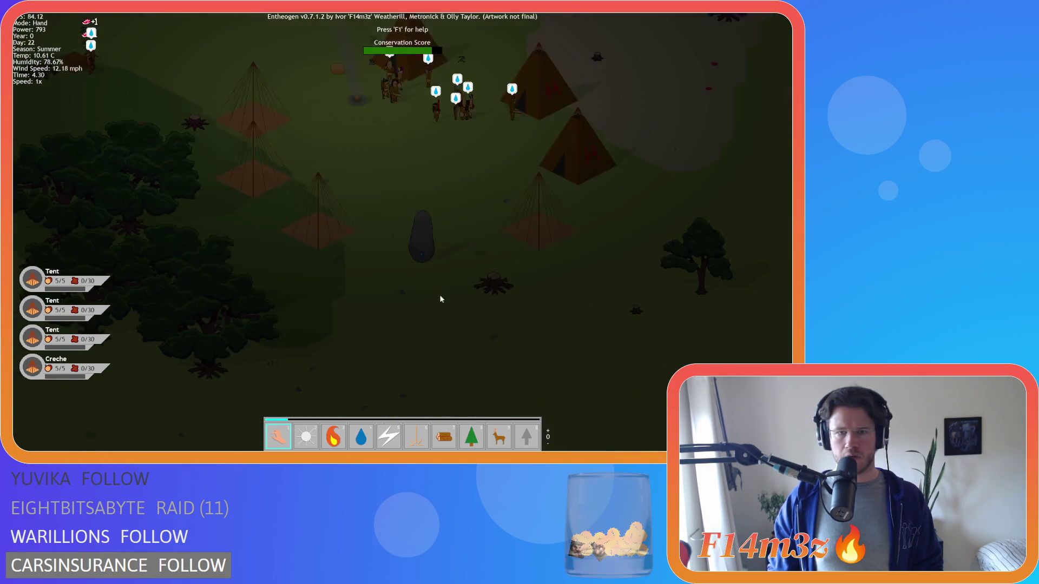
scroll(433, 282, "down", 2)
Toggle the Tribe panel repeatedly while panning across the camp, finally closing it with Escape.
key("t")
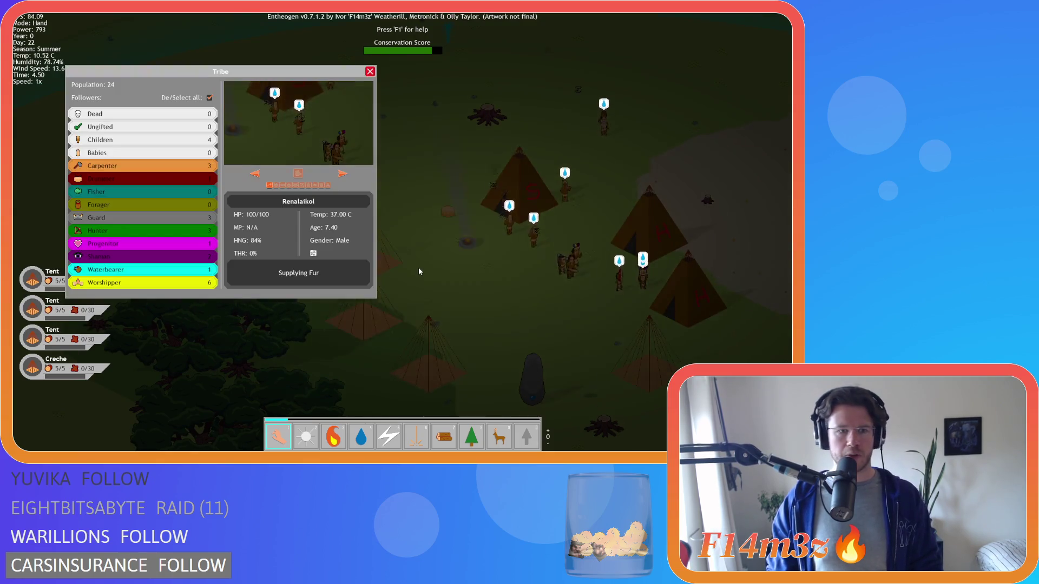
key("t")
key("t")
key("t")
key("a")
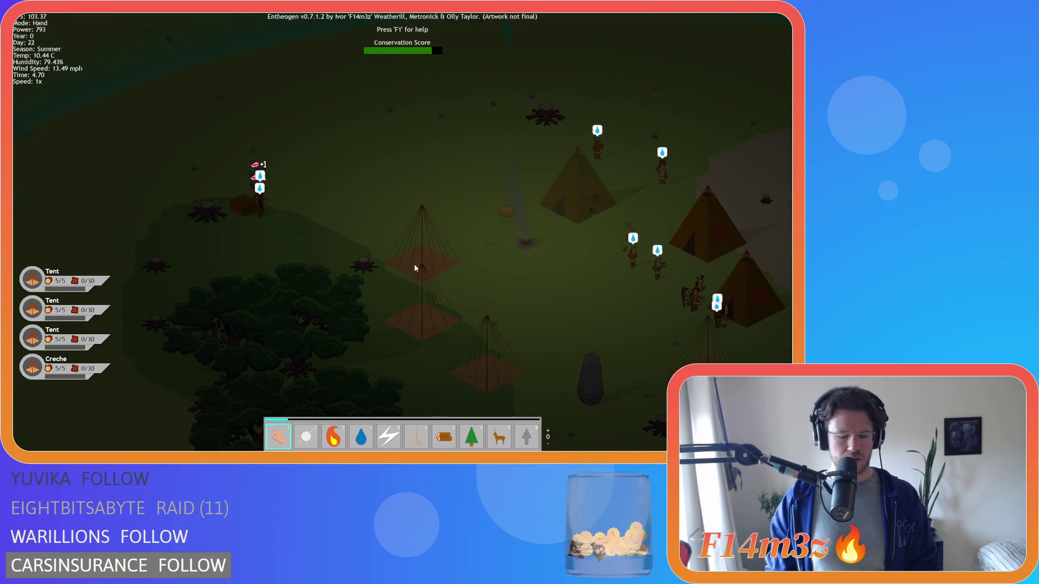
key("t")
key("t")
key("w")
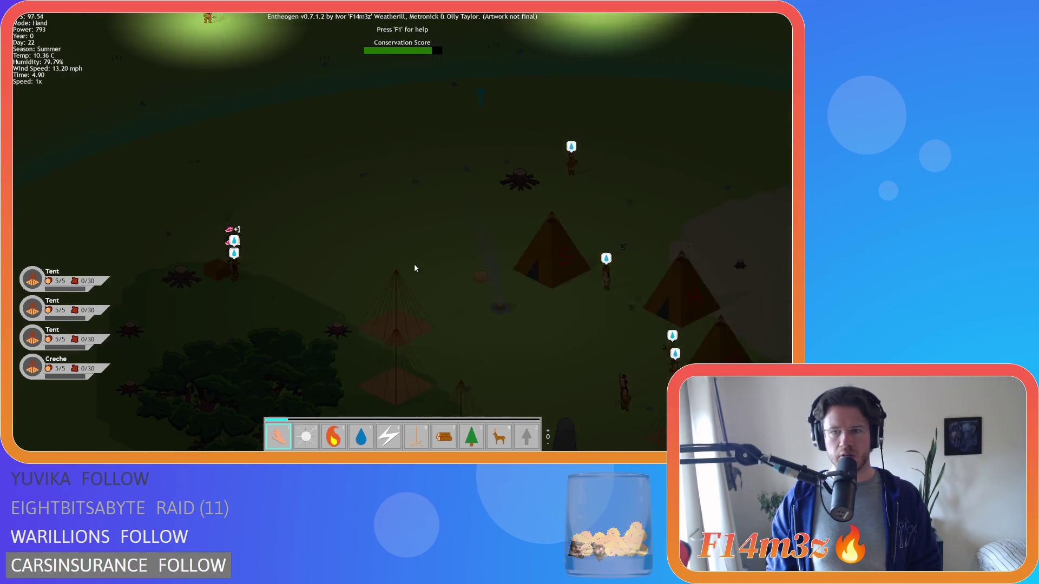
key("w")
key("s")
key("t")
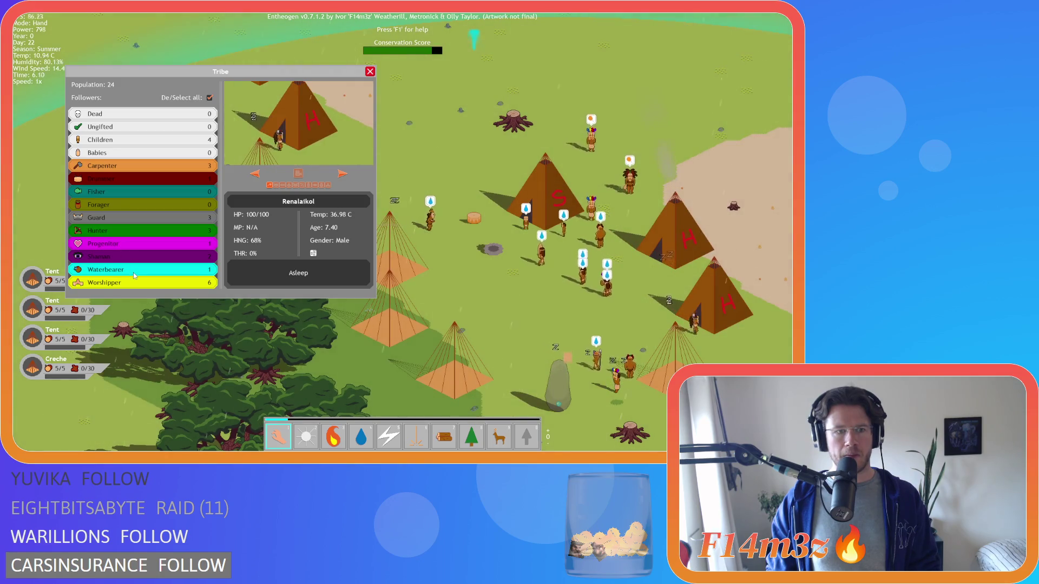
key("Escape")
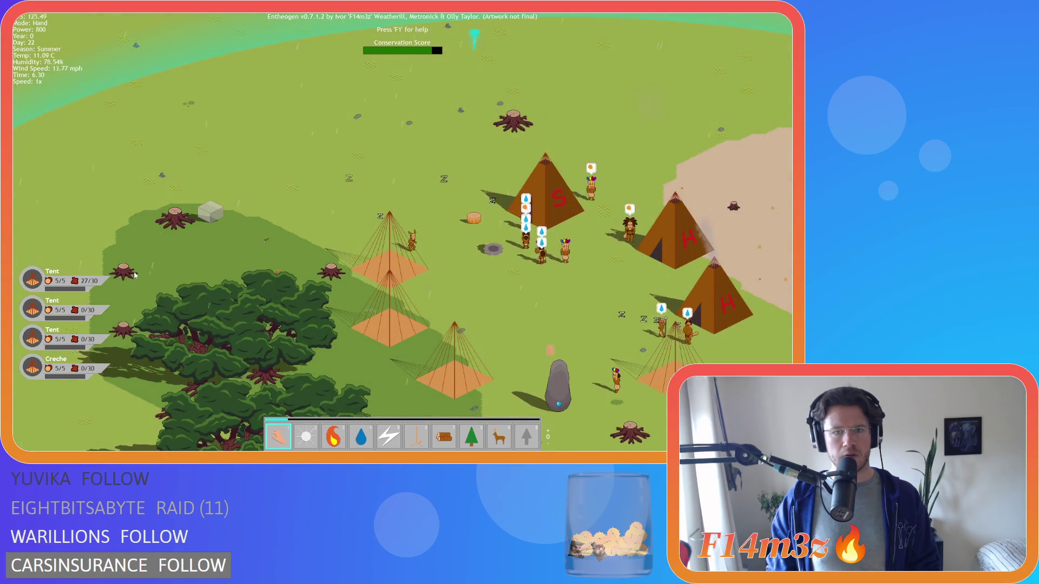
Pan across the village and set a villager below the standing stone on fire.
key("d")
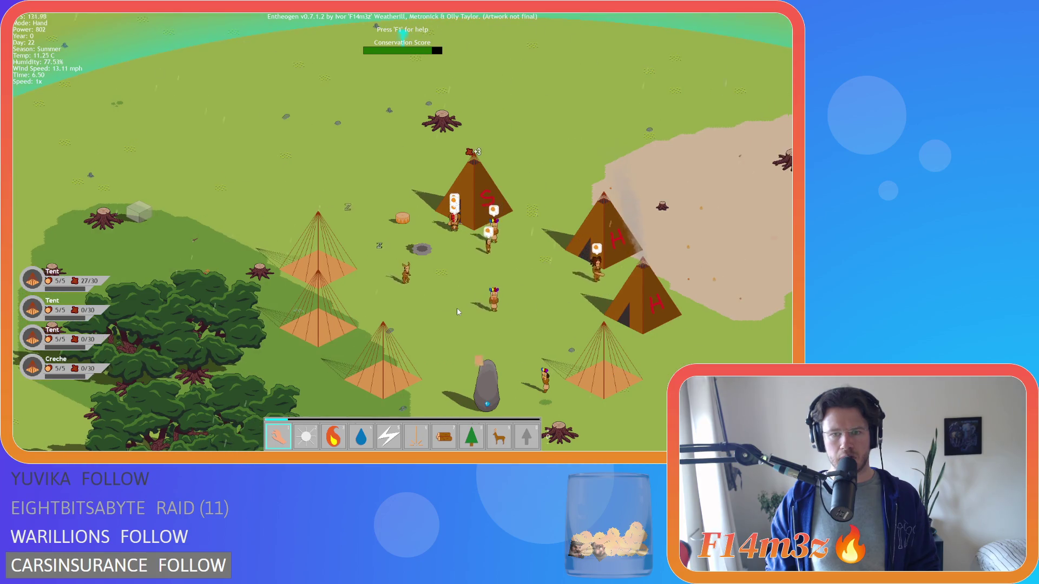
key("w")
scroll(487, 301, "down", 5)
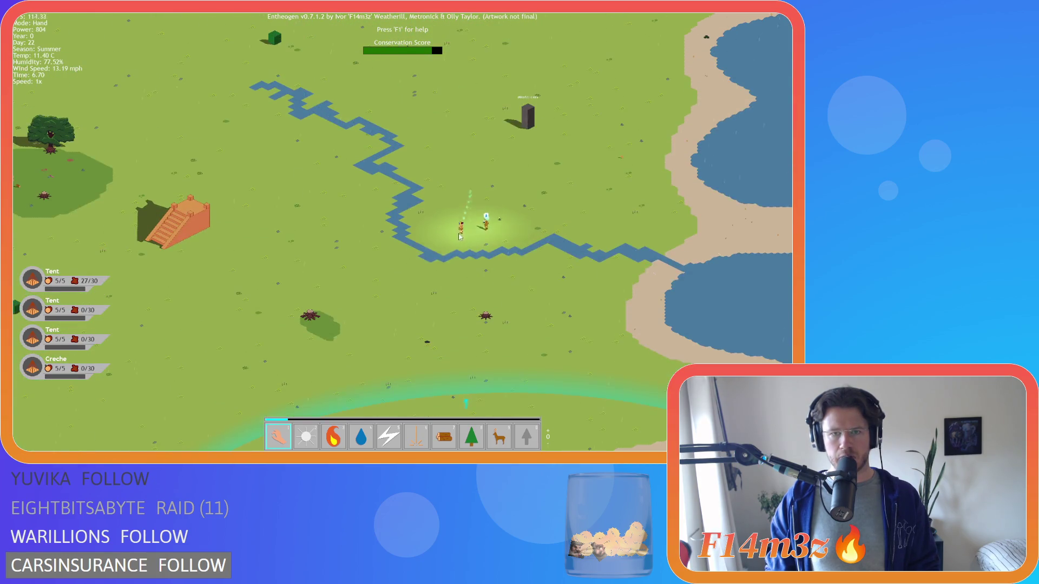
scroll(439, 264, "up", 5)
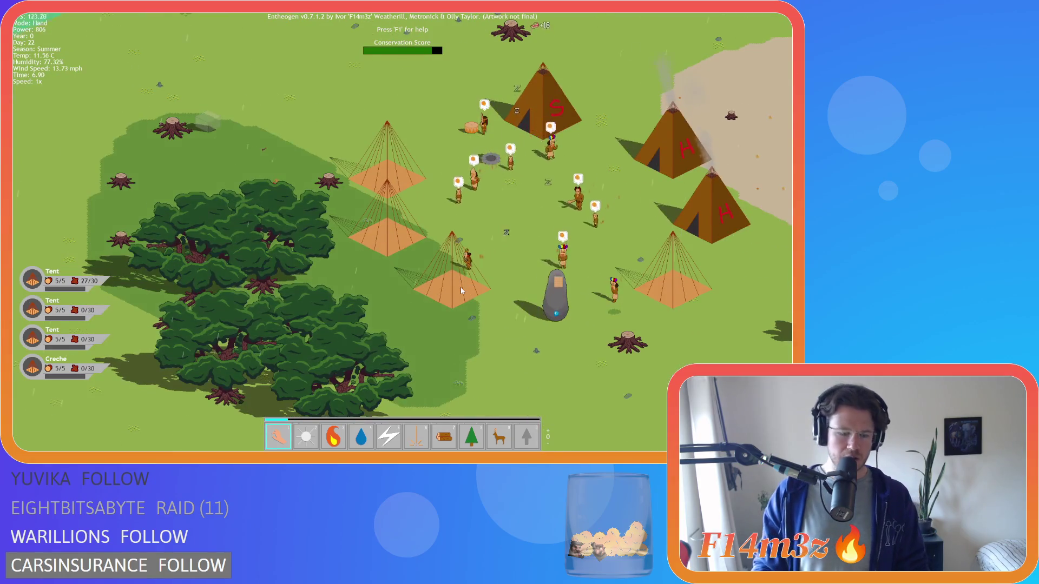
key("3")
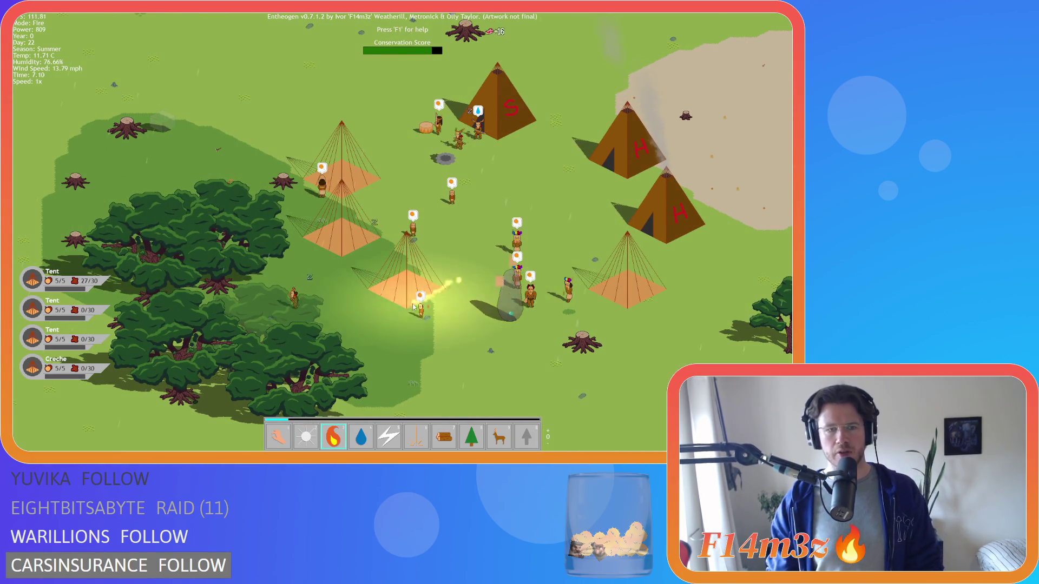
scroll(325, 330, "down", 2)
scroll(342, 349, "up", 2)
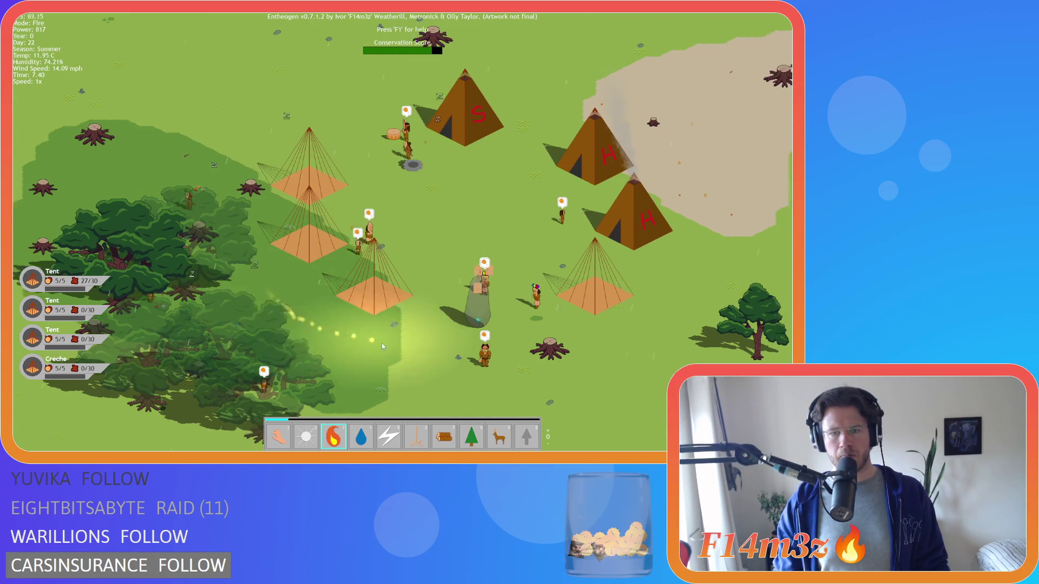
left_click(393, 278)
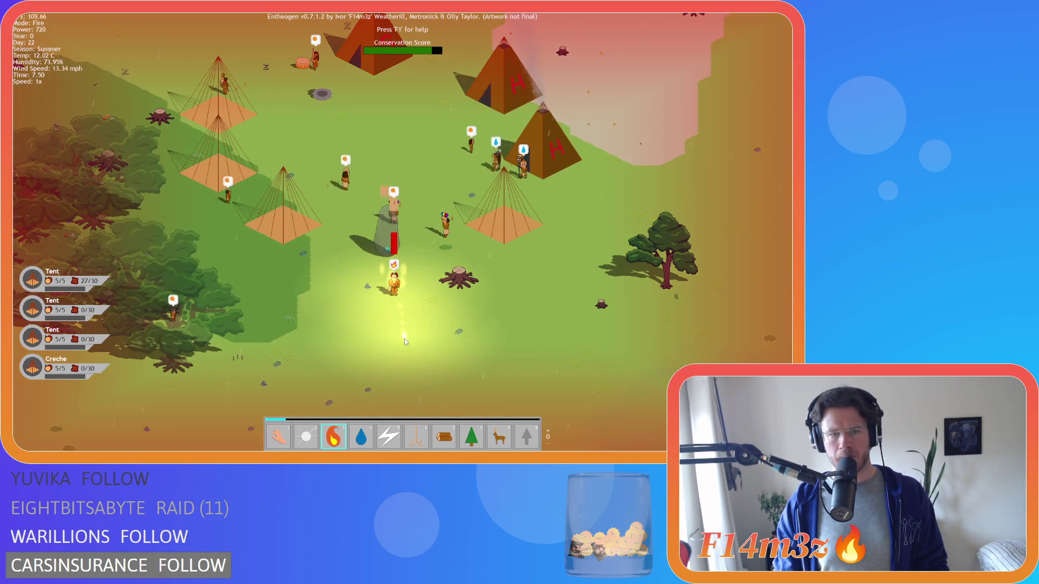
Return to the grabbing Hand and follow the water-carrying villager toward the forest.
key("1")
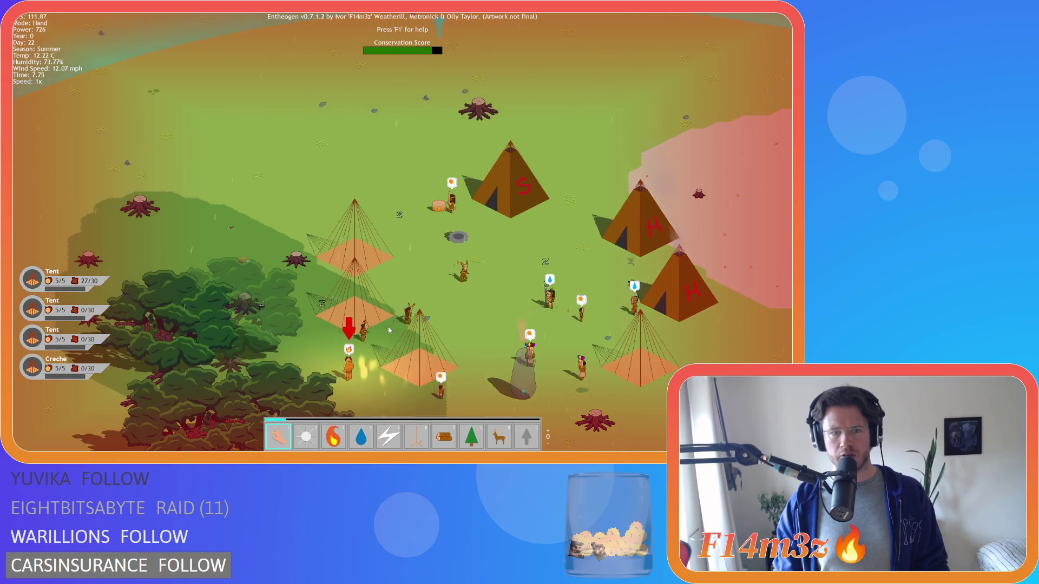
scroll(387, 327, "down", 4)
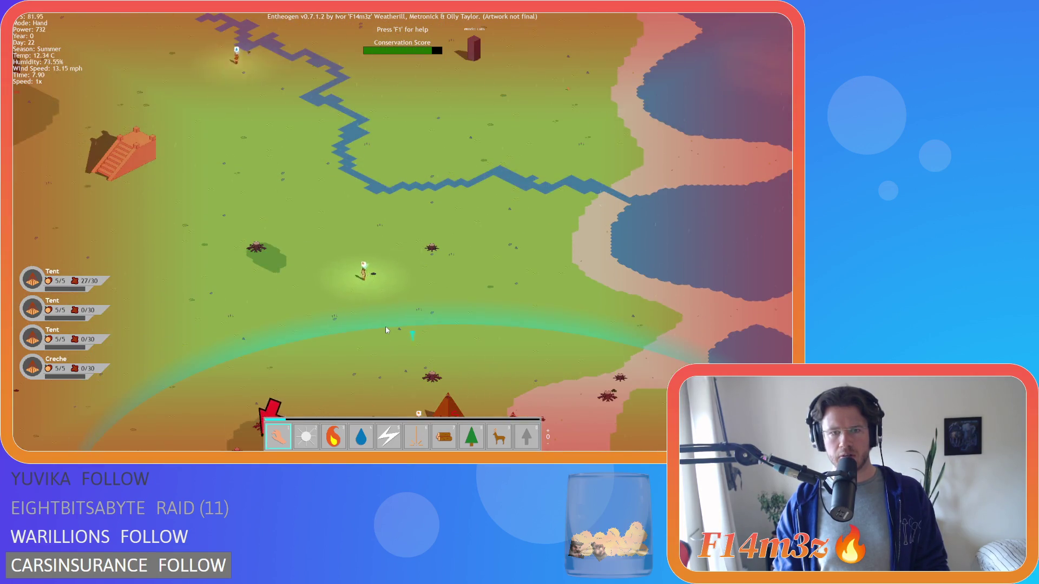
scroll(368, 314, "up", 2)
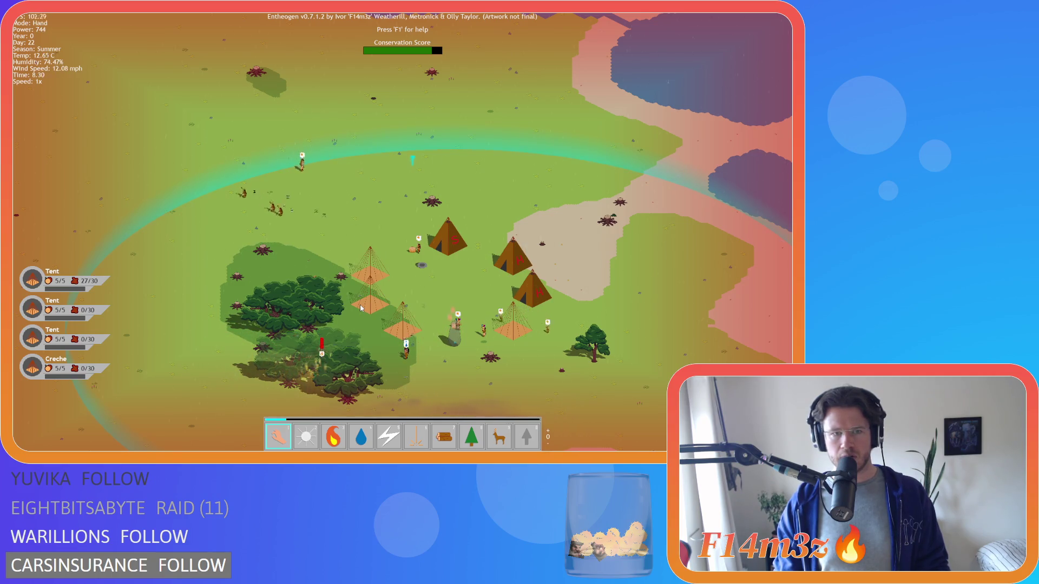
scroll(339, 297, "up", 5)
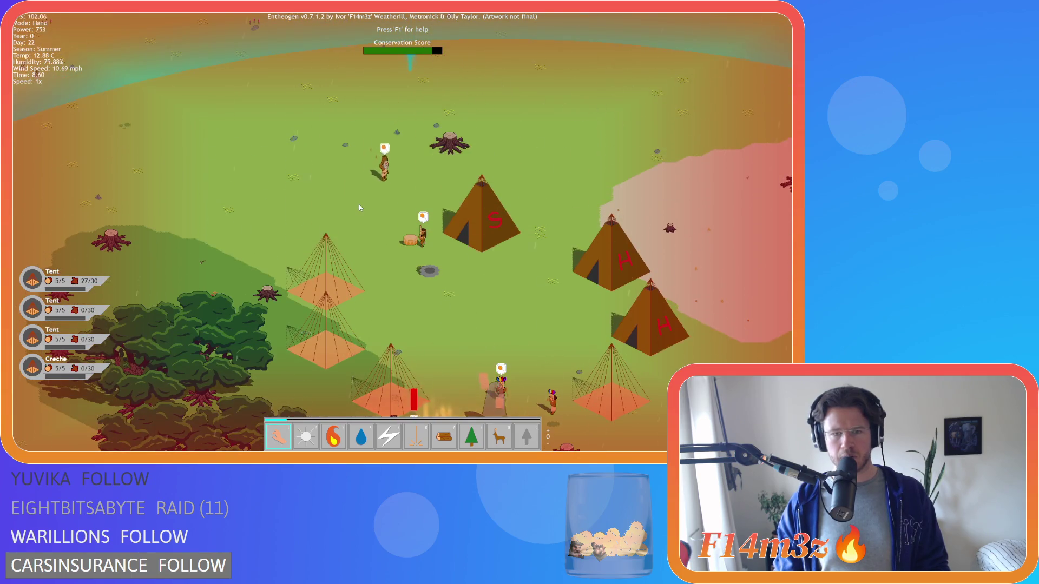
scroll(358, 204, "up", 5)
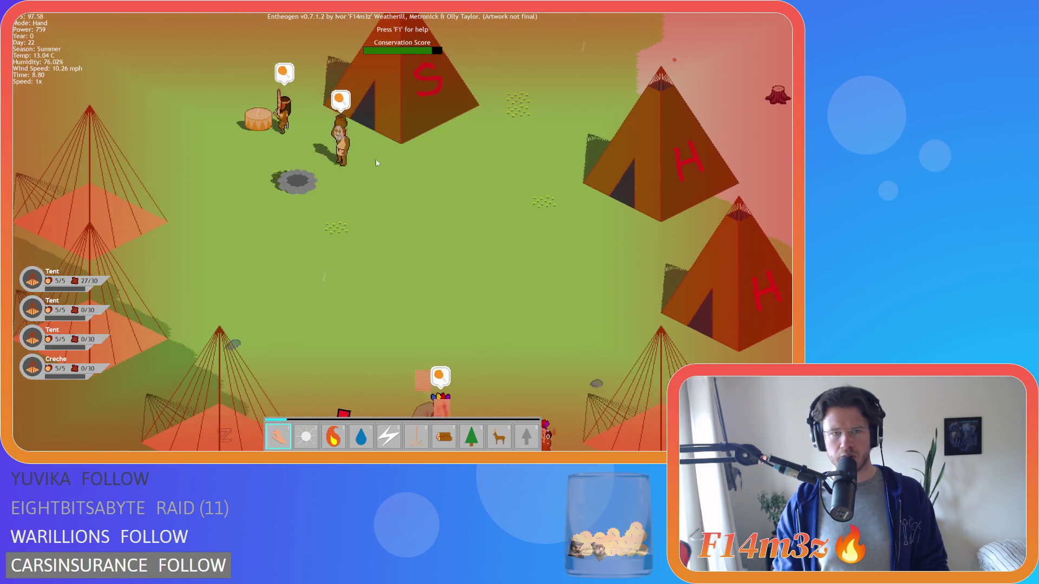
key("s")
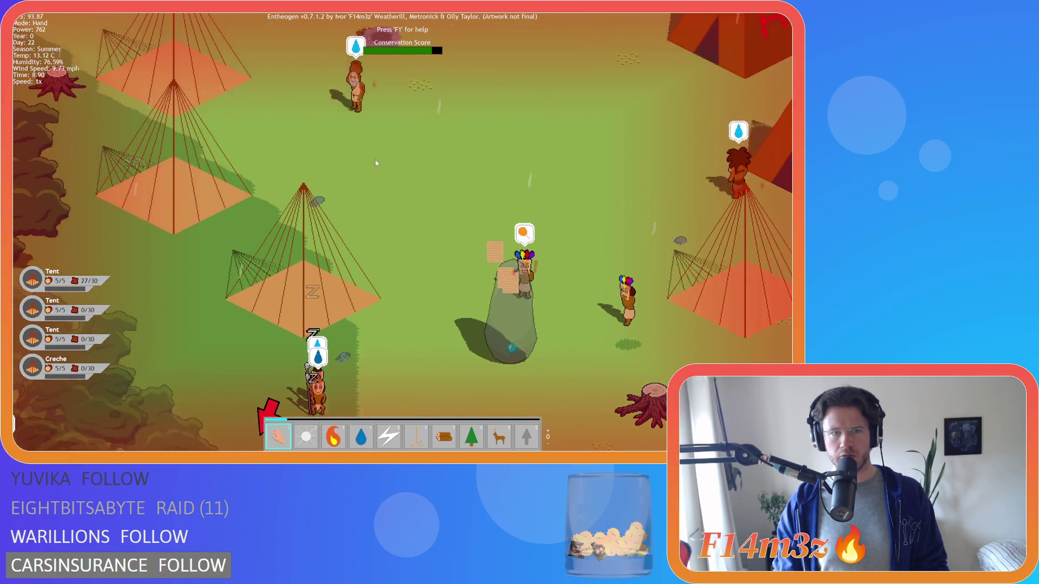
key("a")
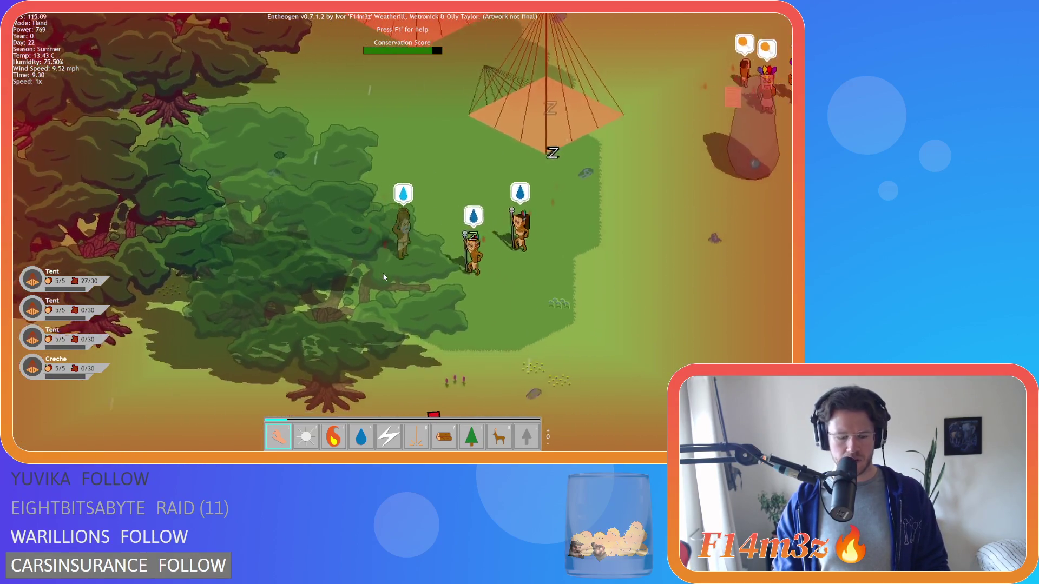
key("i")
key("i")
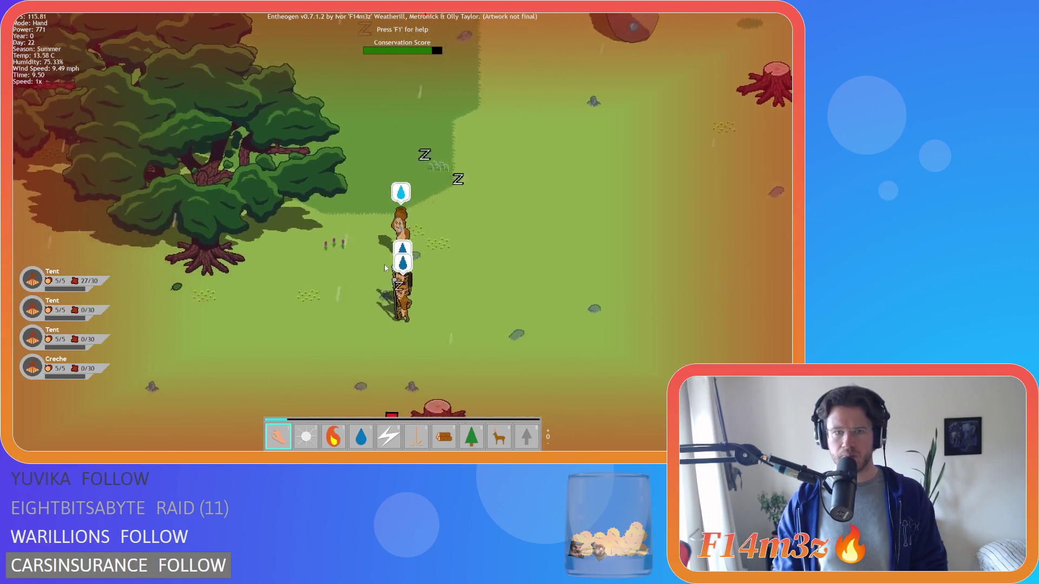
scroll(384, 267, "down", 3)
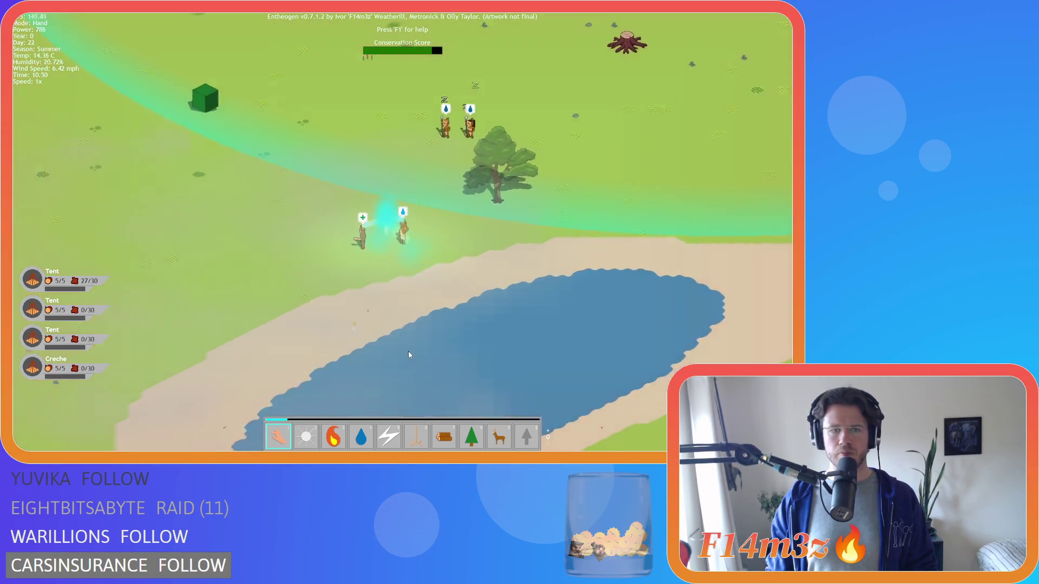
scroll(410, 354, "down", 3)
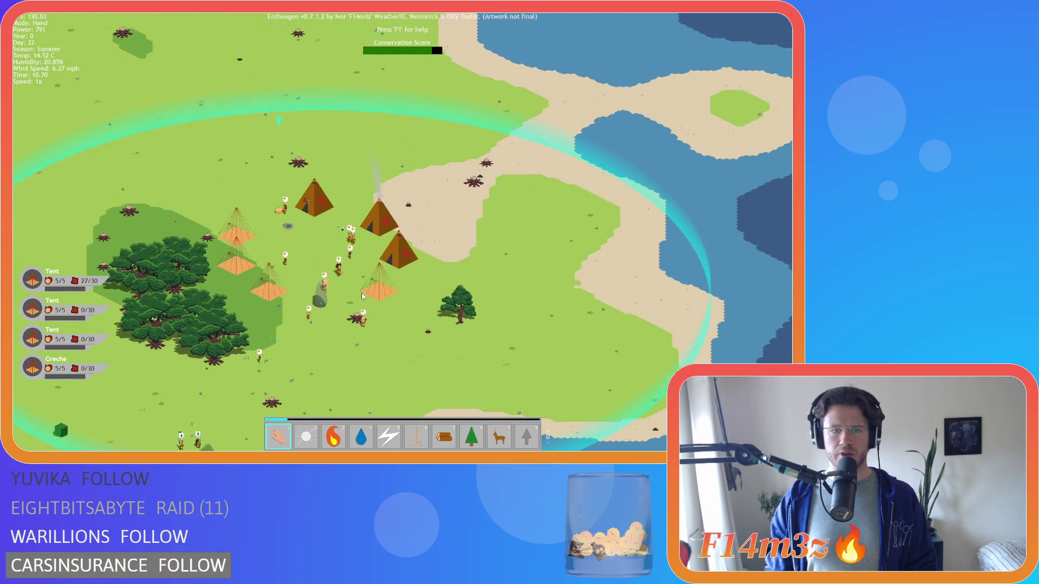
scroll(374, 264, "down", 3)
scroll(408, 248, "up", 5)
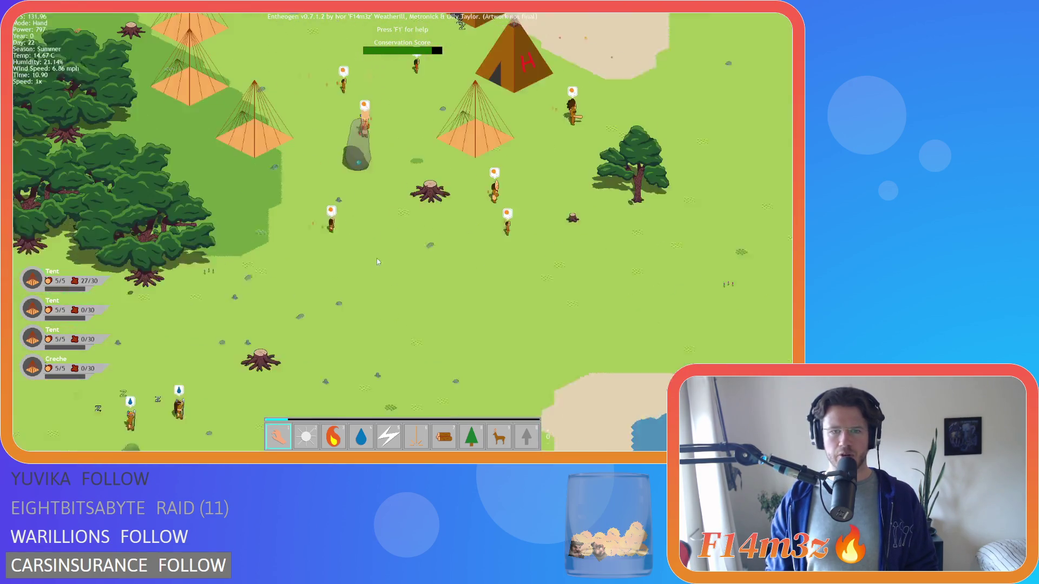
left_click(424, 142)
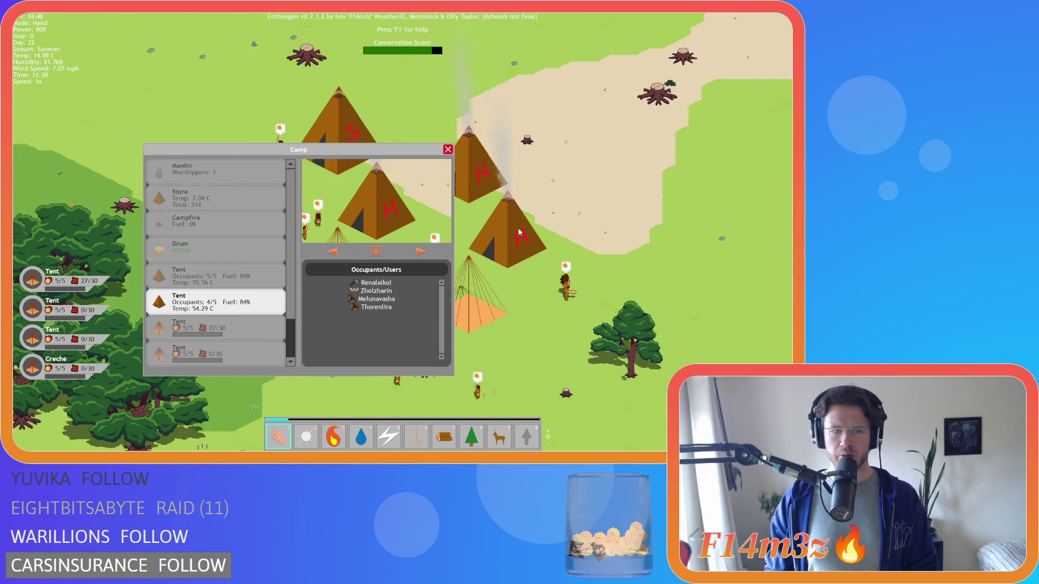
Ignite the chosen tent, close the Camp window, and lift away a fleeing villager.
left_click(519, 233)
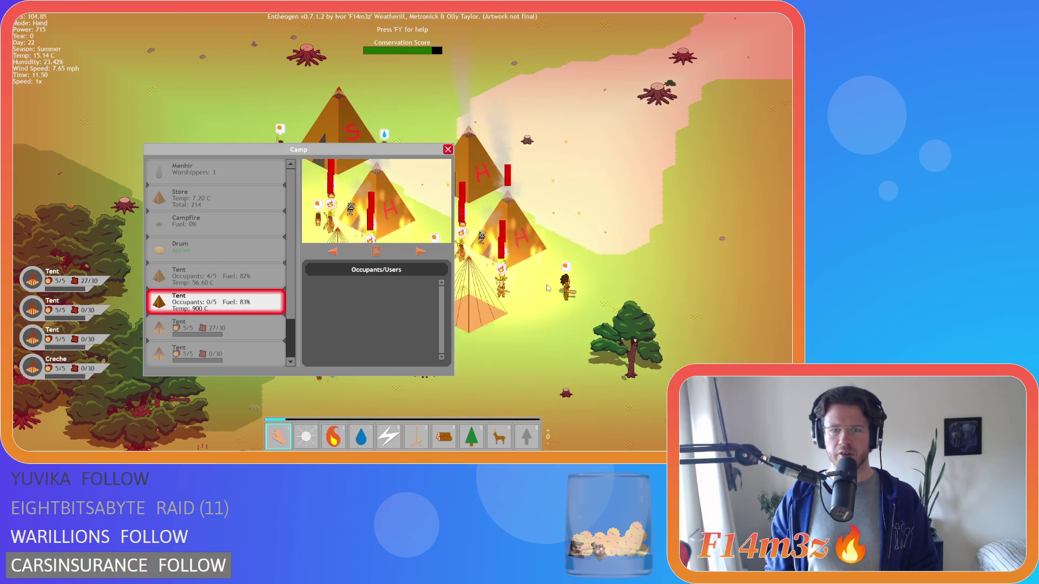
key("Escape")
mouse_move(370, 241)
left_mouse_down()
mouse_move(228, 341)
mouse_move(441, 232)
mouse_move(512, 245)
left_mouse_up()
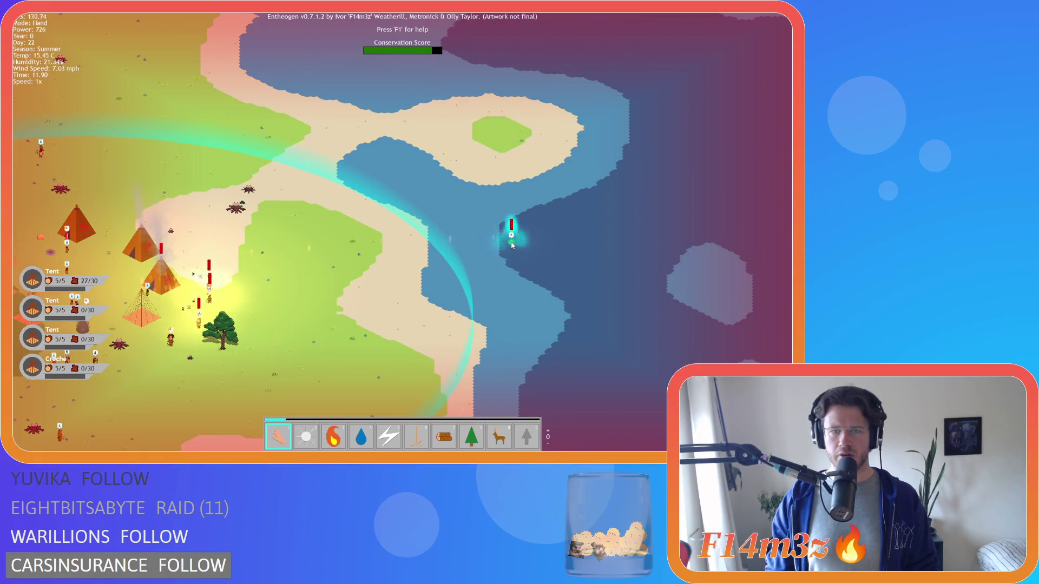
Carry three burning villagers out from the camp over the water.
key("a")
key("a")
mouse_move(436, 273)
left_mouse_down()
mouse_move(644, 268)
mouse_move(680, 253)
left_mouse_up()
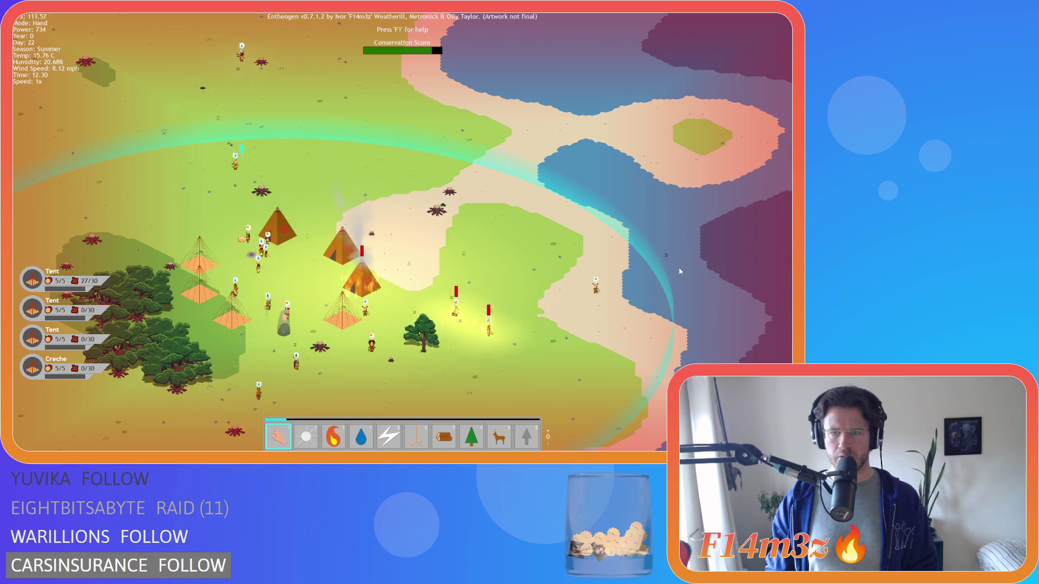
left_click_drag(460, 340, 674, 273)
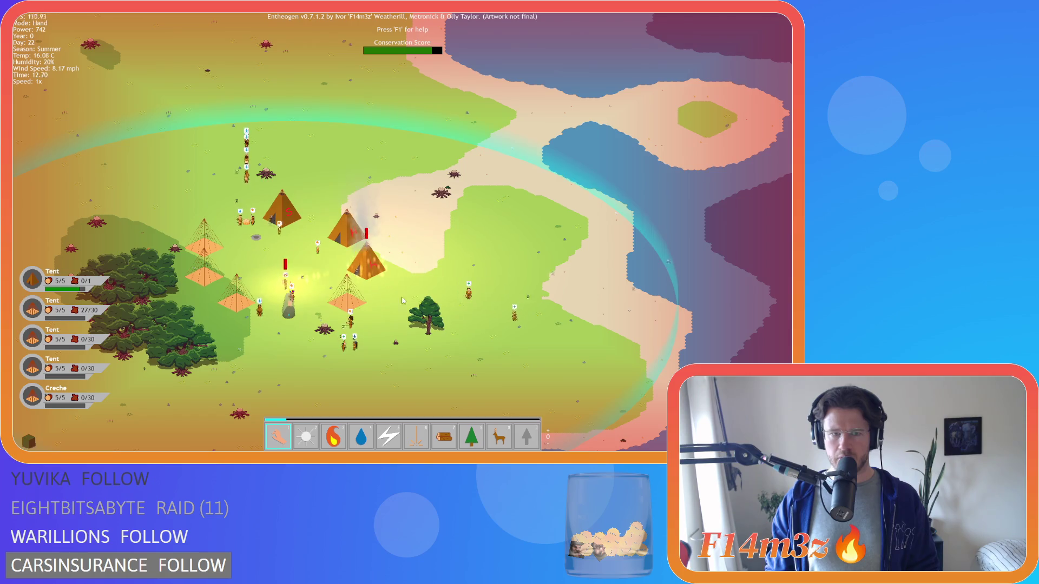
mouse_move(303, 281)
left_mouse_down()
mouse_move(455, 286)
mouse_move(741, 252)
left_mouse_up()
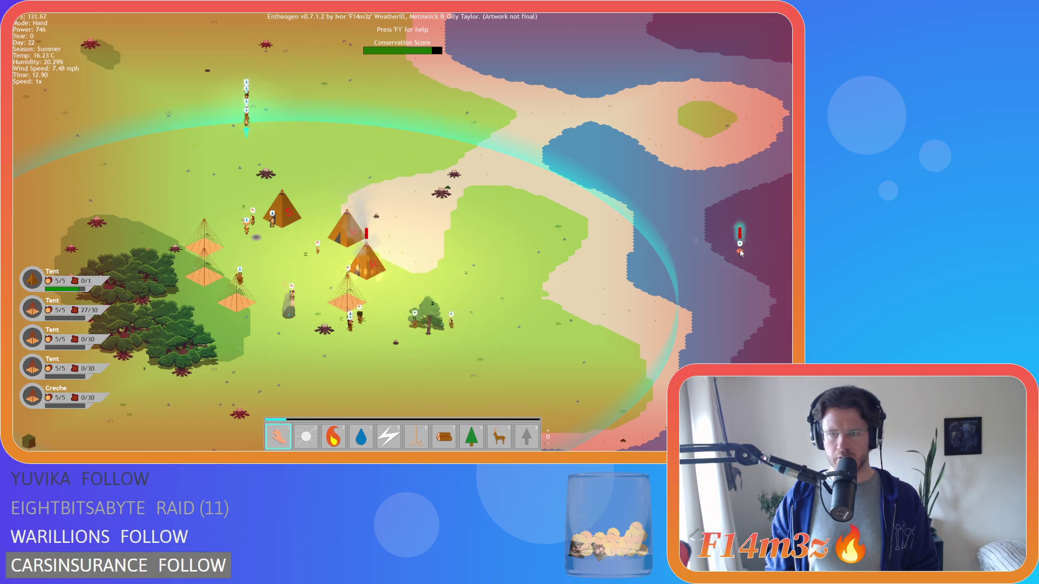
Pan and zoom around the village, north toward the river and back.
key("a")
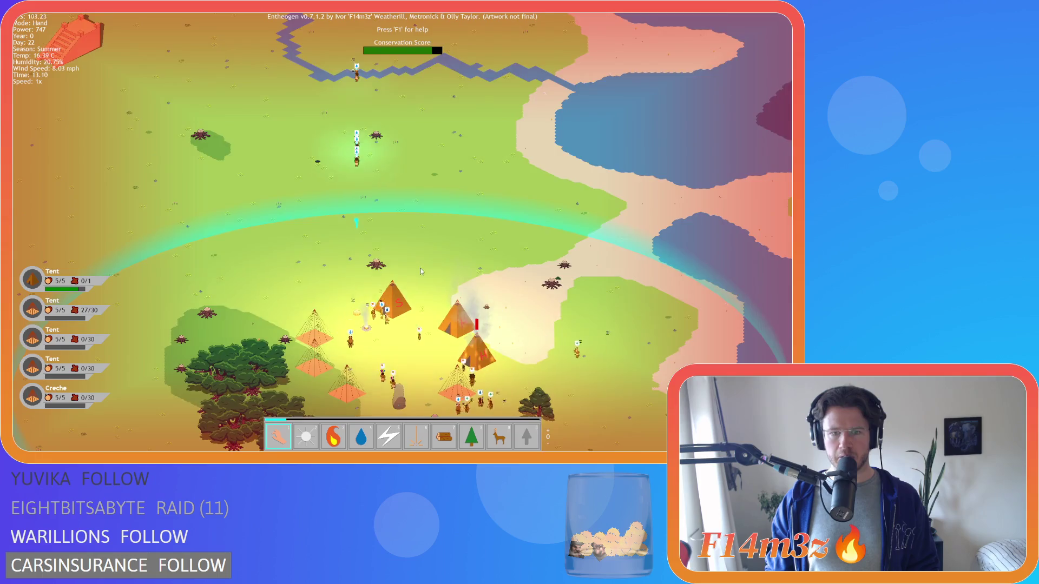
key("w")
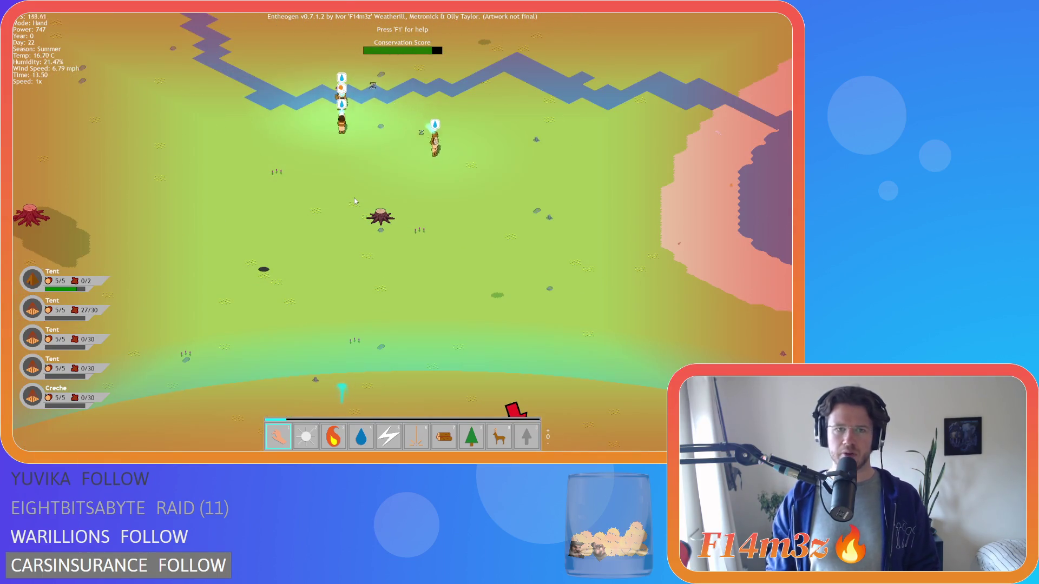
key("s")
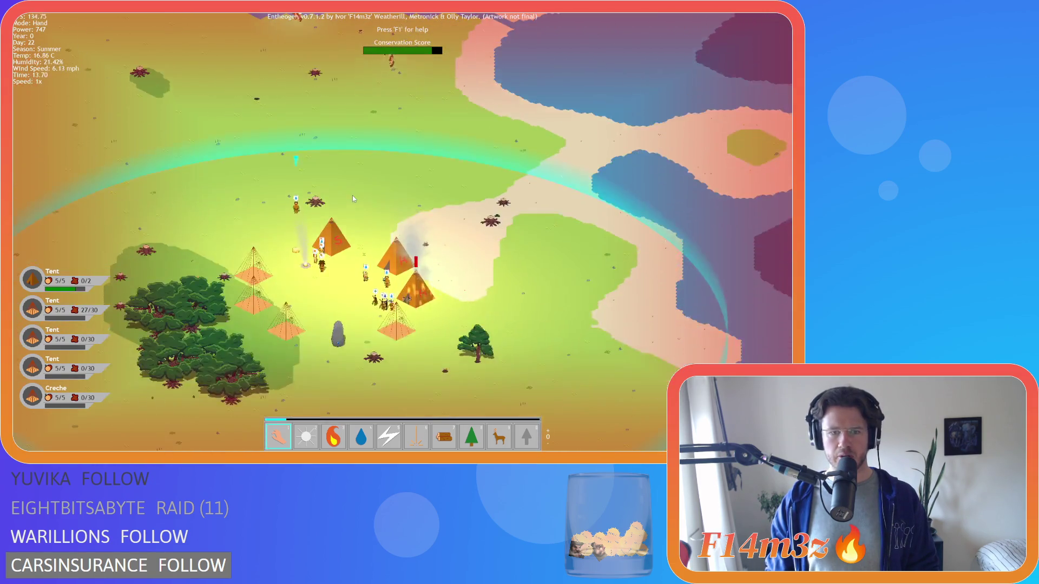
key("w")
key("s")
key("w")
scroll(349, 186, "up", 2)
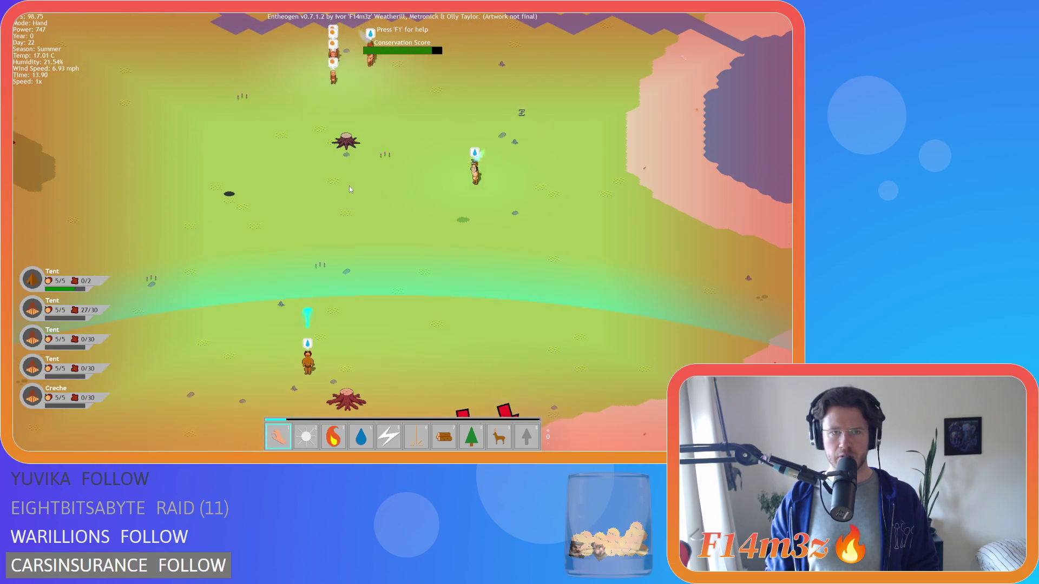
scroll(349, 188, "down", 3)
Open the Inventory panel to review storage and tribe items, then close it.
key("s")
key("i")
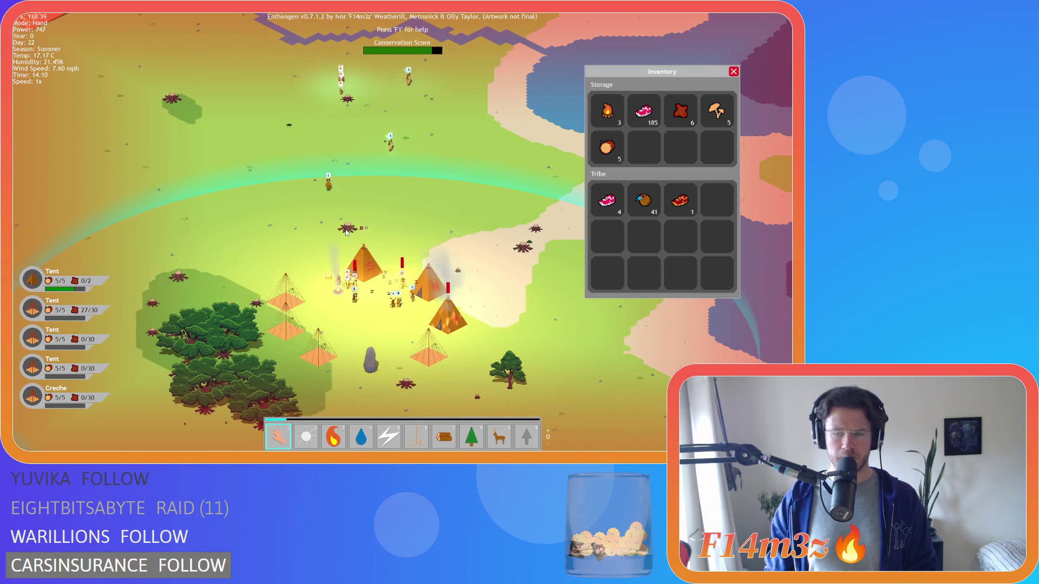
key("i")
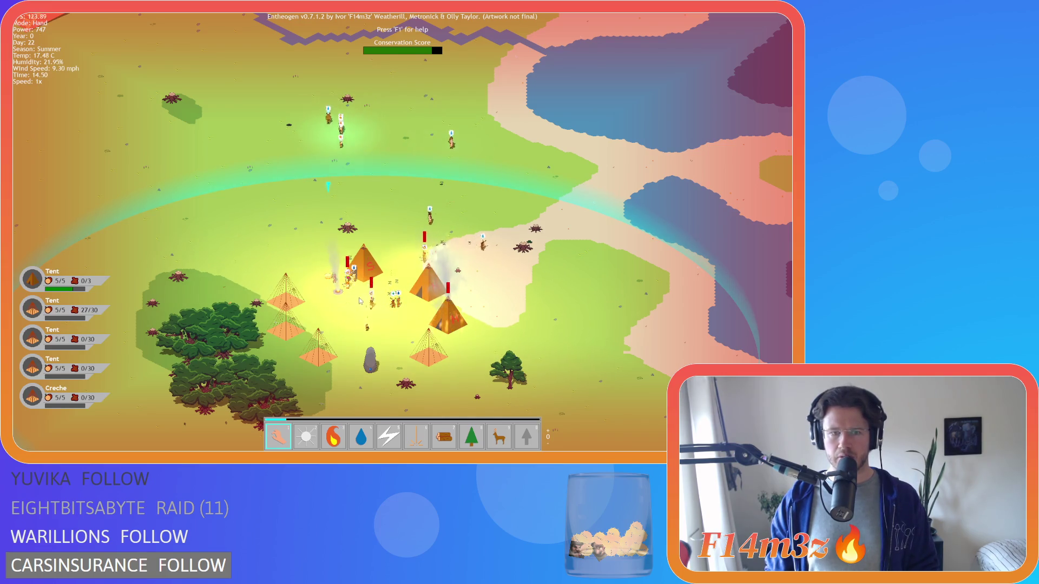
Carry the marked villager across the camp and drop them beside the tents.
key("d")
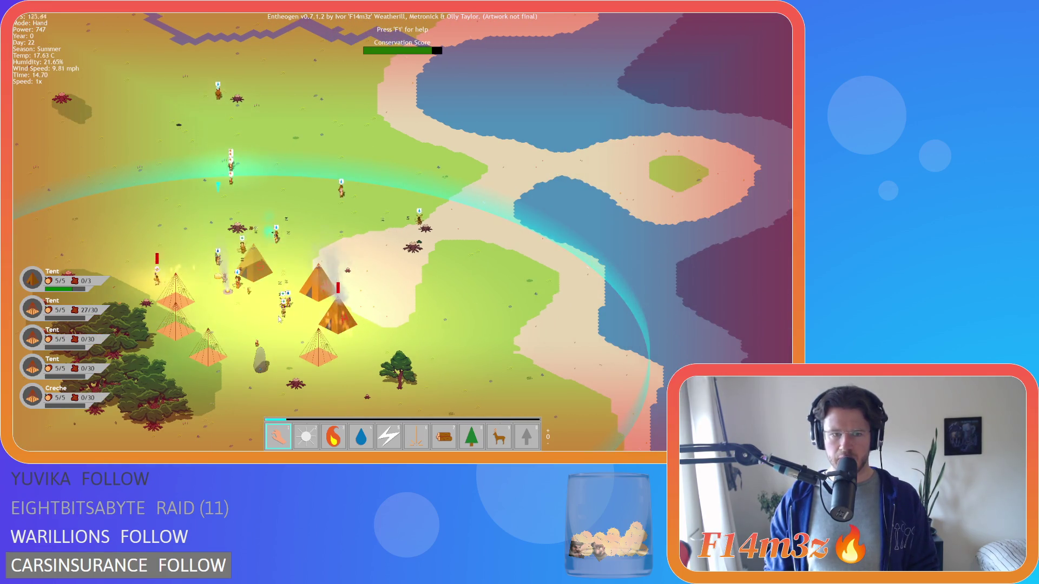
key("a")
left_click_drag(170, 253, 668, 283)
key("d")
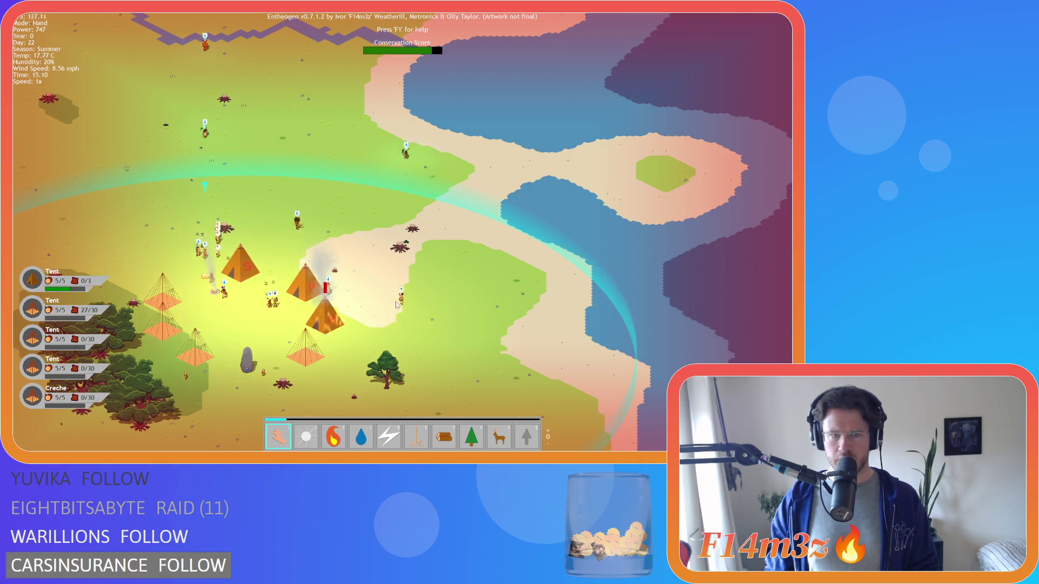
Zoom in and out while panning north so the village sits lower in the view.
scroll(246, 331, "up", 3)
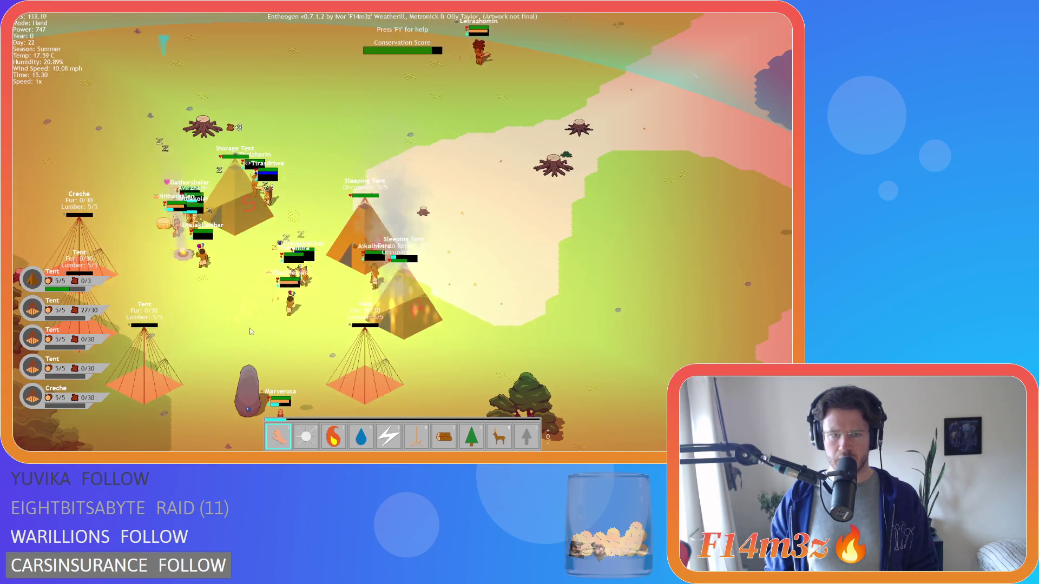
scroll(385, 225, "down", 5)
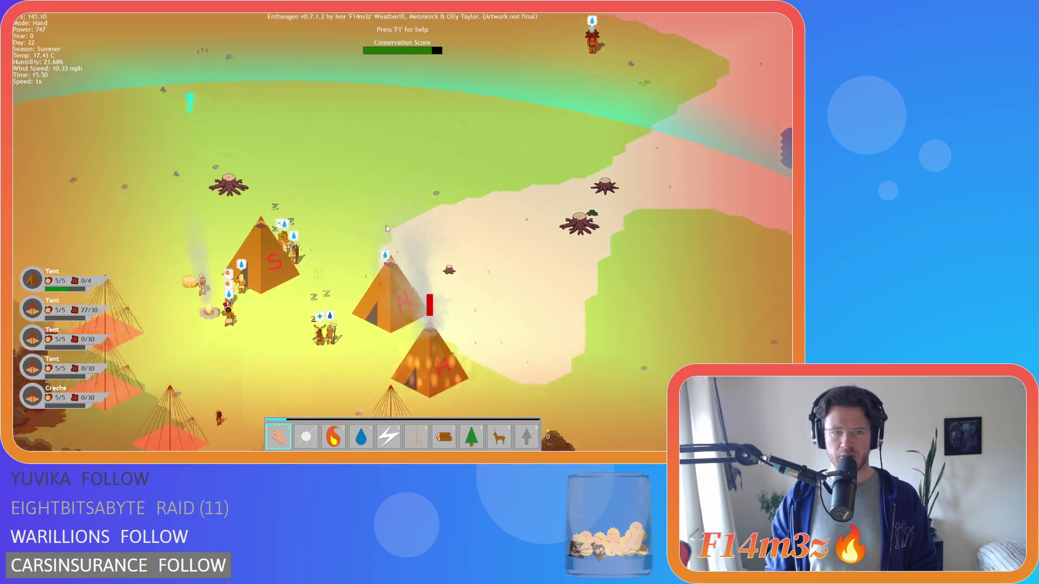
key("s")
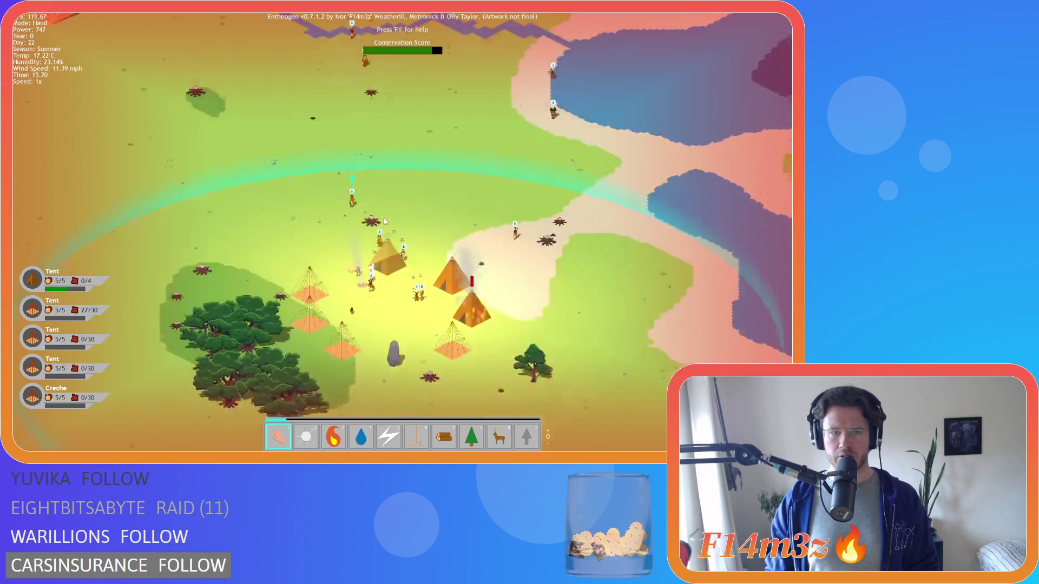
key("w")
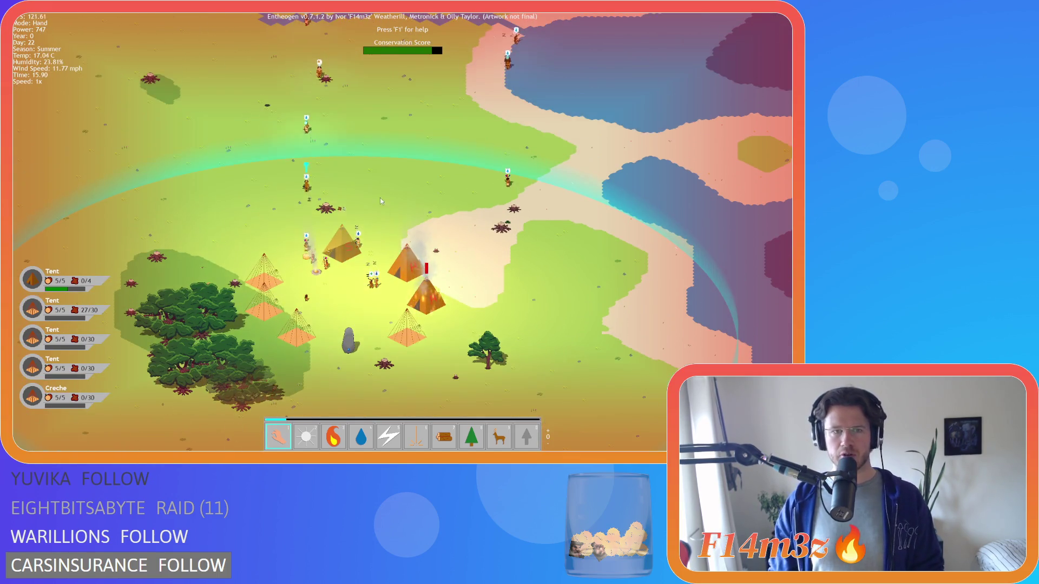
key("w")
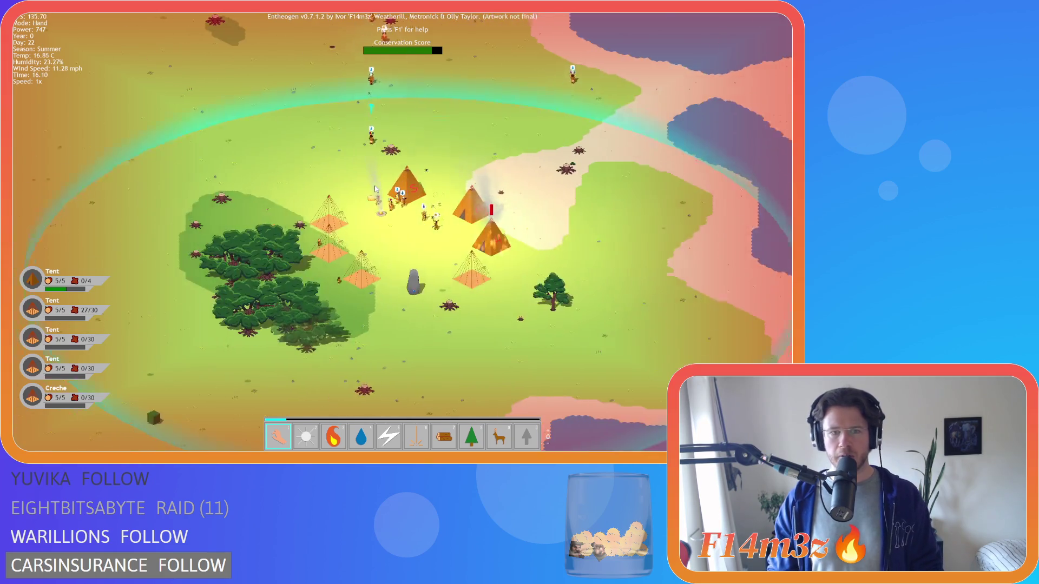
scroll(384, 263, "up", 3)
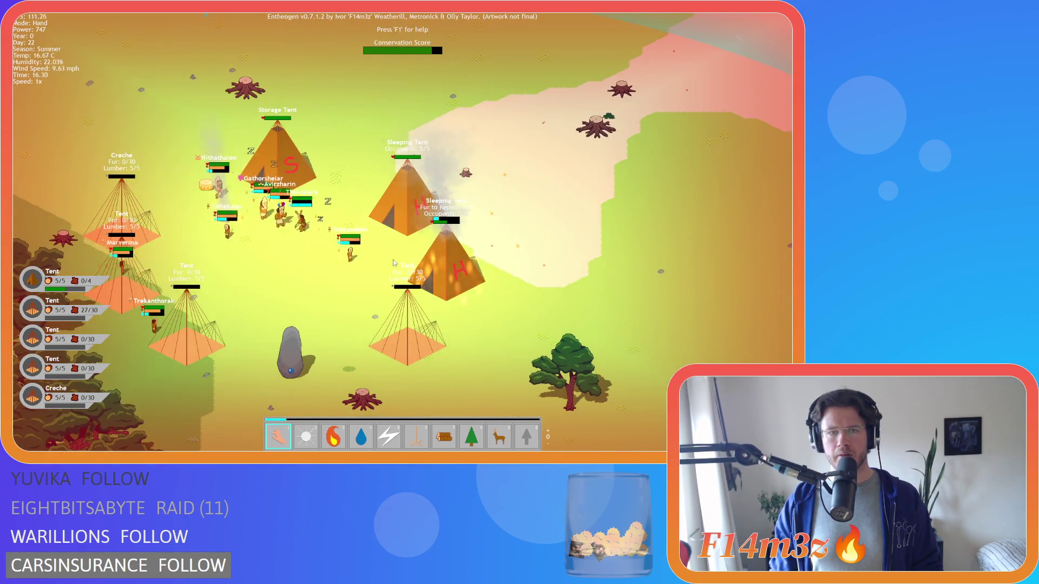
scroll(393, 263, "down", 3)
key("w")
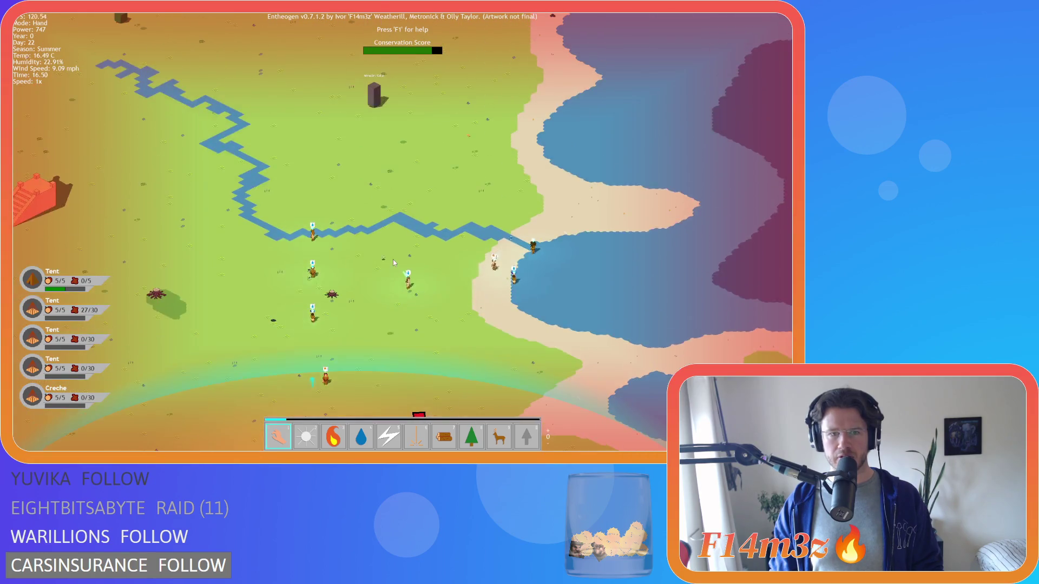
scroll(393, 263, "up", 3)
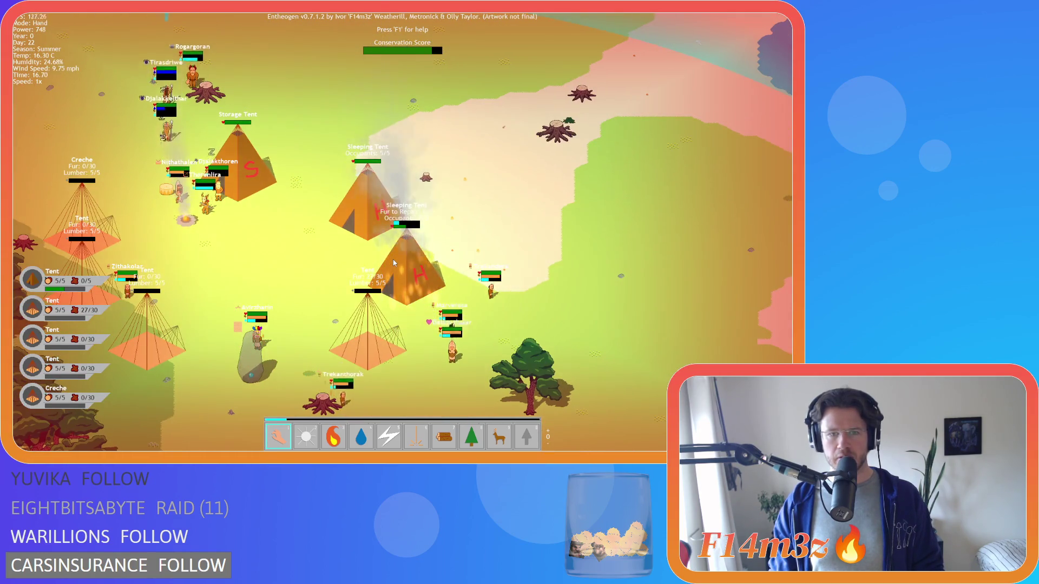
scroll(392, 259, "down", 3)
key("w")
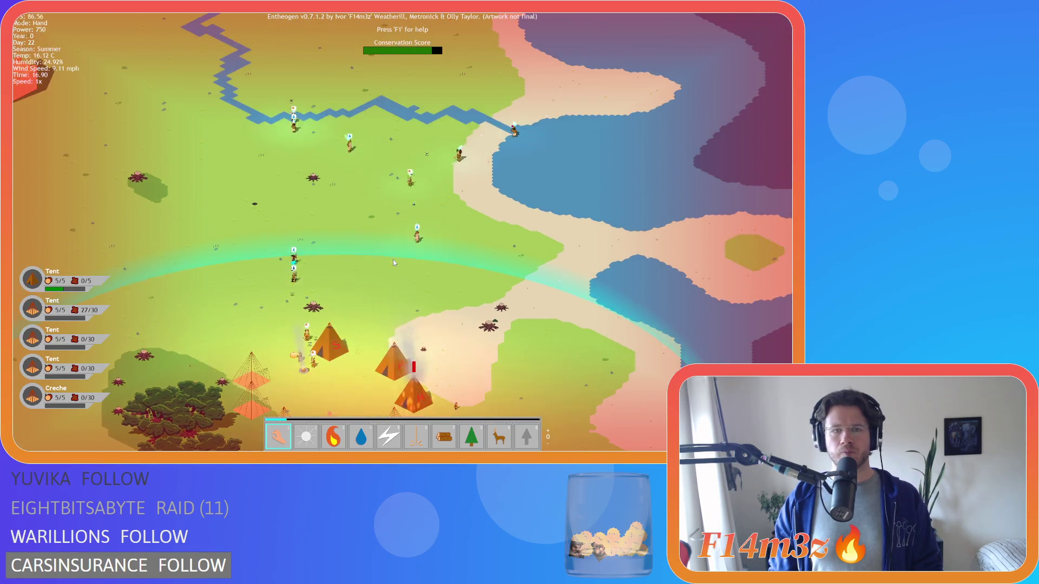
scroll(393, 259, "up", 3)
scroll(399, 259, "down", 5)
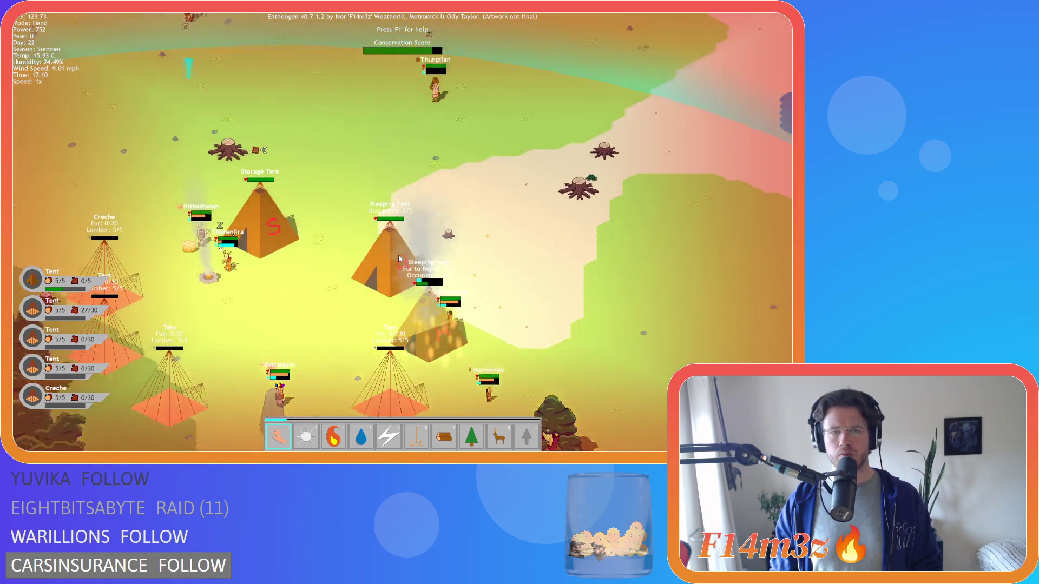
scroll(399, 259, "up", 5)
Reveal the terrain north of the camp, then re-centre on the tents and trees.
key("w")
key("w")
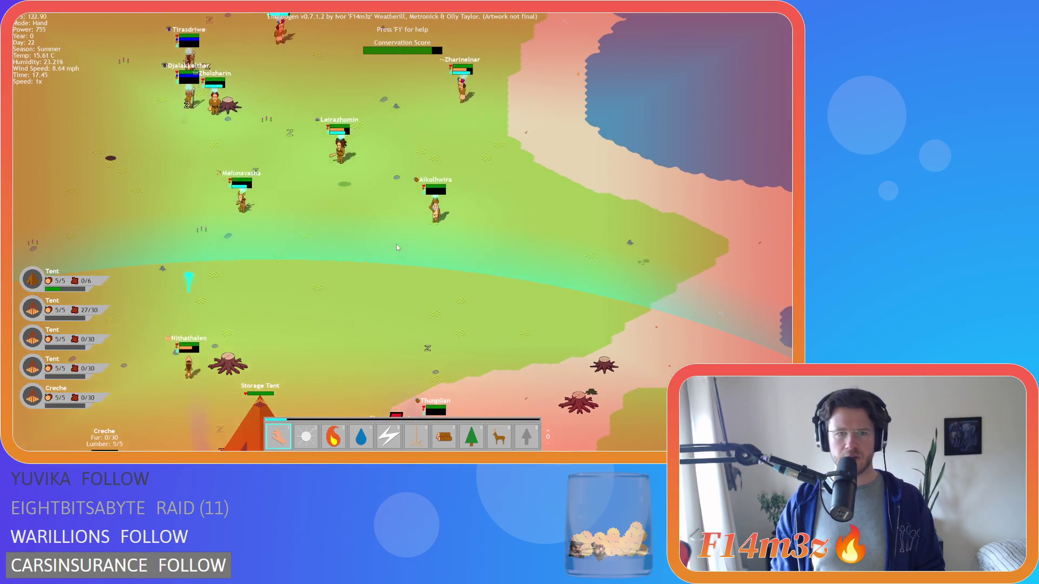
key("s")
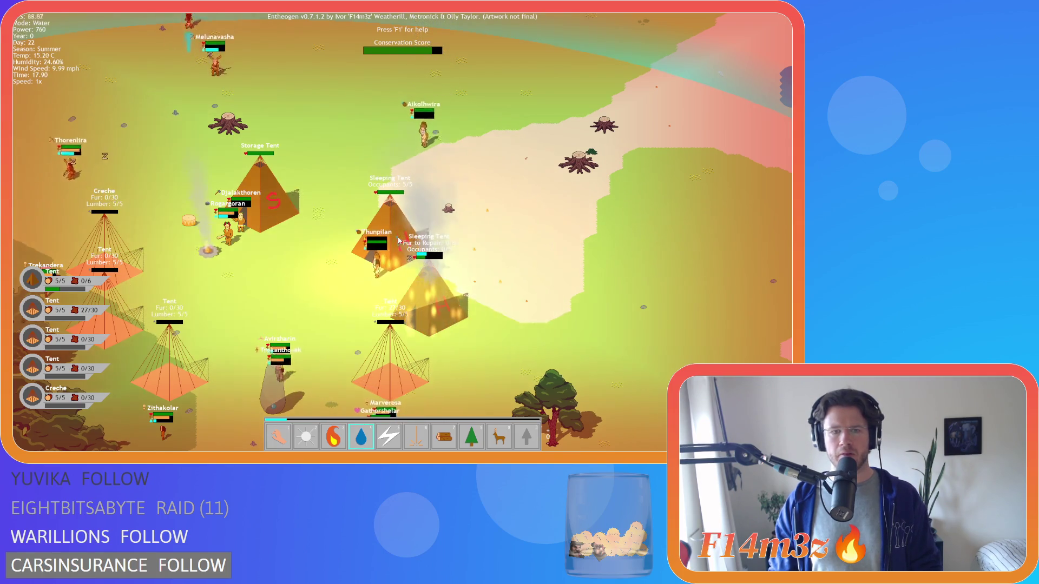
key("a")
key("s")
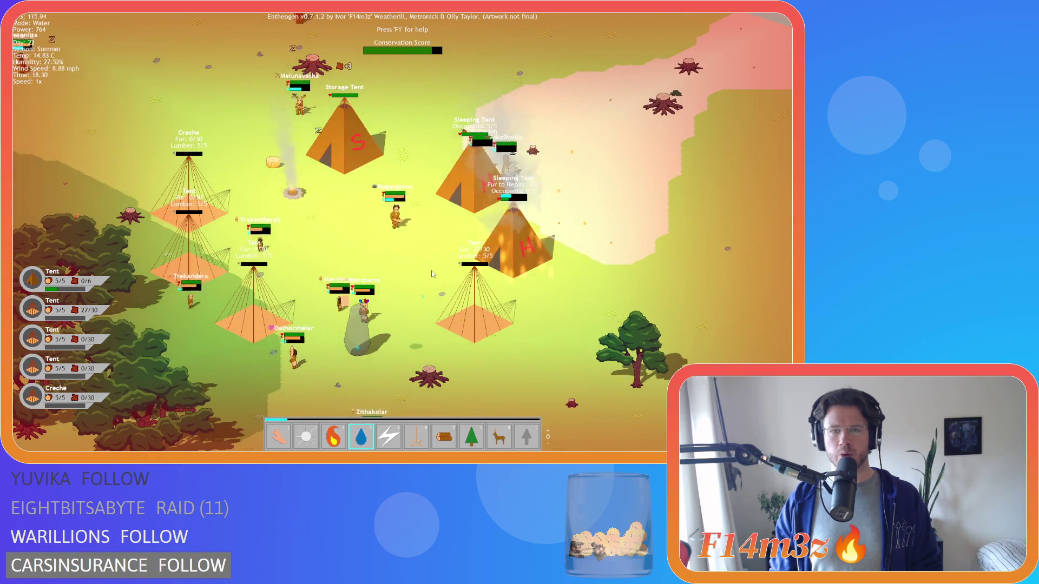
key("w")
key("d")
key("a")
key("s")
key("w")
key("d")
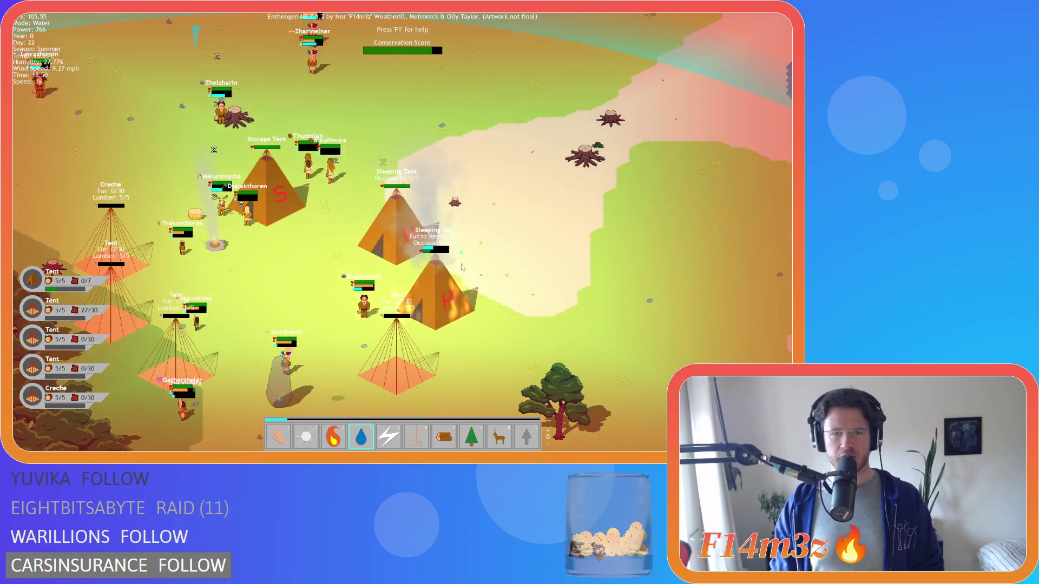
key("w")
key("a")
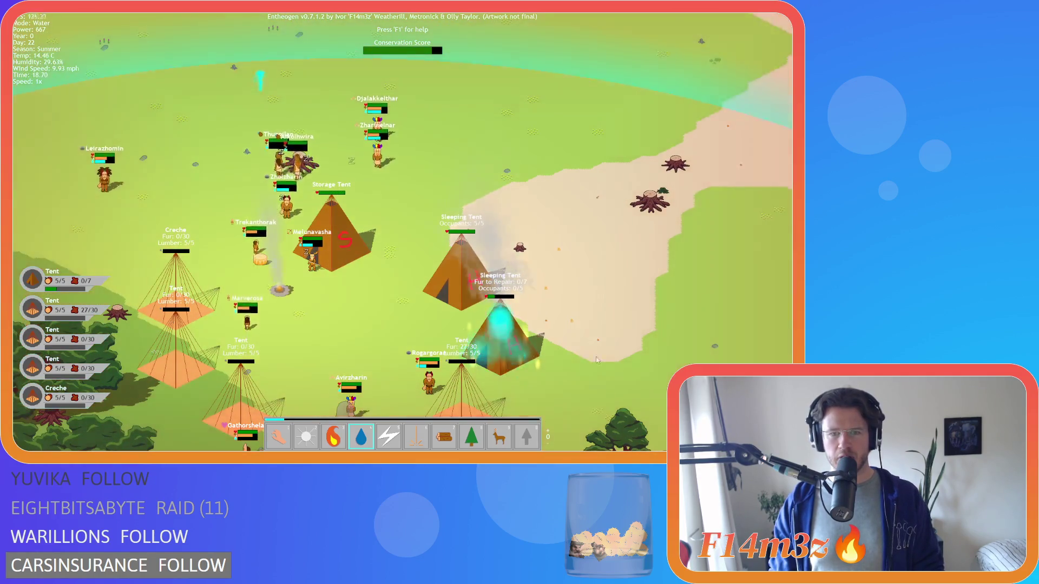
Return to the Hand power and open the Tribe panel, centring on Thunpilan.
key("w")
key("a")
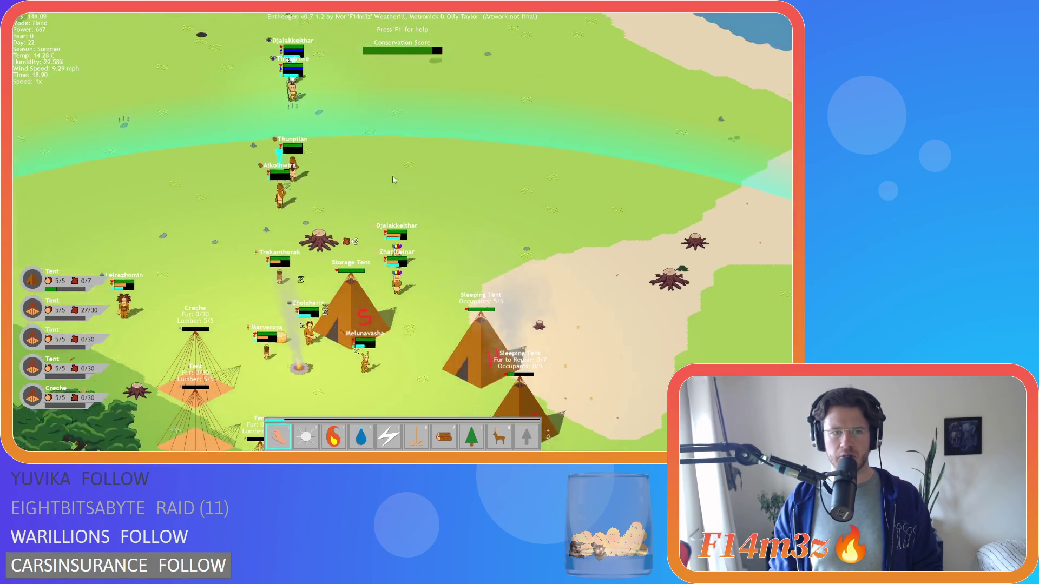
key("1")
key("t")
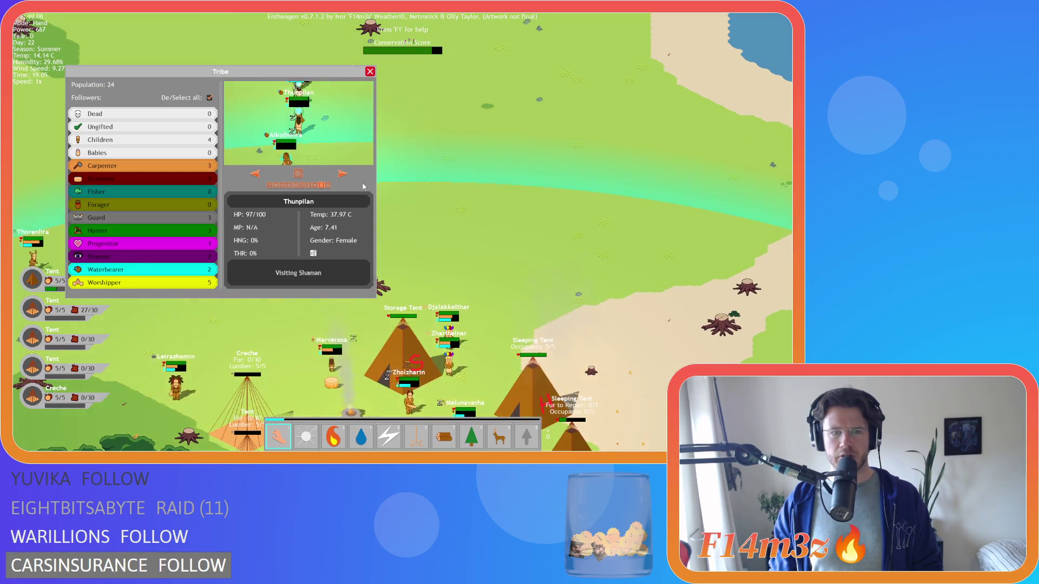
key("w")
key("a")
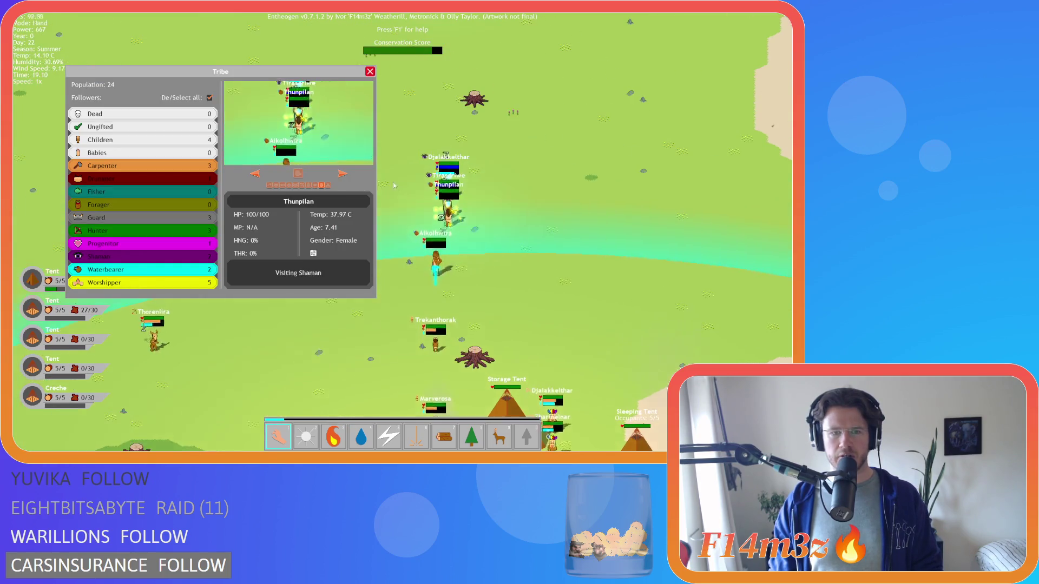
Close the Tribe panel and pan down-right and back up-left over the camp.
key("t")
key("d")
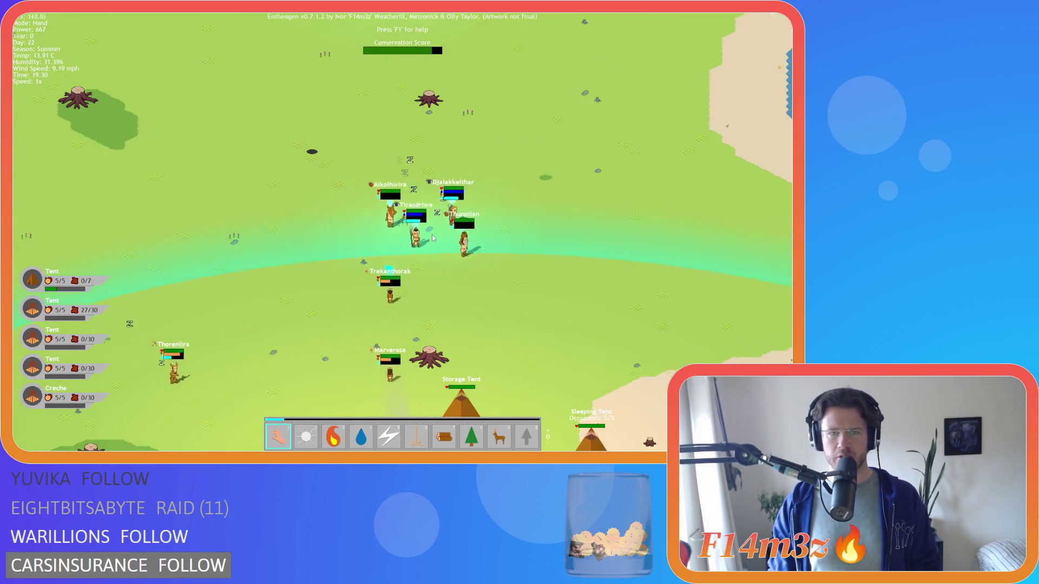
key("s")
key("d")
key("s")
key("d")
key("s")
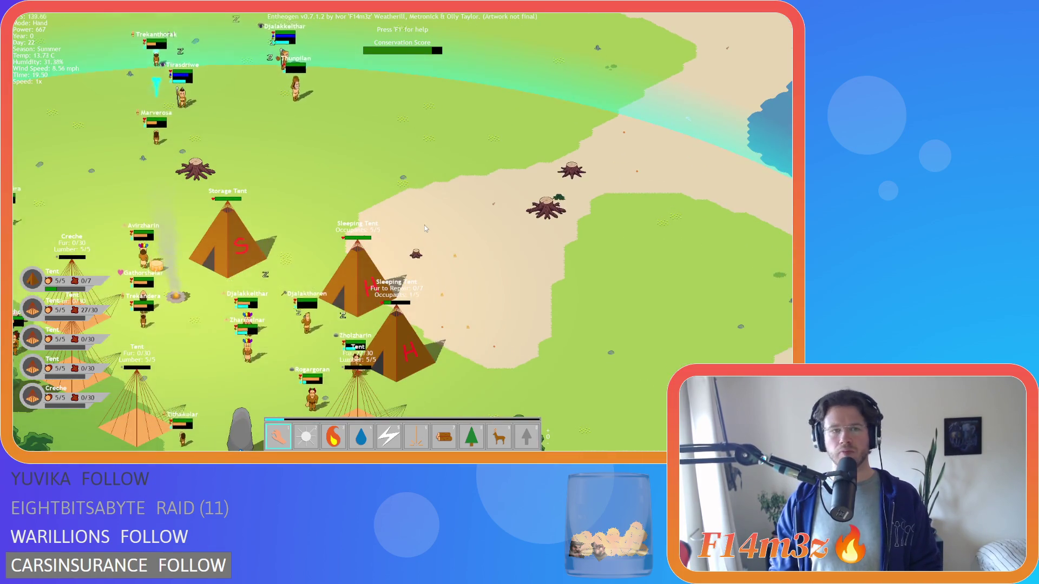
key("w")
key("a")
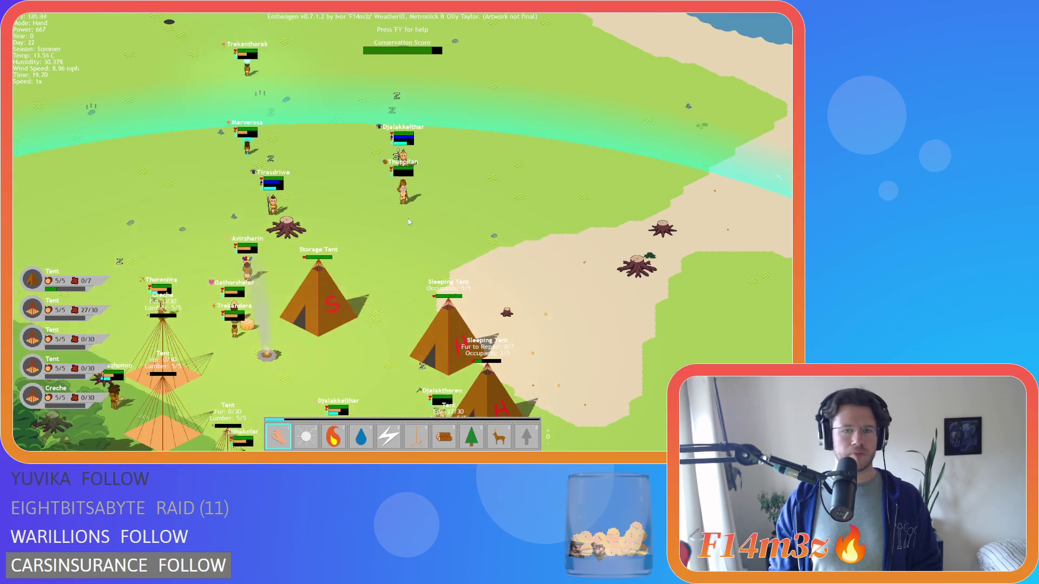
Zoom out to see the river and pyramid, then quickload the night-time save.
scroll(409, 221, "down", 3)
key("w")
key("a")
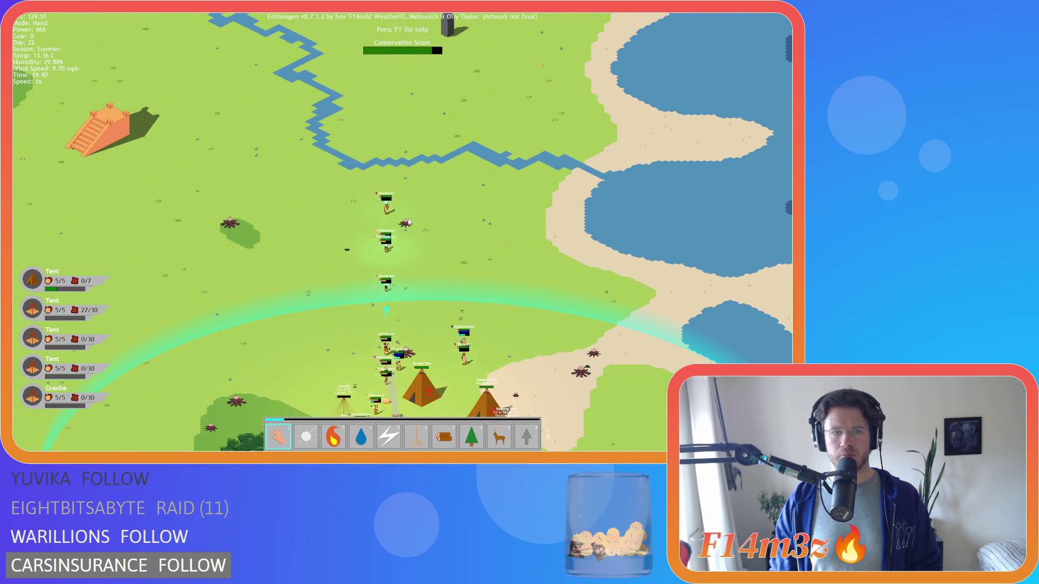
scroll(409, 219, "down", 3)
scroll(400, 214, "up", 3)
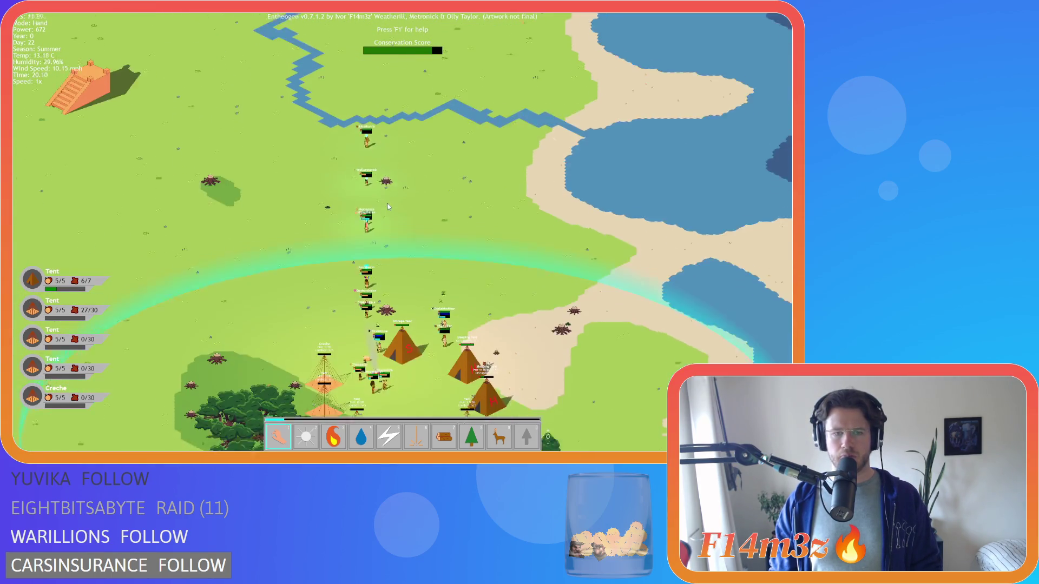
key("s")
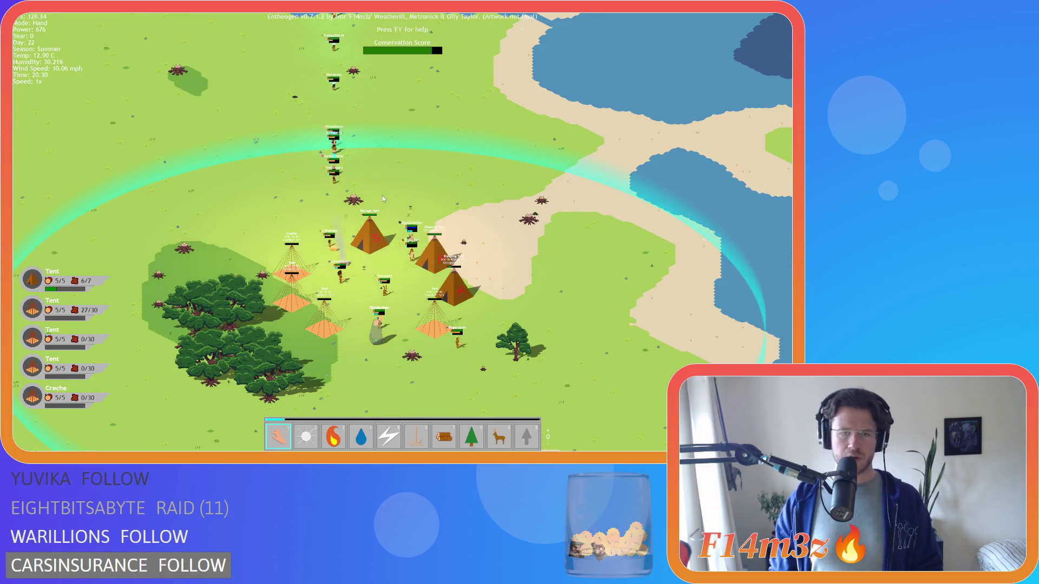
key("d")
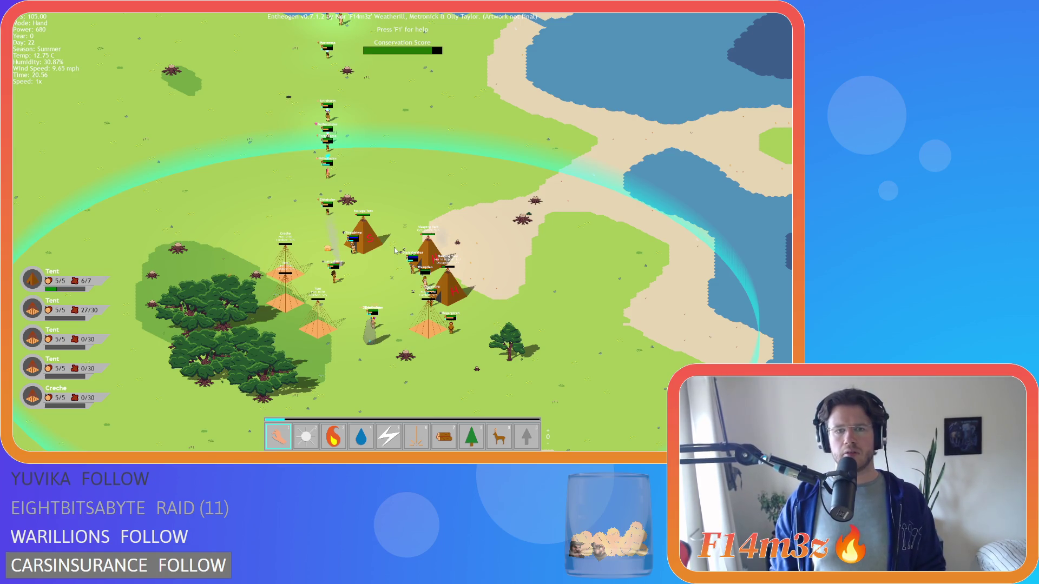
key("F9")
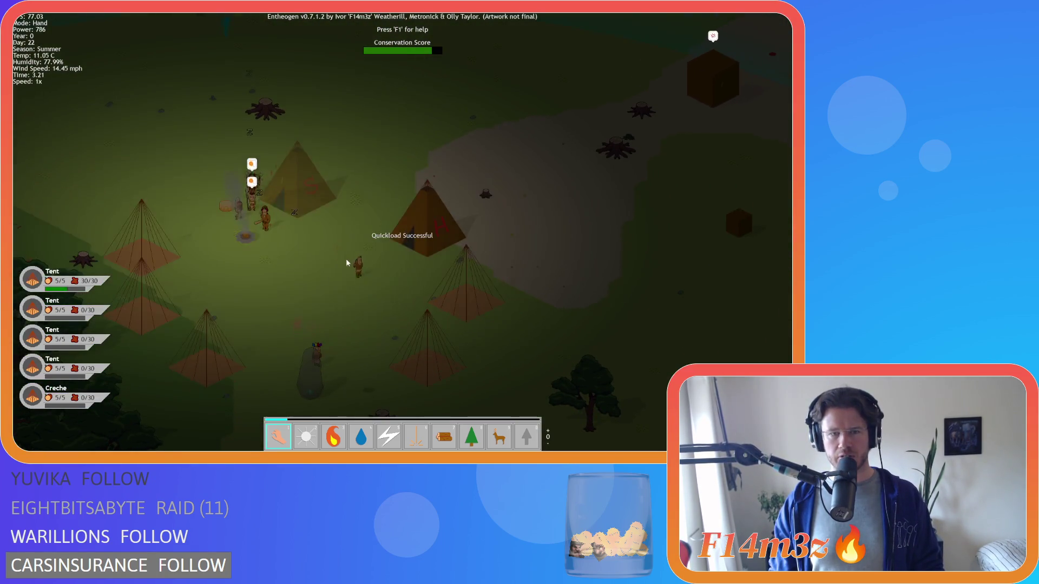
Zoom out and back in on the dark map, then open the Tribe panel on Renalaikol.
scroll(580, 199, "down", 5)
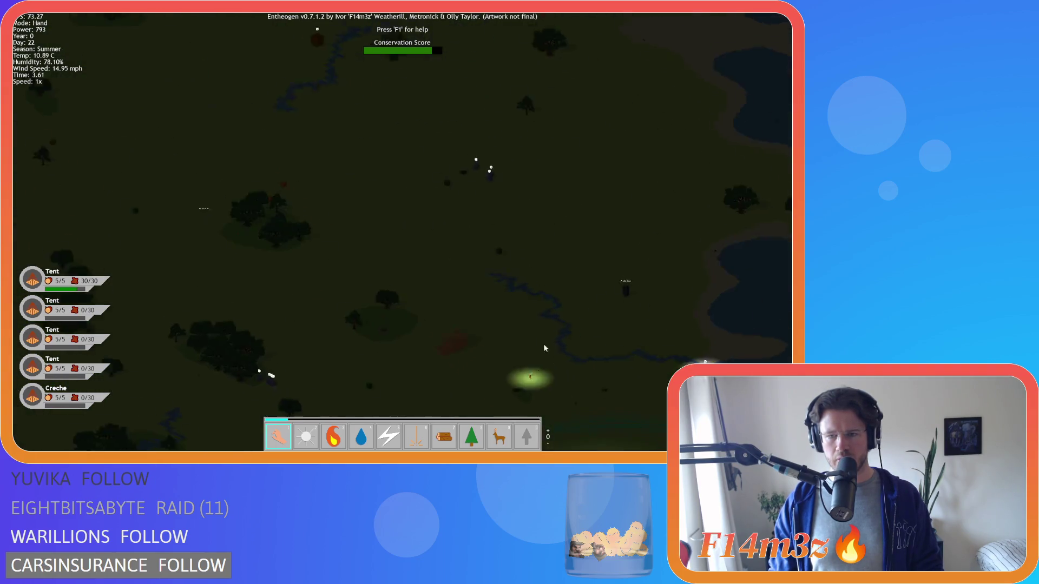
scroll(541, 339, "up", 5)
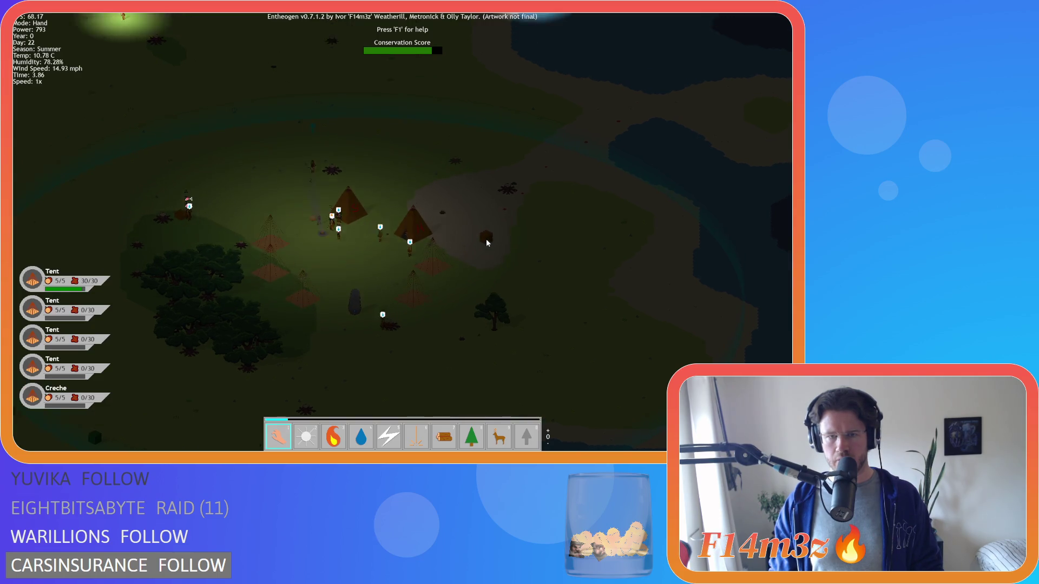
scroll(485, 241, "down", 5)
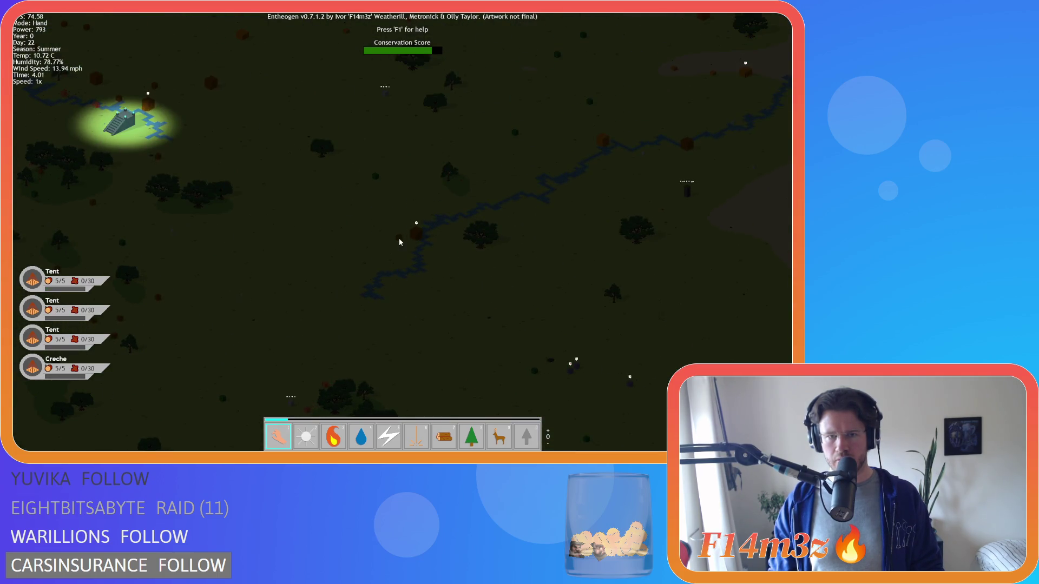
scroll(423, 288, "up", 5)
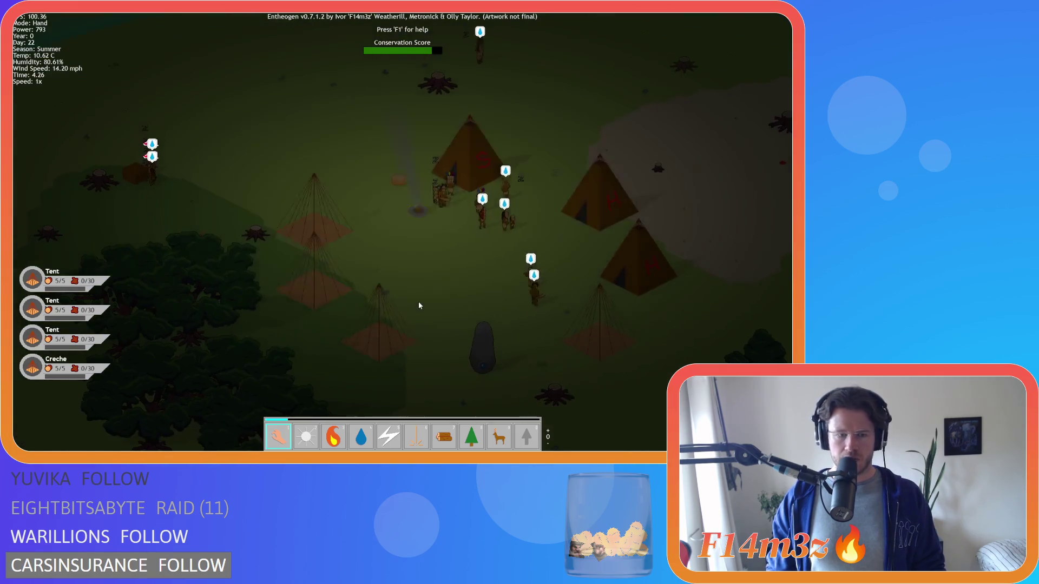
key("t")
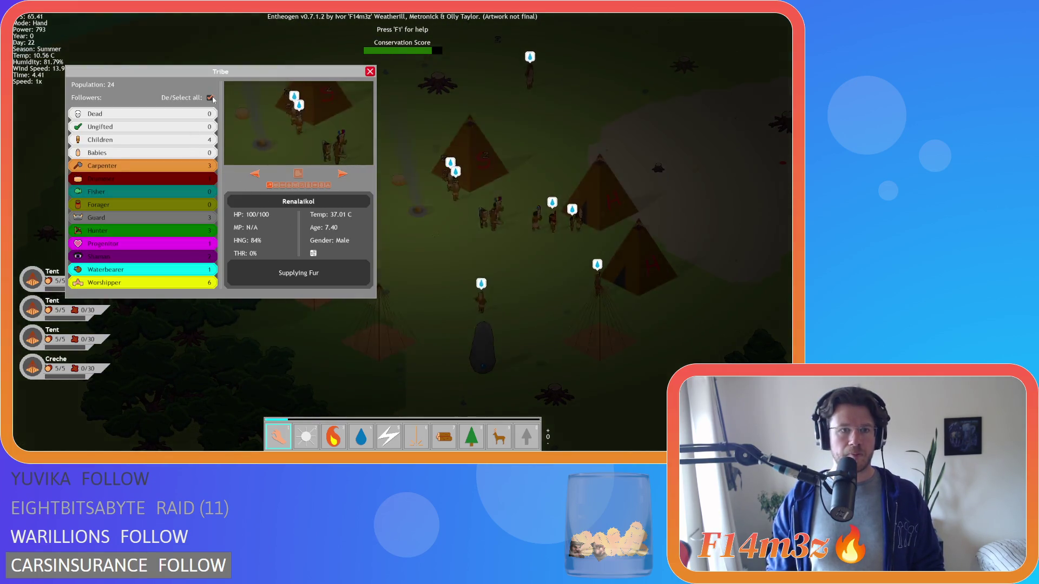
Step through four followers in the Tribe panel, then close it with Escape.
left_click(343, 174)
left_click(343, 174)
left_click(343, 175)
left_click(343, 175)
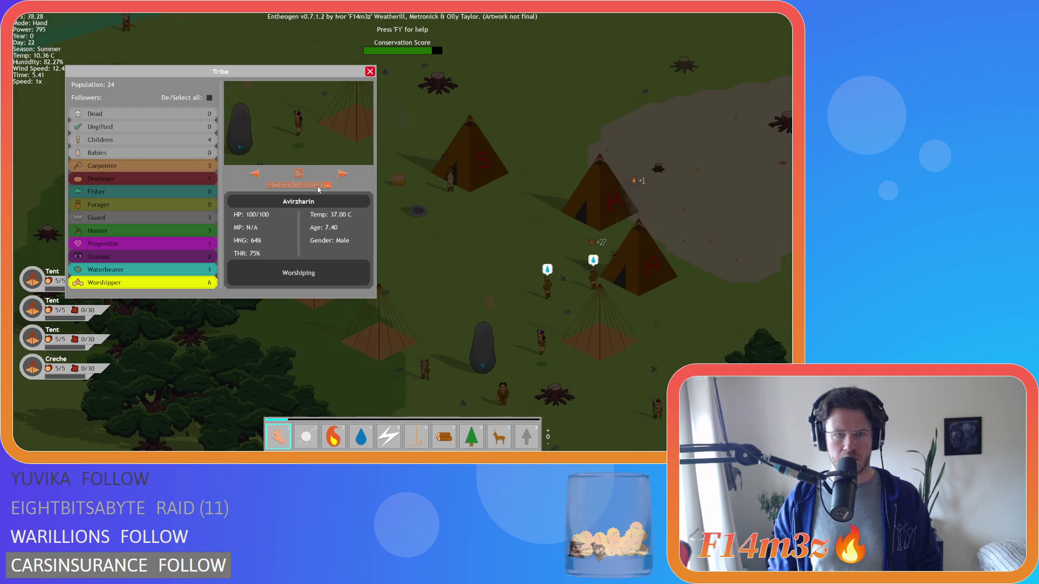
key("Escape")
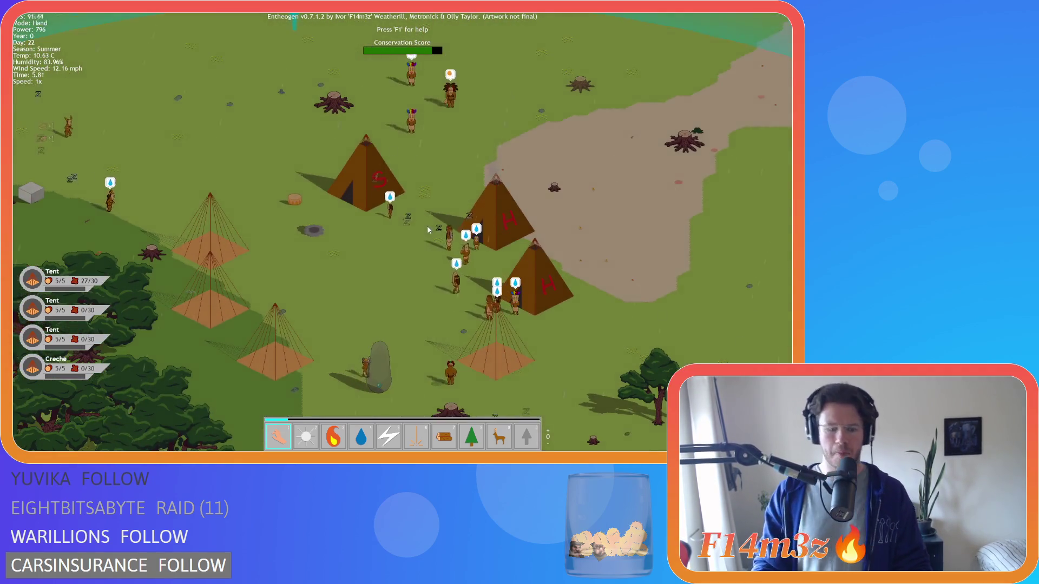
Check the tribe's inventory, then pan north and east away from the camp.
key("i")
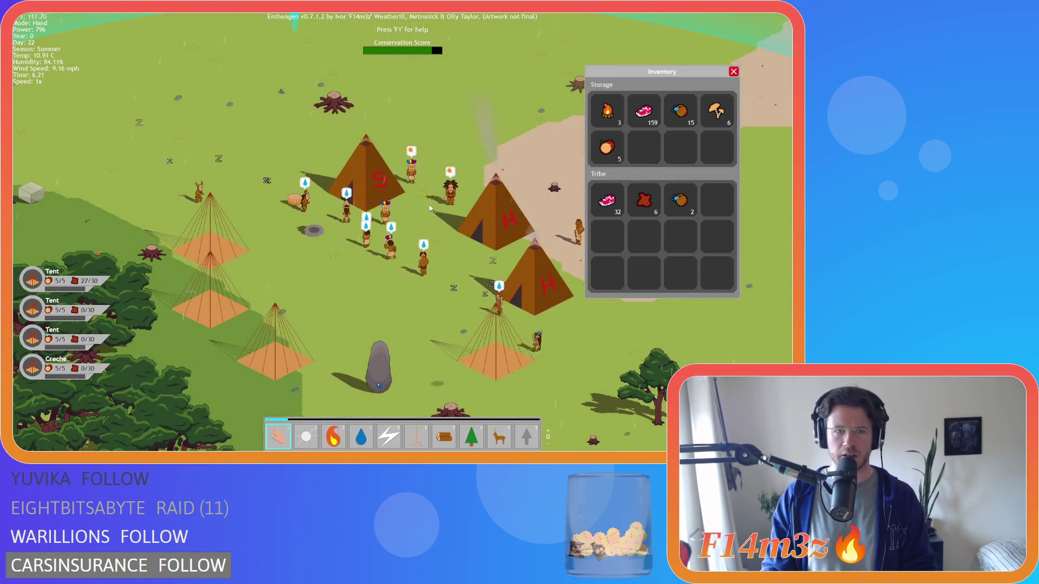
key("i")
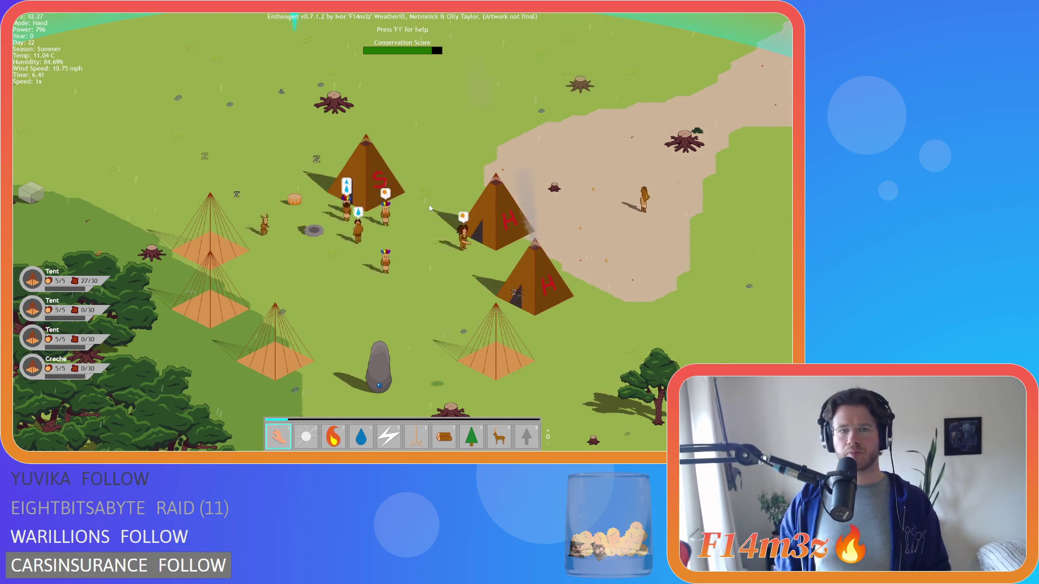
key("w")
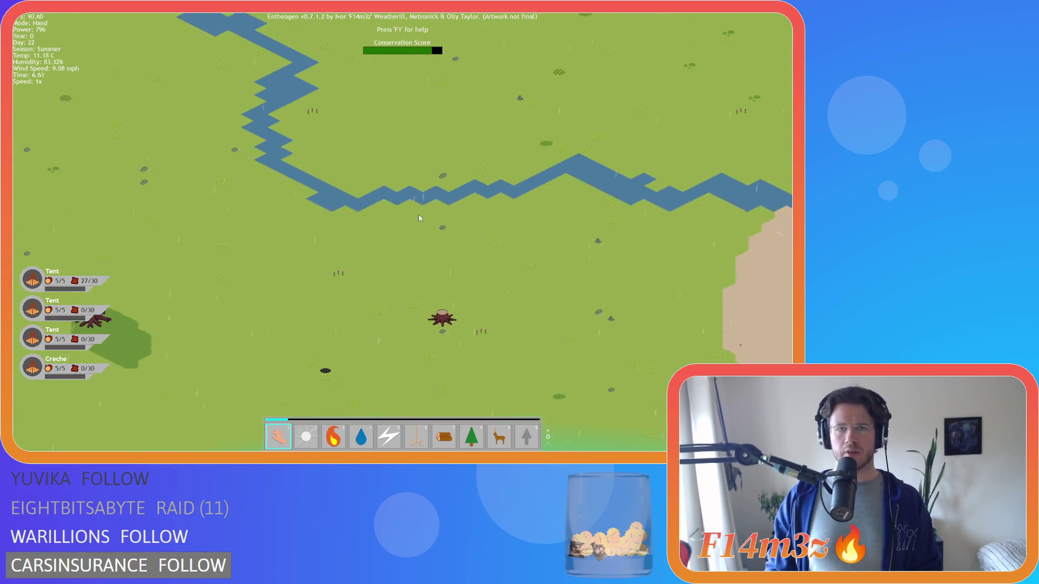
key("s")
key("d")
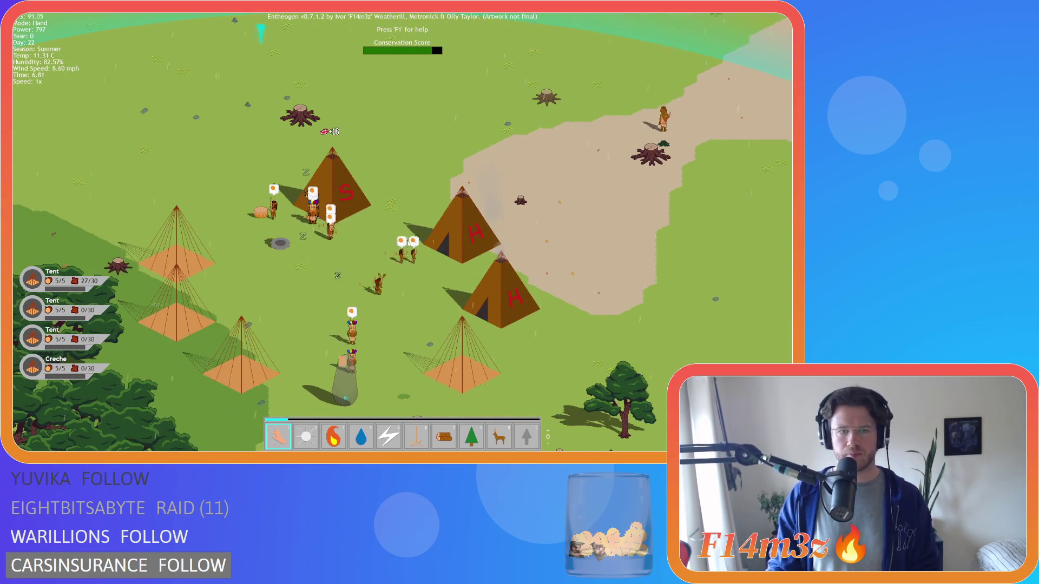
key("w")
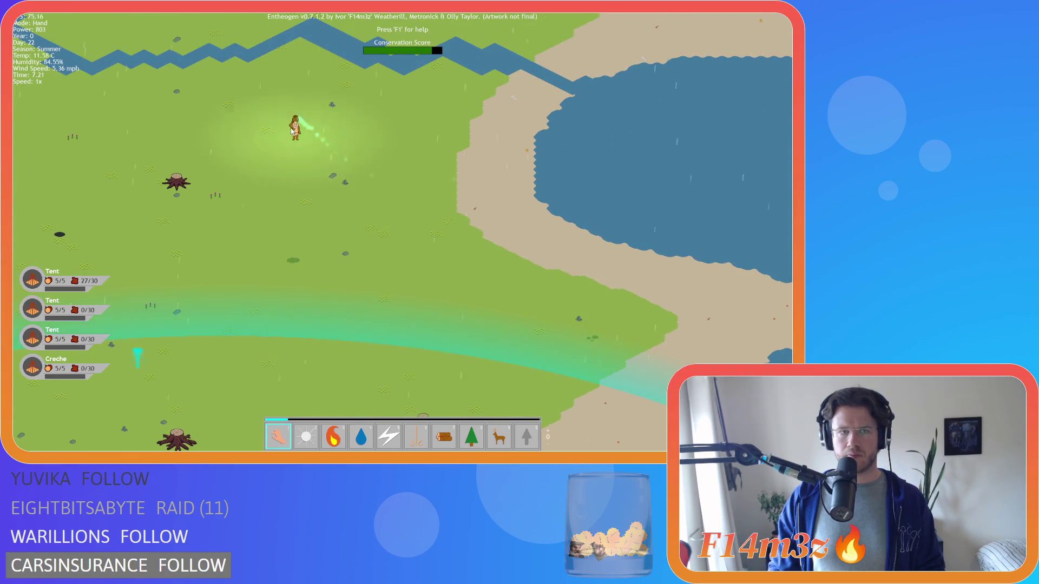
key("s")
key("a")
Re-centre the camp tents and reopen the Tribe panel on Avirzharin drawing water.
key("s")
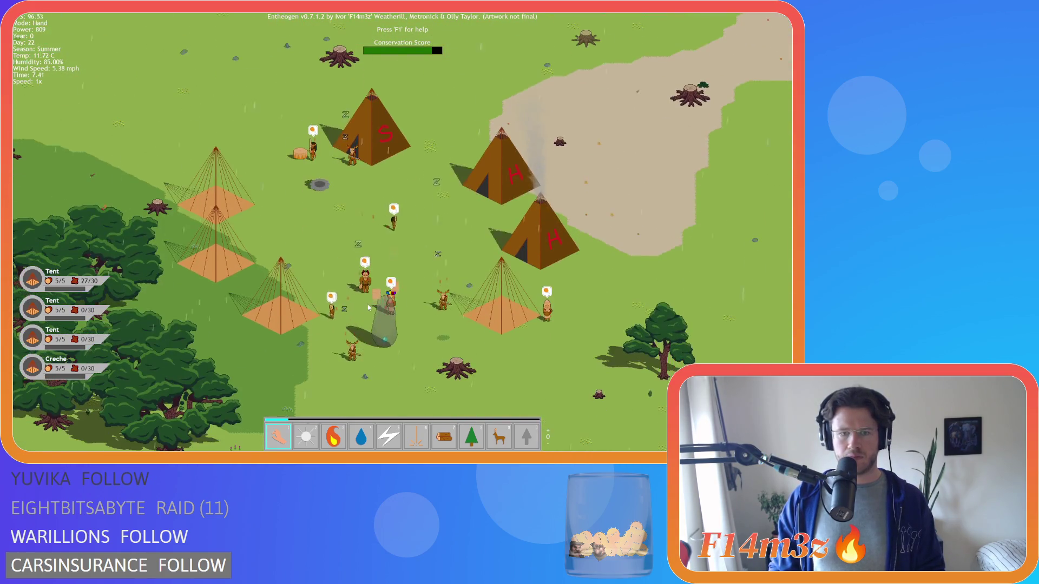
key("a")
key("w")
key("d")
key("w")
key("s")
key("t")
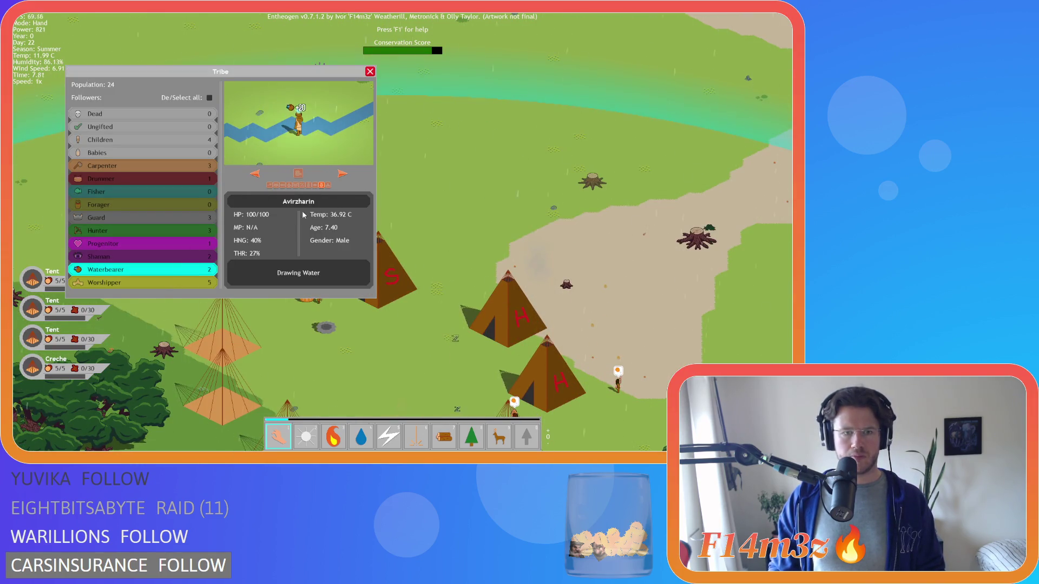
Advance the Tribe panel to Thunpilan, then close it and pan north over the camp.
left_click(343, 175)
key("s")
key("a")
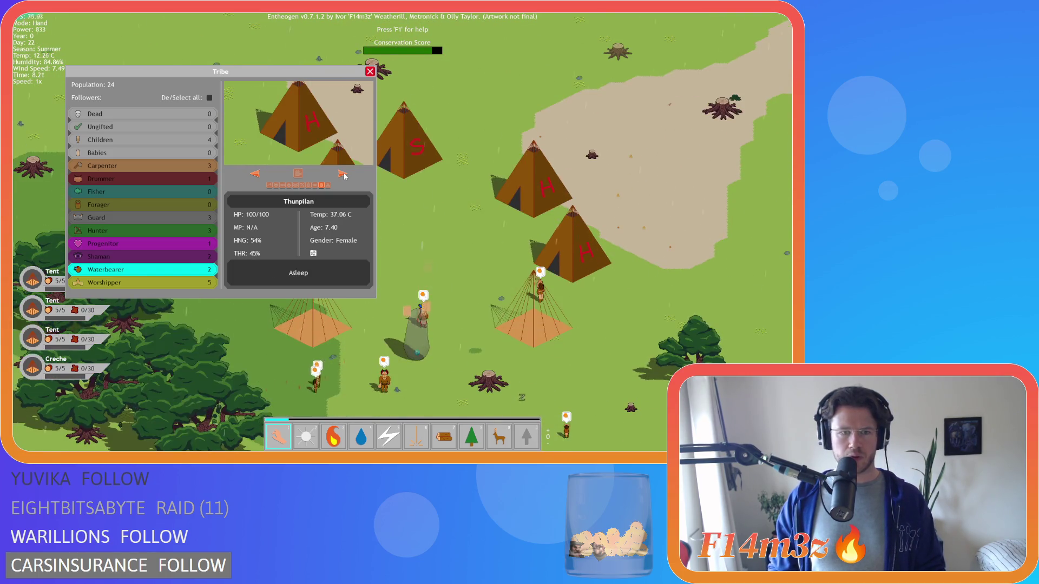
key("w")
key("a")
key("d")
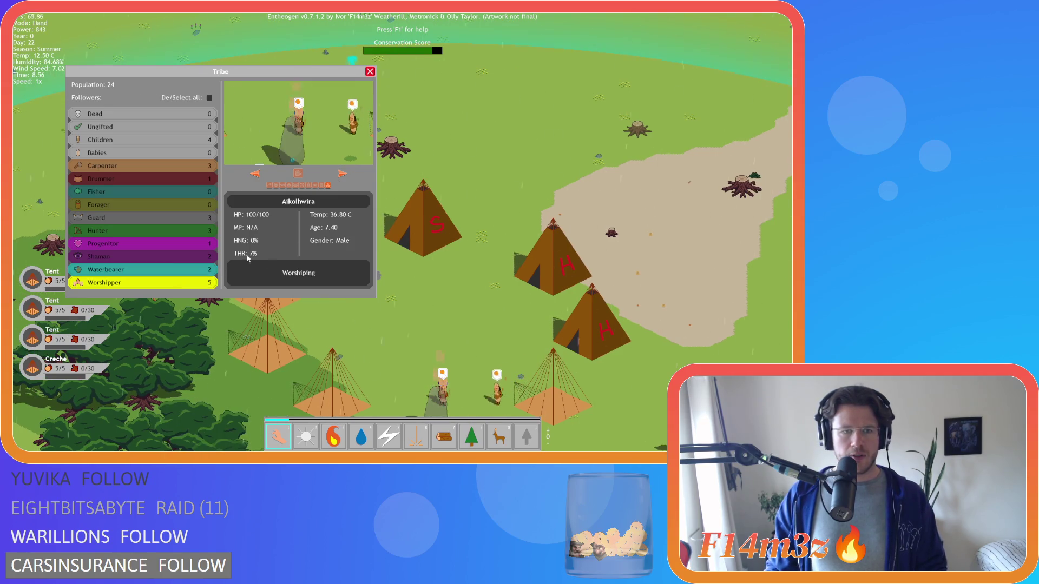
key("s")
key("a")
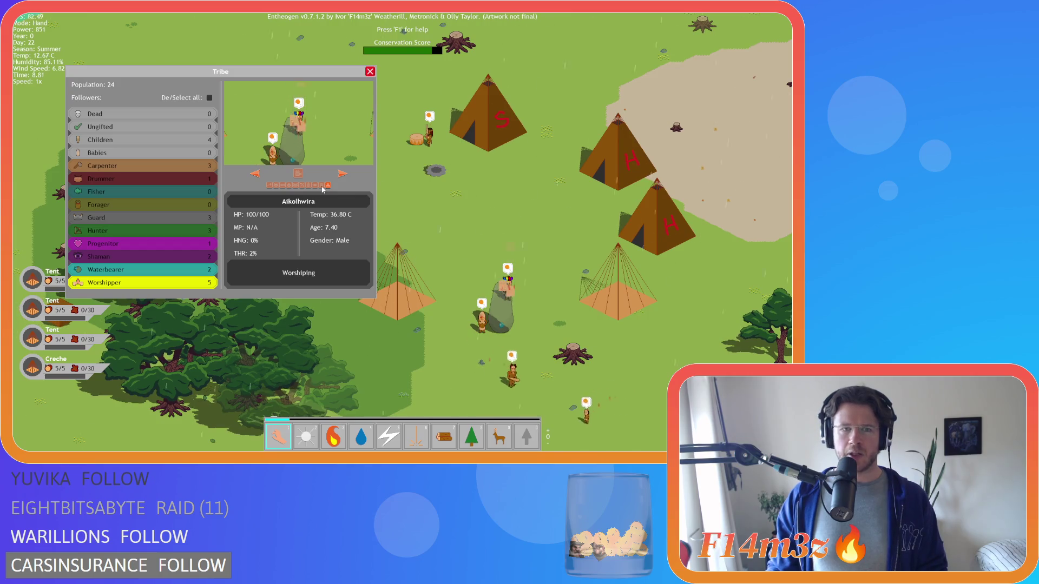
left_click(370, 72)
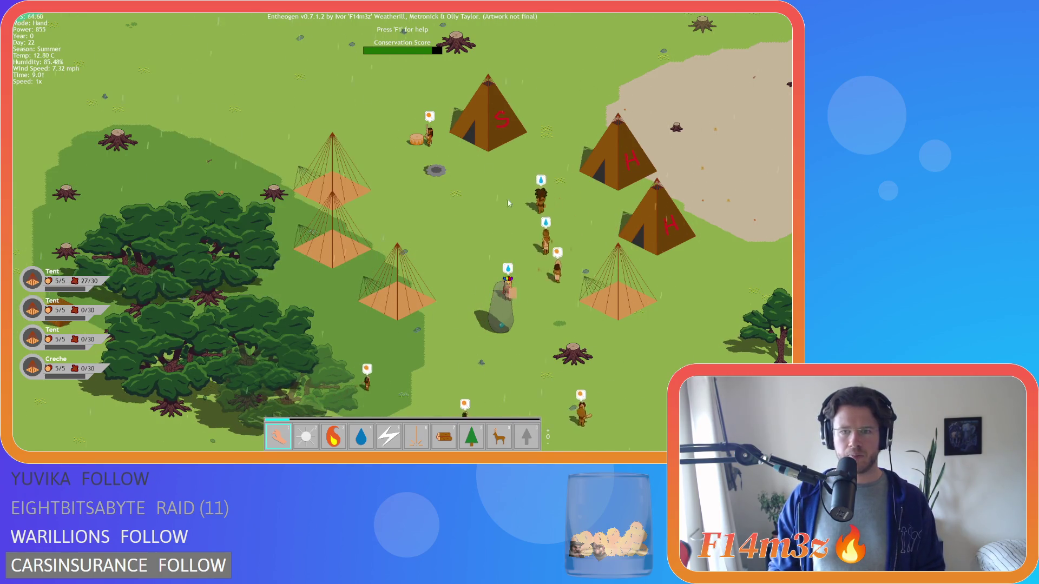
key("w")
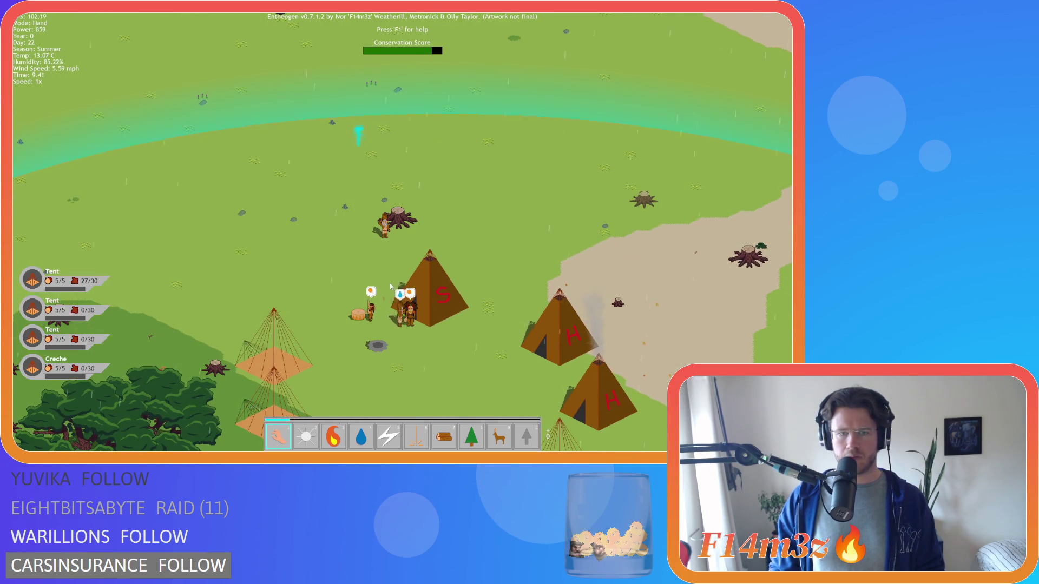
Pan and zoom around the camp while opening the tribe's Inventory panel.
scroll(381, 239, "up", 3)
key("s")
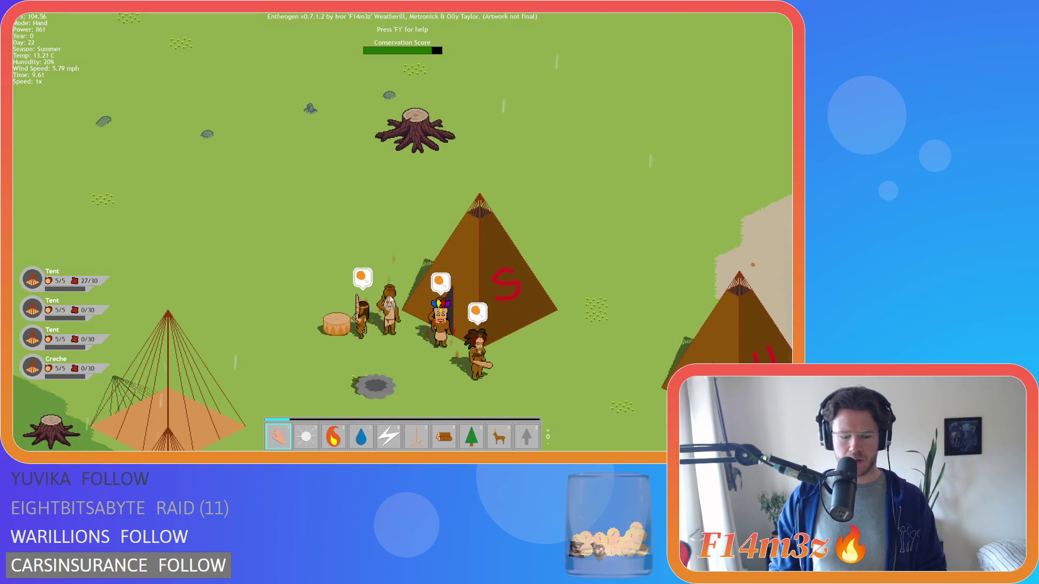
key("i")
key("i")
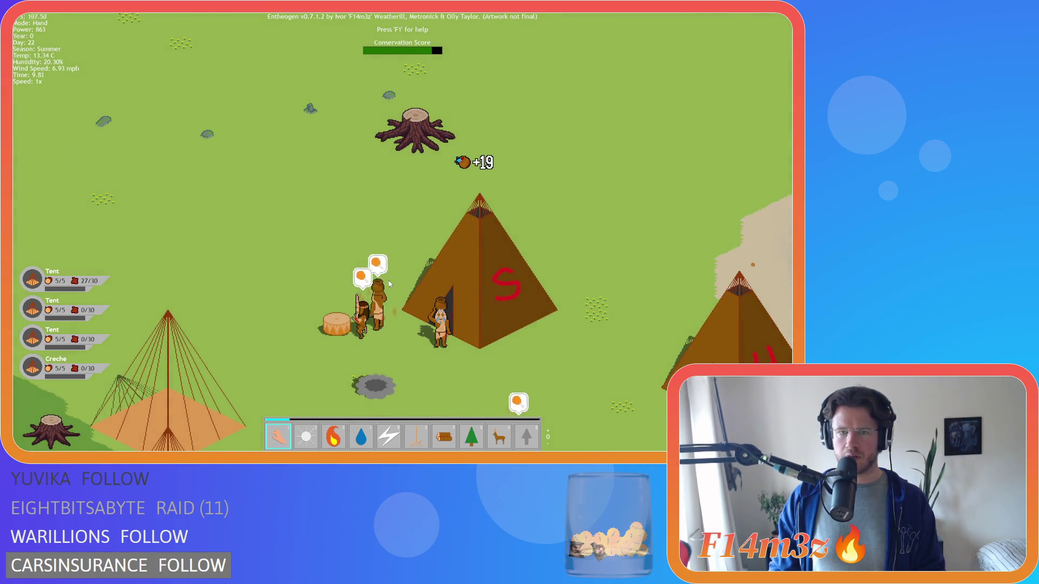
key("w")
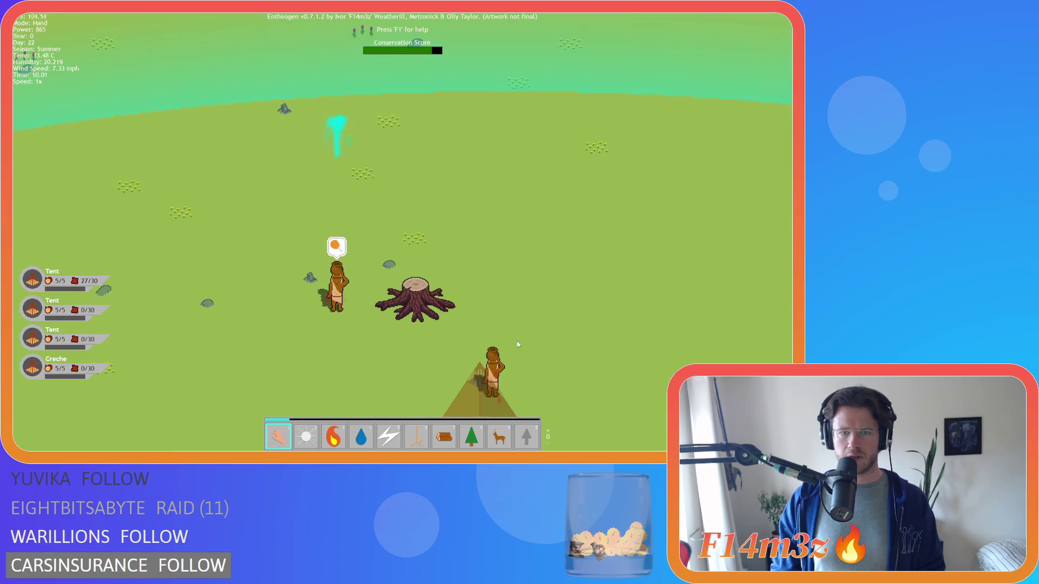
scroll(494, 321, "down", 5)
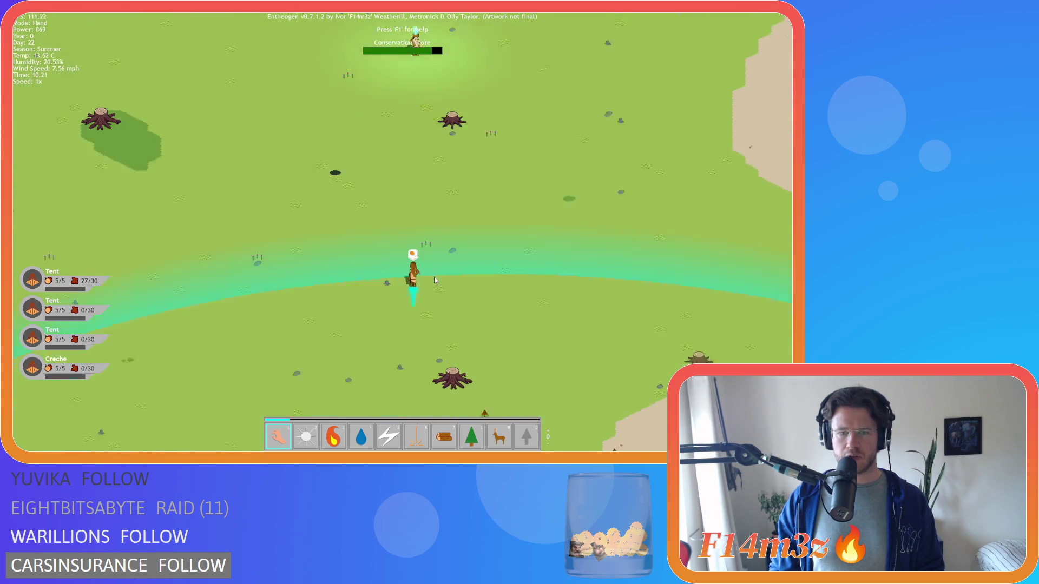
scroll(449, 234, "up", 3)
key("i")
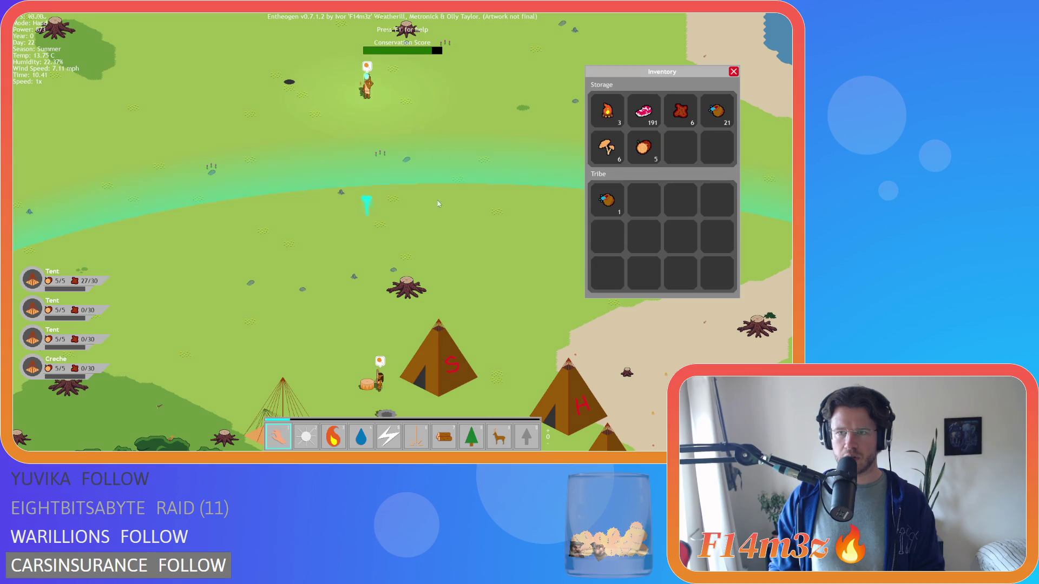
Survey the forest, river and tents by panning south, east and north.
key("s")
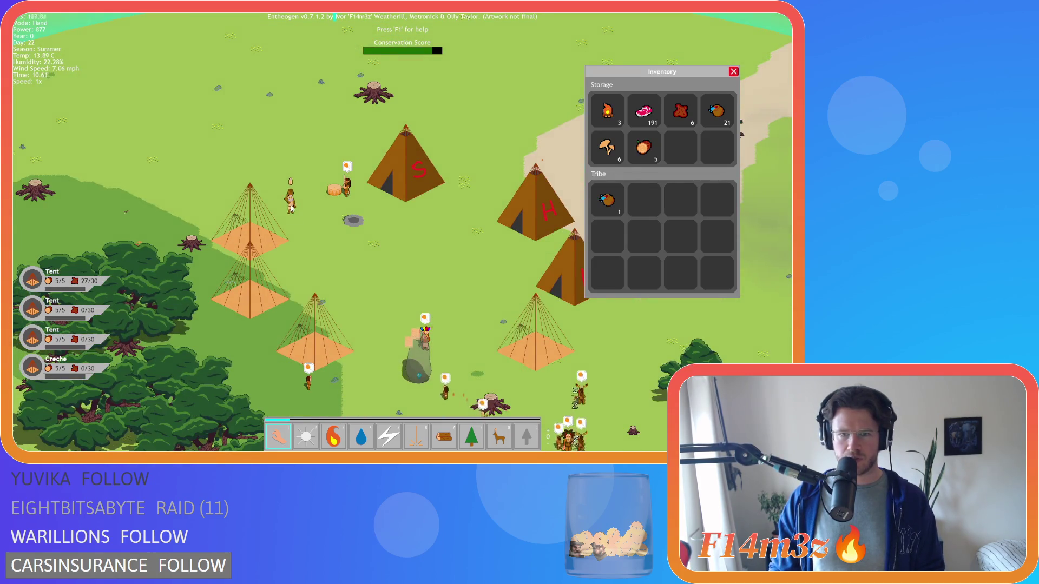
key("d")
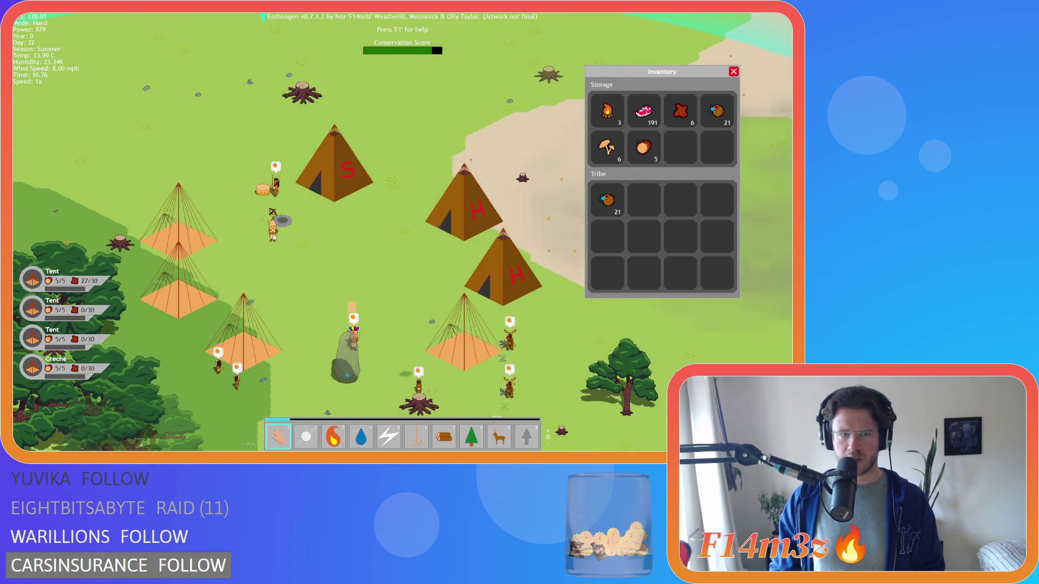
key("w")
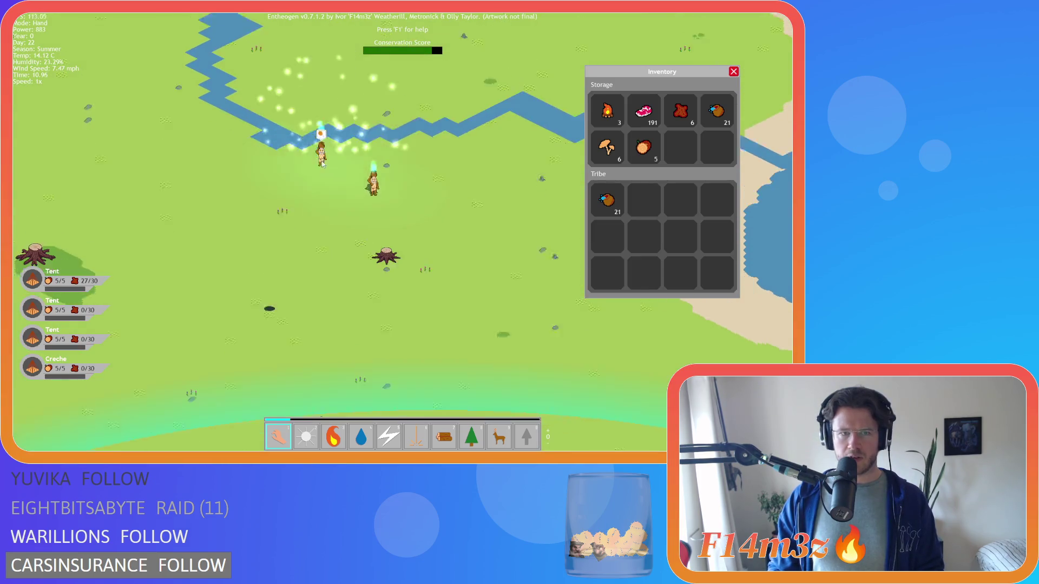
key("s")
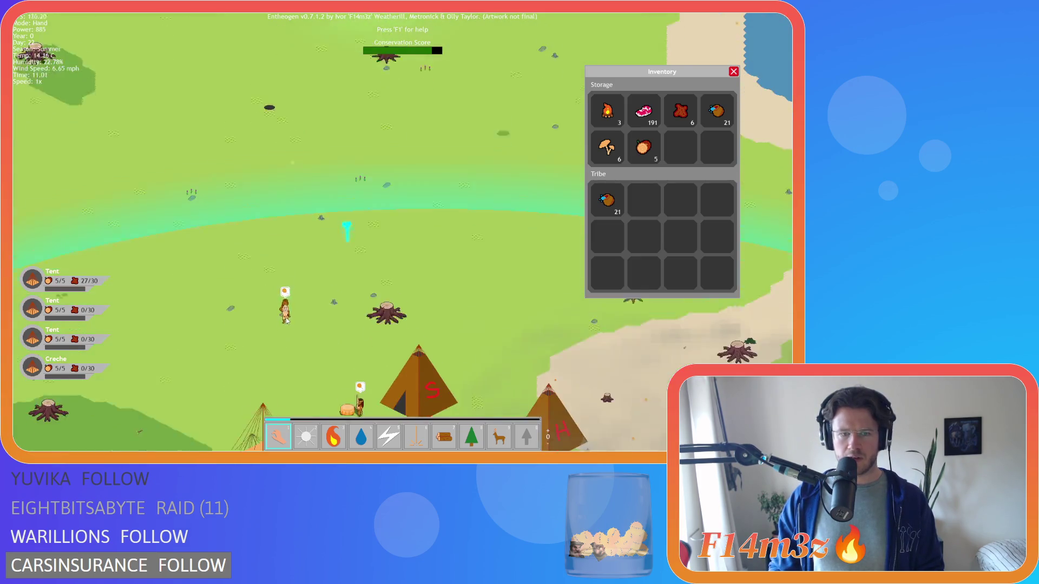
key("w")
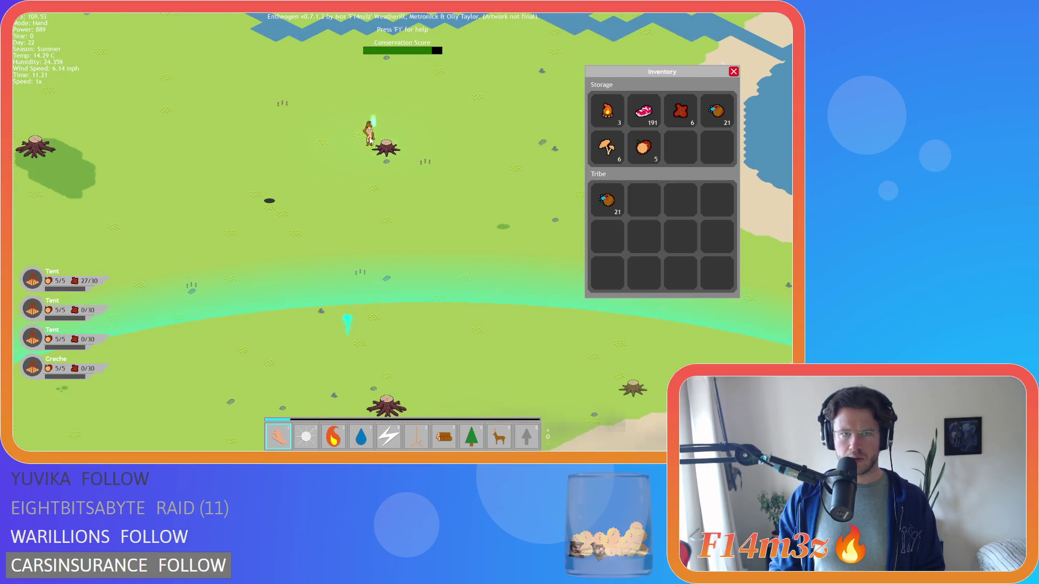
key("w")
key("s")
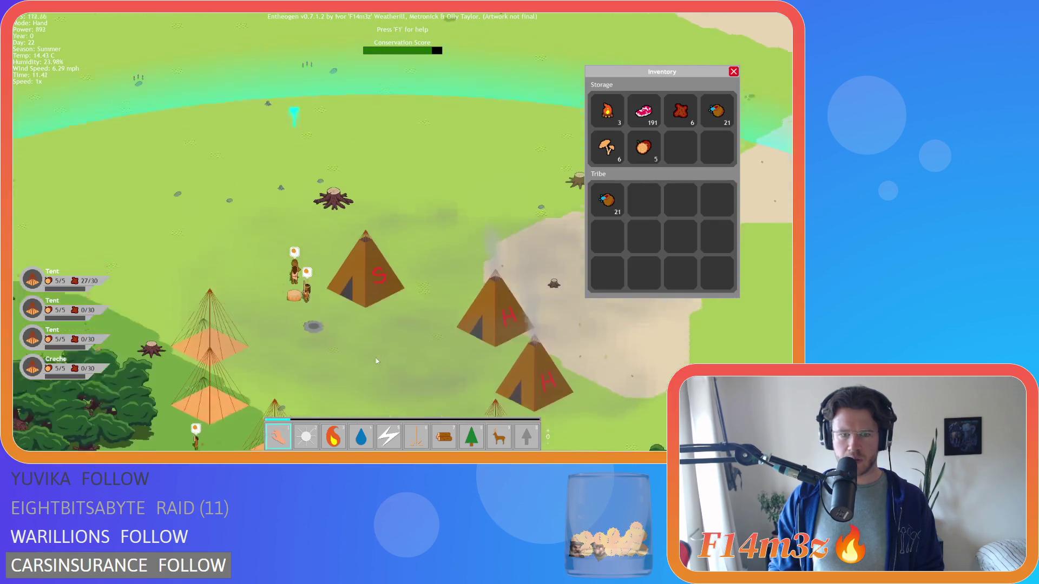
key("s")
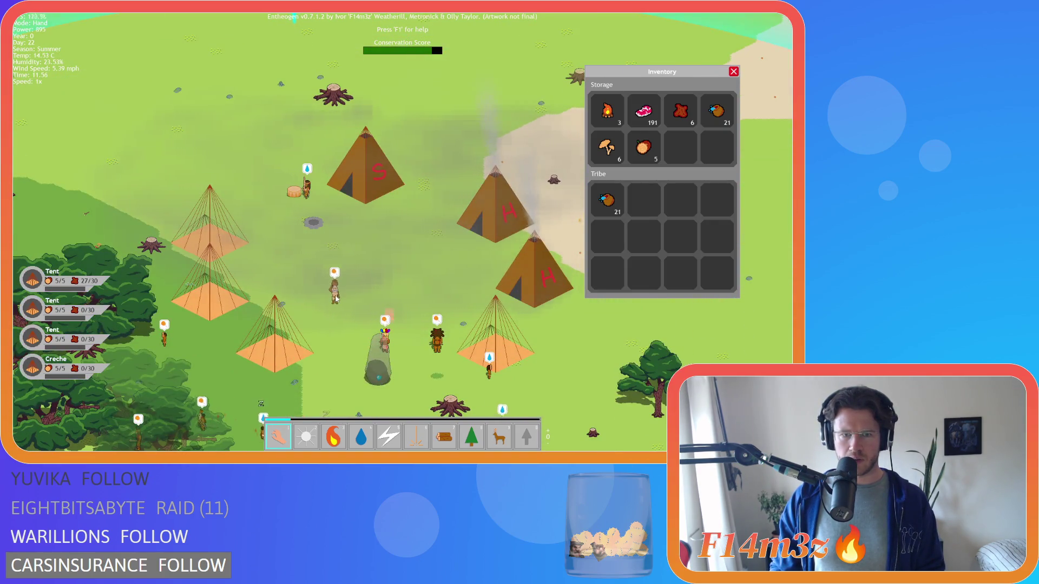
Switch to the fire power and back to Hand, then view and close a villager's Tribe details.
key("3")
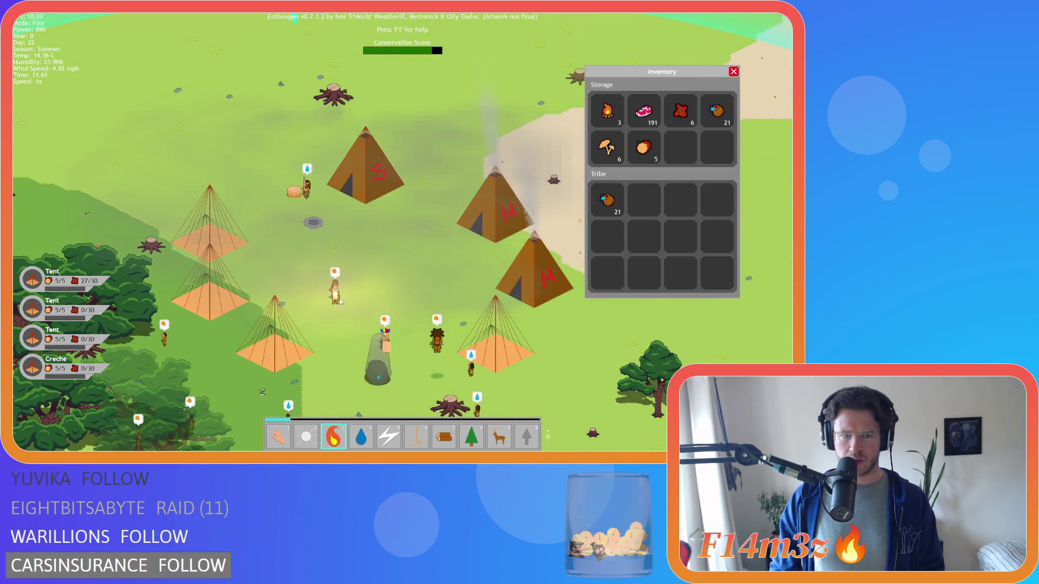
key("1")
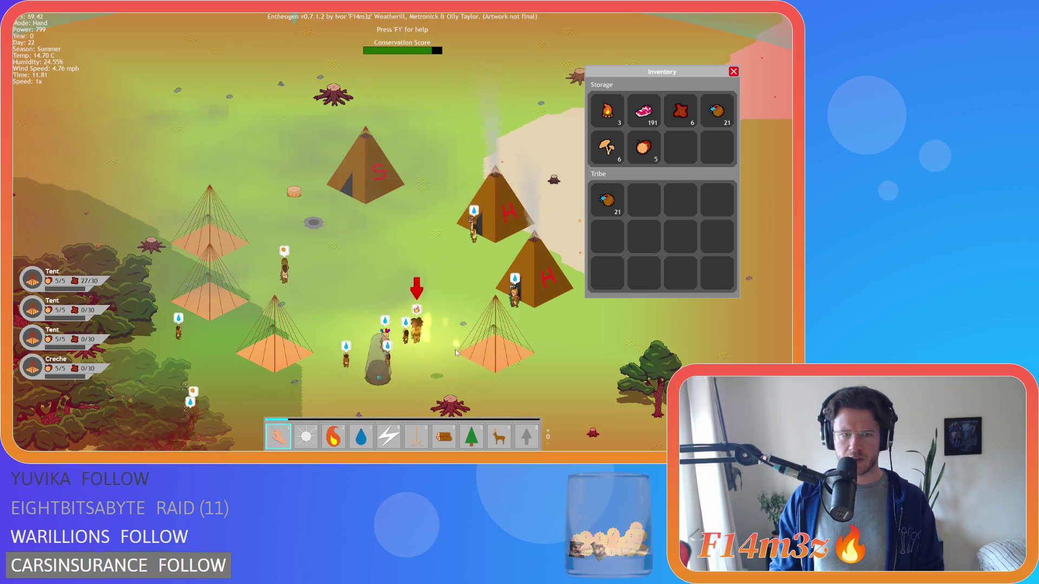
scroll(356, 275, "down", 5)
scroll(336, 268, "up", 5)
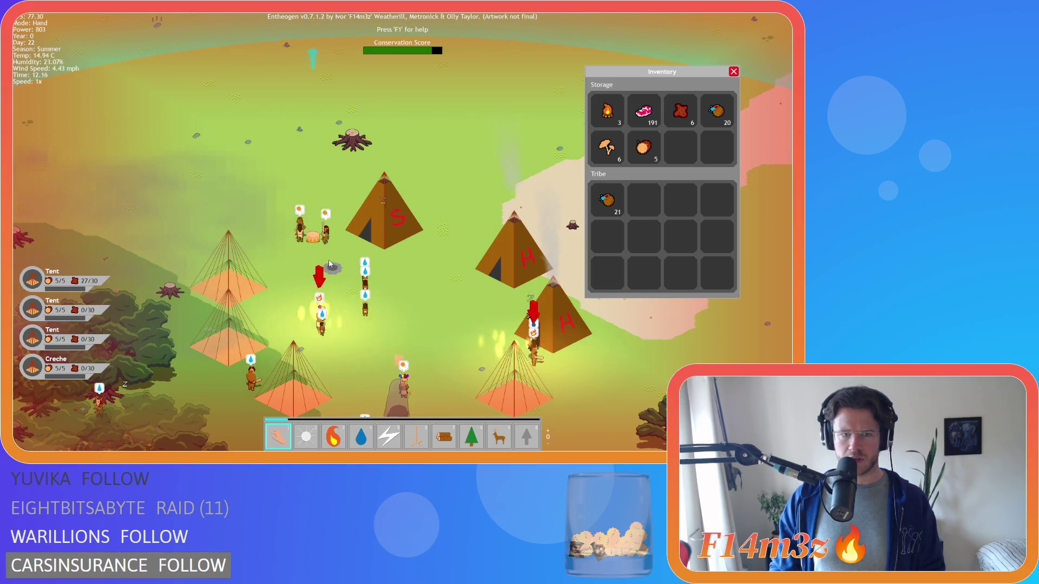
key("w")
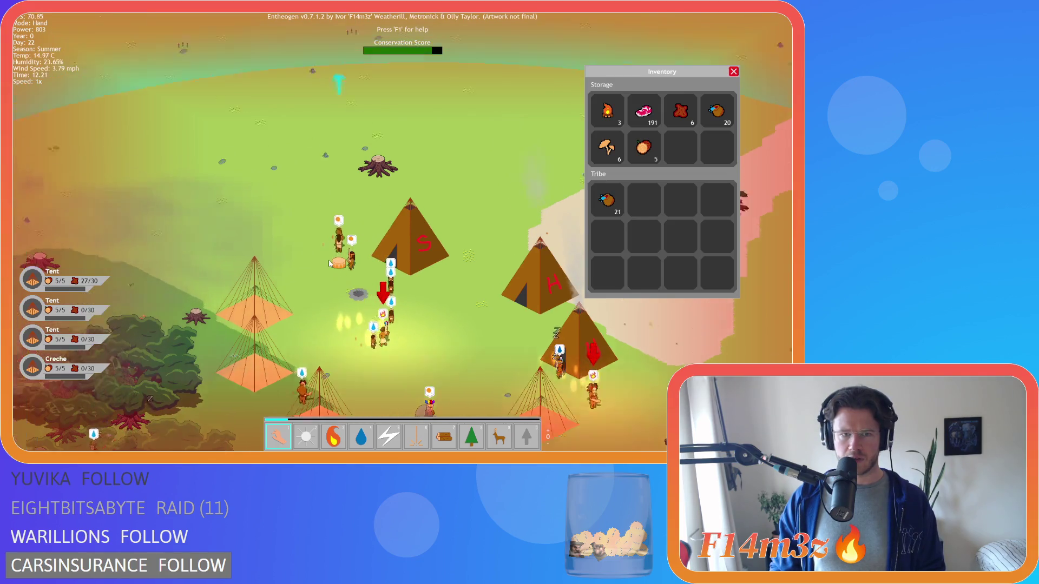
key("s")
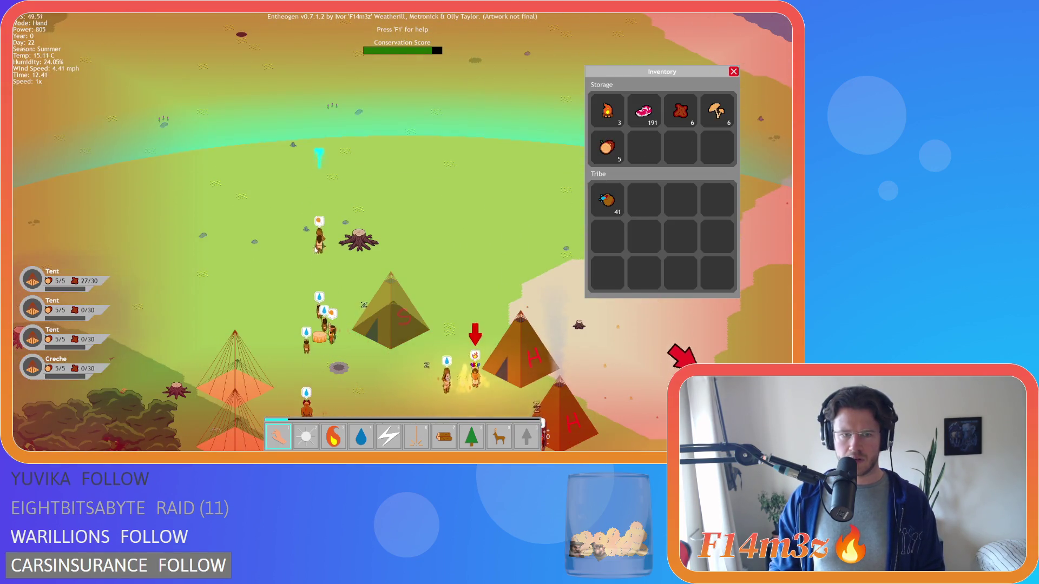
left_click(315, 250)
key("s")
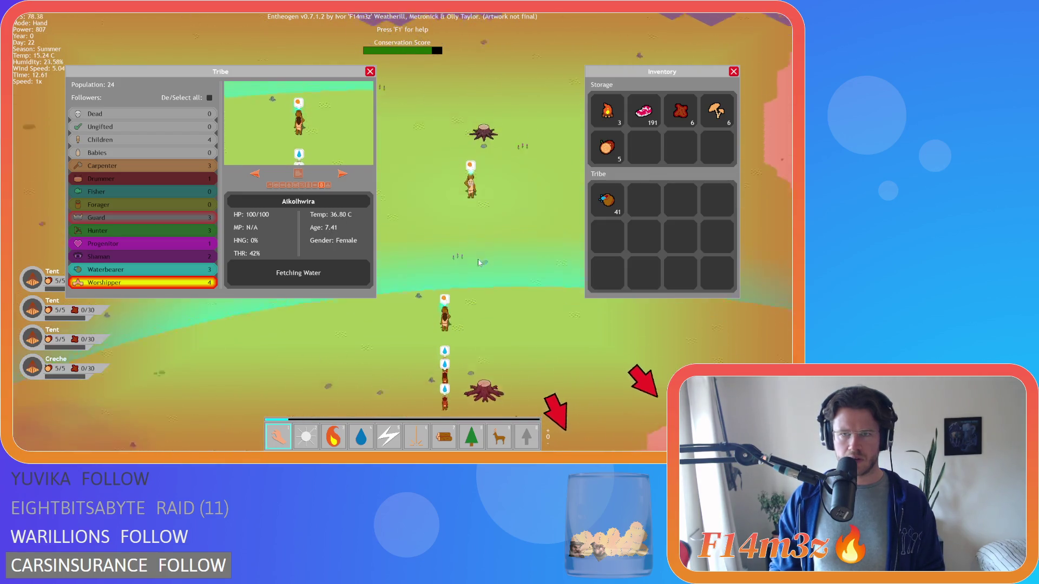
key("Escape")
Pan the camera around the village in every direction.
key("d")
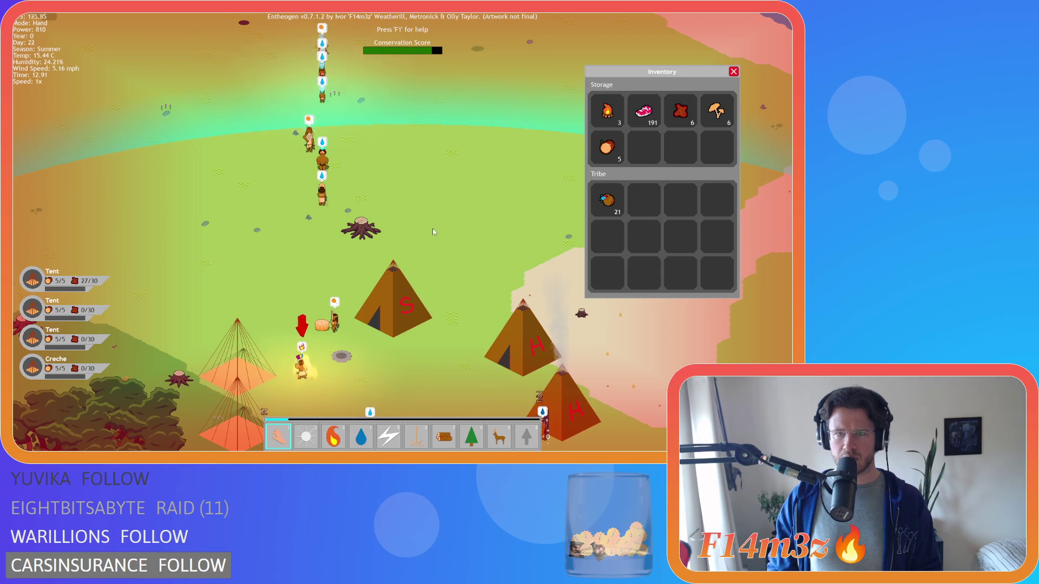
key("s")
key("d")
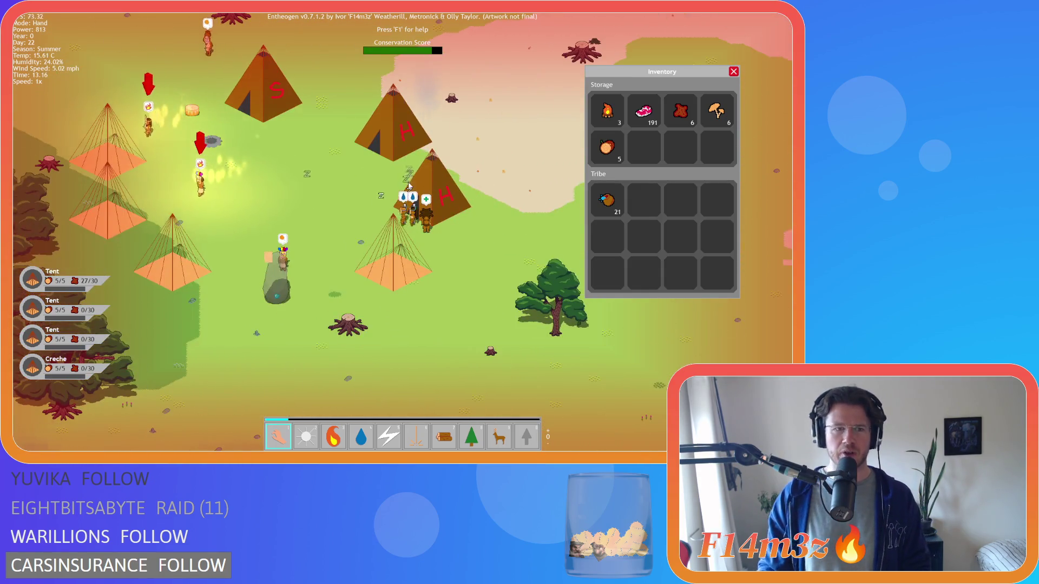
key("w")
key("a")
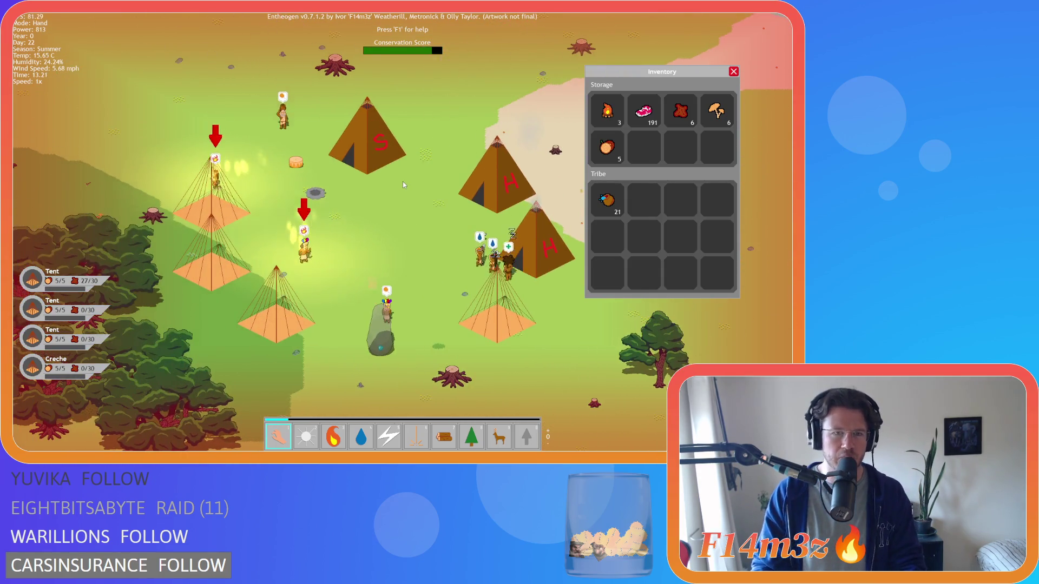
key("d")
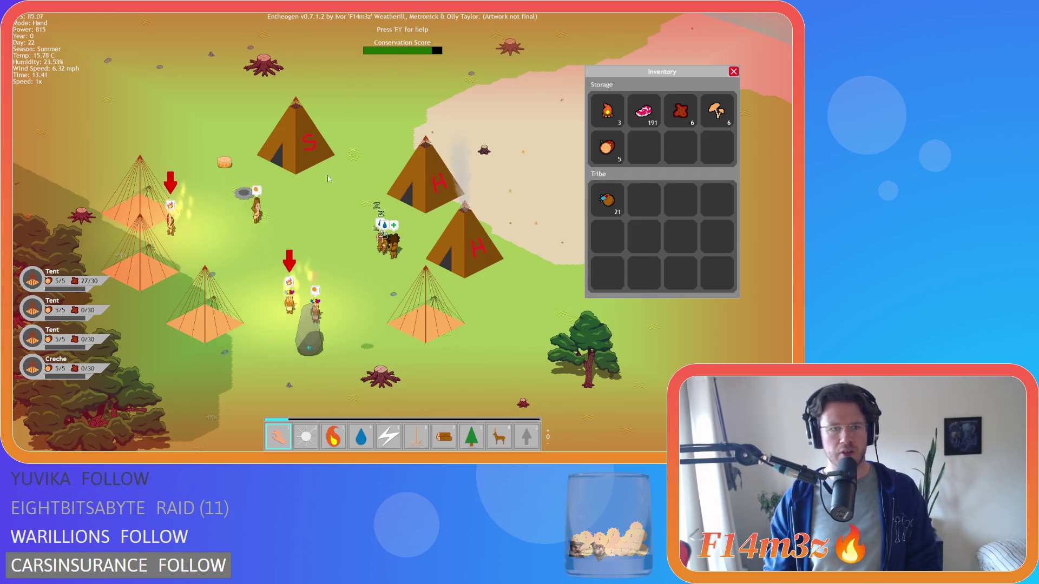
key("w")
key("a")
key("s")
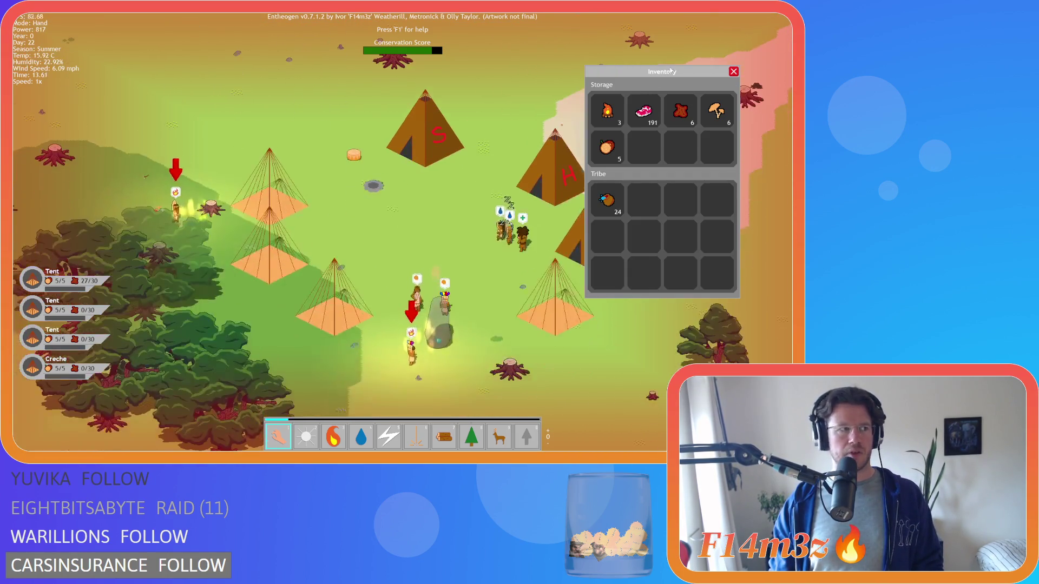
key("d")
key("s")
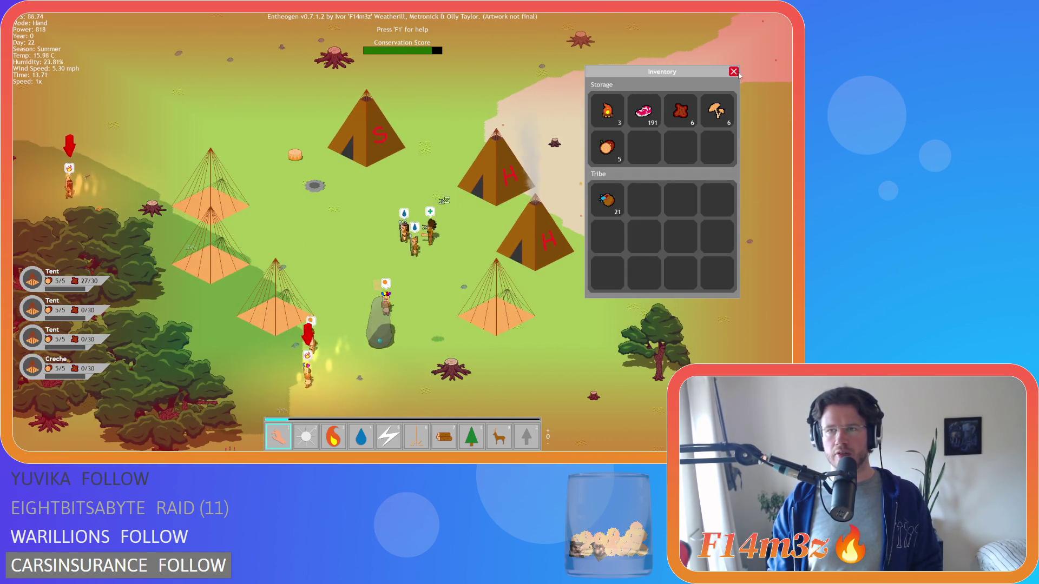
Close the Inventory panel and reload the night-time save with F9.
left_click(734, 71)
key("a")
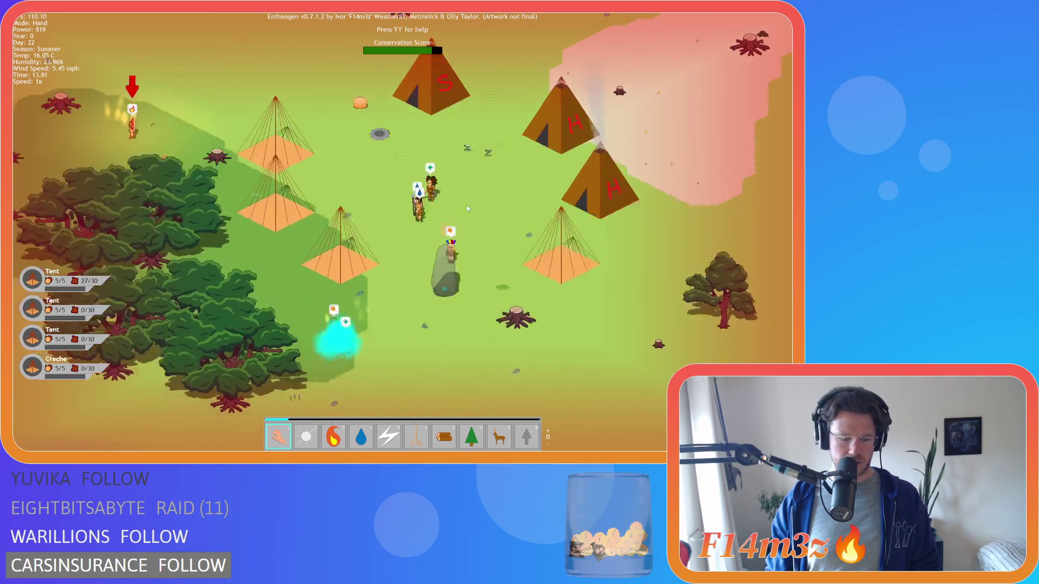
key("d")
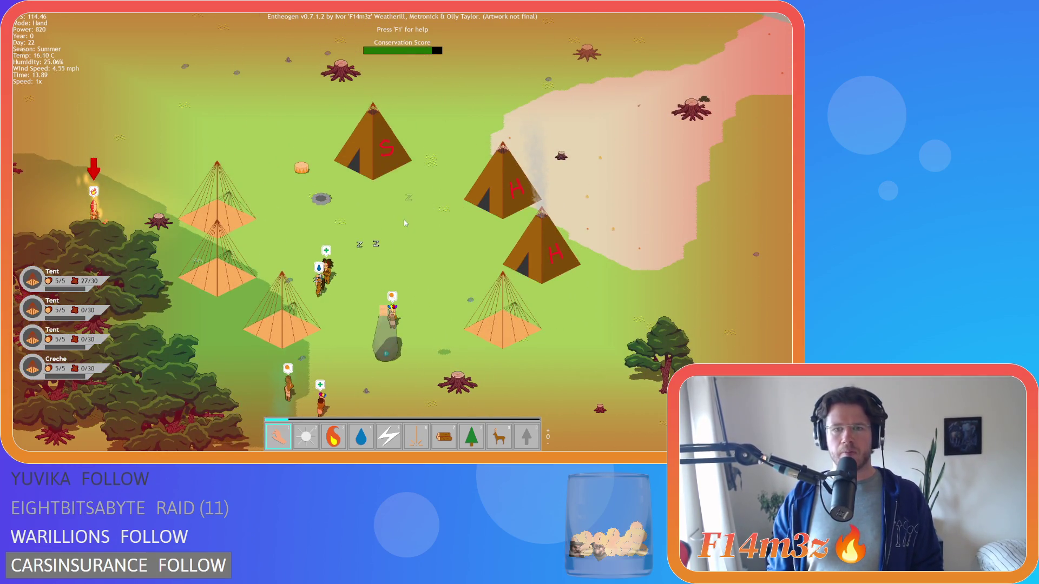
key("F9")
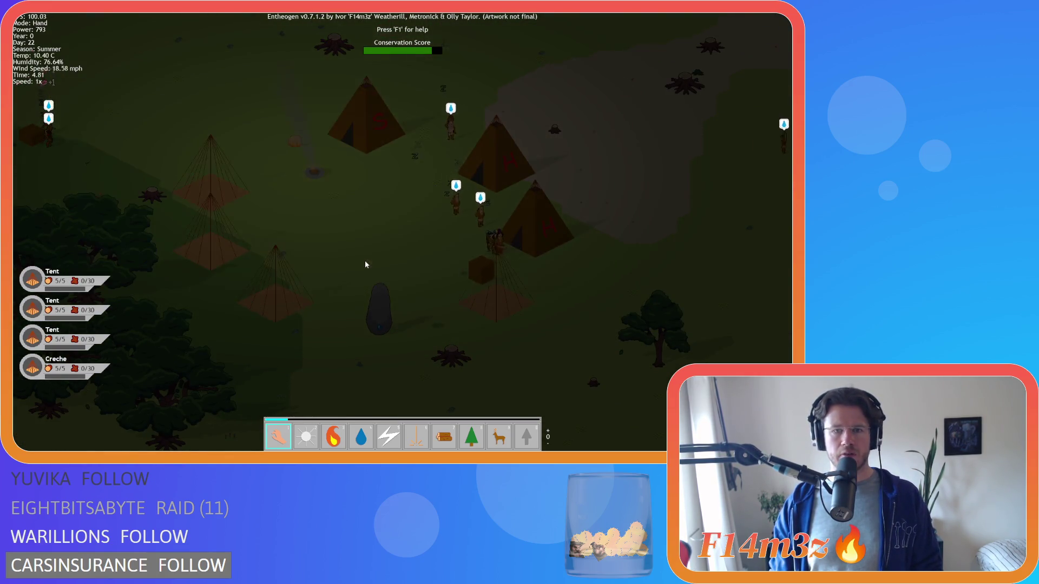
Open the Tribe roster, filter to Worshippers, and follow the previewed villager on the map.
key("t")
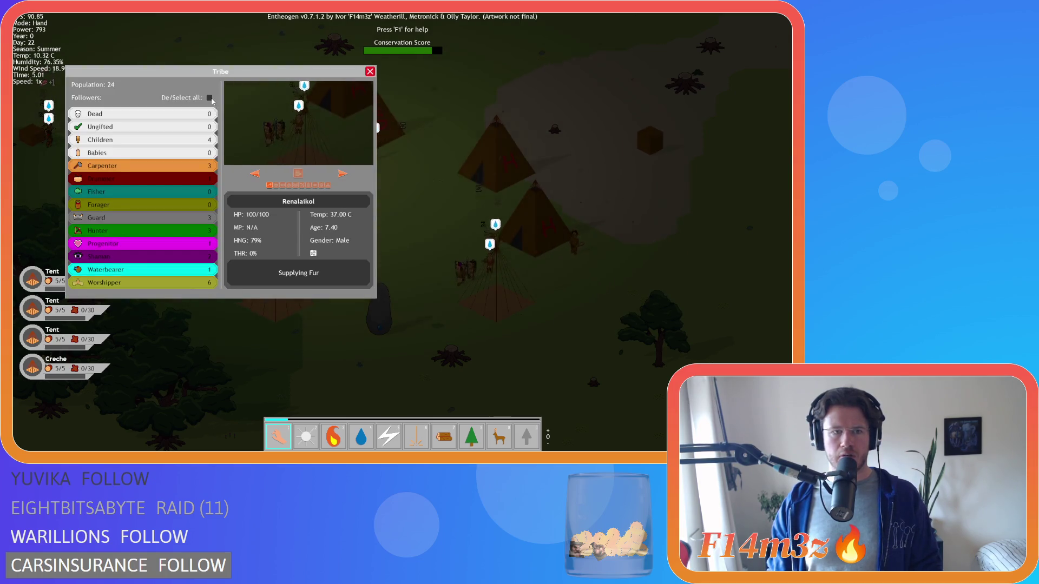
left_click(201, 283)
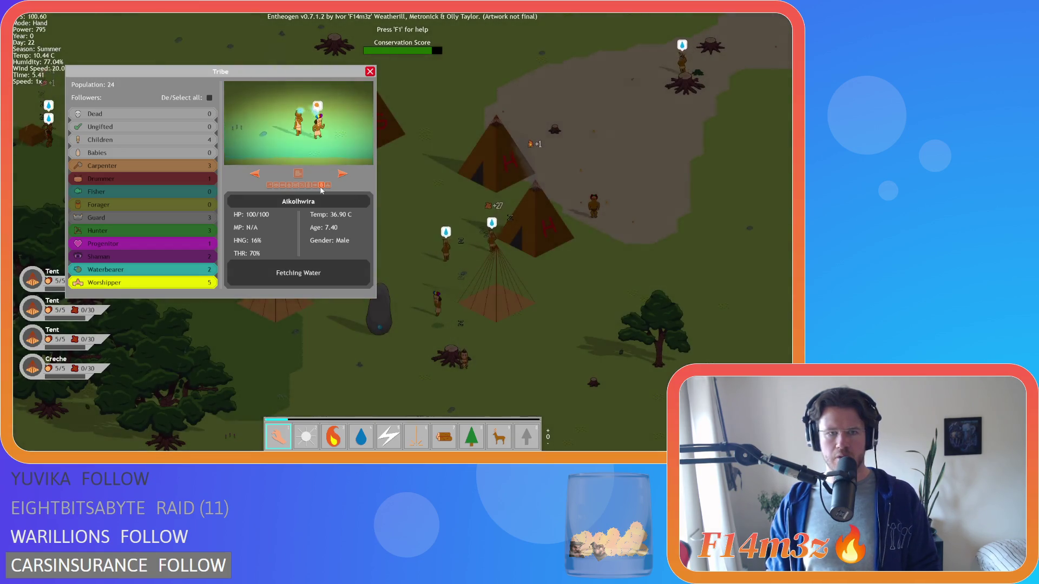
left_click(321, 186)
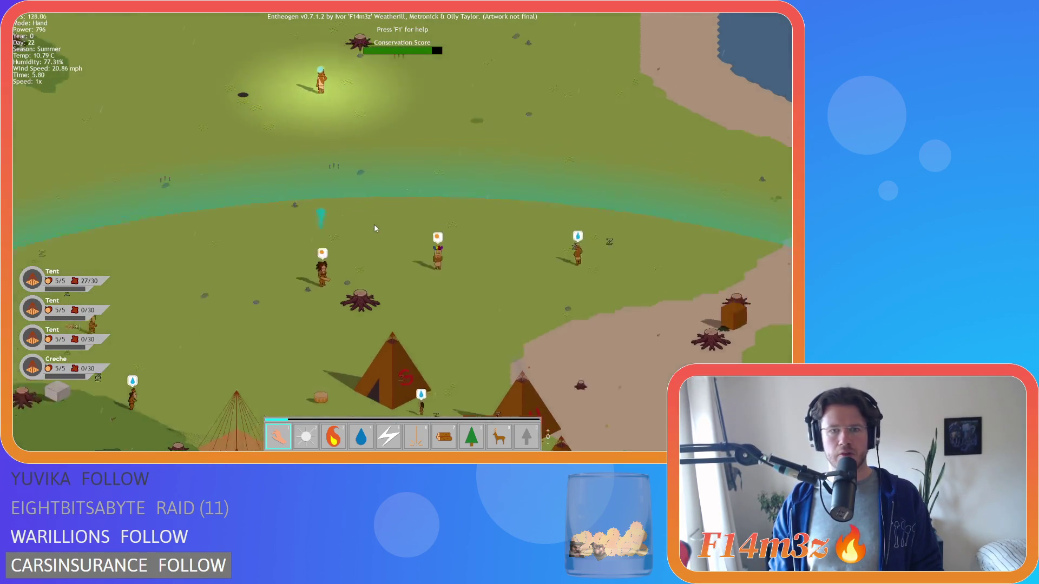
Survey the village tents, then look north to the river and lake, zooming in and out.
key("Down")
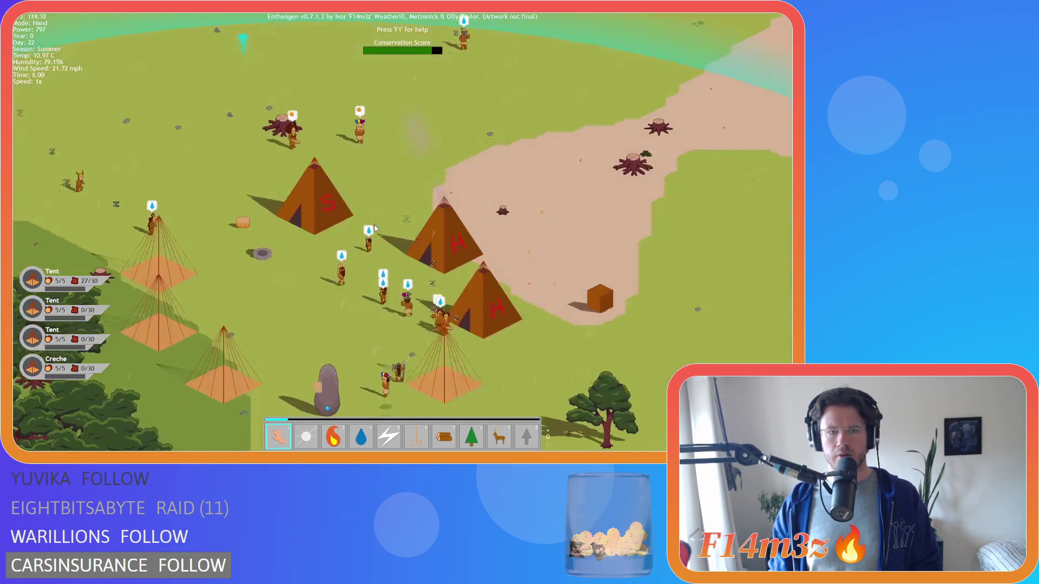
key("i")
key("i")
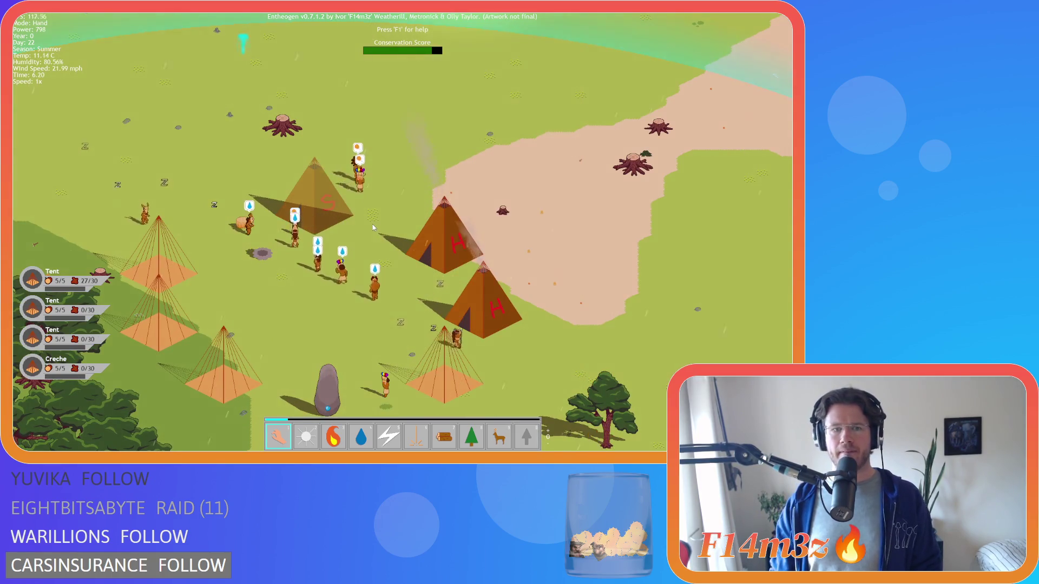
key("Left")
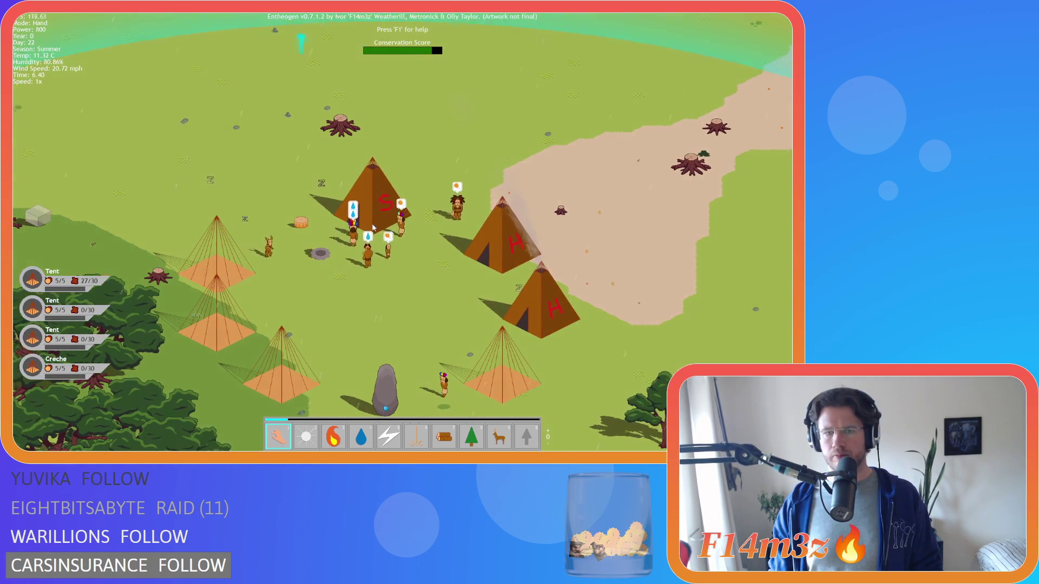
key("Up")
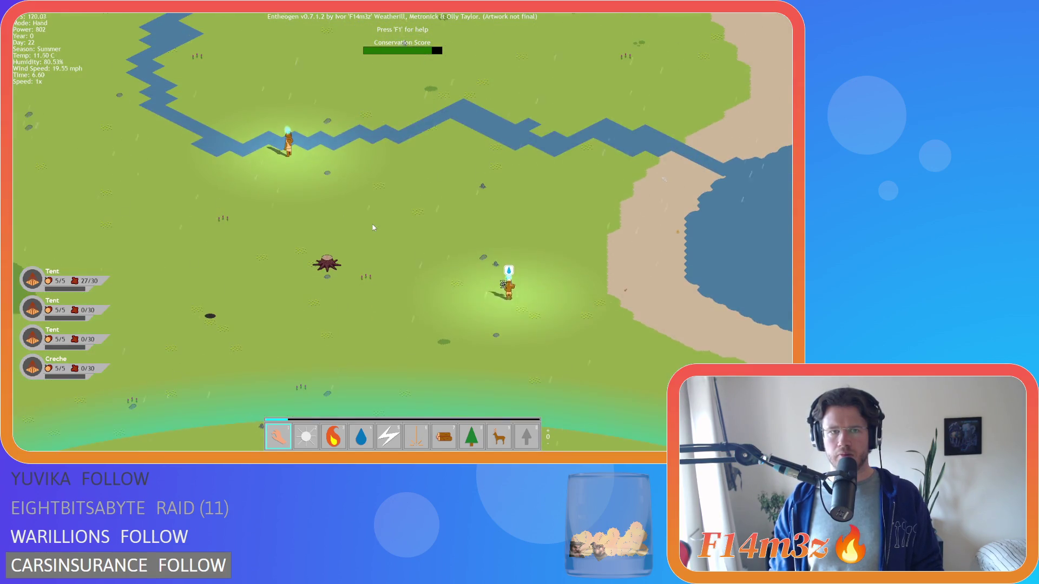
key("Down")
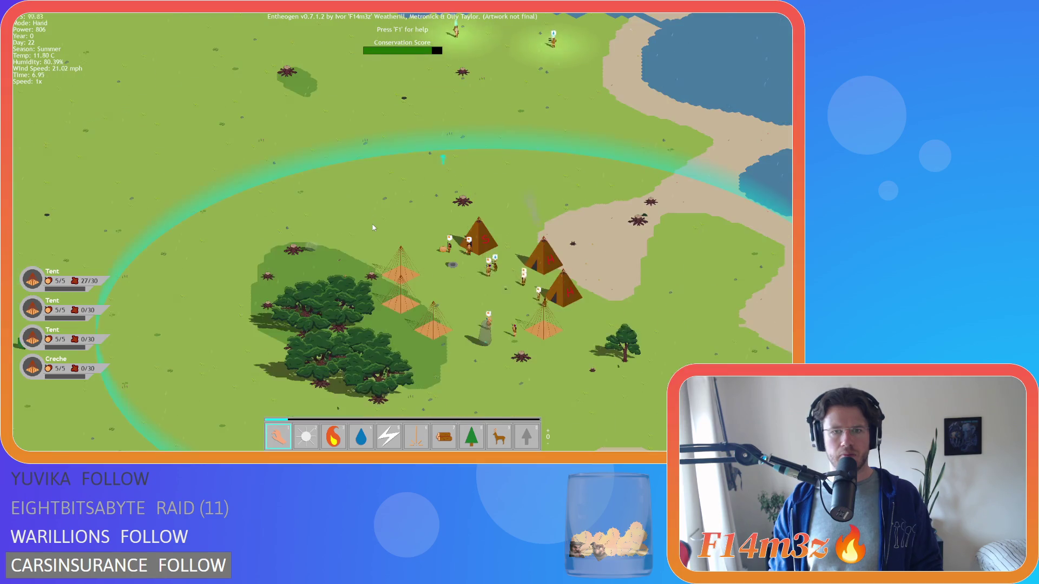
scroll(373, 228, "up", 3)
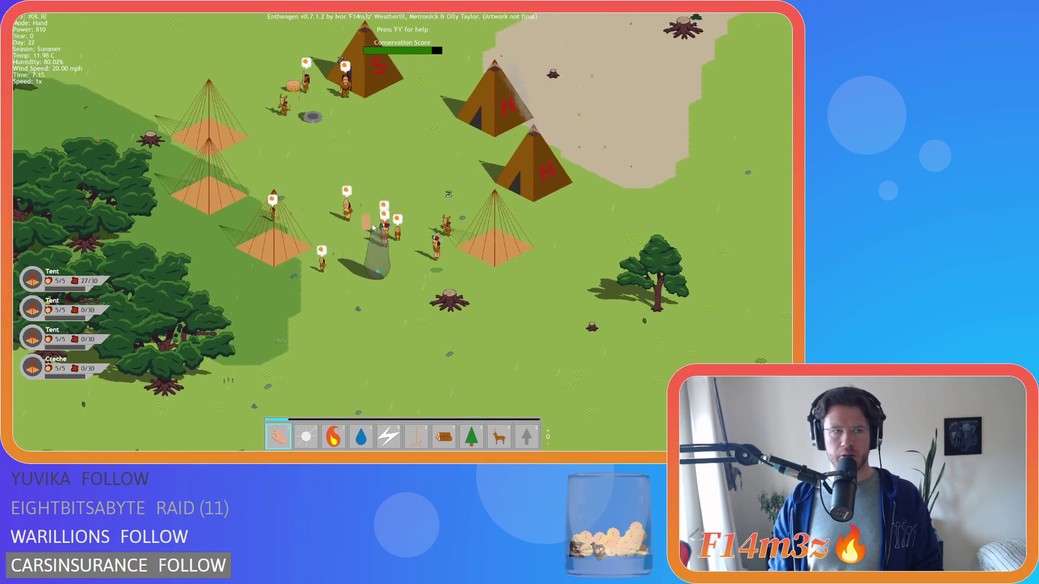
scroll(373, 228, "down", 5)
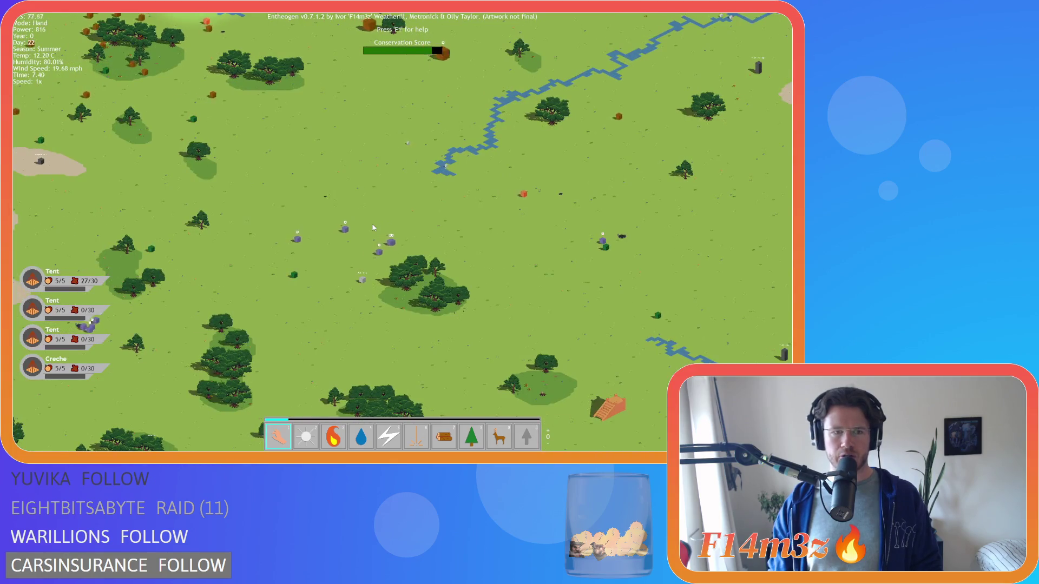
scroll(373, 228, "up", 5)
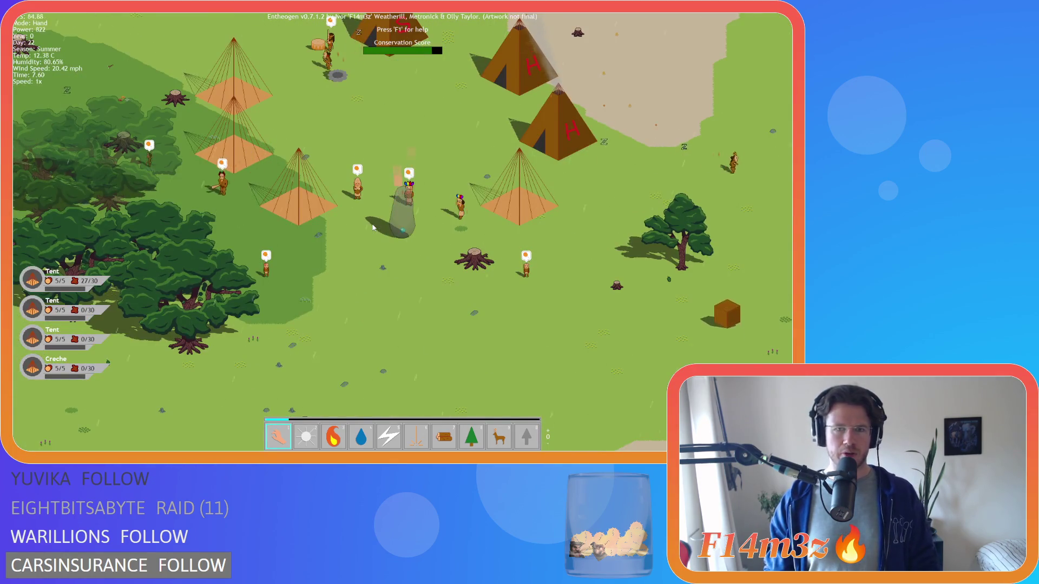
Pan across the village and grassland, then open the Inventory showing 191 stored items and power 872.
key("w")
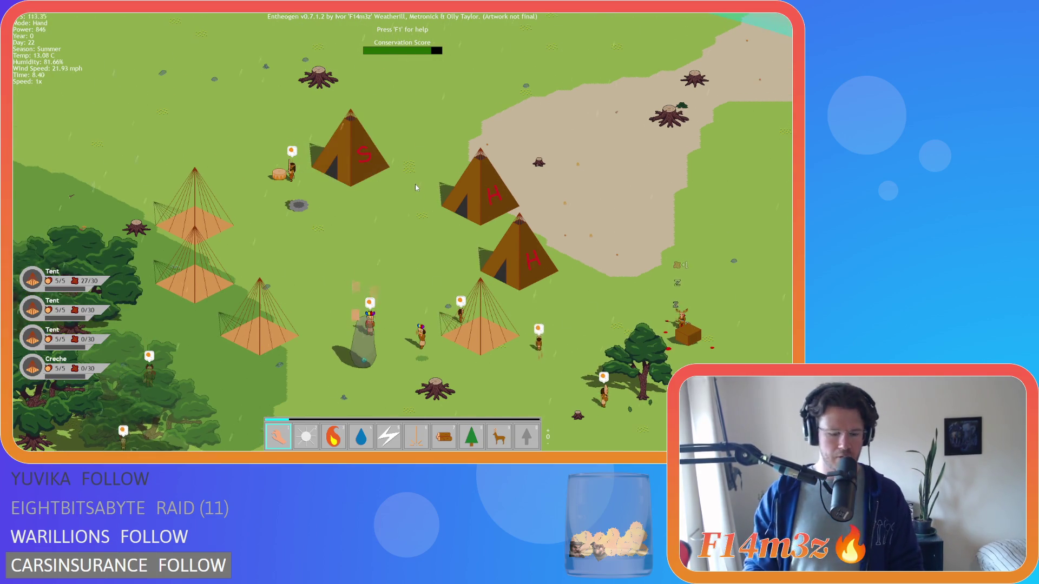
key("Tab")
key("Tab")
key("w")
key("d")
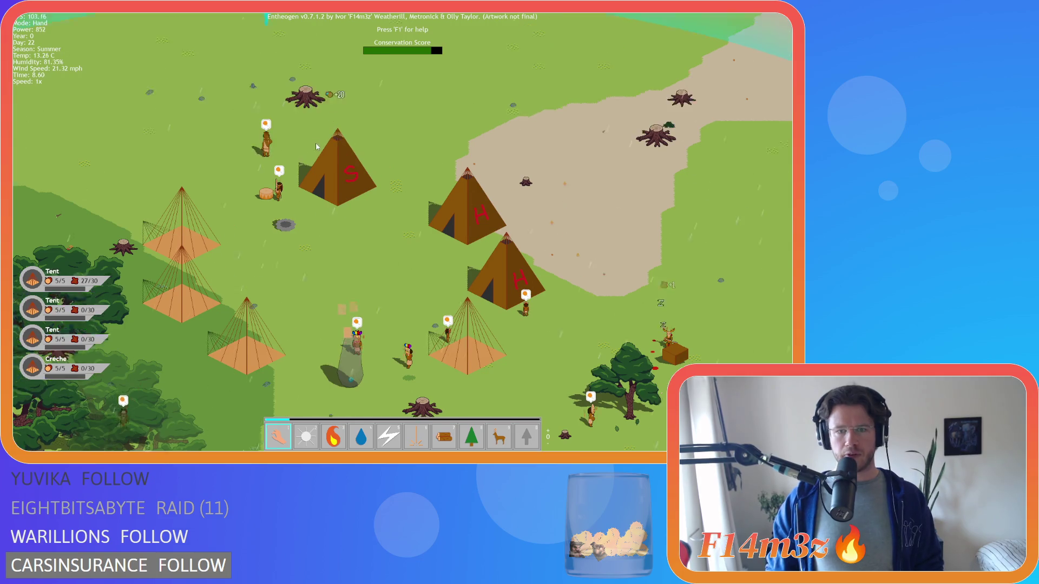
key("w")
key("a")
key("s")
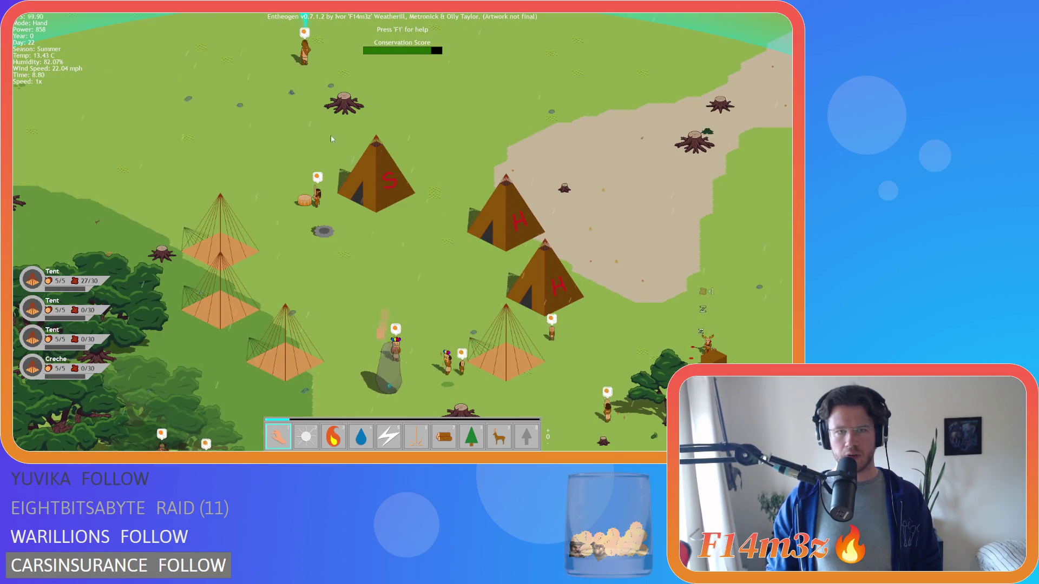
key("w")
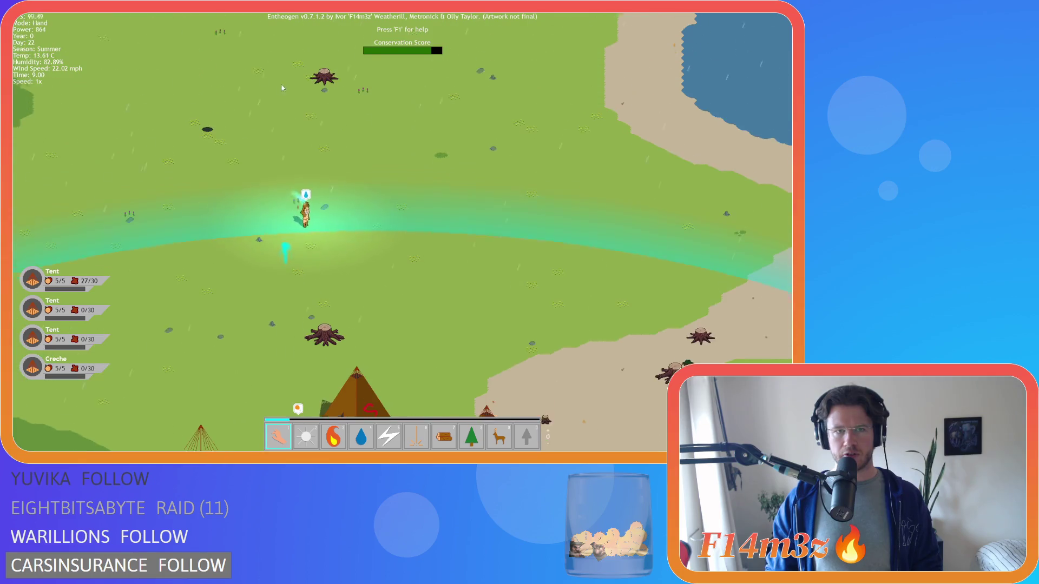
key("s")
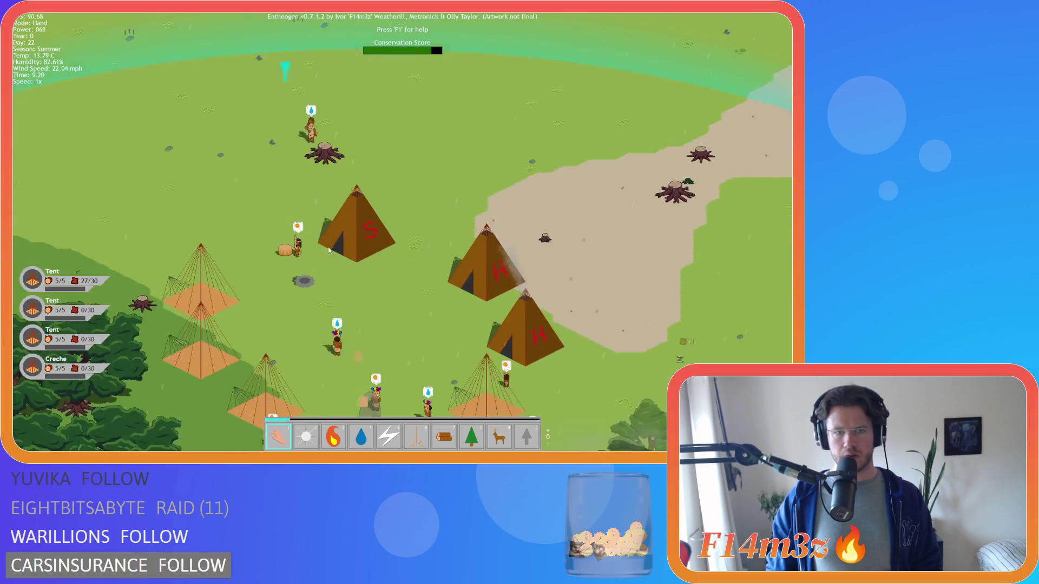
key("i")
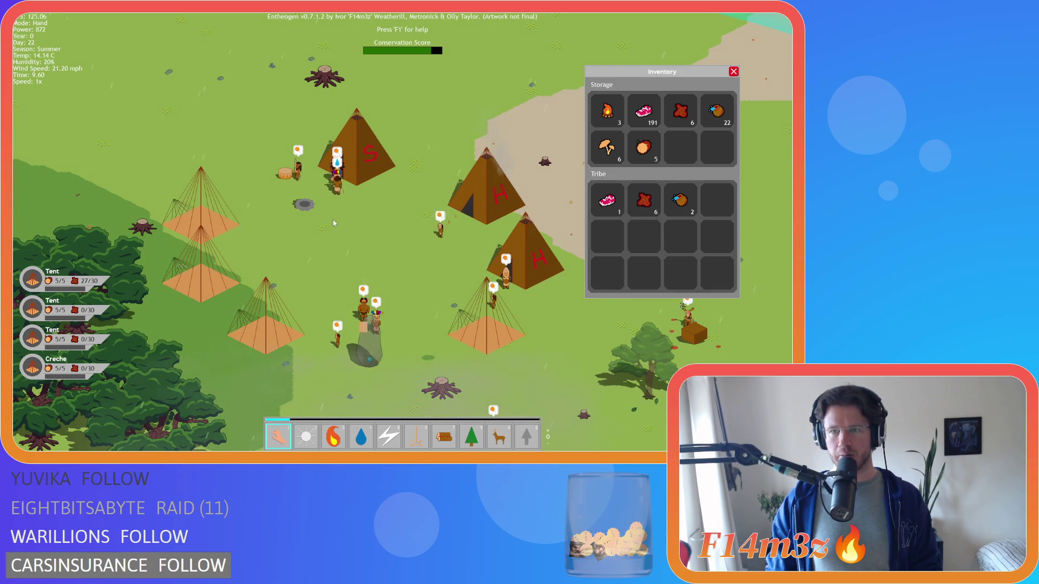
Close the Inventory and set fire to the village centre with the Fire power.
key("i")
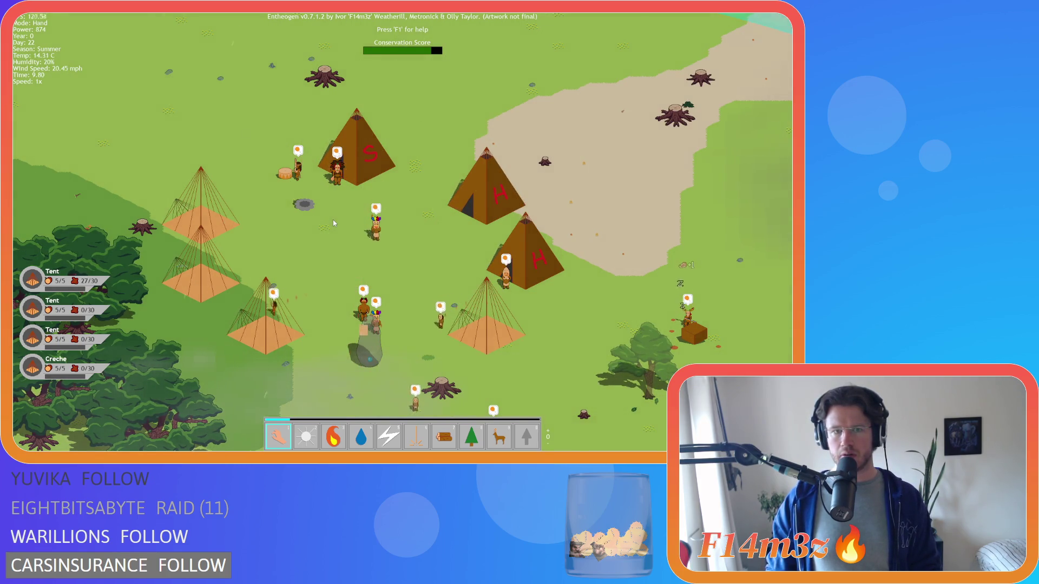
key("s")
key("4")
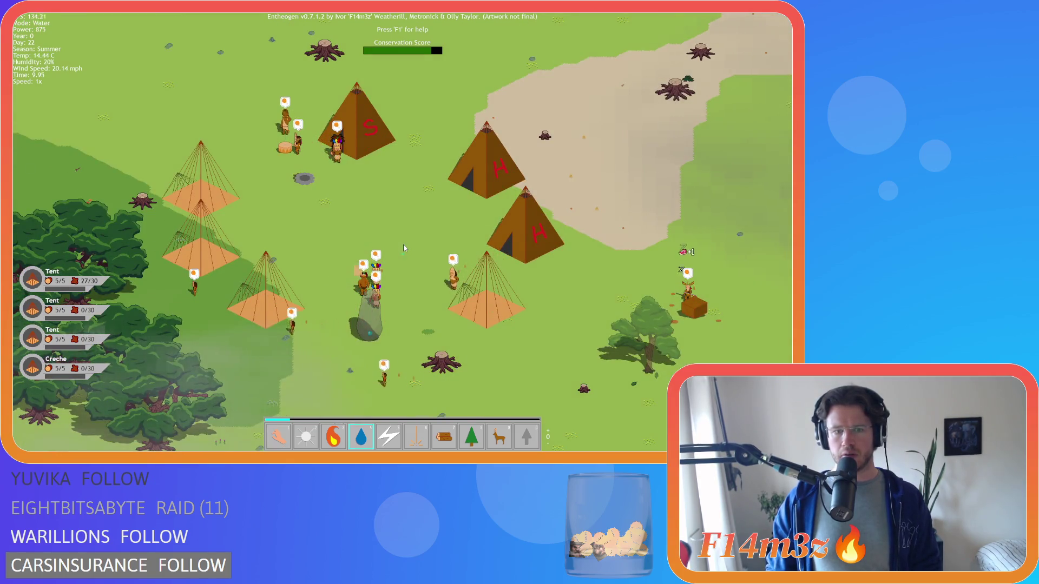
left_click(403, 249)
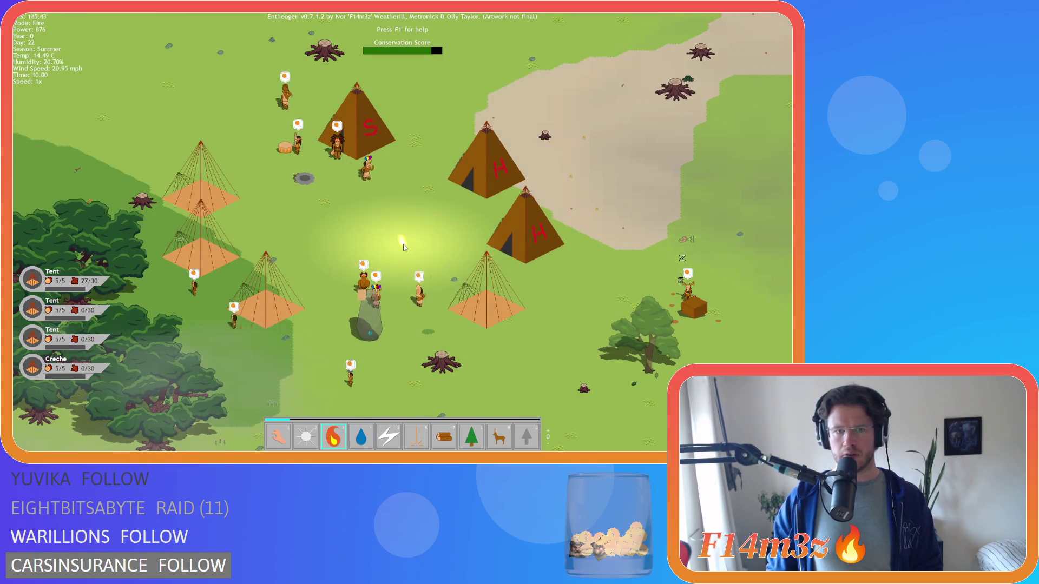
Carry a villager to the village's lower right and select the Worshipper fighting the fire.
key("w")
key("1")
mouse_move(291, 83)
left_mouse_down()
mouse_move(308, 33)
mouse_move(278, 132)
mouse_move(347, 298)
left_mouse_up()
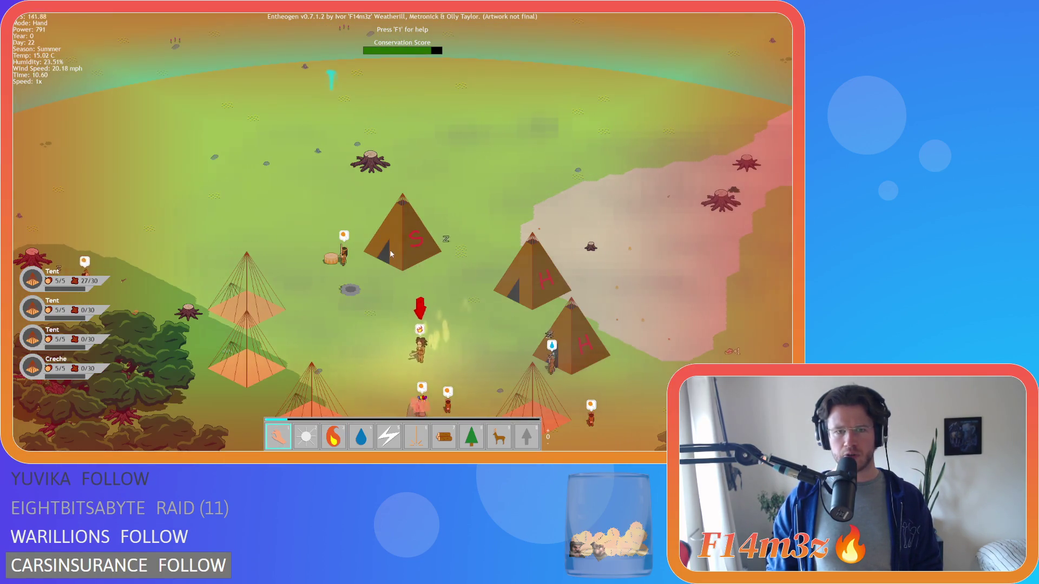
key("s")
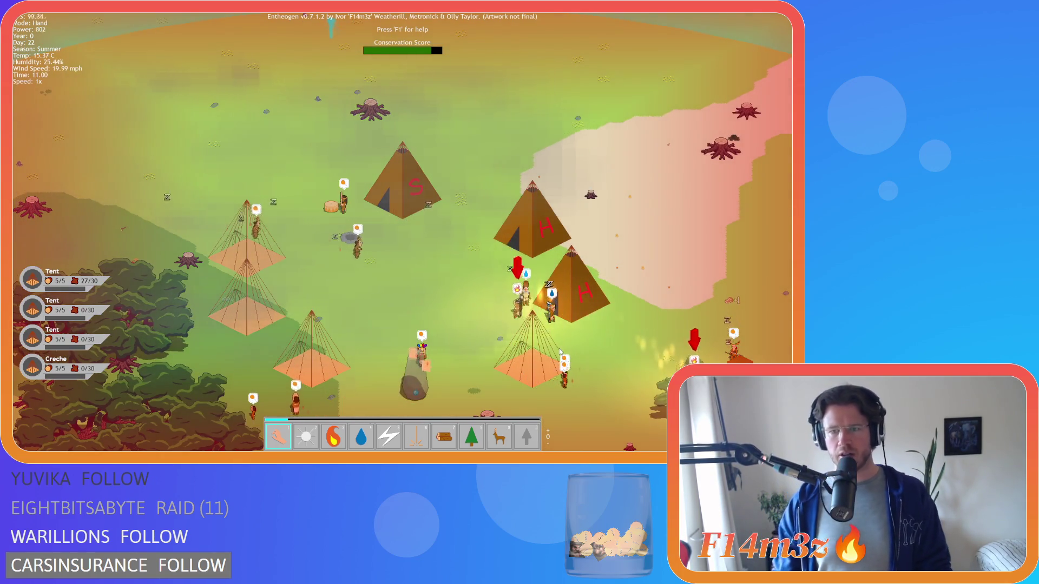
left_click_drag(560, 352, 447, 253)
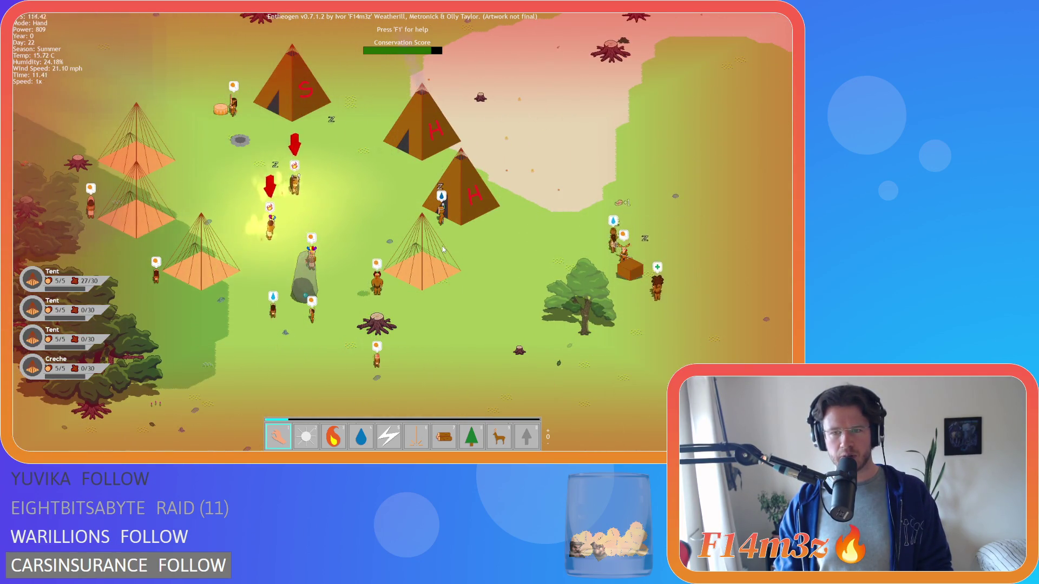
scroll(443, 249, "down", 5)
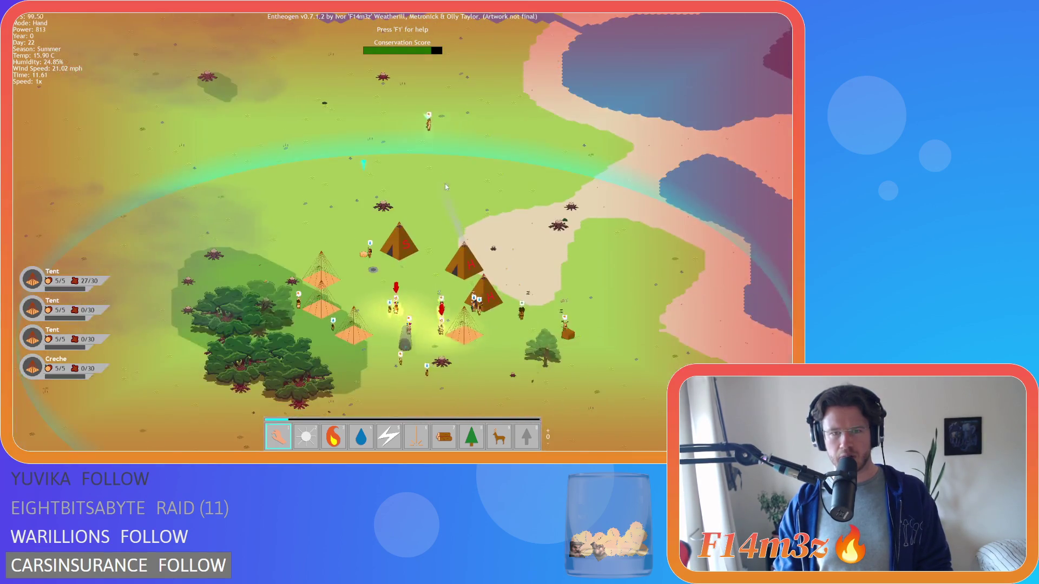
scroll(447, 190, "up", 3)
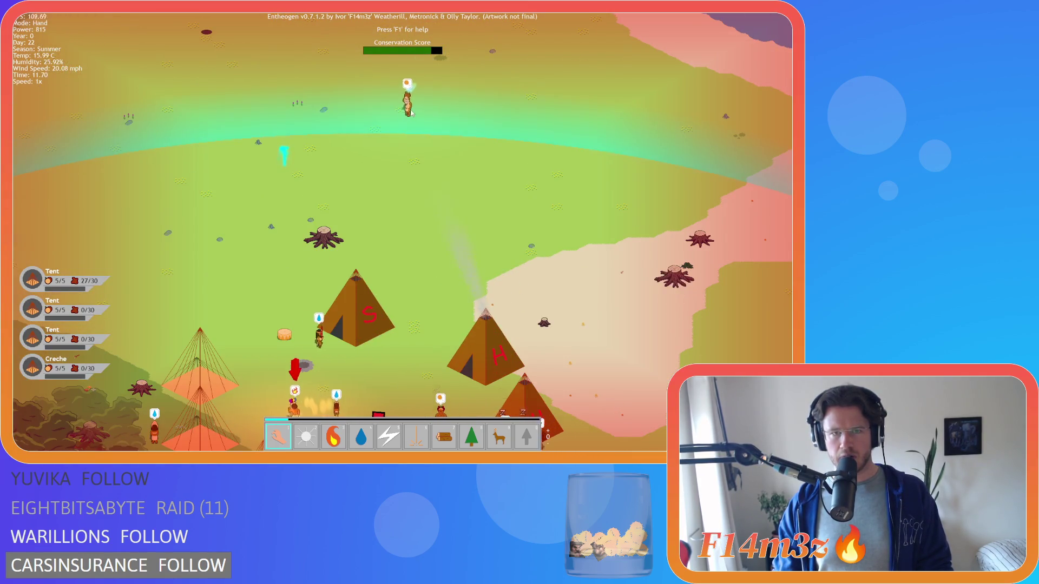
left_click(410, 112)
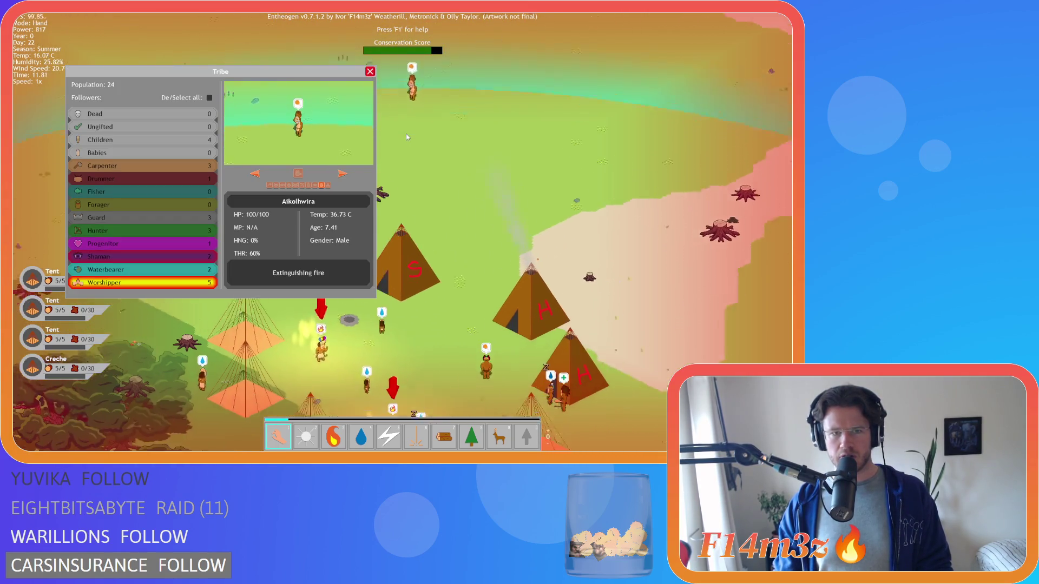
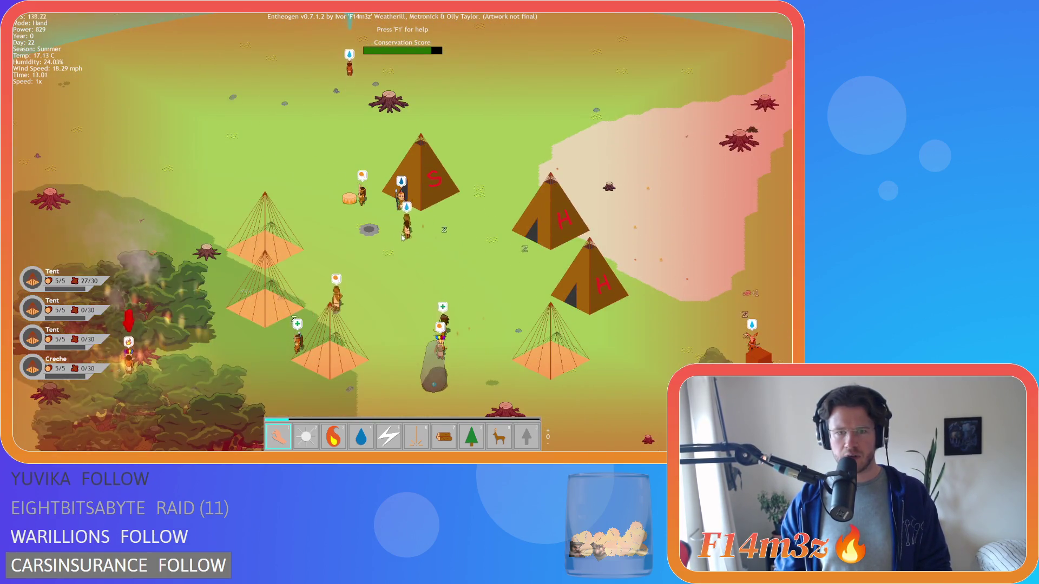
Pan north and south over the tent village to locate the burning villager.
key("w")
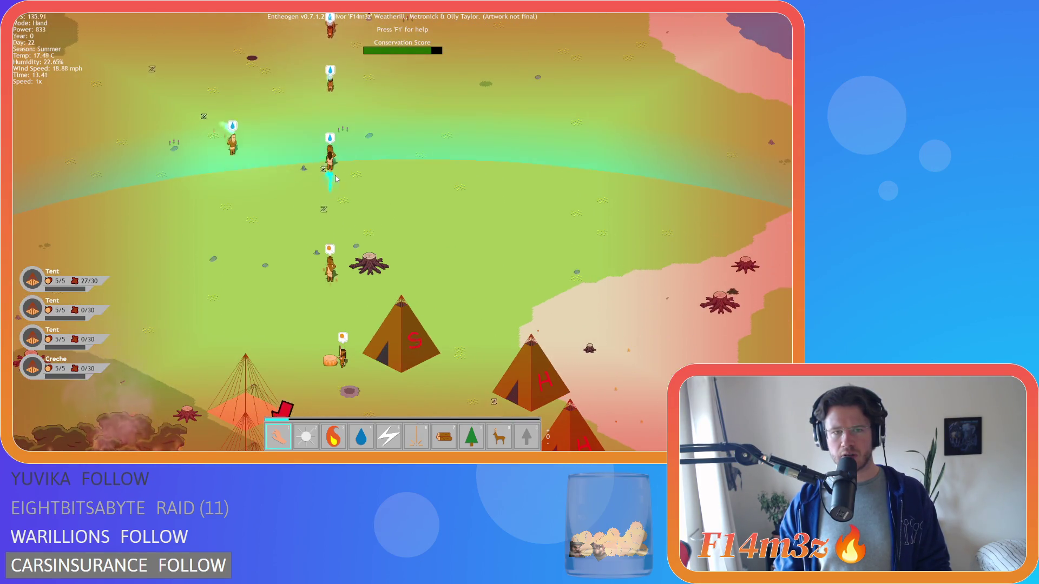
key("w")
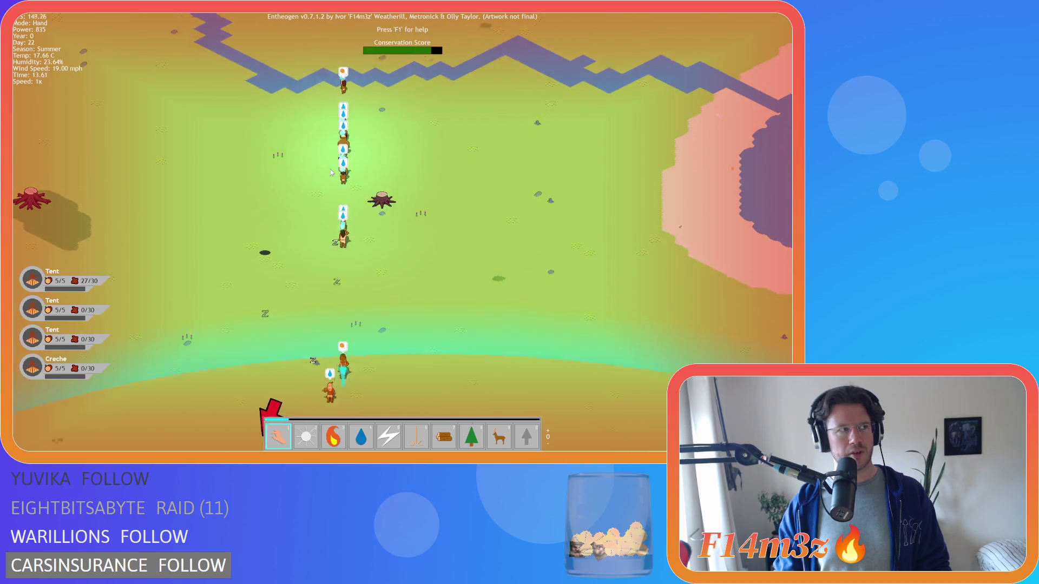
key("s")
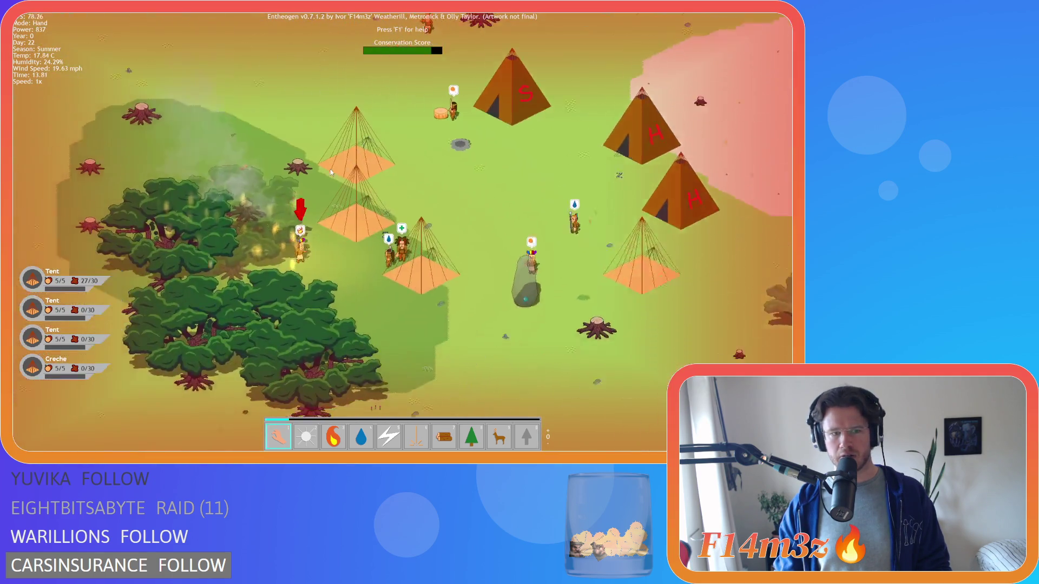
key("w")
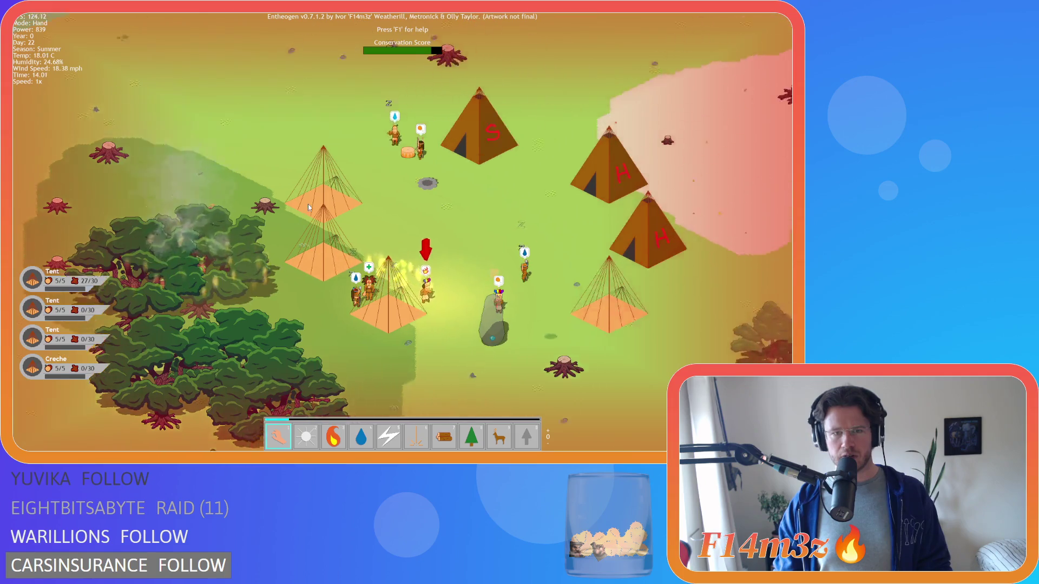
key("s")
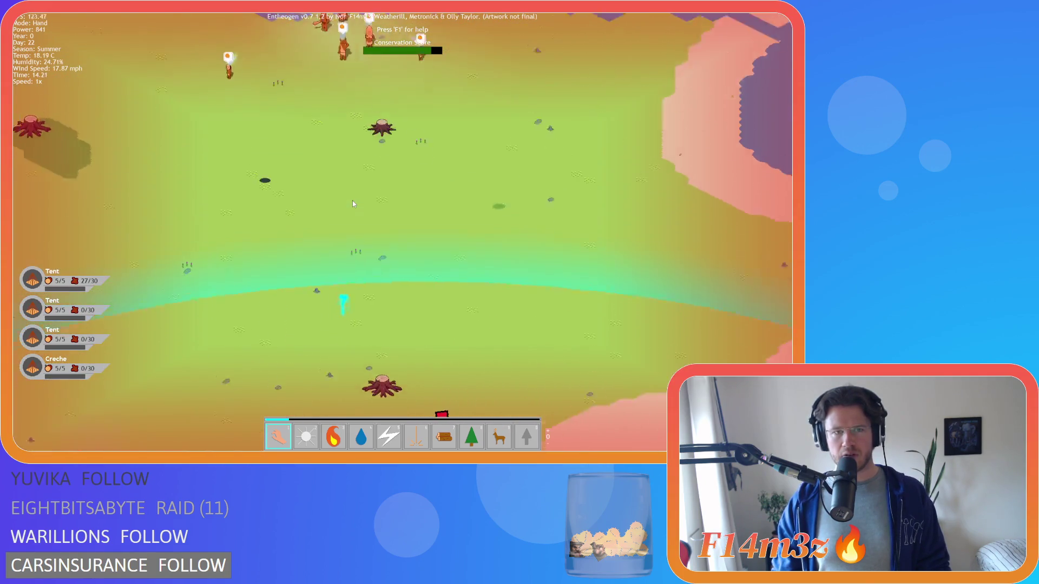
key("w")
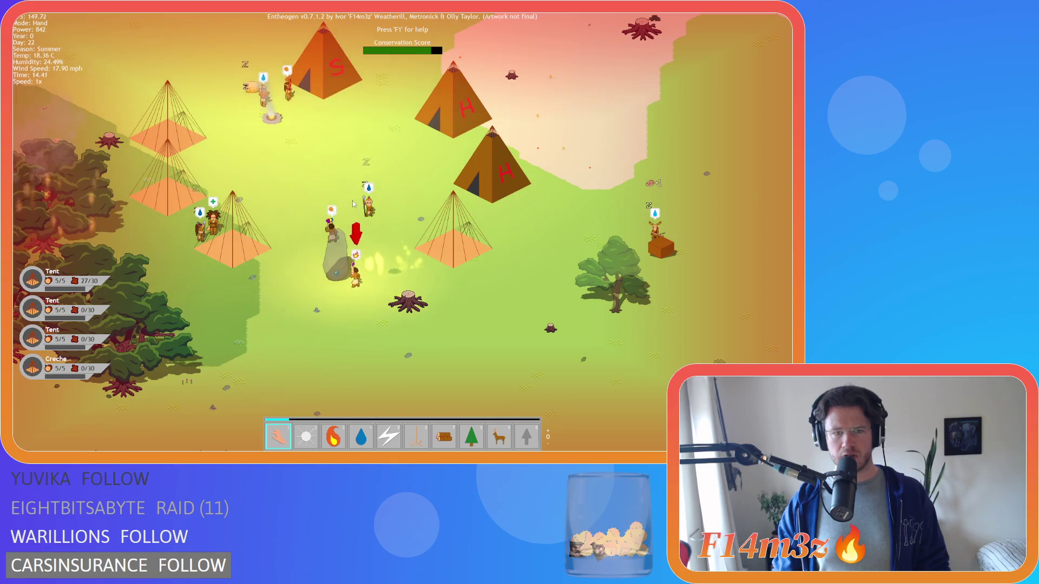
key("w")
key("a")
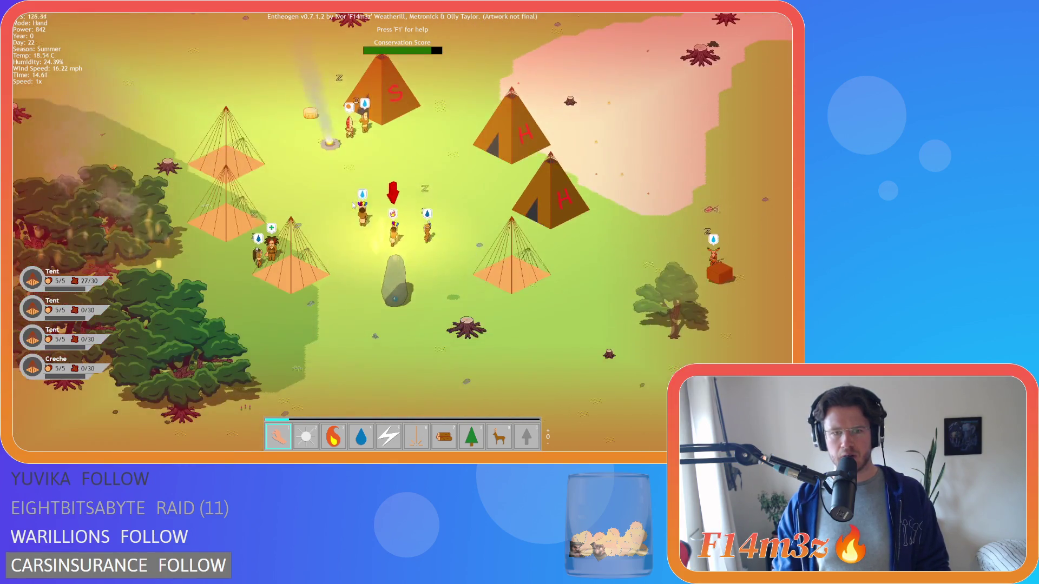
key("w")
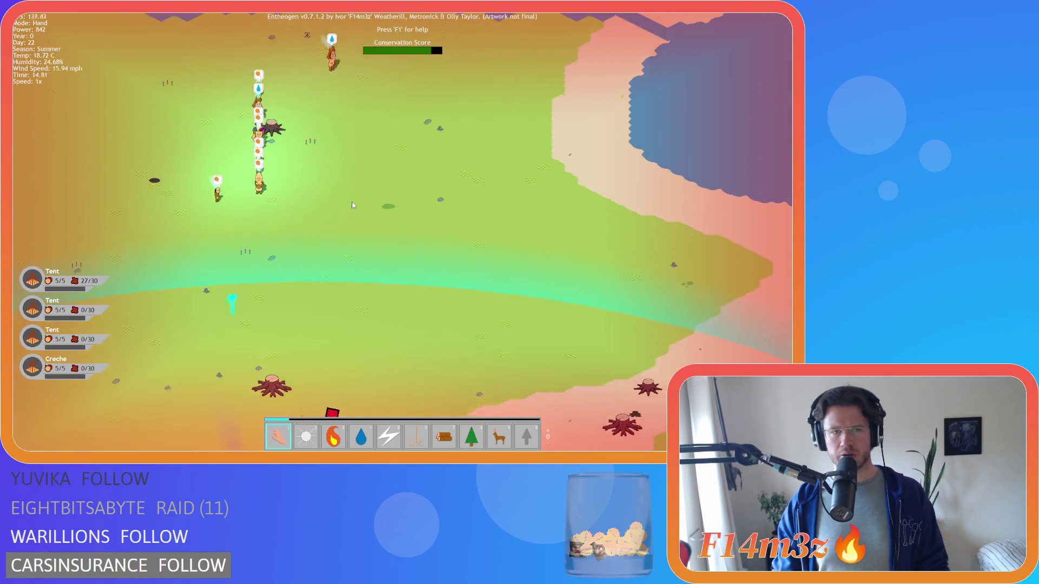
scroll(351, 205, "down", 2)
scroll(344, 202, "up", 6)
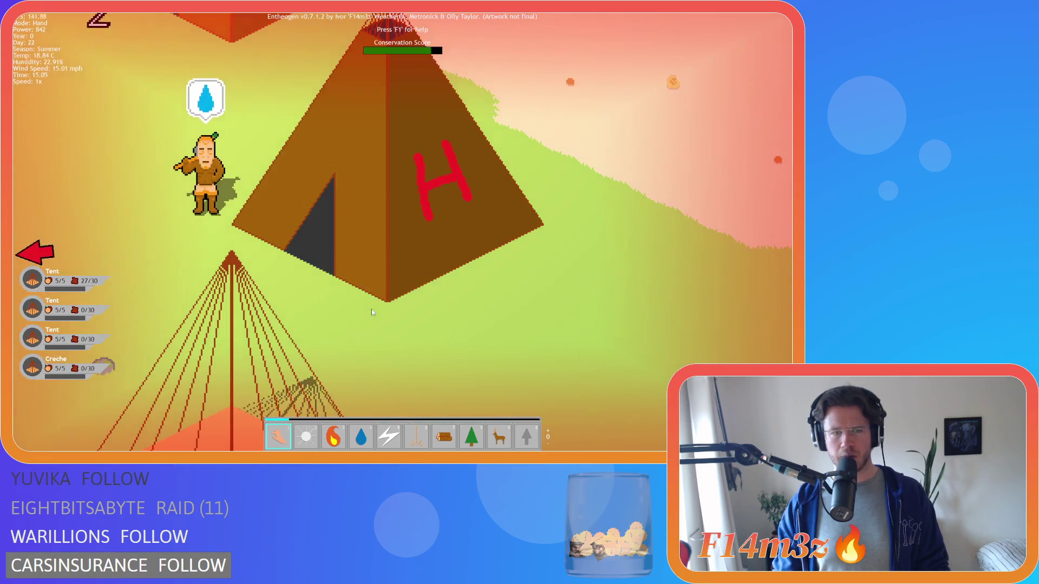
scroll(373, 313, "down", 5)
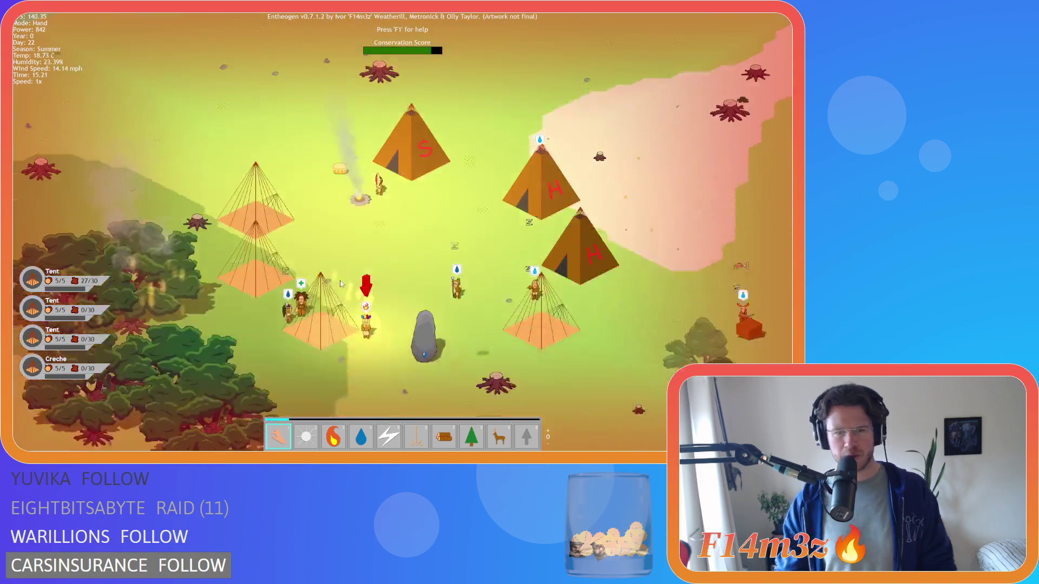
Track the burning villager around the tents and bring up the storage and tribe inventory.
key("s")
key("a")
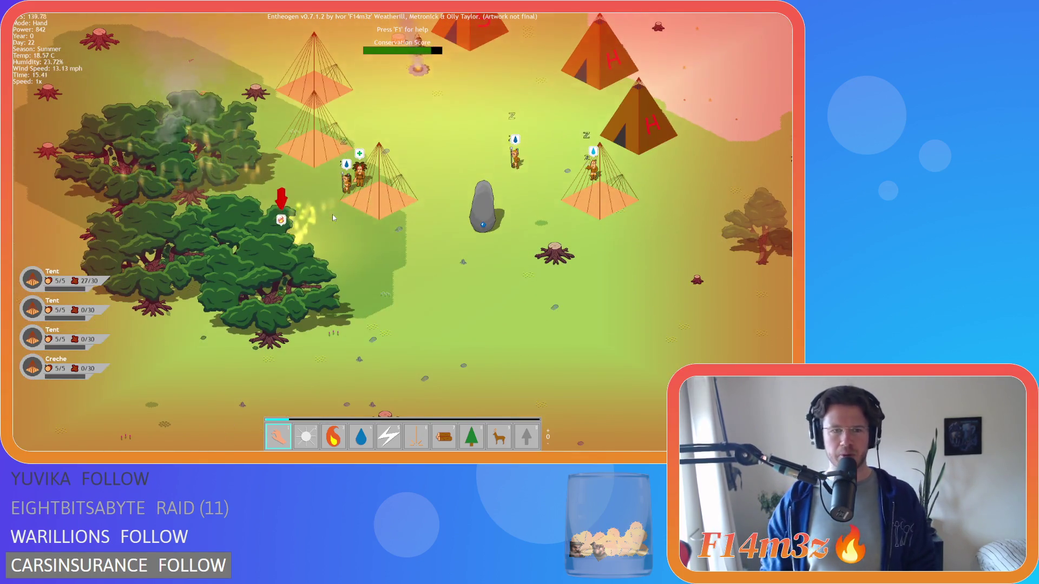
key("d")
key("d")
key("w")
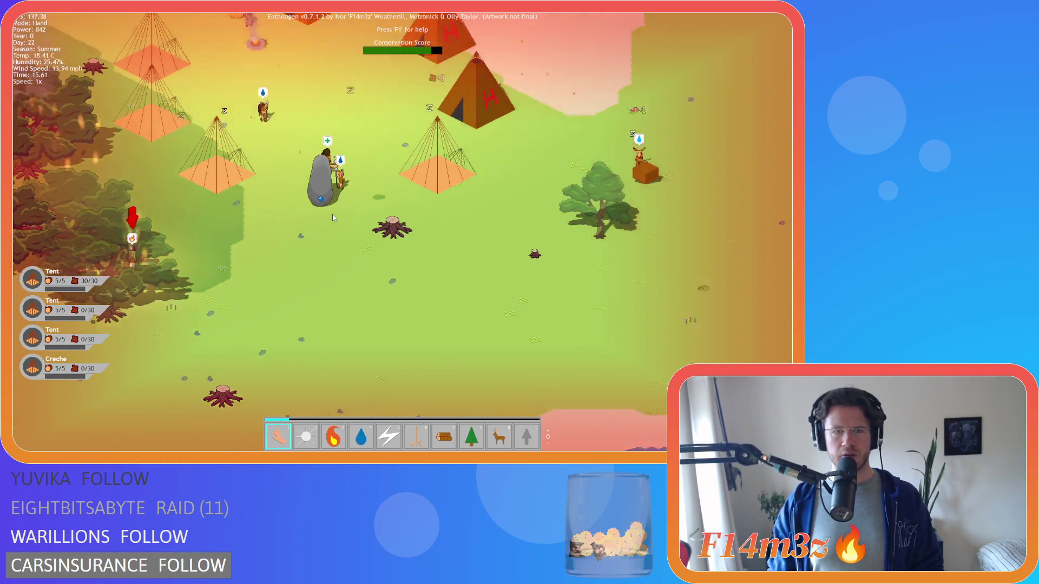
key("a")
key("w")
key("s")
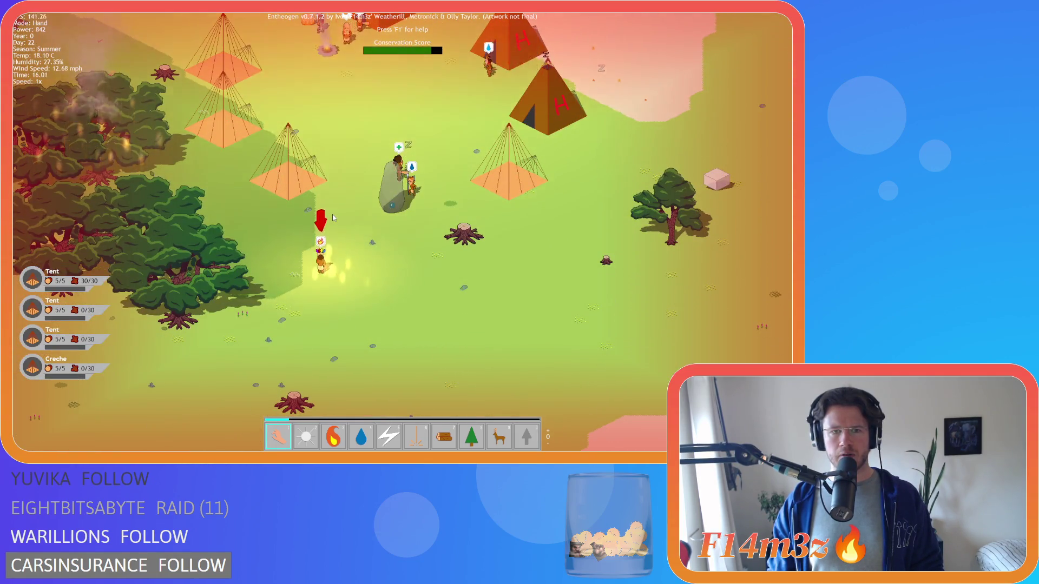
key("w")
key("d")
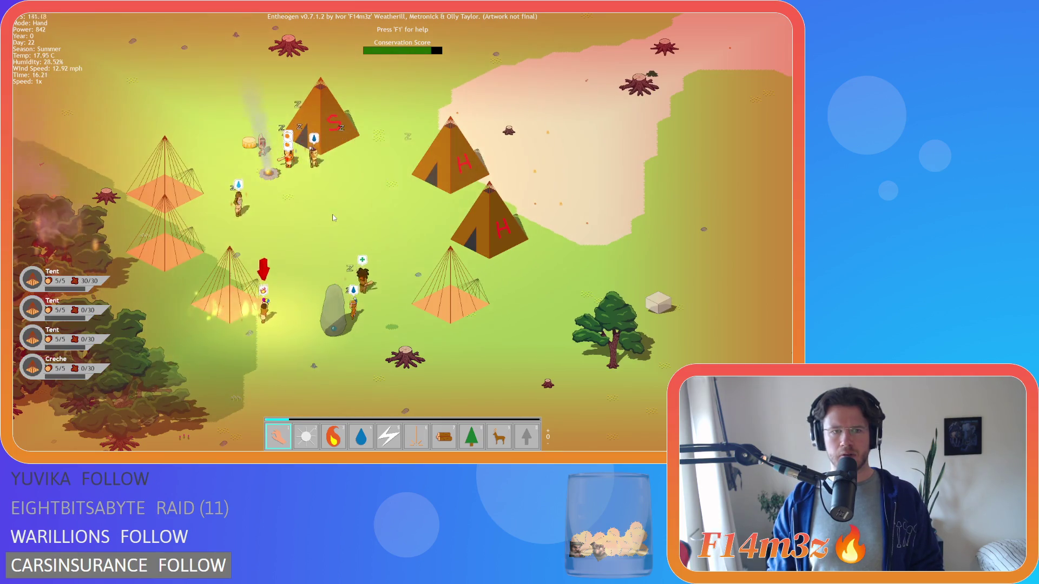
key("i")
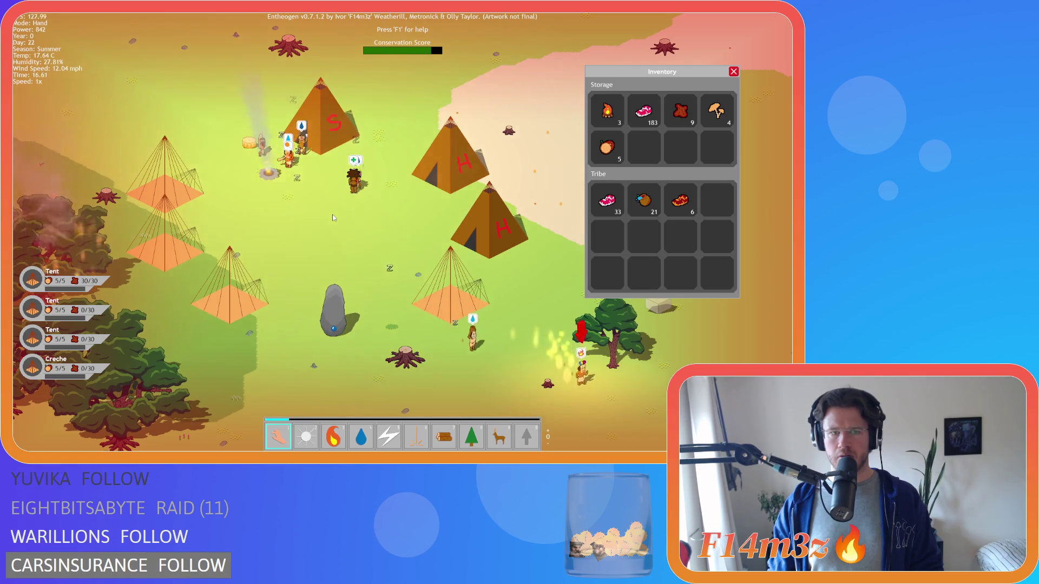
Close the inventory and pan west, then up-right over the village.
key("i")
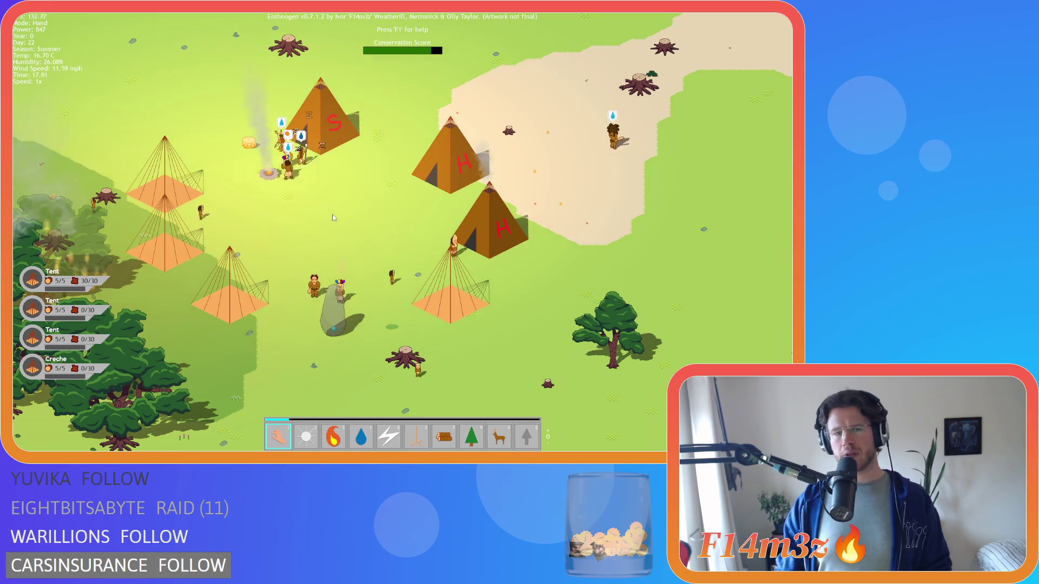
key("a")
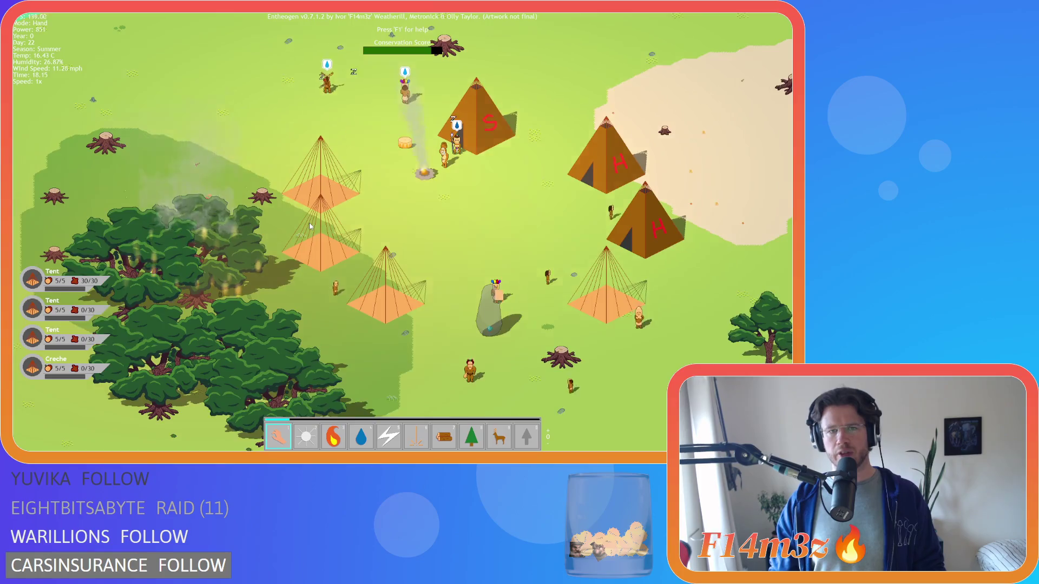
key("w")
key("d")
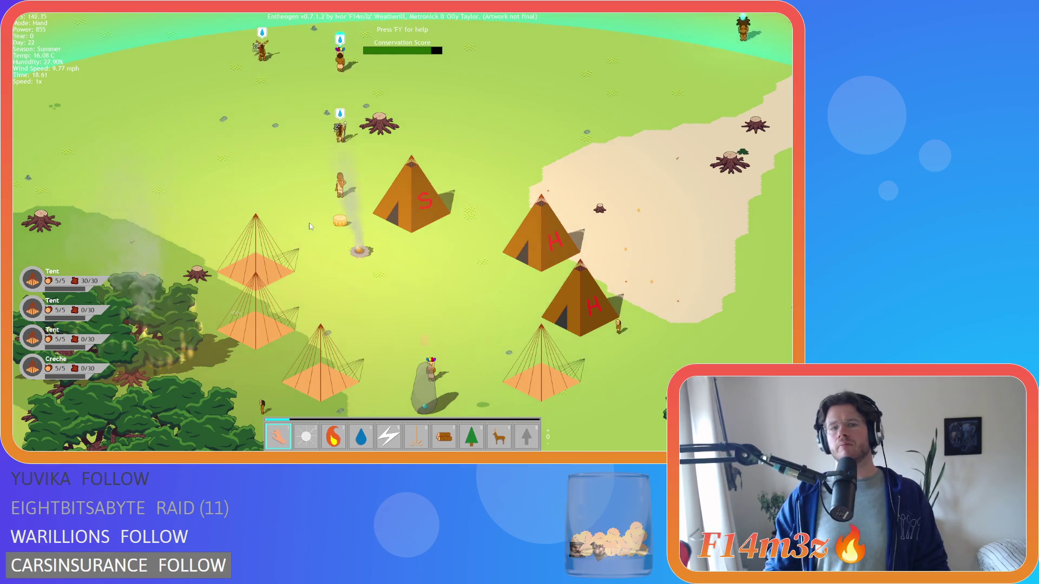
Pan north to the river and back to the tents, then quickload the earlier save with F9.
key("w")
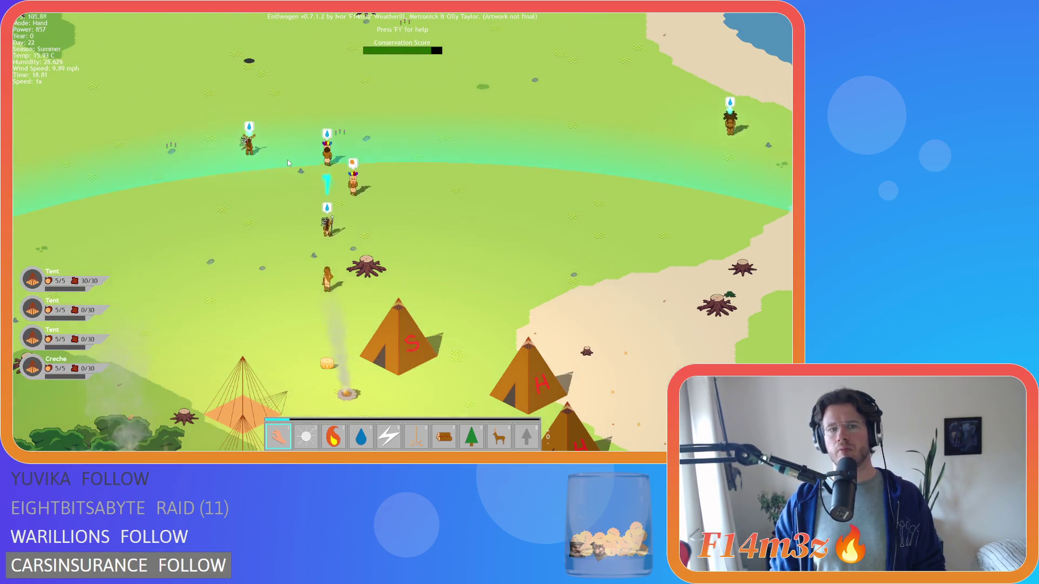
key("w")
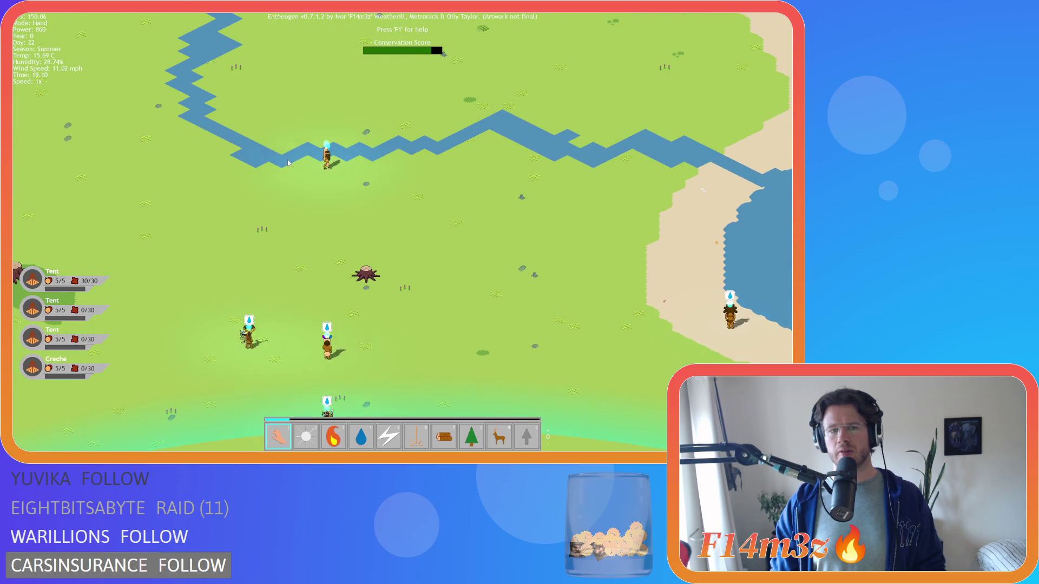
key("s")
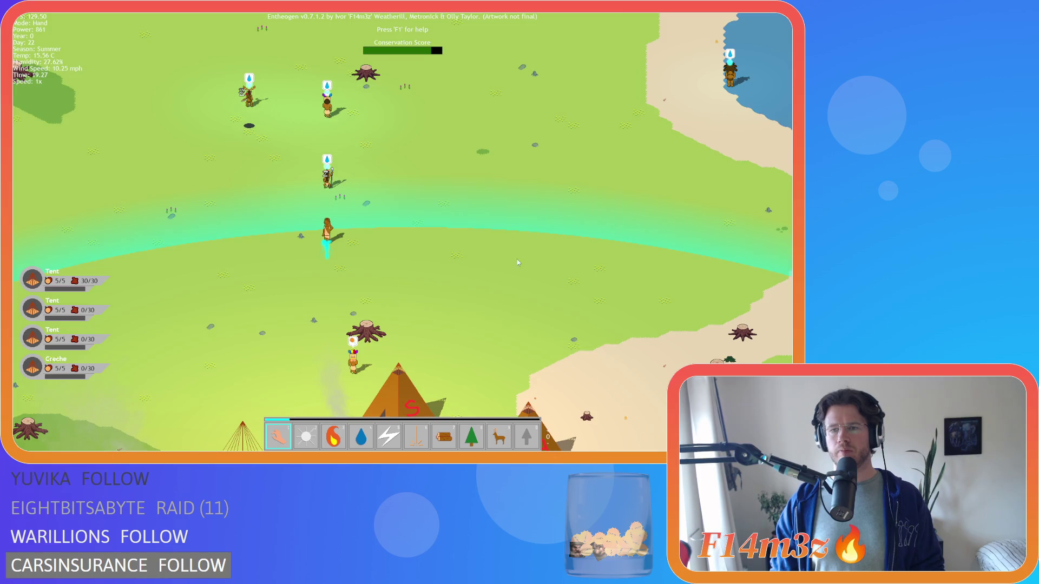
key("F9")
key("w")
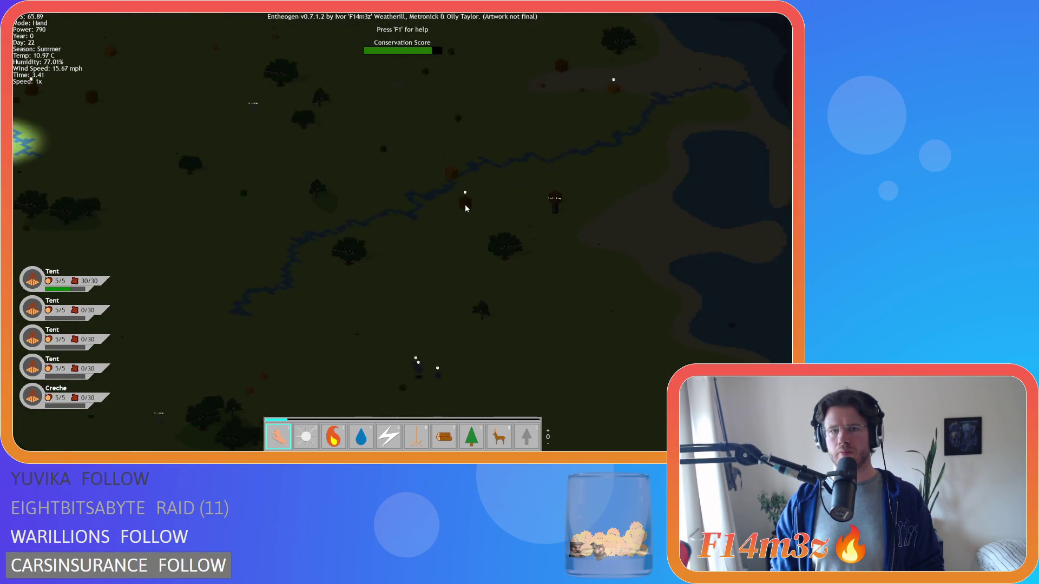
Pan across the night map to the lit tent village and zoom in on the water-carrying villagers.
key("s")
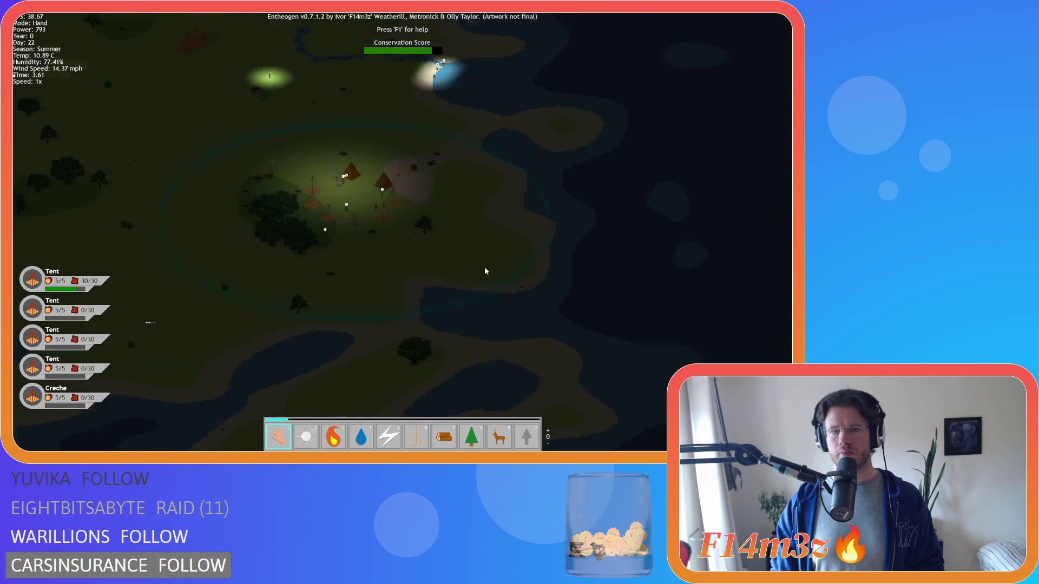
key("d")
key("w")
key("a")
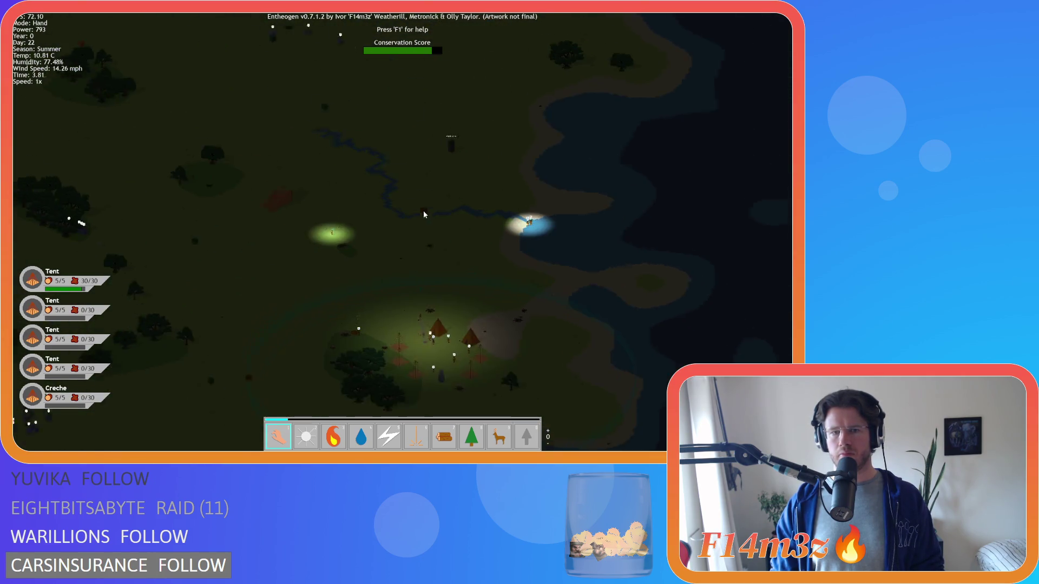
key("w")
key("a")
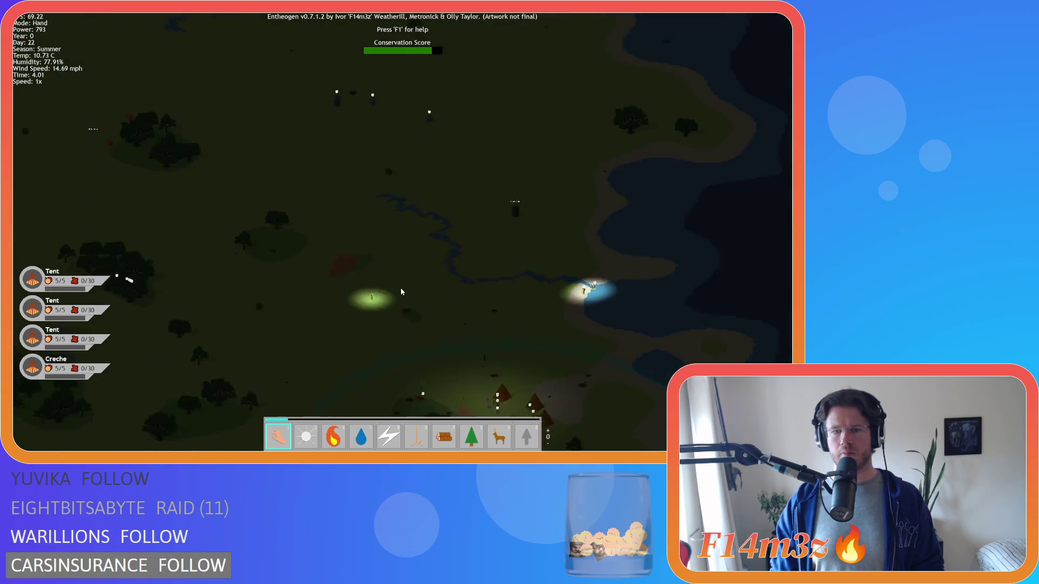
scroll(442, 274, "up", 3)
key("w")
scroll(431, 265, "up", 3)
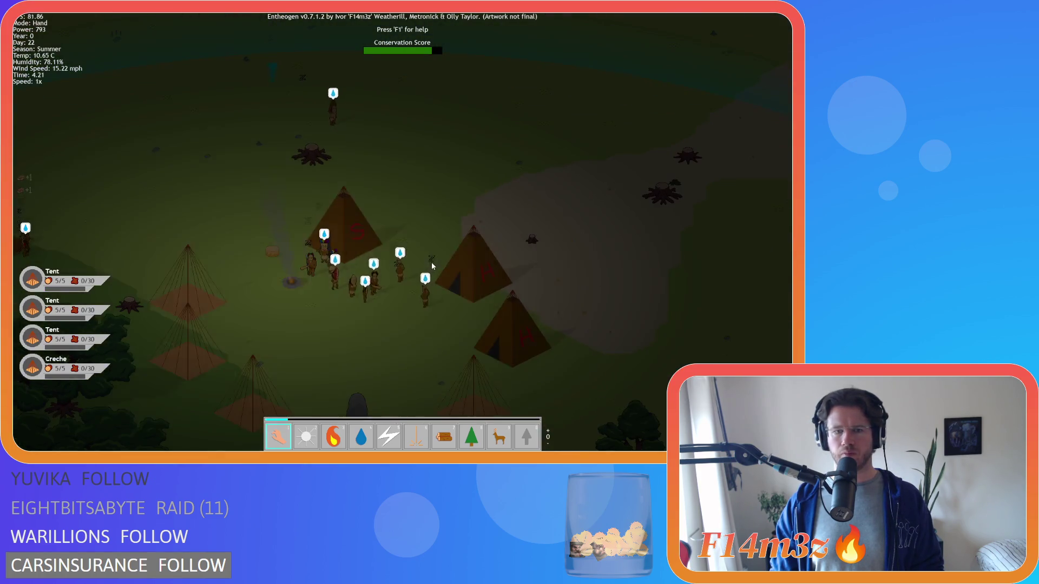
scroll(431, 262, "down", 3)
scroll(430, 257, "up", 3)
Bring up the tribe follower list, deselect its follower roles, and close it.
key("a")
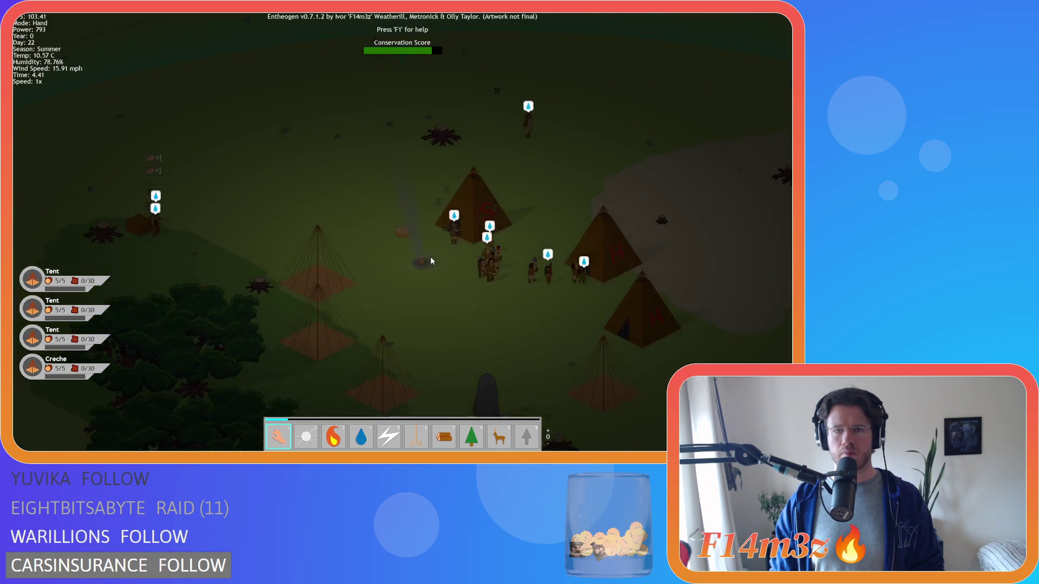
key("w")
left_click(499, 267)
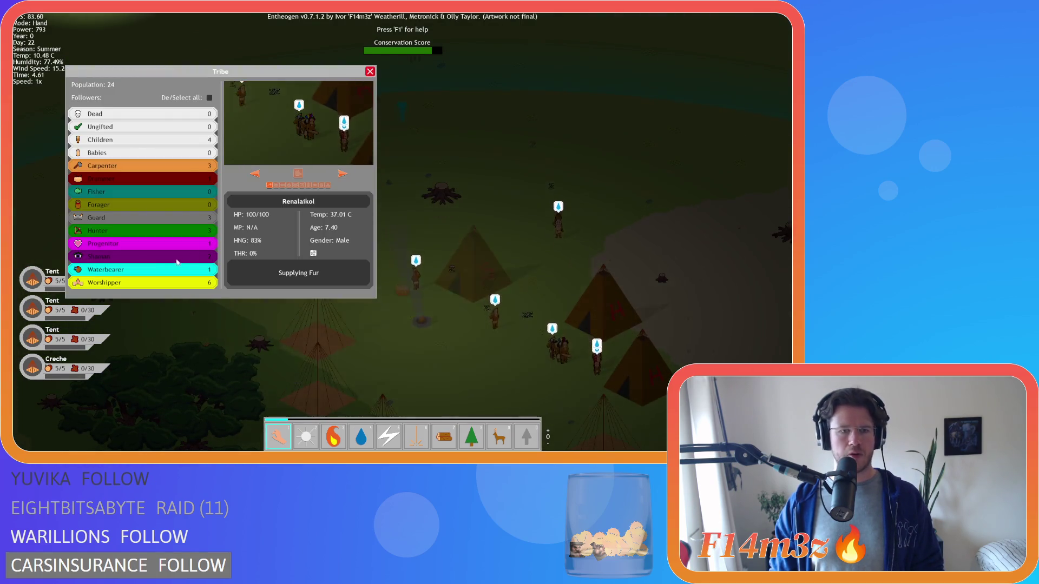
left_click(177, 267)
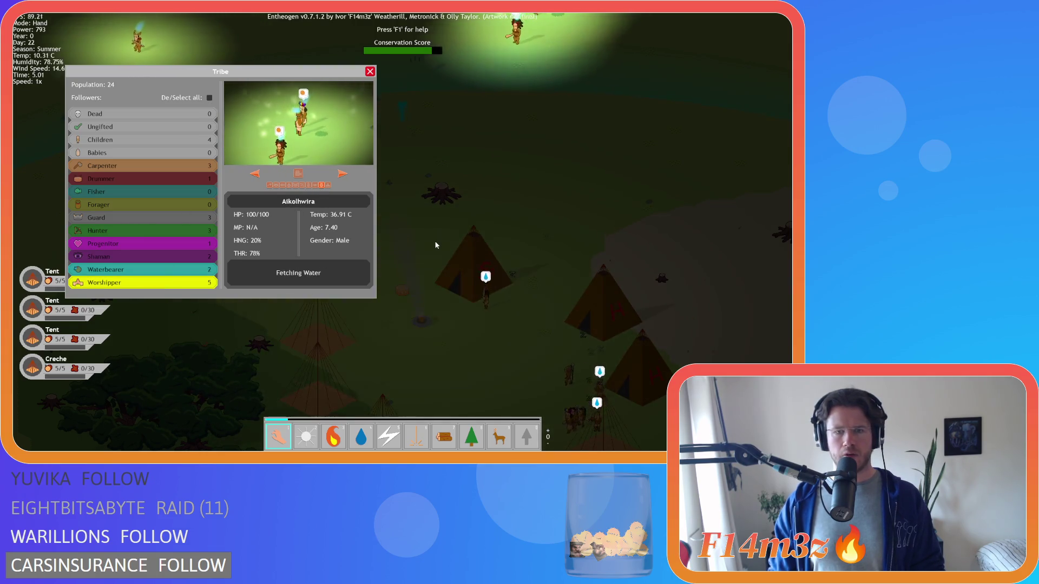
key("Escape")
Glance at the stored-items inventory, then bring the tents and standing stone into view.
key("s")
key("i")
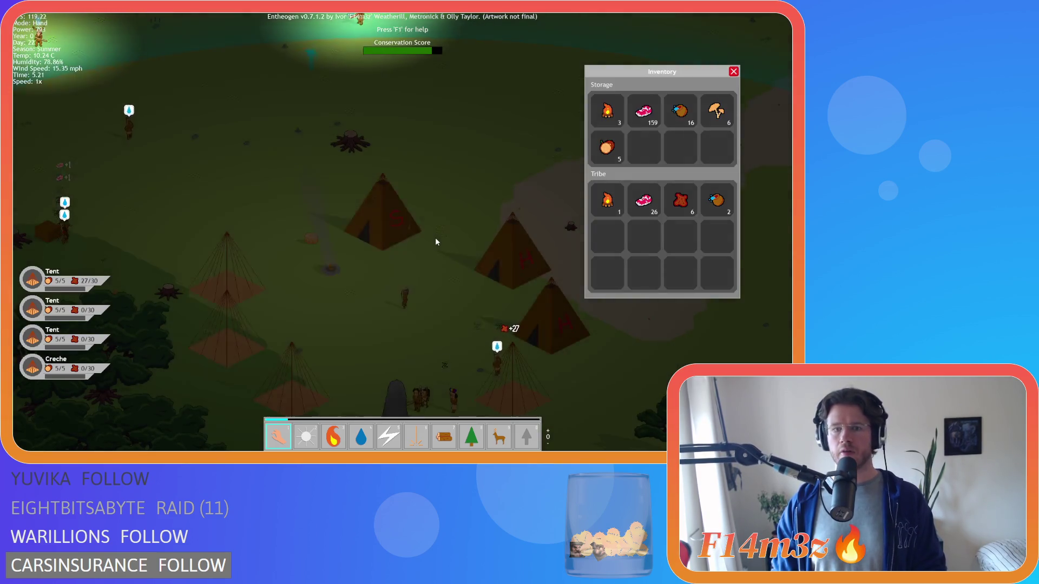
key("i")
key("w")
key("a")
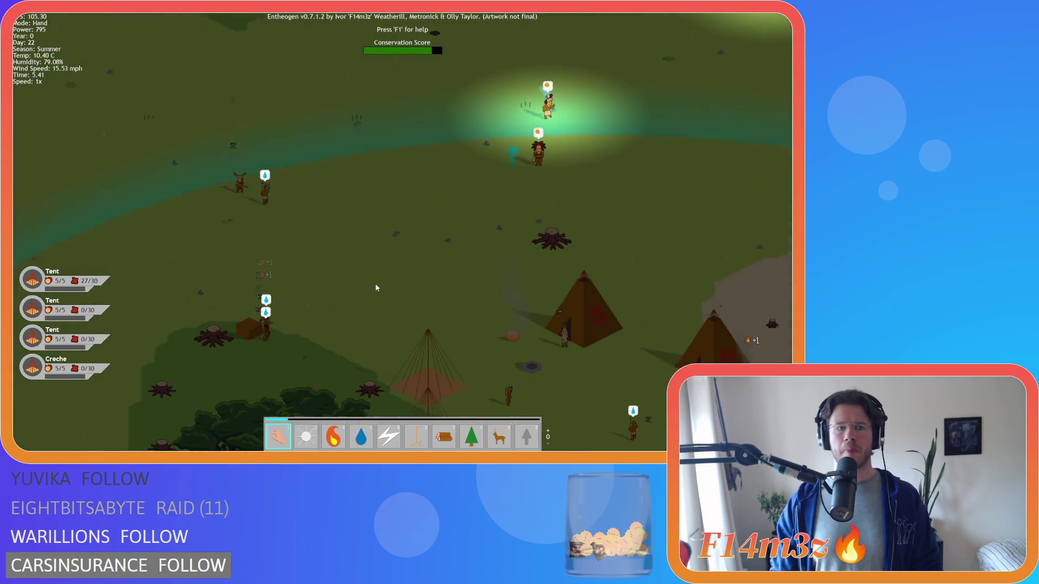
key("s")
key("d")
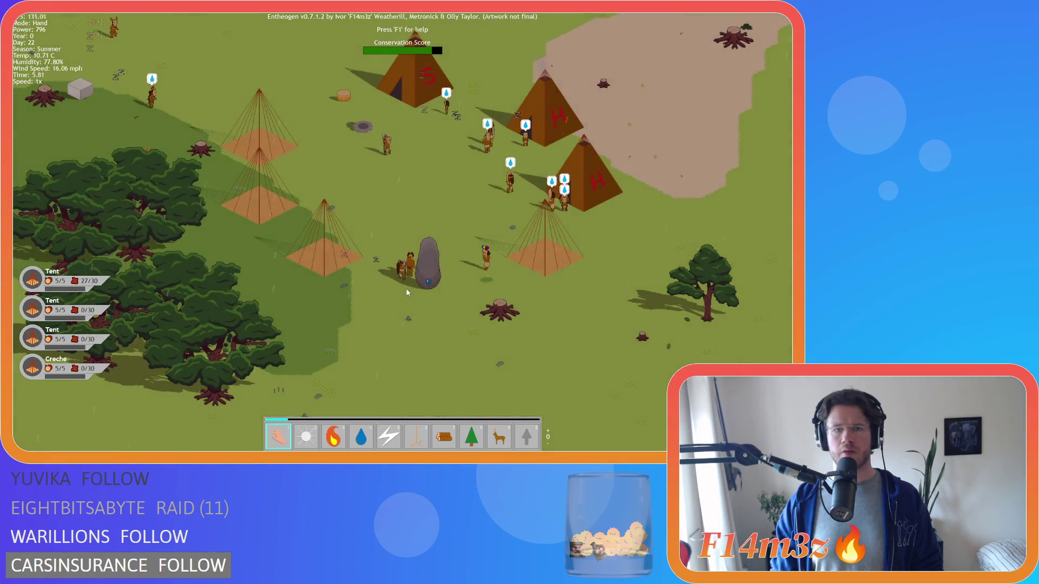
Pan across the village, recheck the Storage and Tribe inventory, and show the tribe followers overview.
key("w")
key("d")
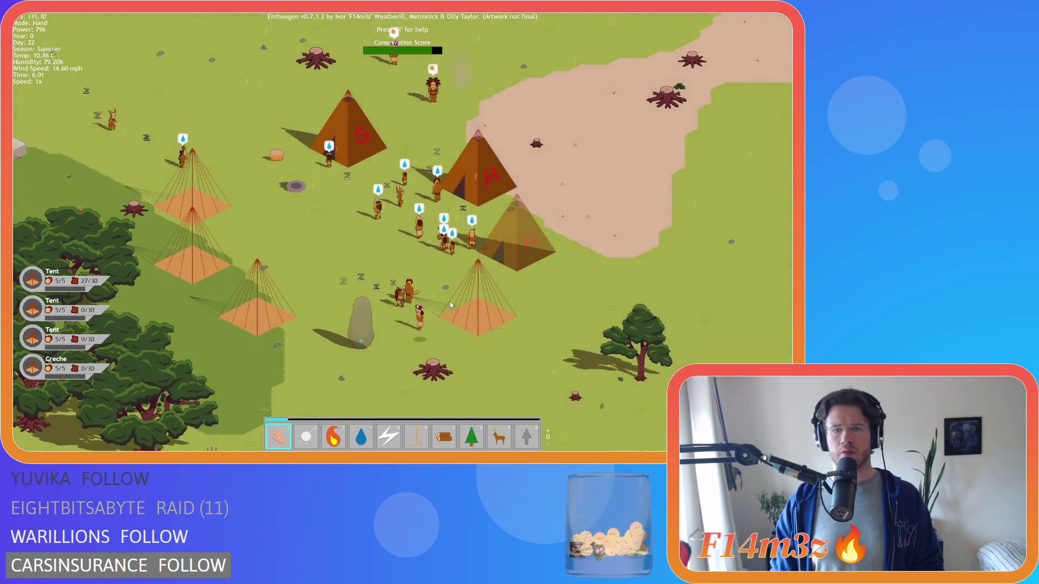
key("w")
key("a")
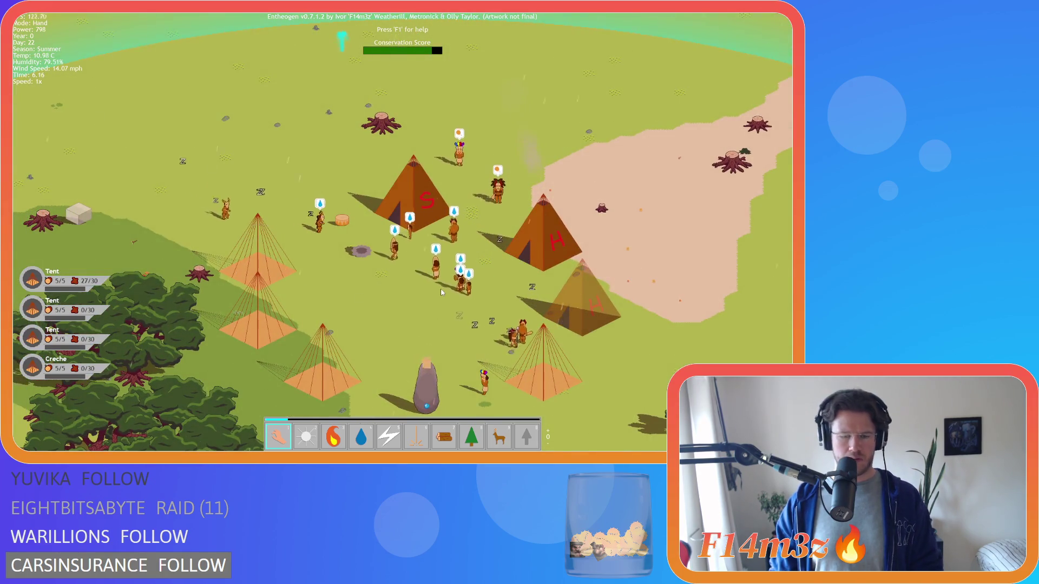
key("i")
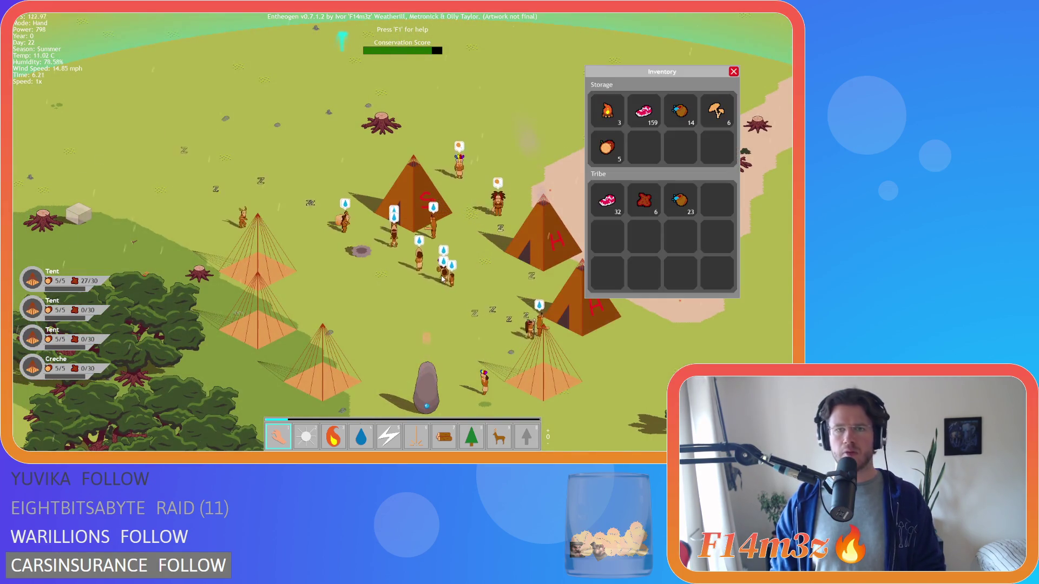
key("i")
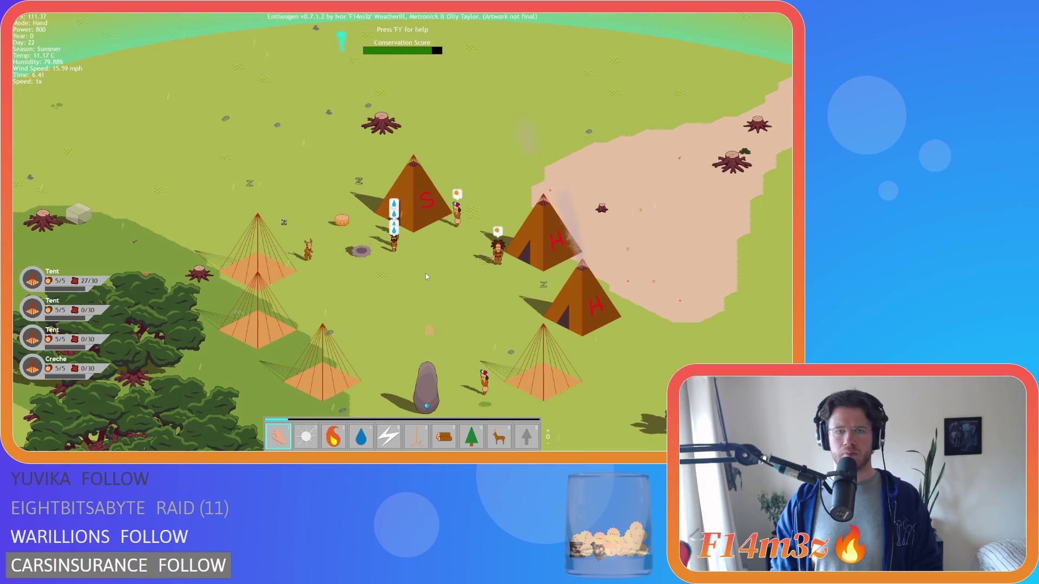
key("t")
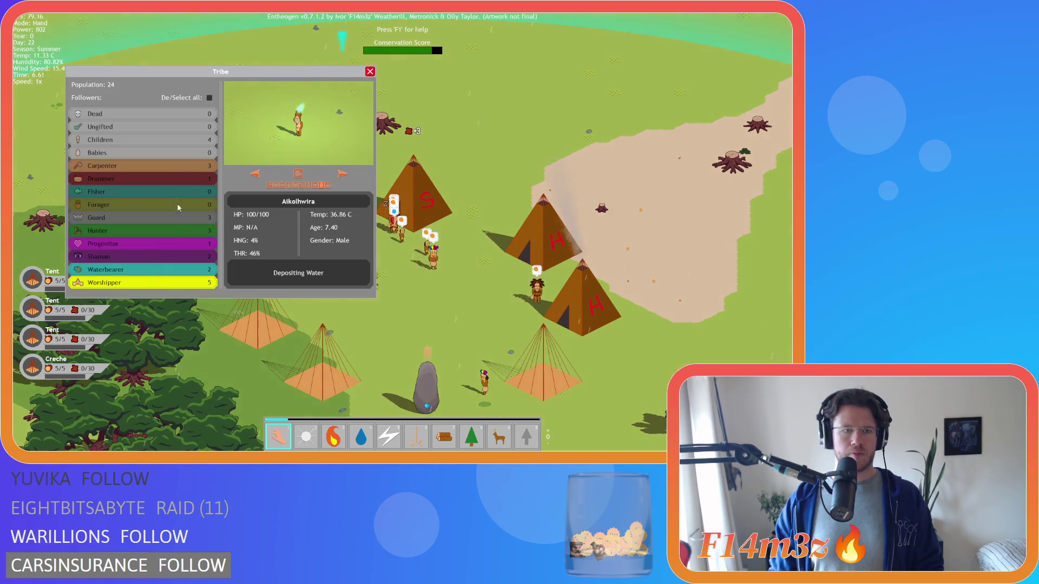
Preview another follower, close the tribe overview, and peek at the S tent's storage.
left_click(341, 174)
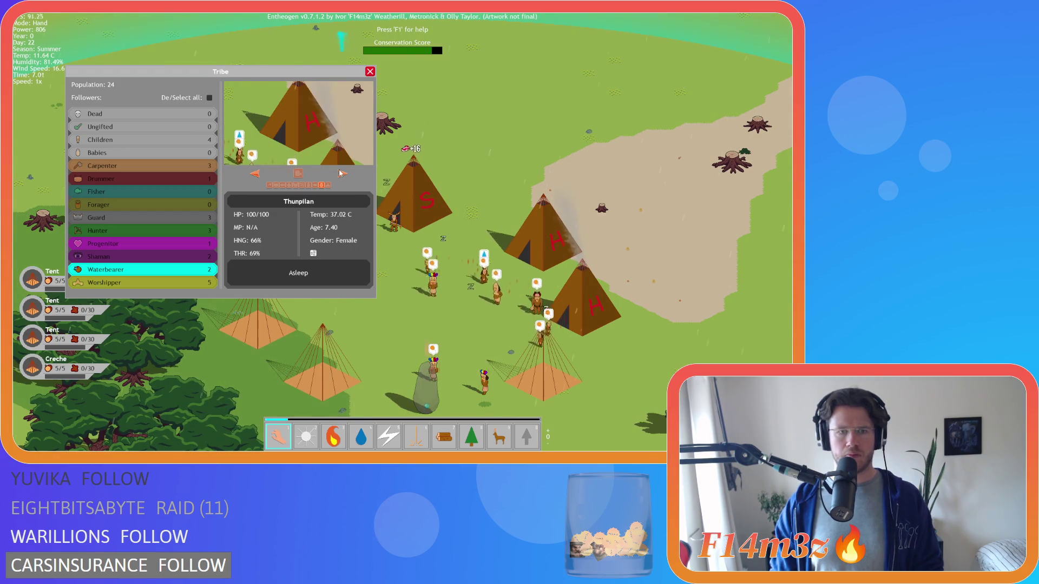
key("t")
scroll(395, 240, "down", 5)
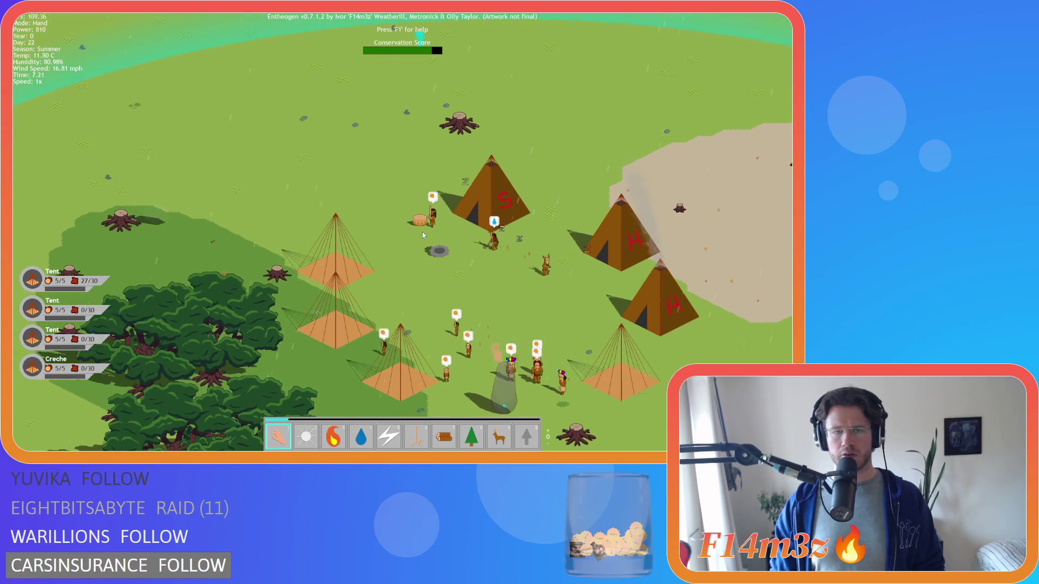
scroll(416, 243, "up", 5)
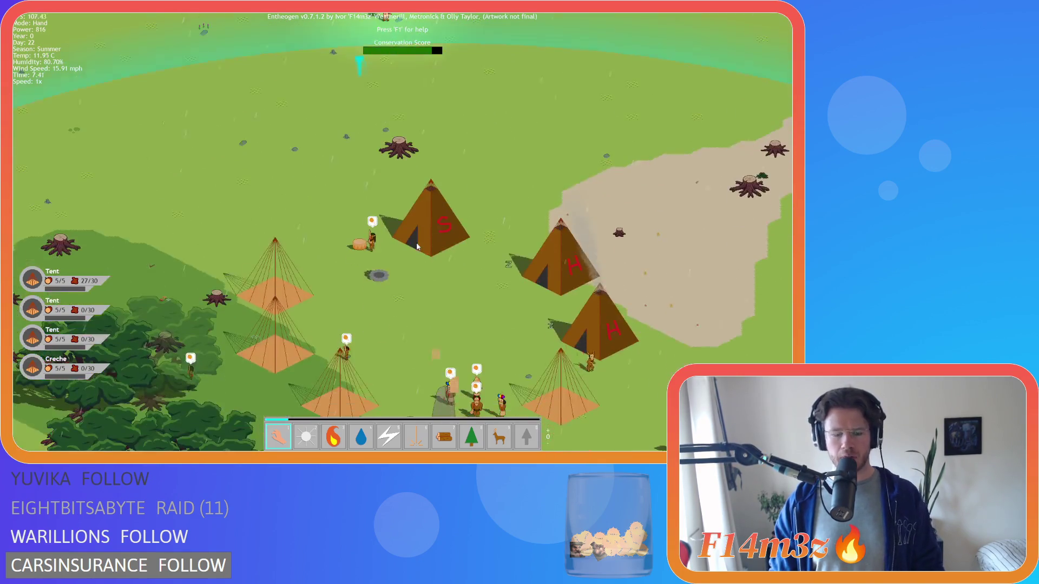
left_click(416, 233)
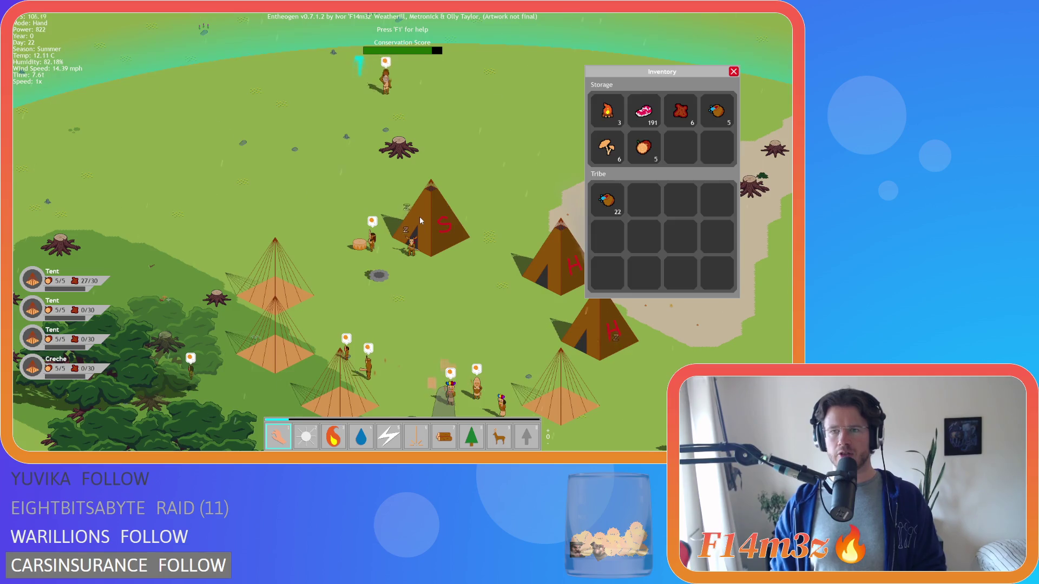
left_click(420, 216)
Pan away from the tents past the forest to the lake shore.
key("s")
key("d")
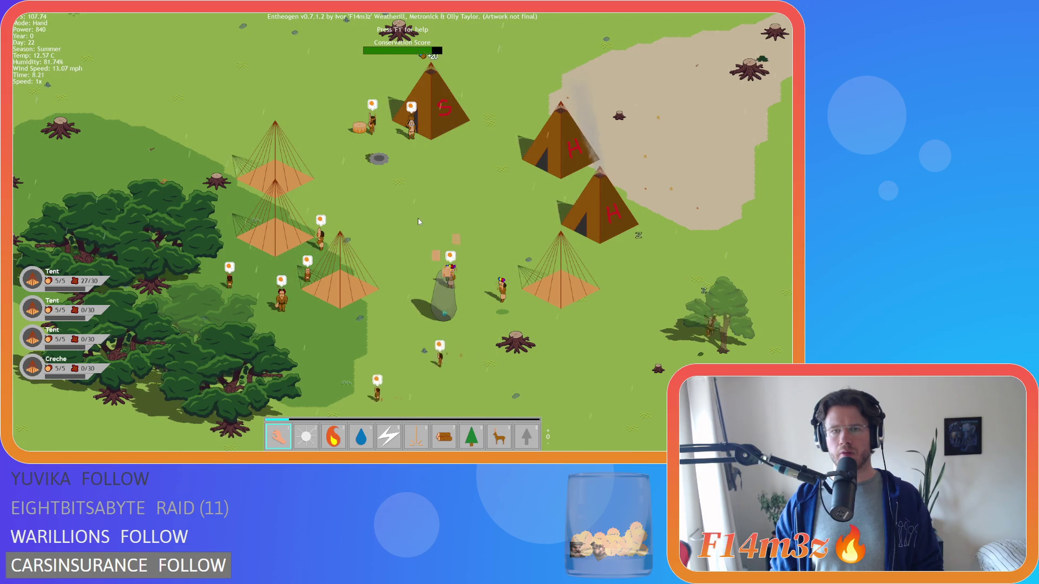
key("w")
key("a")
key("s")
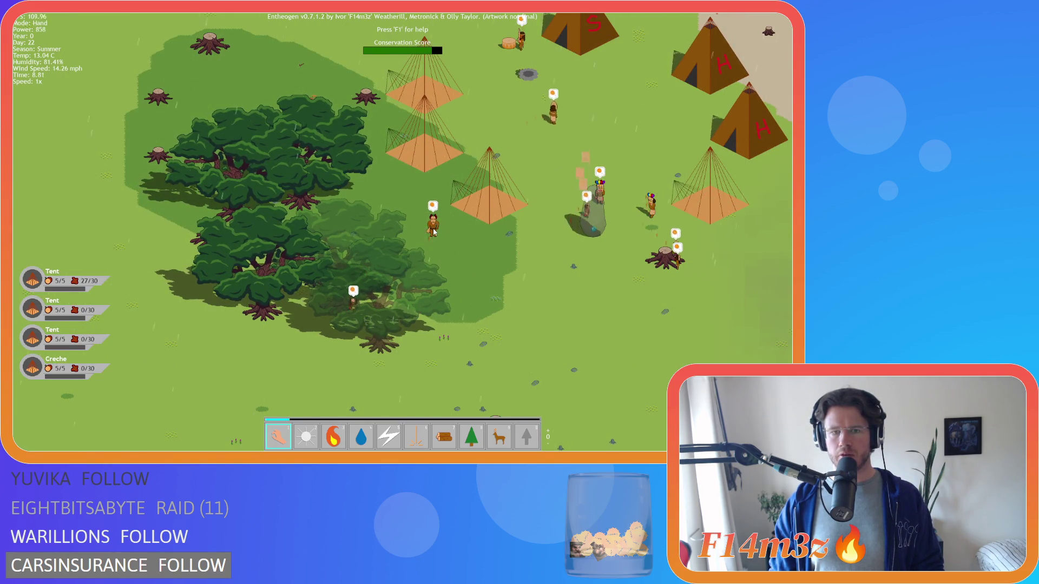
scroll(433, 231, "down", 3)
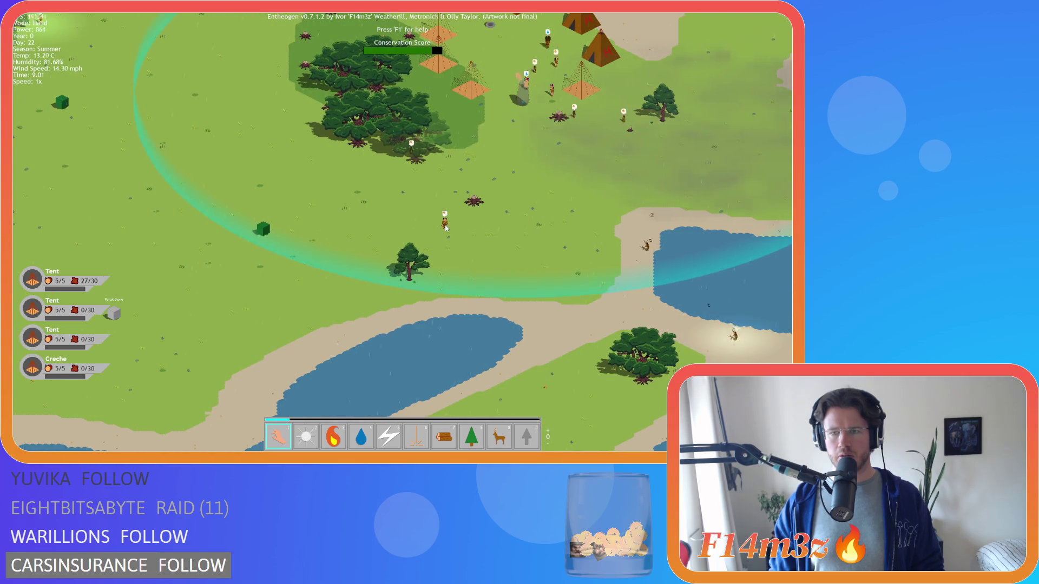
key("w")
key("a")
key("s")
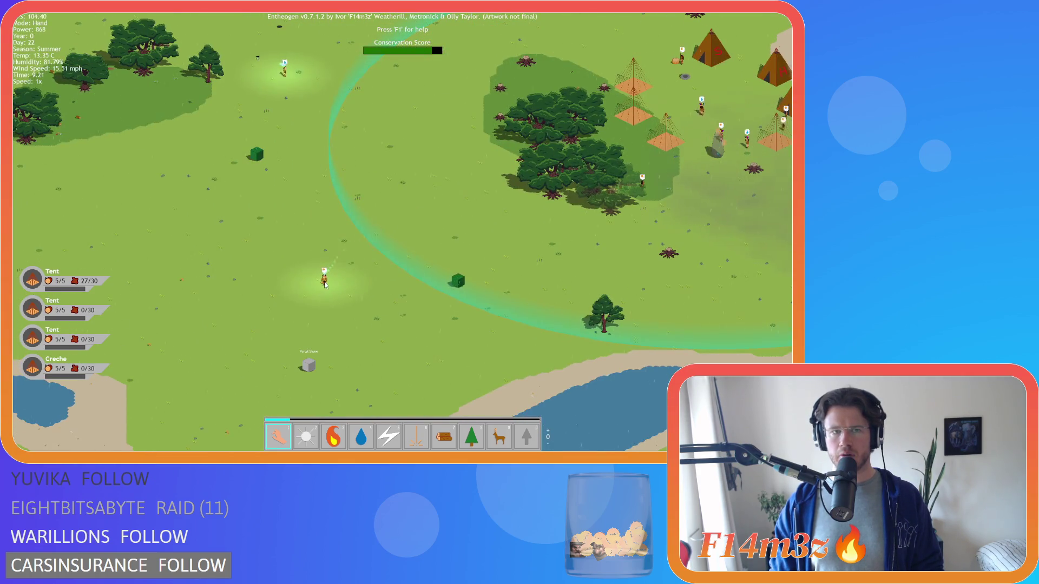
key("s")
key("a")
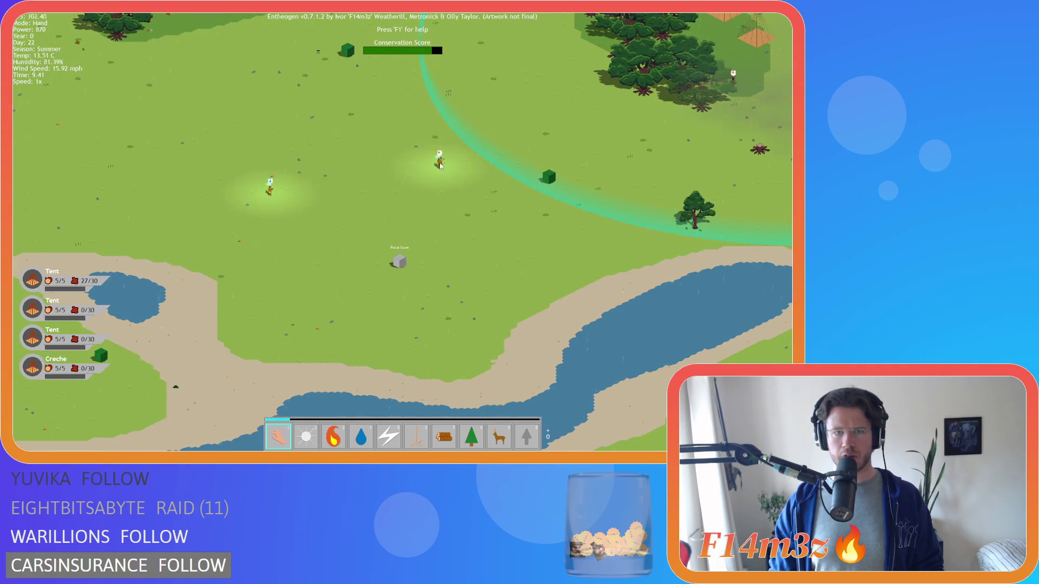
Centre on the two villagers in the field near the pyramid and set them alight with Fire power.
key("Tab")
key("d")
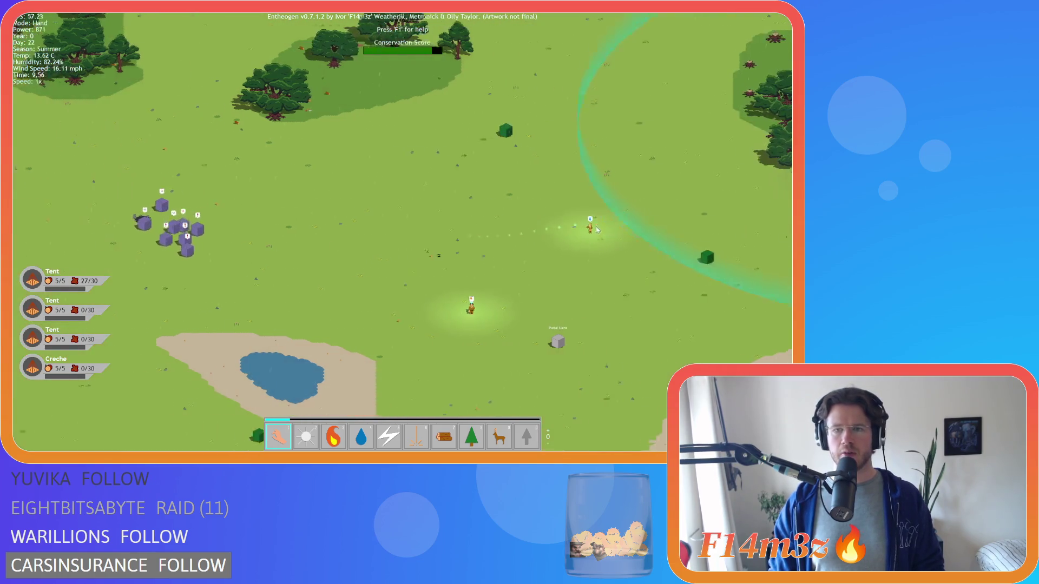
key("d")
key("w")
key("w")
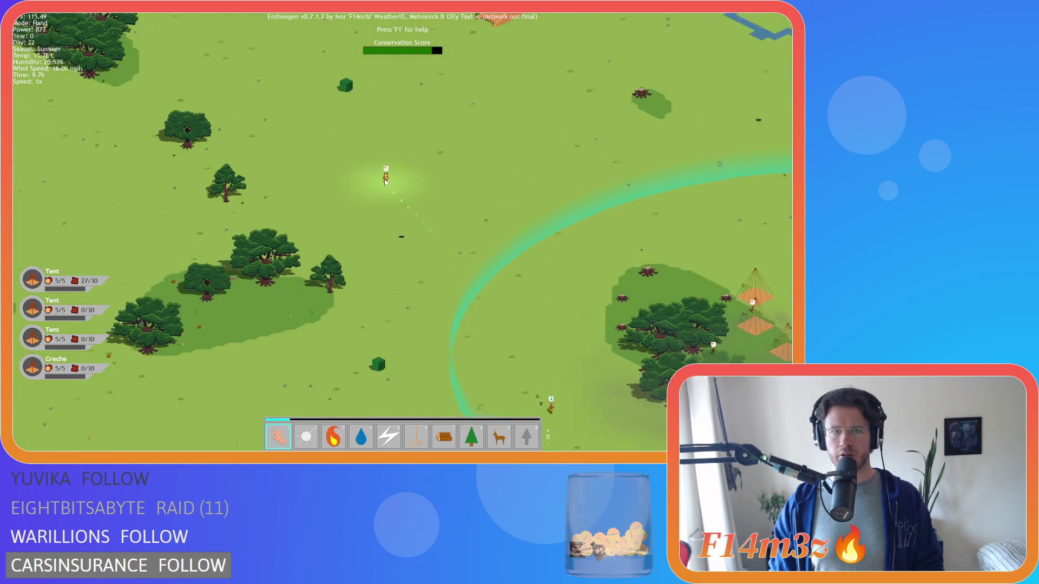
key("a")
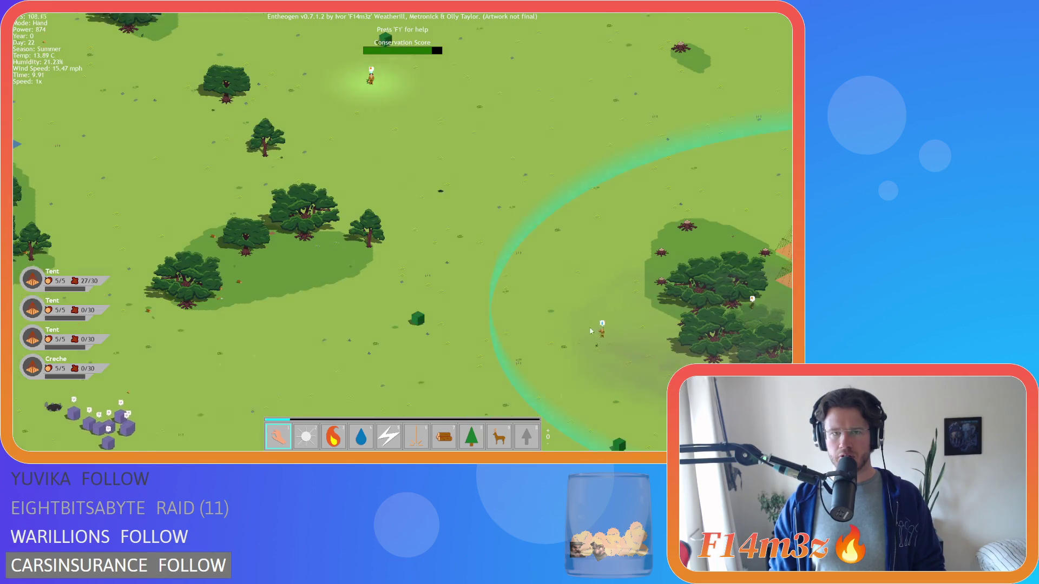
key("w")
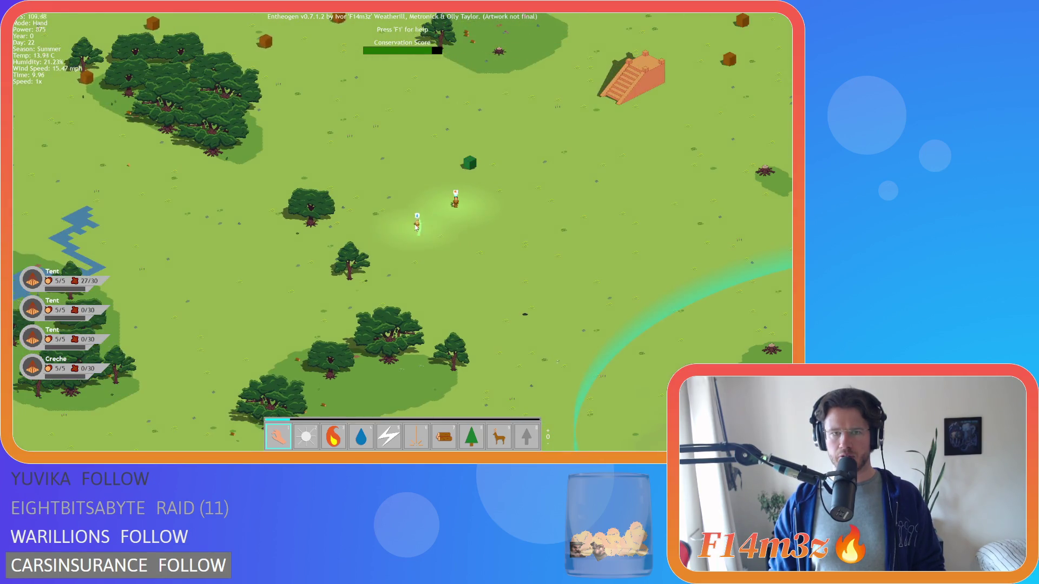
key("d")
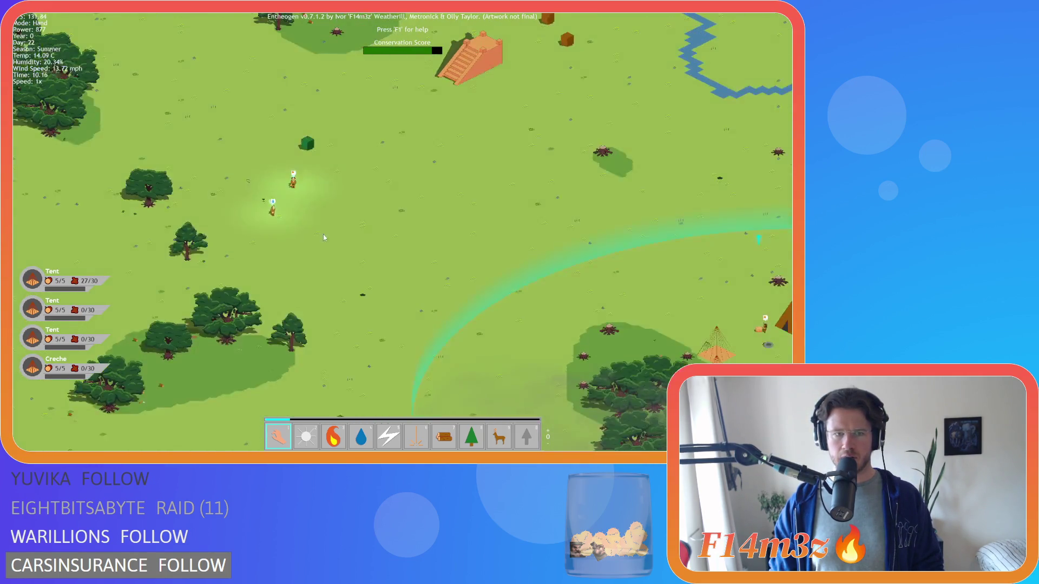
scroll(332, 249, "up", 5)
key("3")
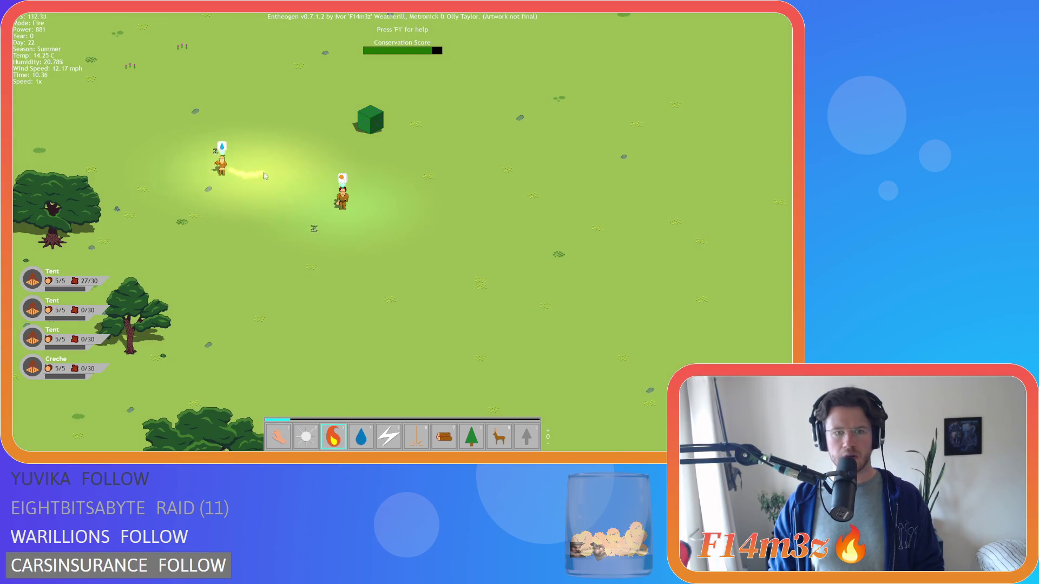
left_click(333, 209)
Switch back to the hand power and pan around the ruins and river above the tents.
key("1")
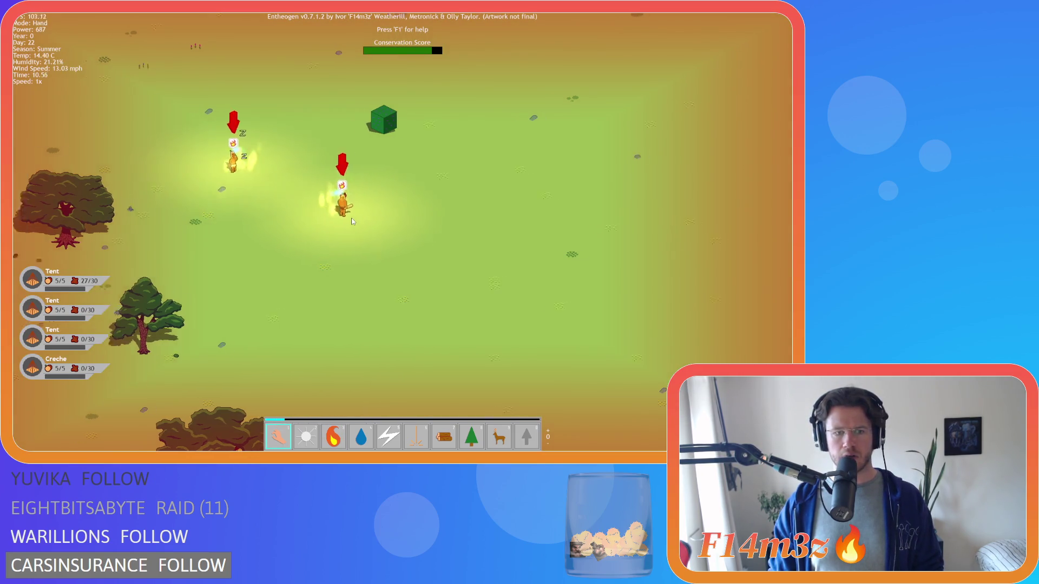
scroll(340, 213, "down", 5)
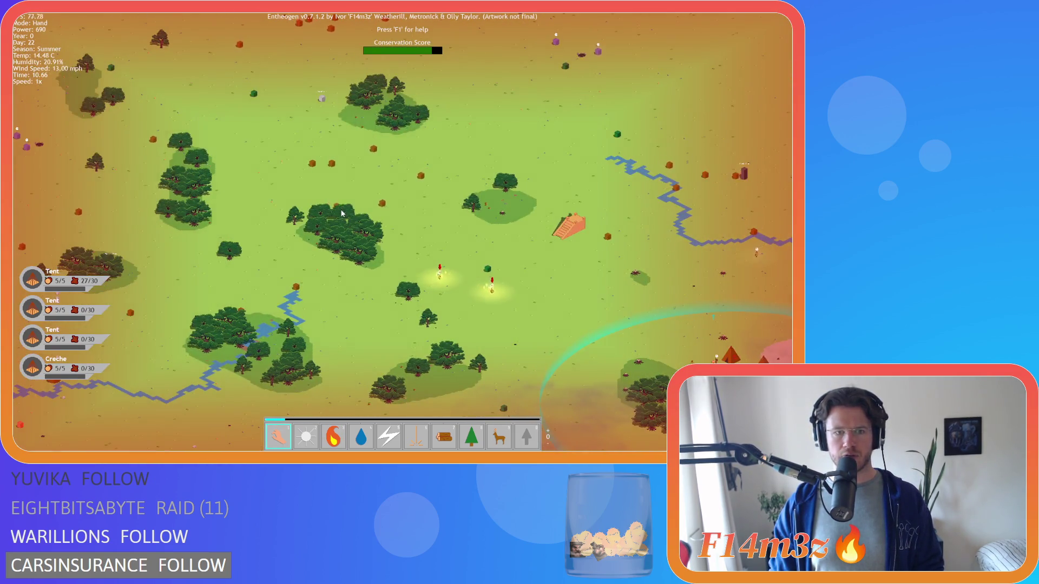
scroll(341, 212, "up", 5)
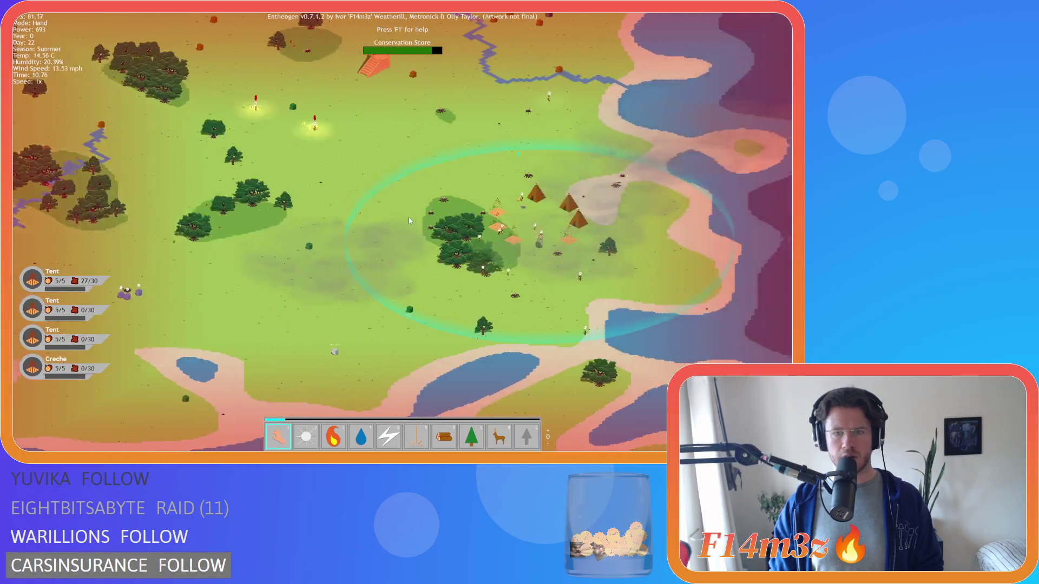
key("w")
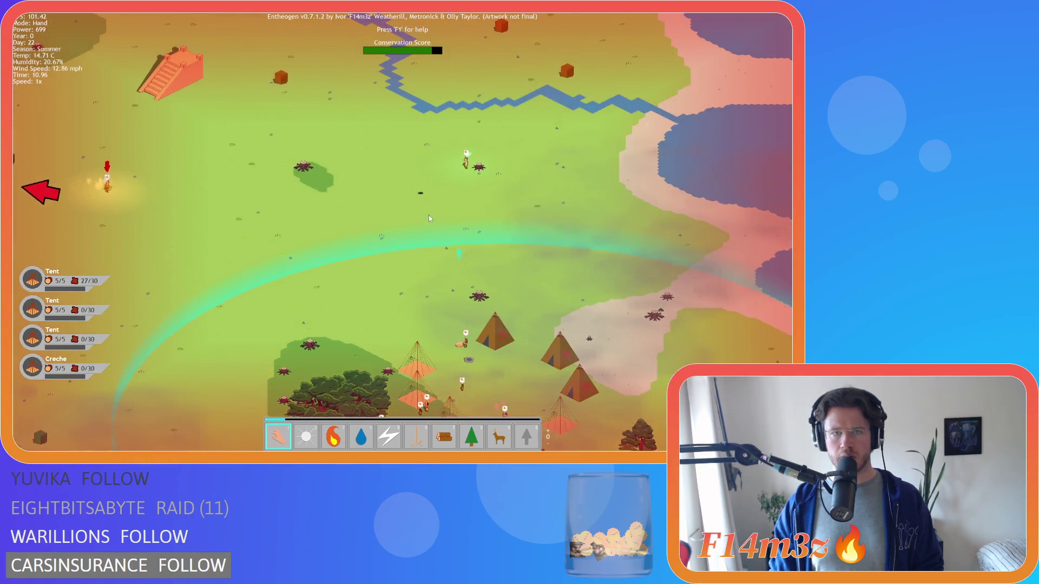
key("a")
key("s")
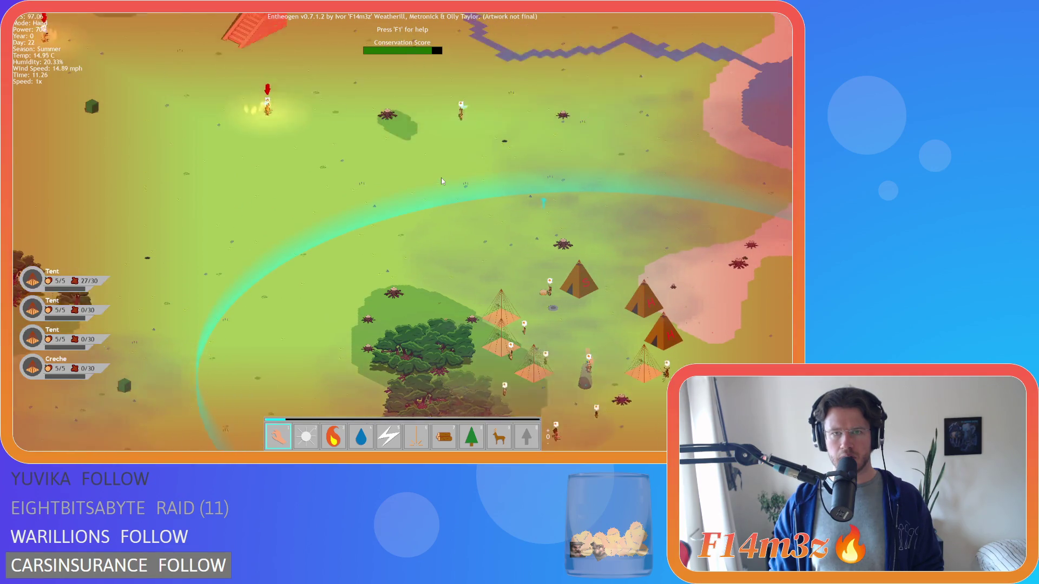
key("a")
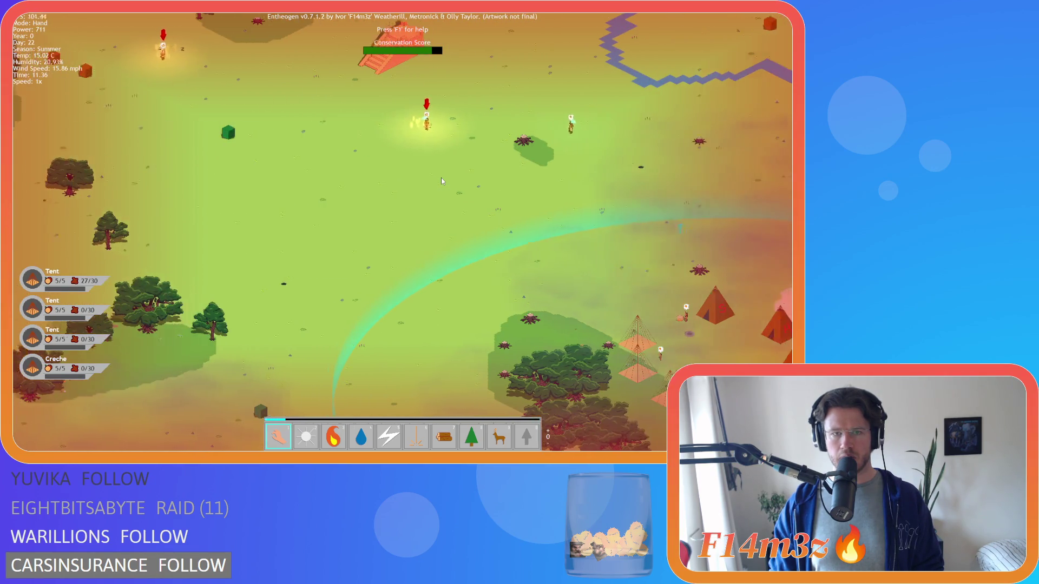
key("d")
key("s")
key("w")
key("s")
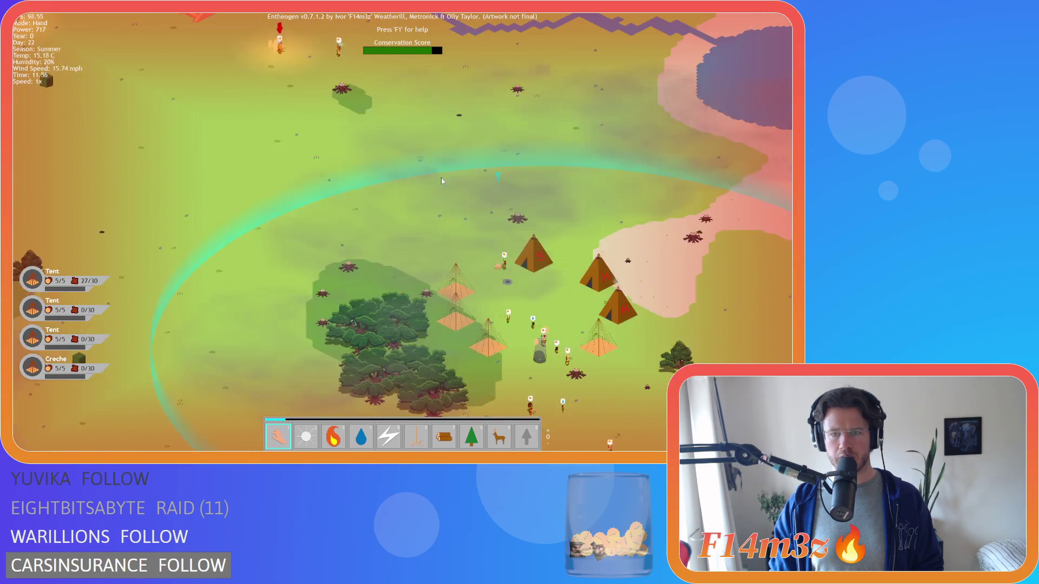
key("w")
Pan between the tent village and the staircase ruins by the river, zooming in.
key("Down")
key("Right")
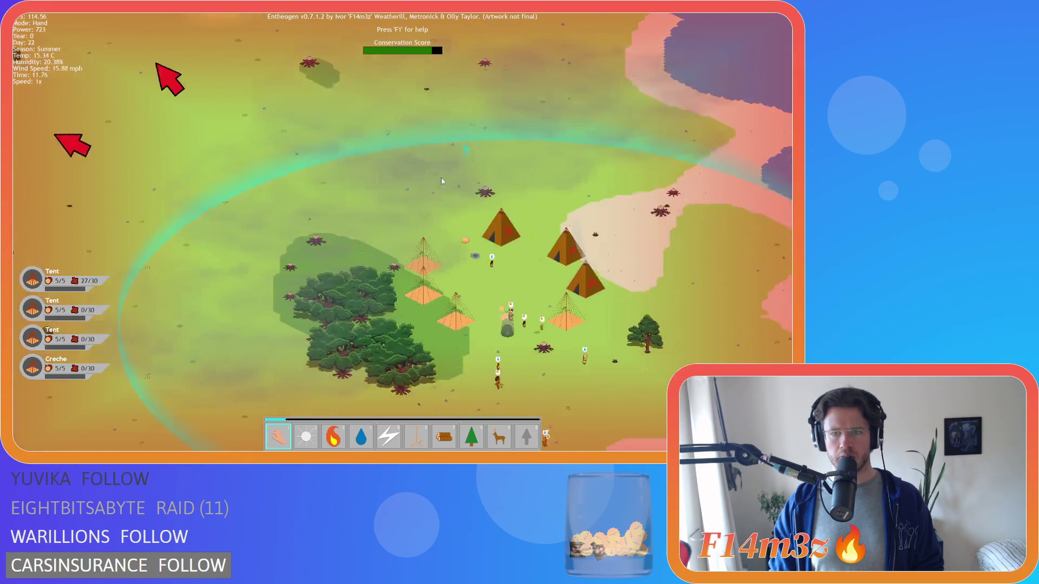
key("Up")
key("Left")
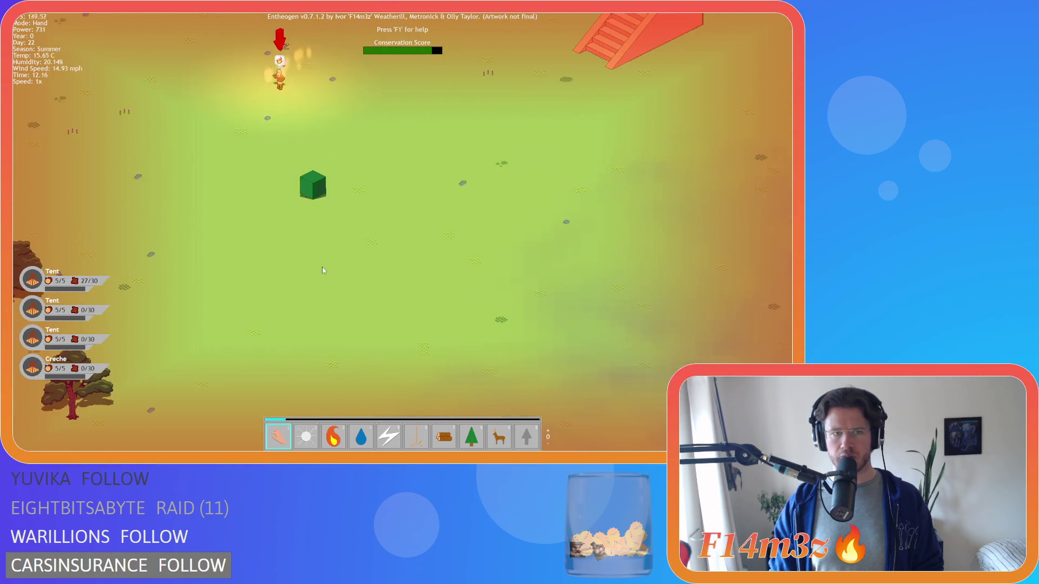
key("Down")
key("Right")
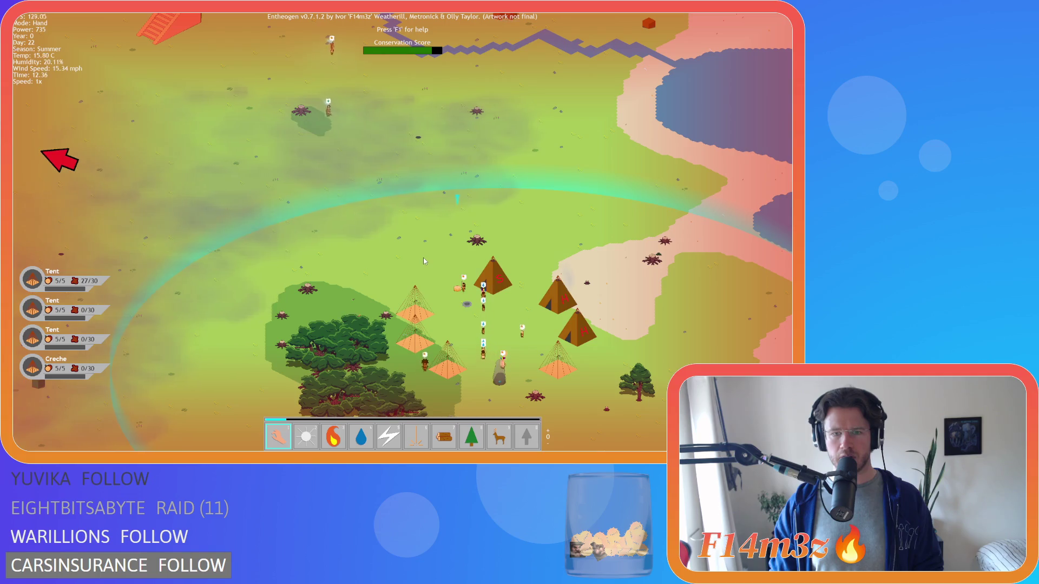
key("Up")
key("Left")
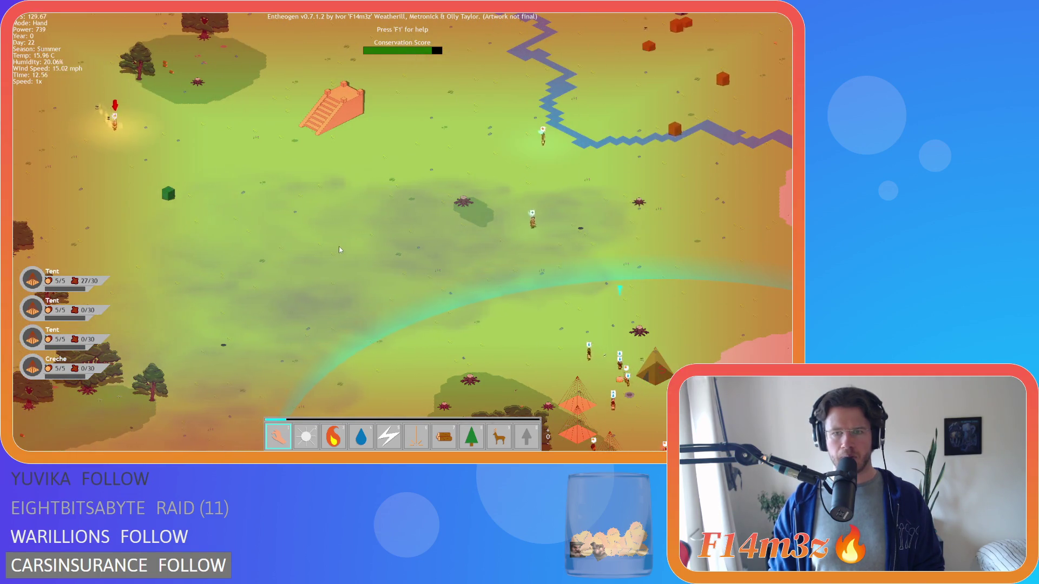
scroll(346, 252, "up", 5)
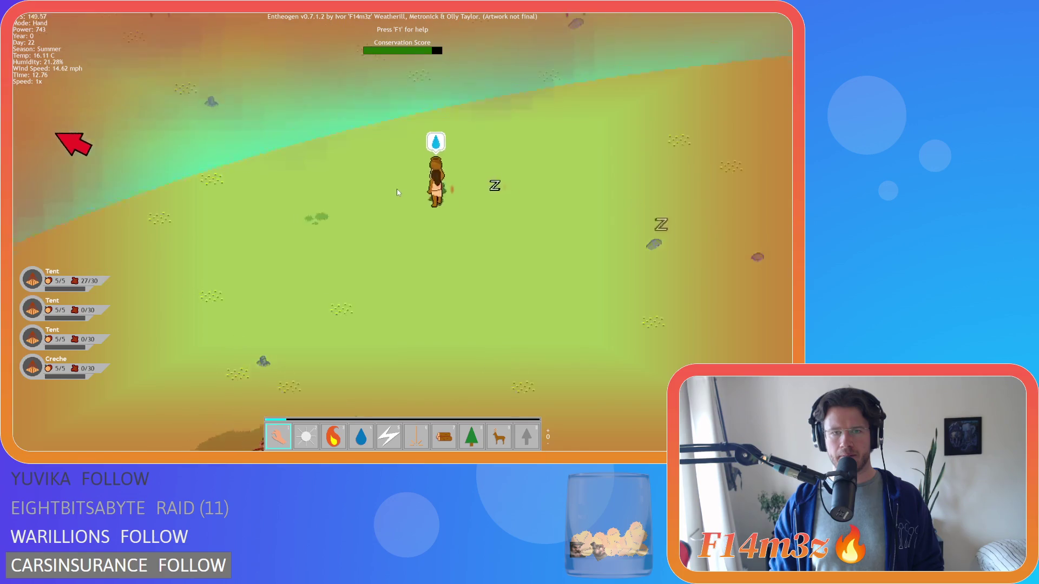
Inspect a water-carrying villager's details, then dismiss them.
left_click(406, 194)
left_click(370, 71)
scroll(362, 81, "down", 4)
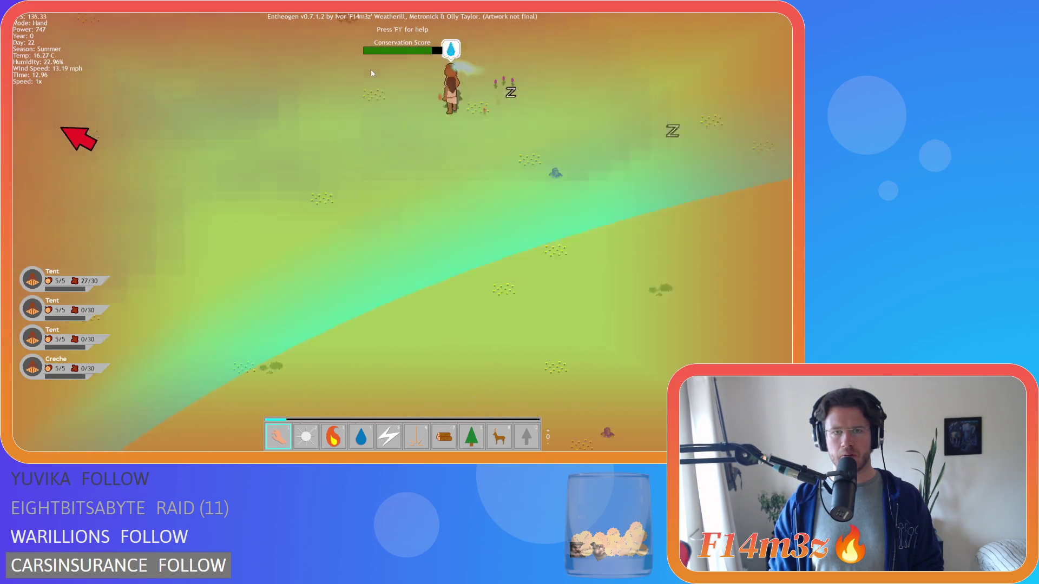
Pan across the meadow and centre the view on the tents camp.
key("w")
key("s")
key("d")
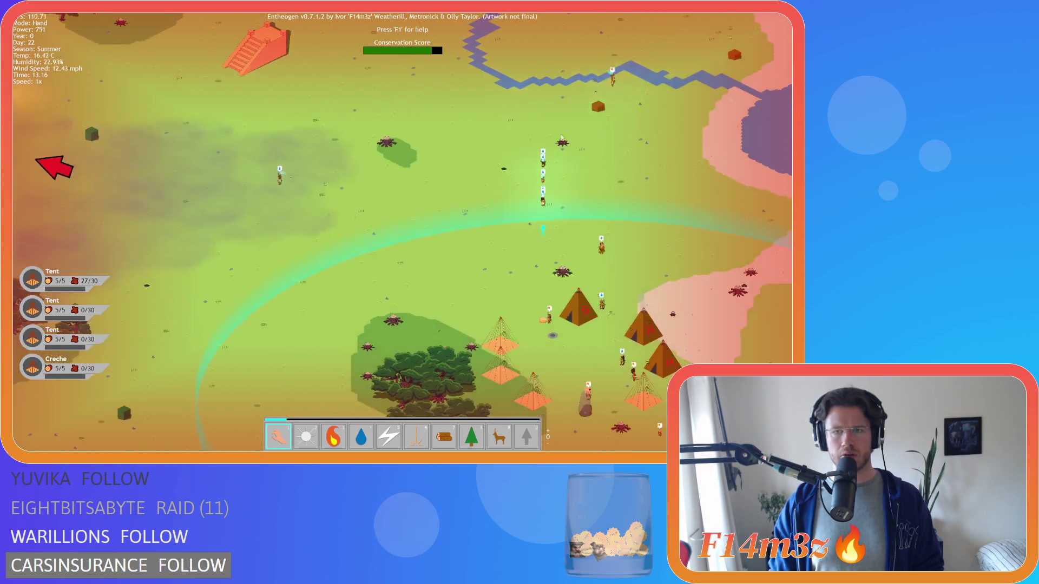
key("w")
key("a")
key("s")
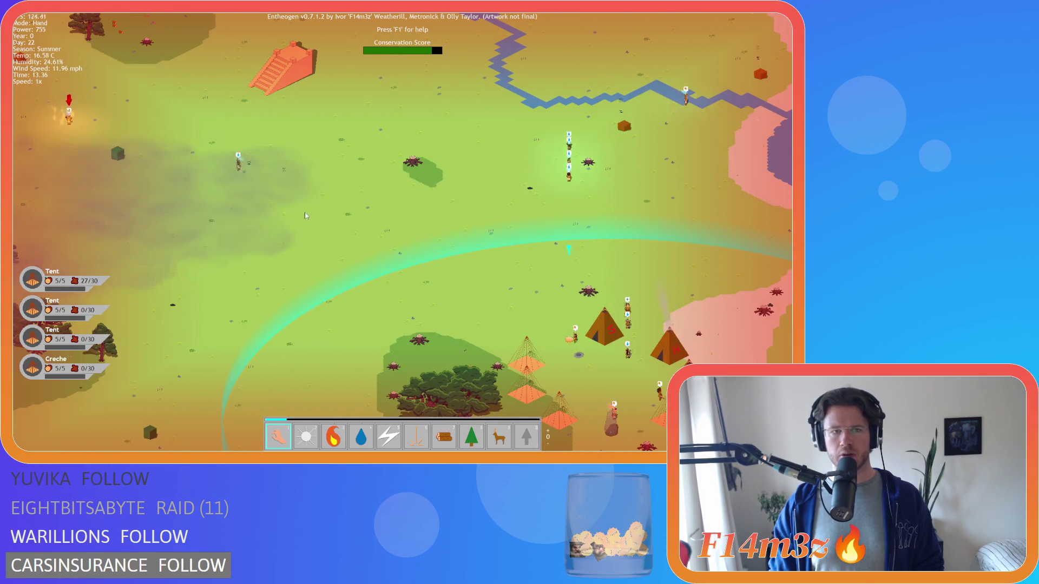
key("w")
key("d")
key("s")
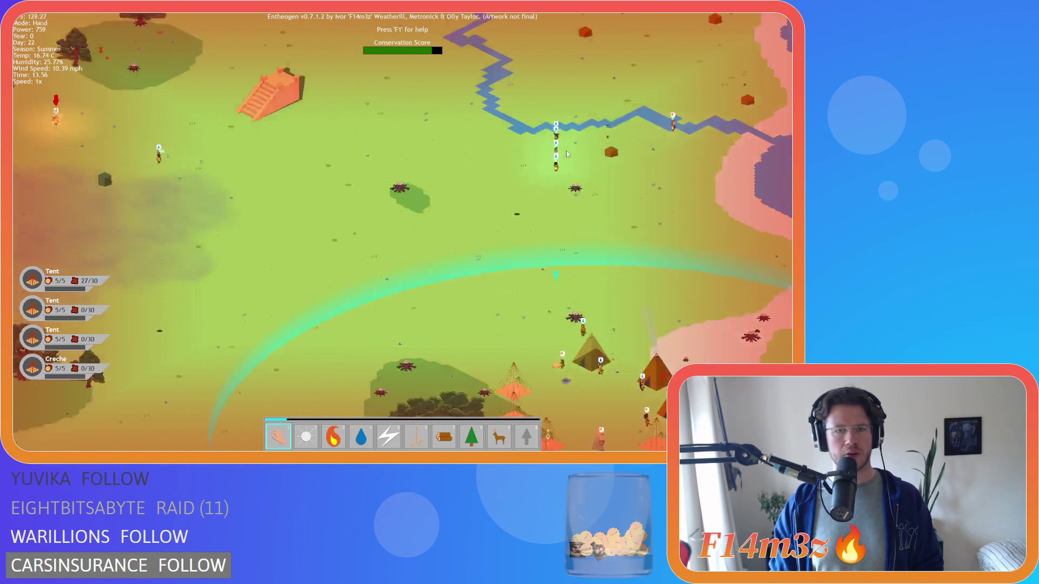
key("w")
key("a")
key("d")
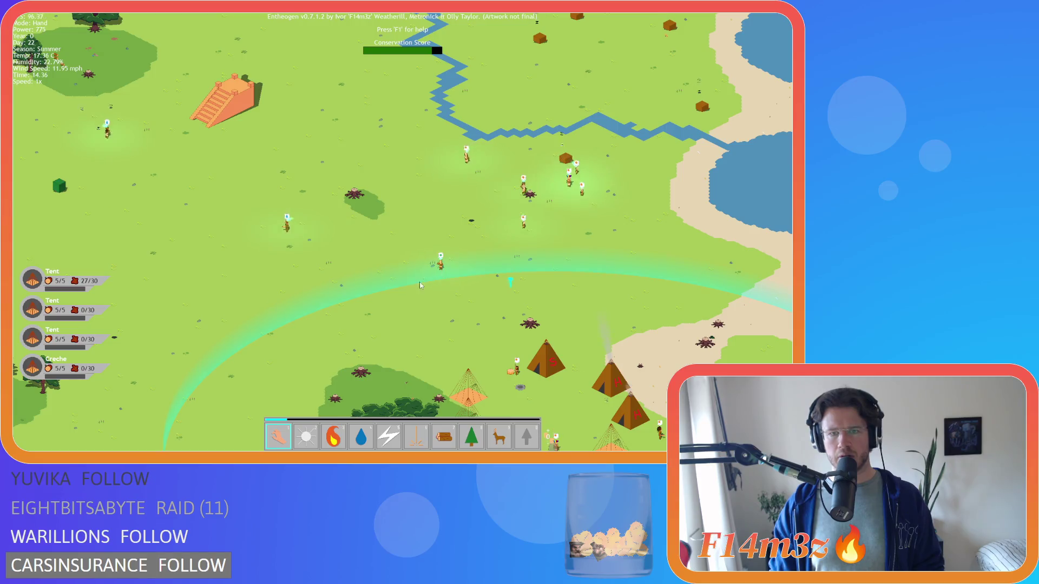
key("a")
key("s")
key("s")
key("w")
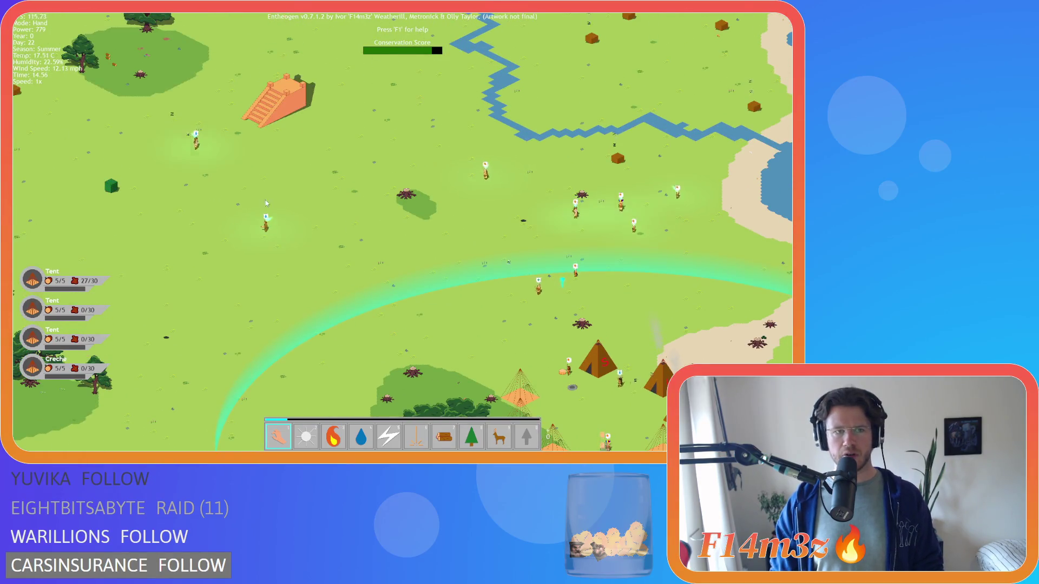
key("a")
key("s")
key("d")
key("s")
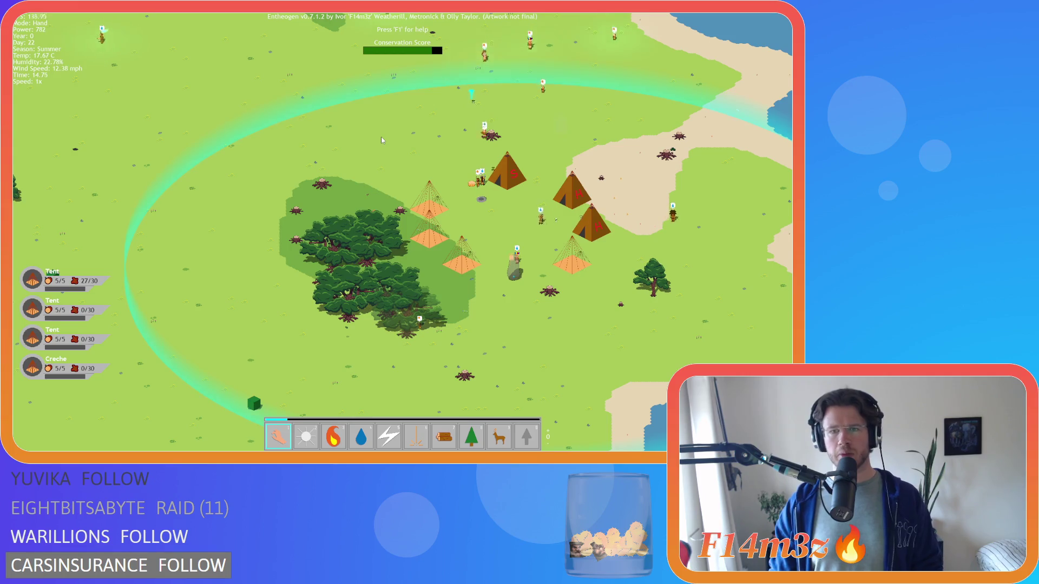
key("w")
key("w")
key("a")
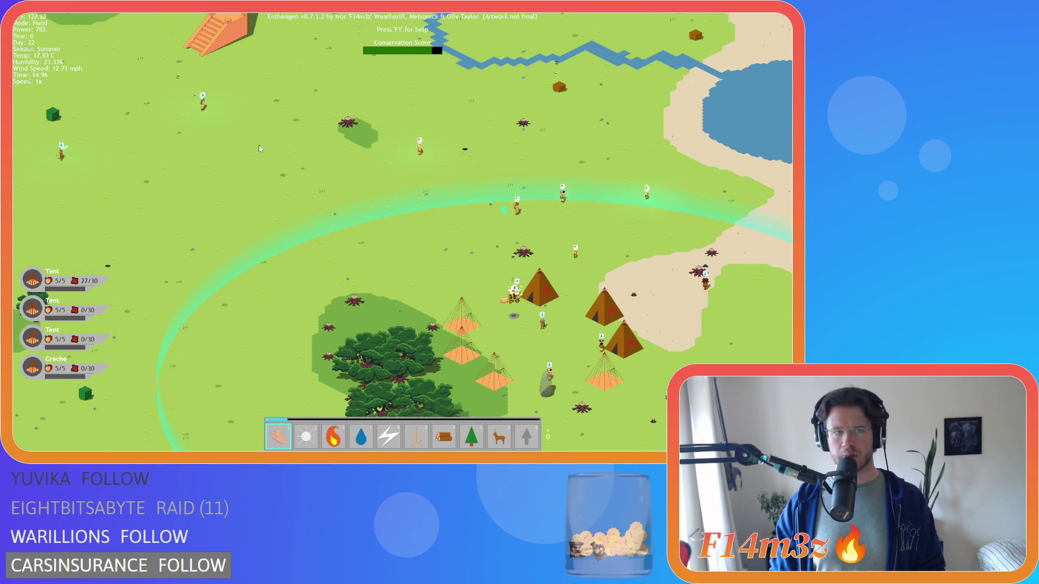
key("s")
Show a Worshipper follower in the tribe overview, then close the overview.
key("t")
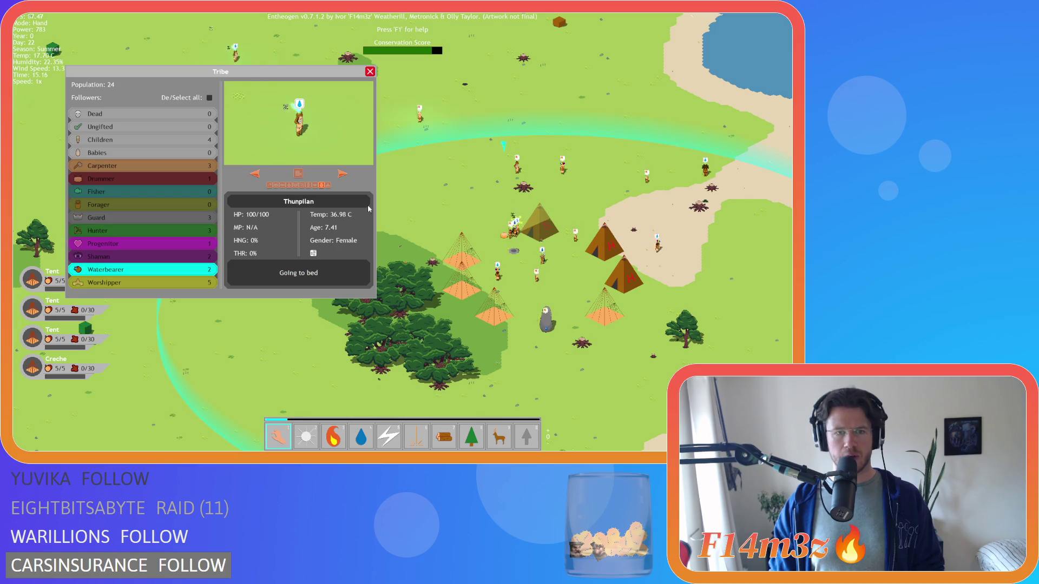
left_click(179, 282)
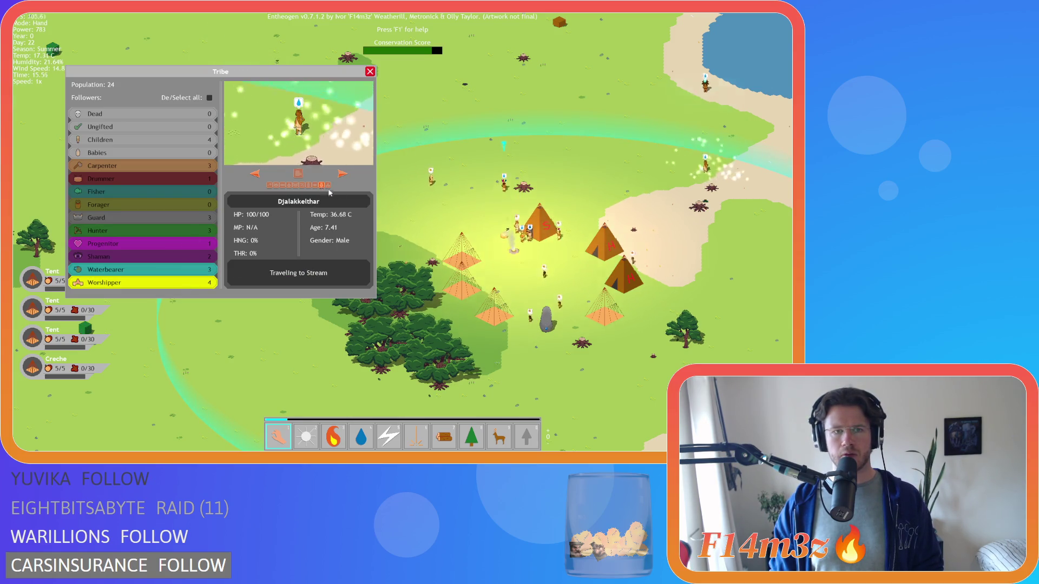
key("t")
Pan and zoom to an area away from the camp, ready to use the Fire power.
key("w")
key("d")
key("d")
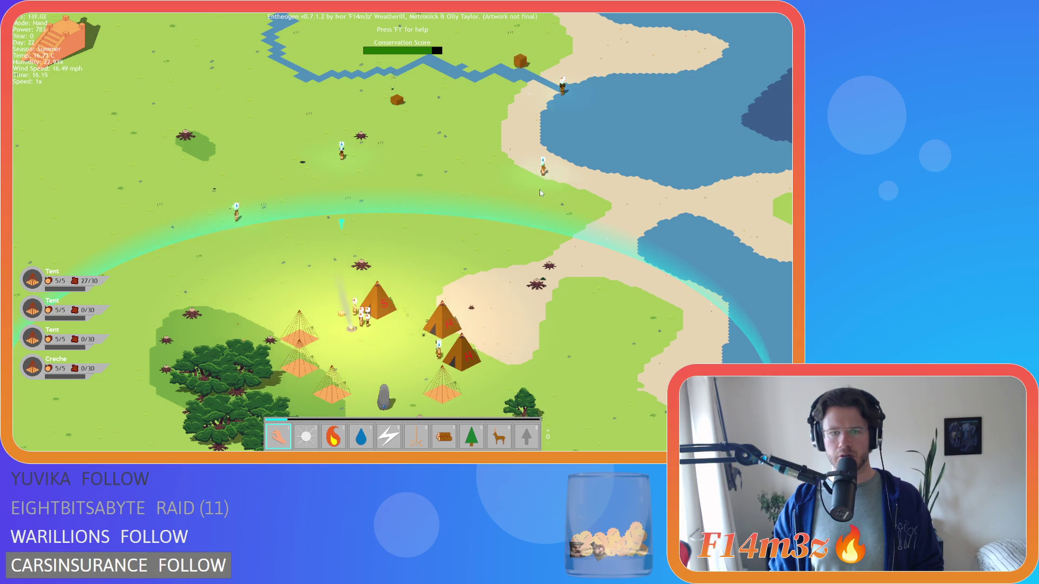
key("a")
scroll(287, 156, "down", 5)
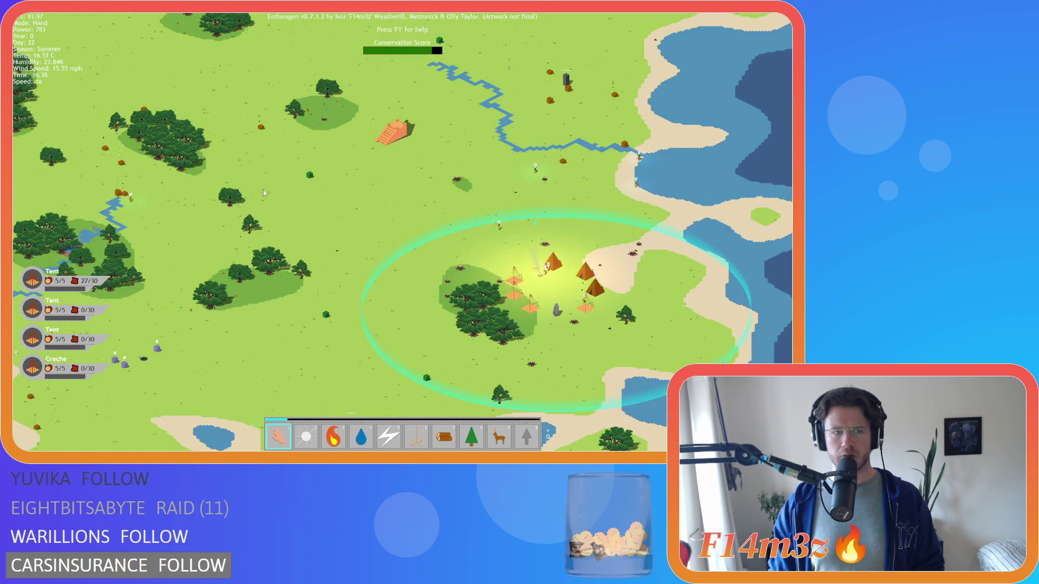
scroll(270, 199, "up", 5)
scroll(207, 160, "down", 5)
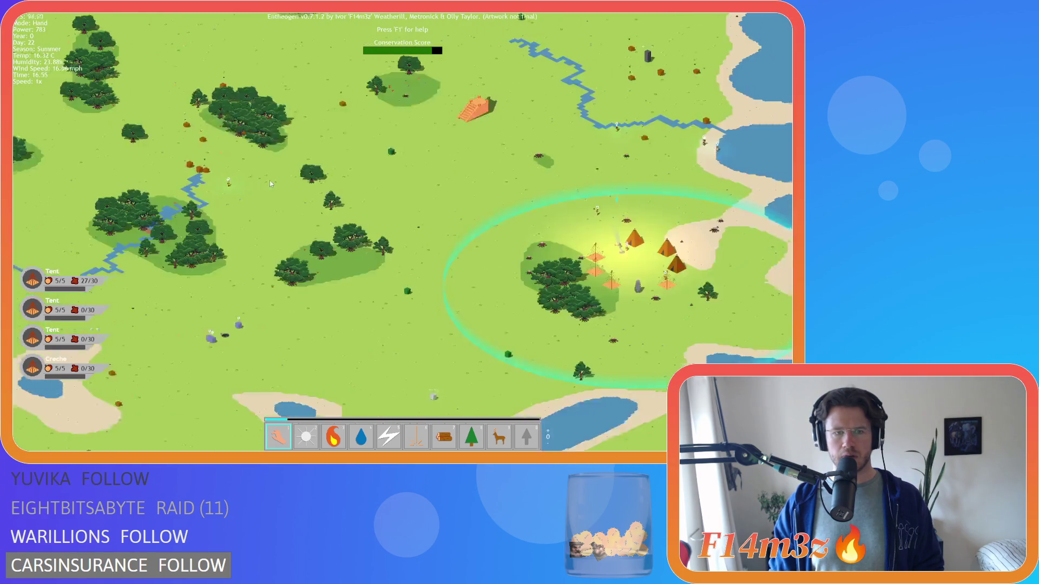
scroll(403, 187, "up", 5)
key("w")
key("d")
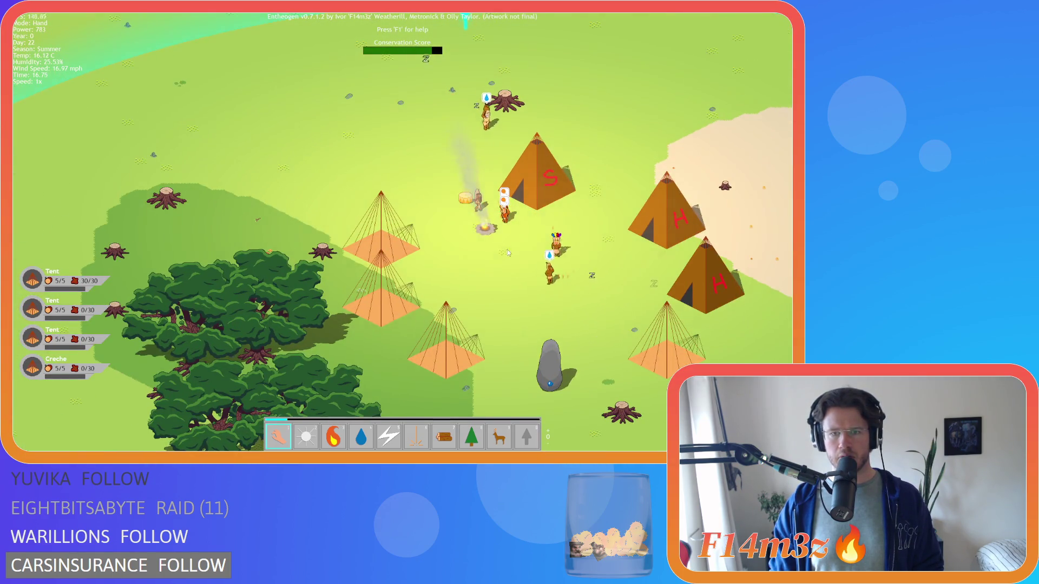
scroll(558, 296, "down", 3)
key("a")
key("w")
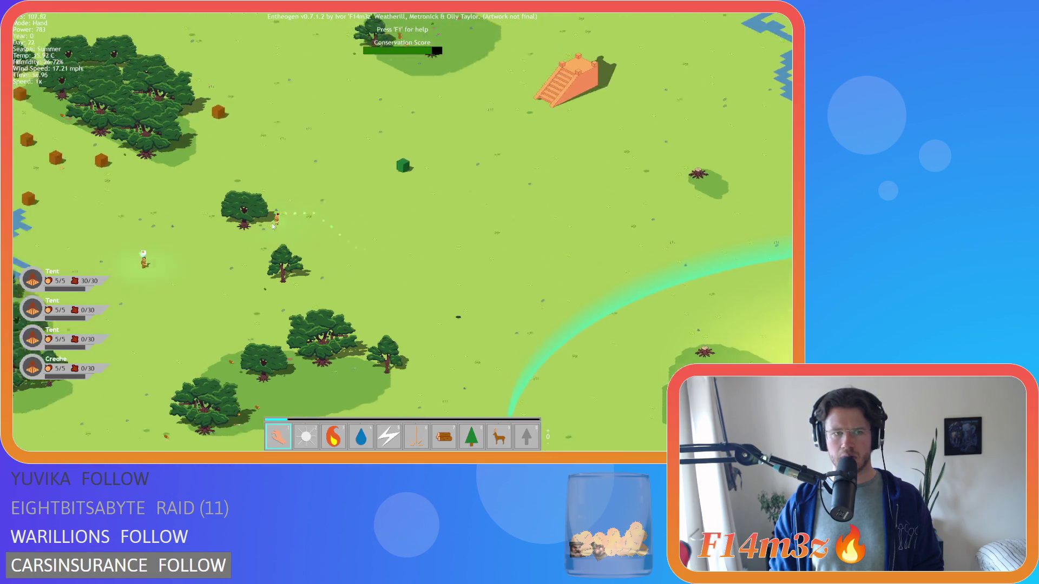
scroll(270, 267, "up", 2)
Call down fire on the villagers by the trees, then return to the hand power.
key("3")
left_click(270, 267)
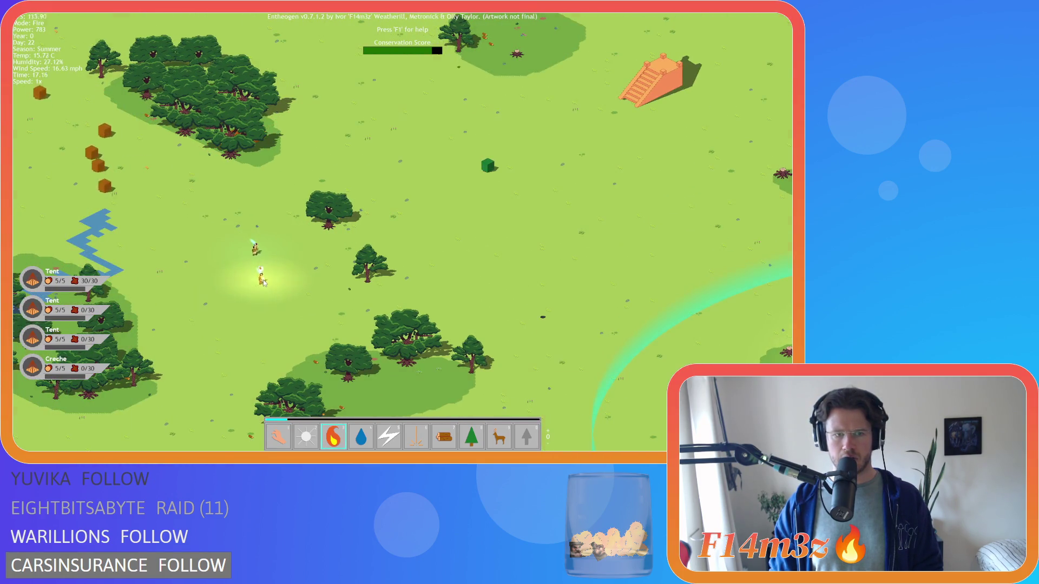
key("1")
Pan the map toward the river and the tents camp.
key("d")
key("s")
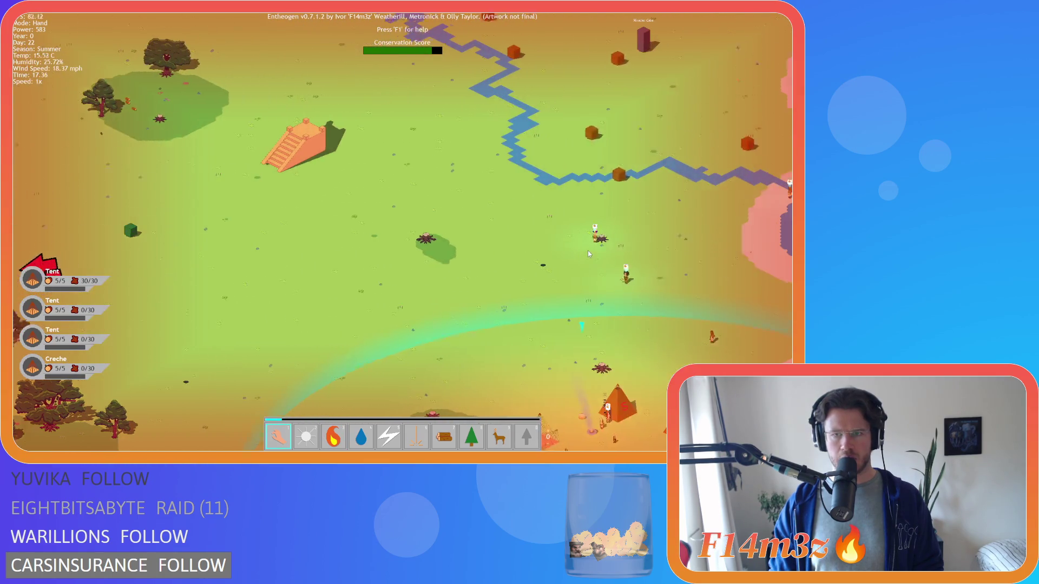
key("s")
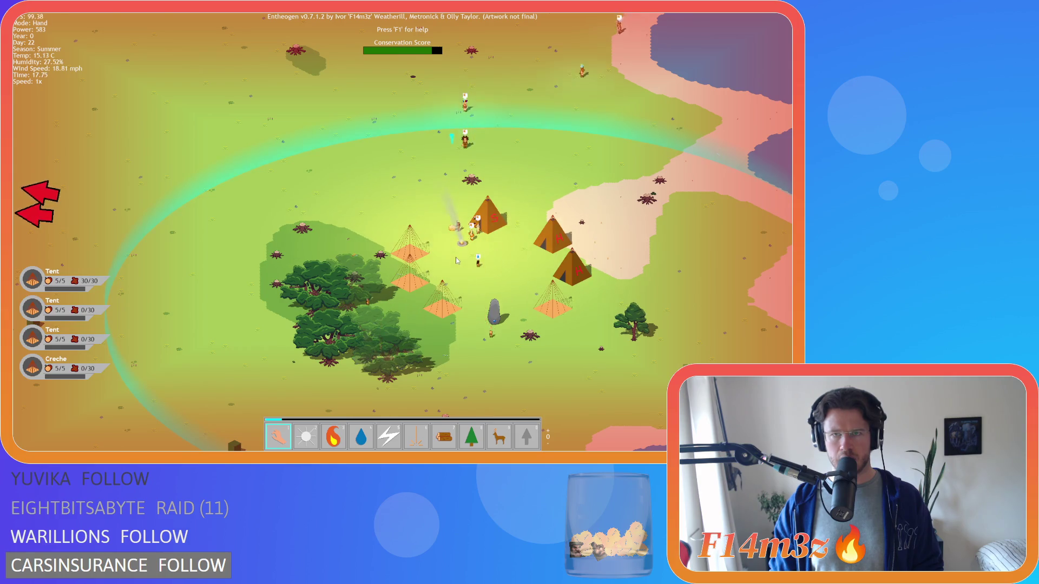
key("w")
key("d")
Follow worshippers extinguishing the fires from the tribe overview, then close it.
key("w")
key("d")
left_click(469, 154)
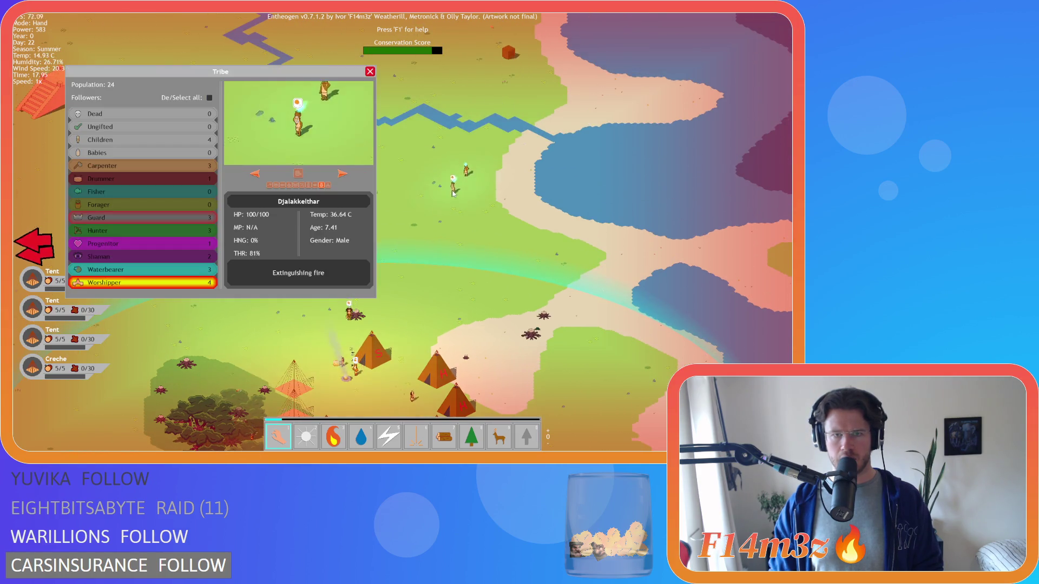
left_click(462, 155)
key("a")
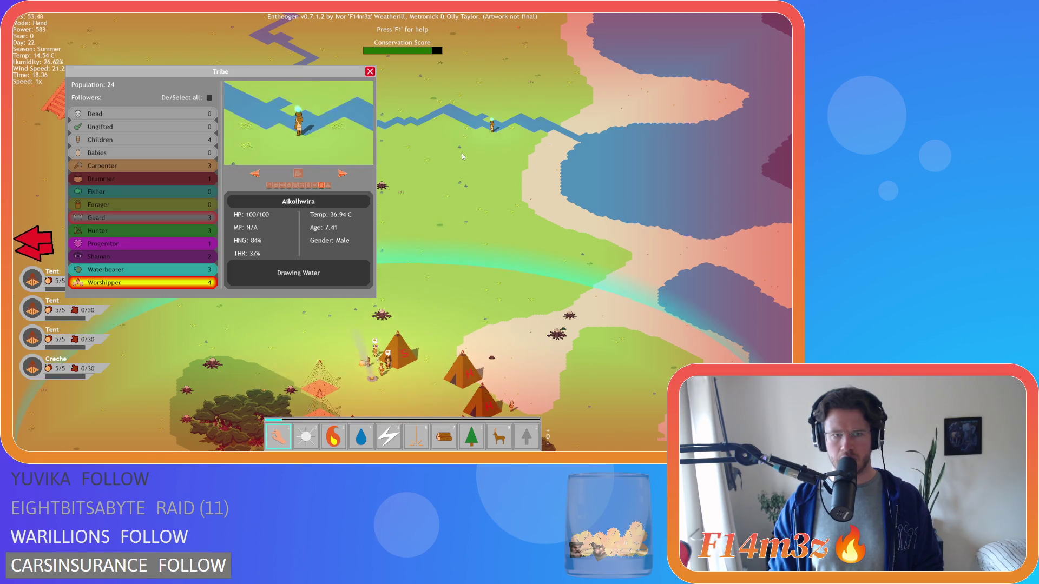
key("a")
key("s")
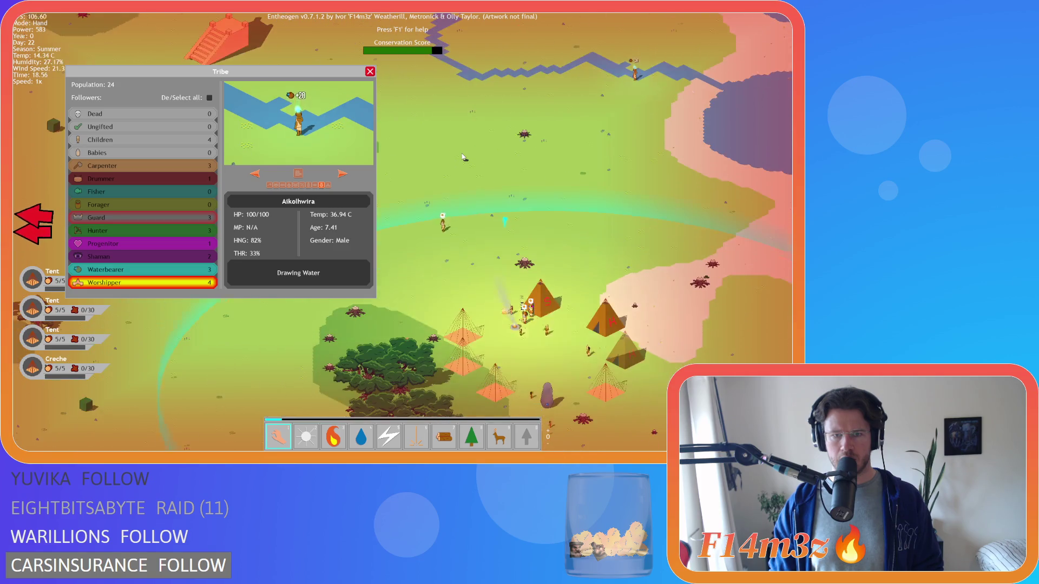
key("a")
key("s")
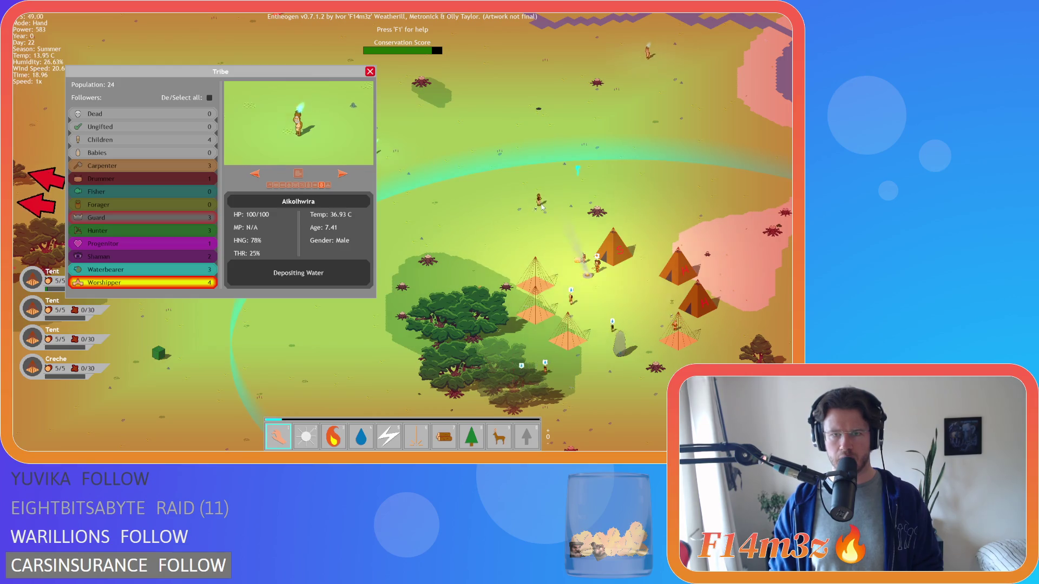
left_click(370, 71)
Pan to the pyramid and river and watch a water-fetching follower in the tribe overview.
key("a")
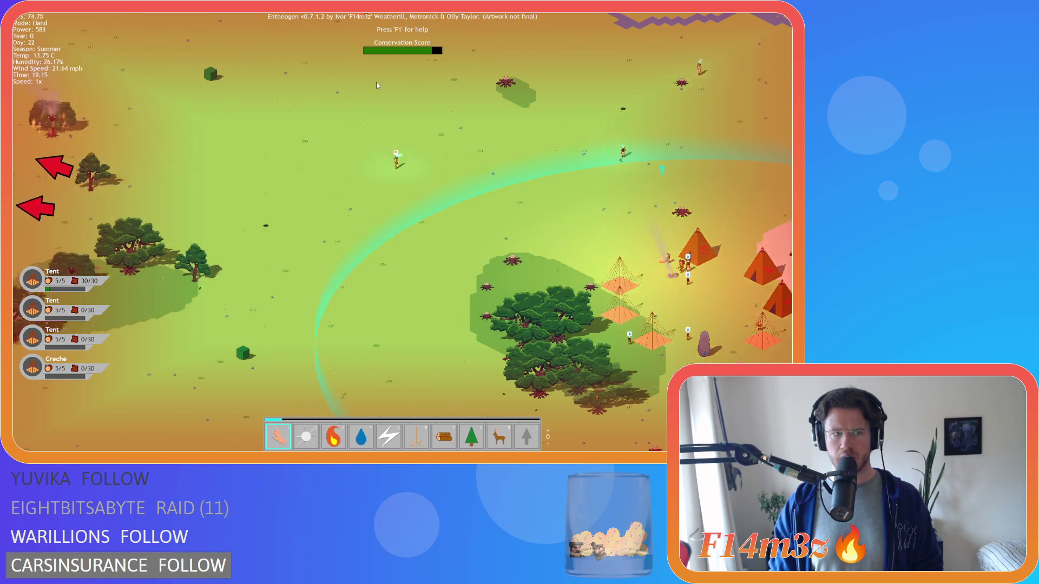
key("w")
key("a")
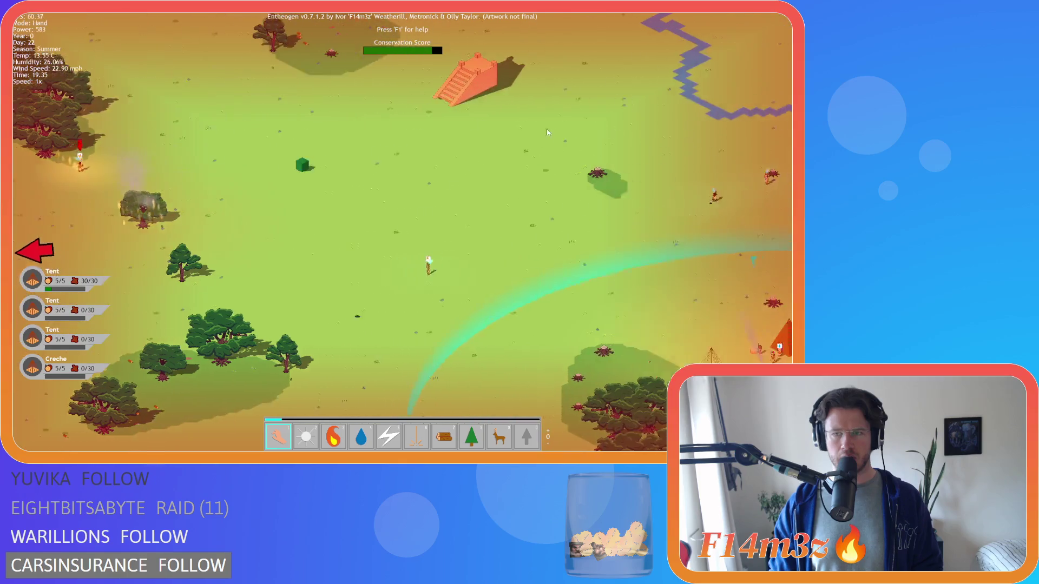
key("d")
key("t")
key("a")
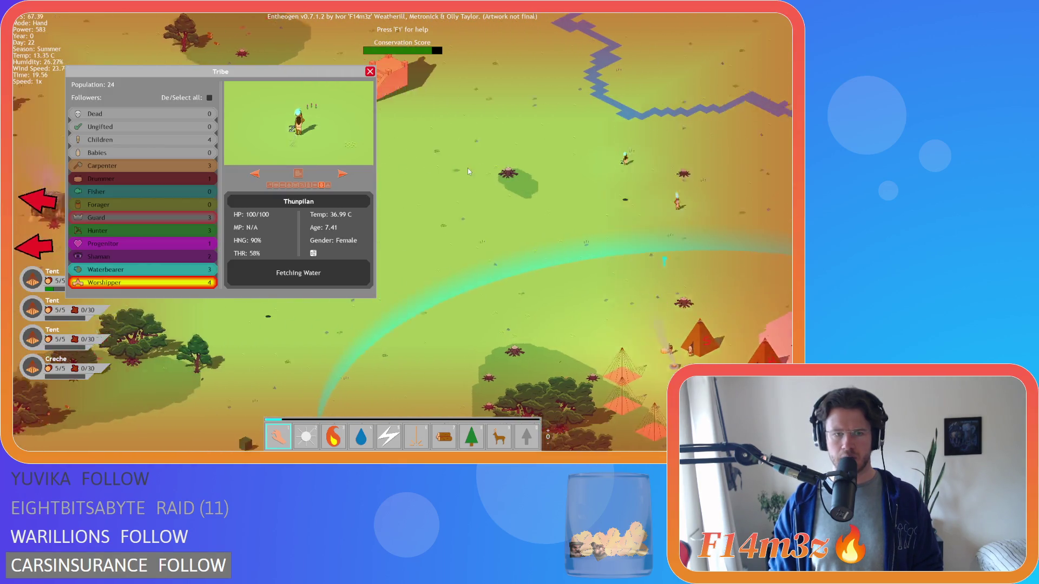
key("d")
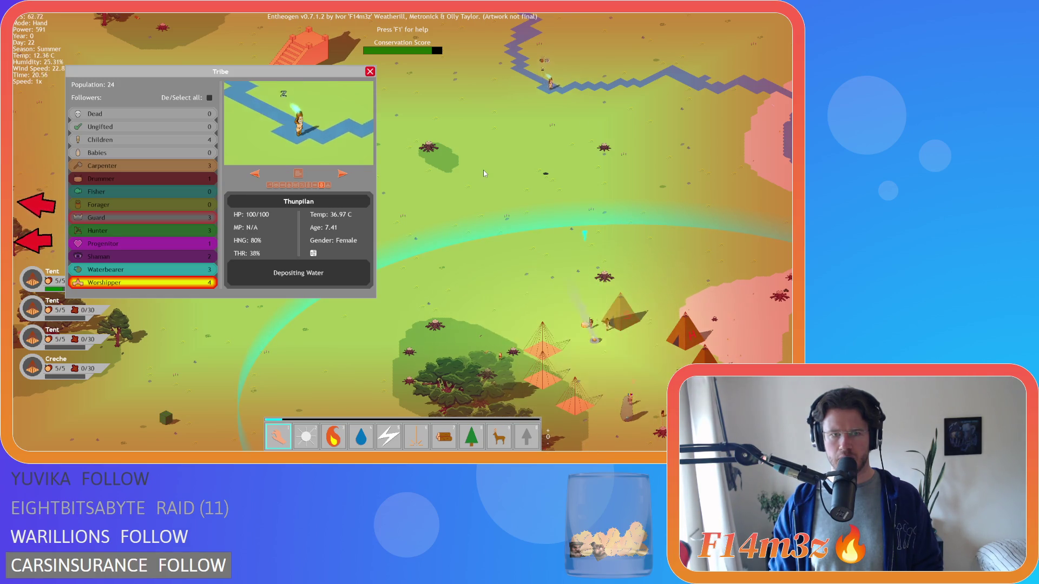
left_click(371, 72)
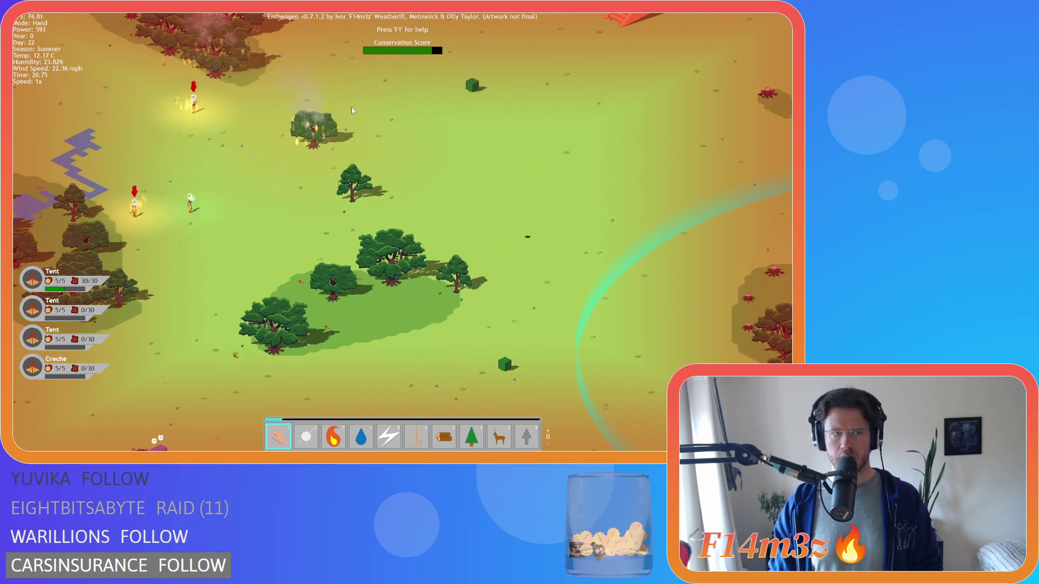
scroll(170, 217, "down", 3)
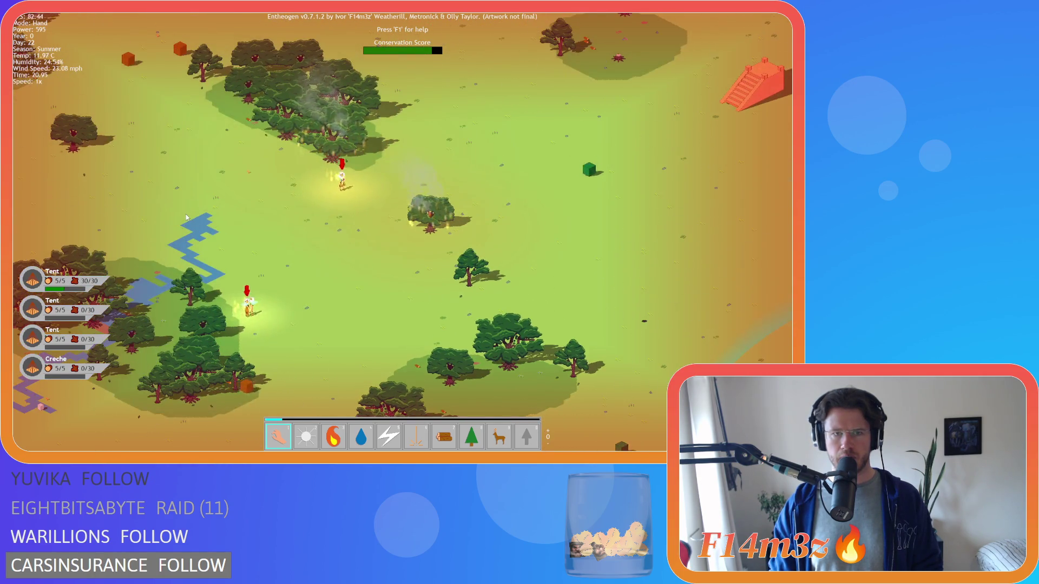
scroll(509, 226, "up", 3)
key("d")
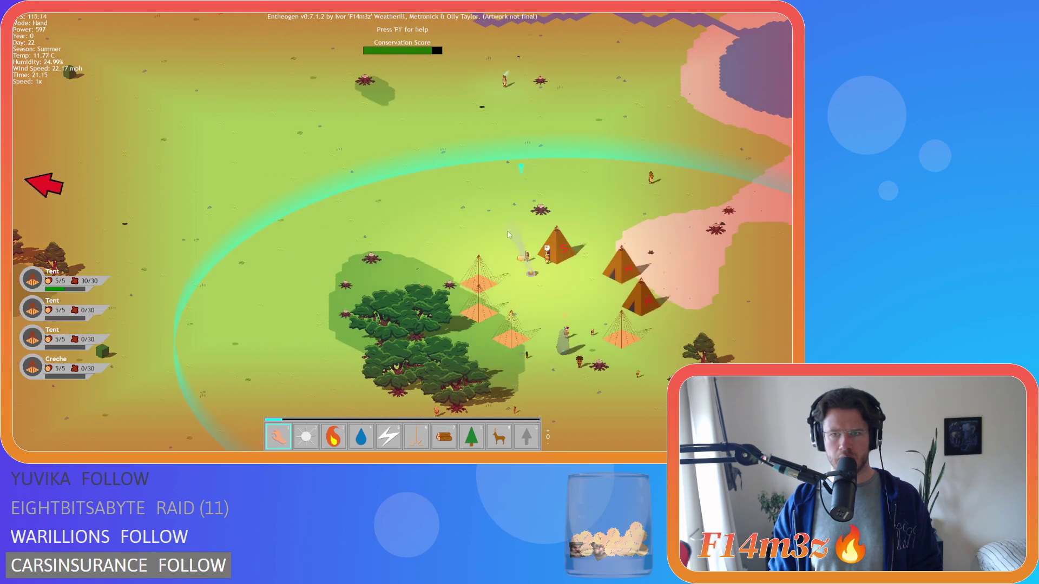
Check a follower's task over the camp, then quit the test game.
left_click(458, 83)
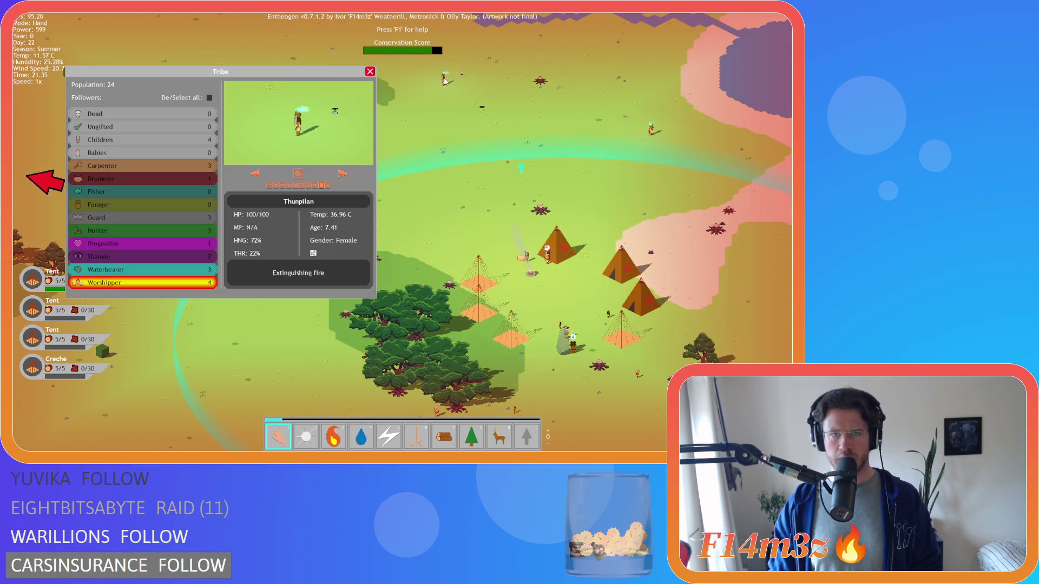
key("w")
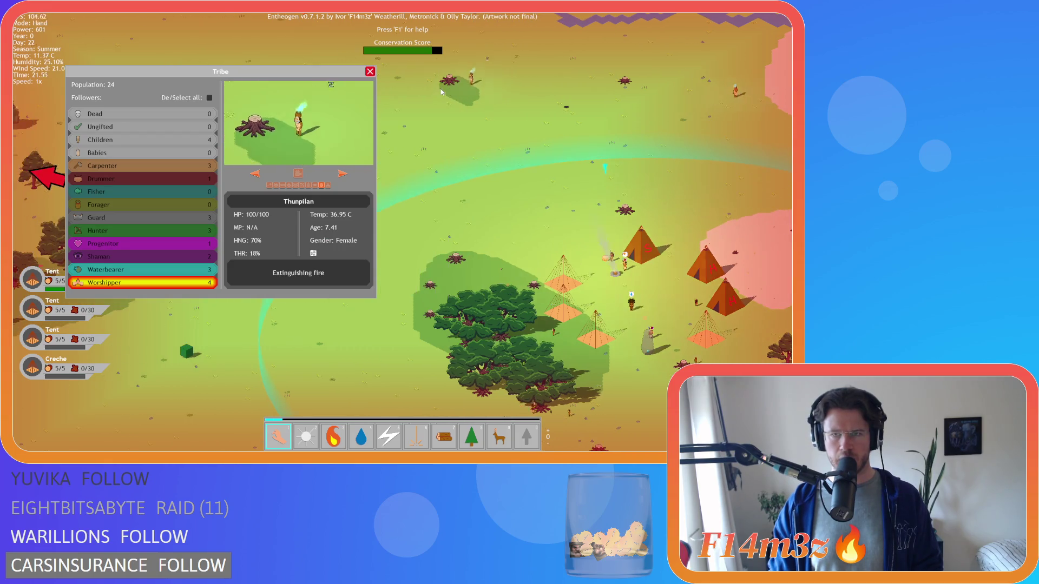
key("Escape")
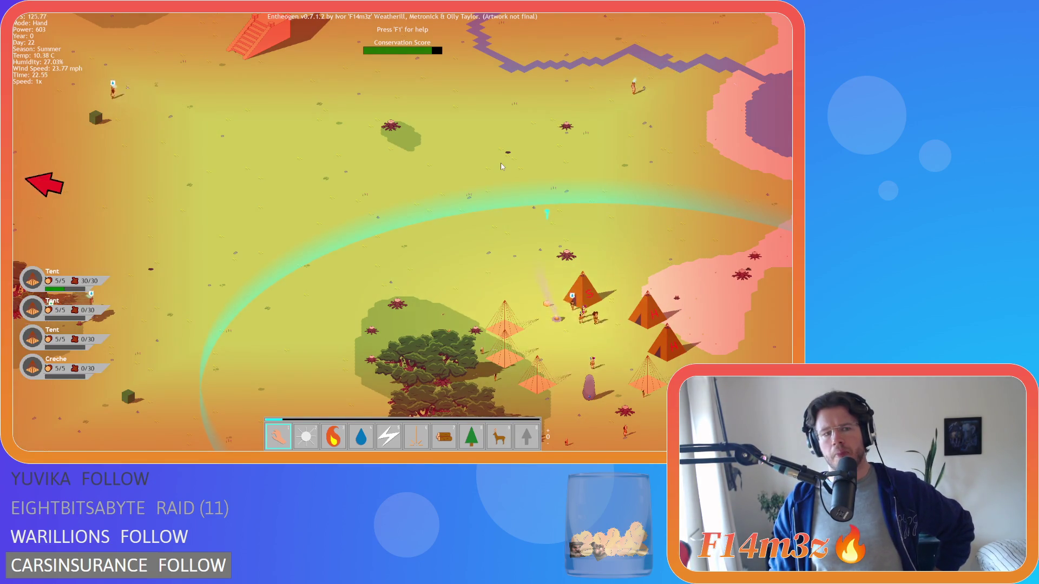
key("a")
key("a")
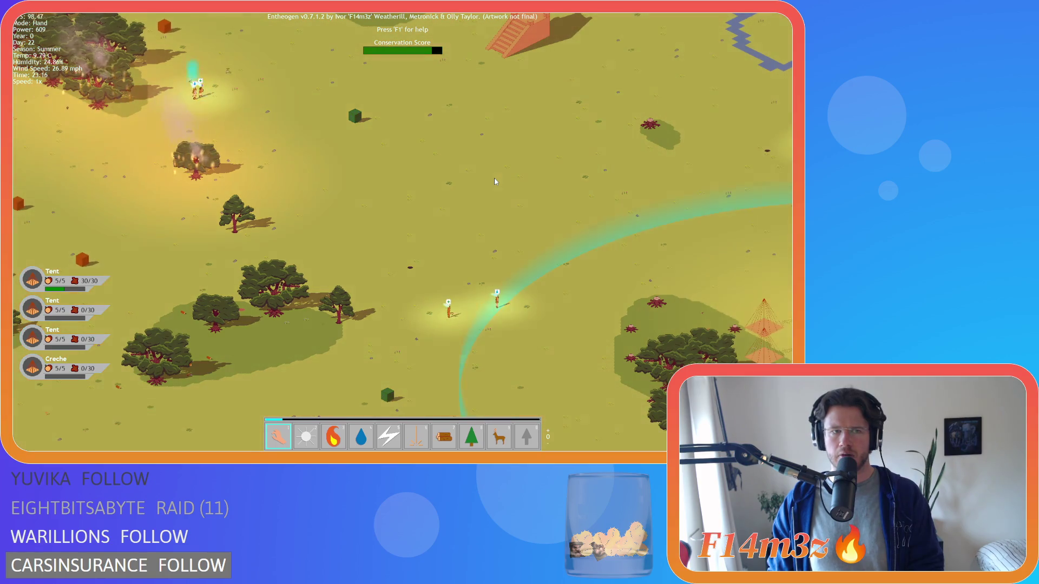
key("Escape")
key("y")
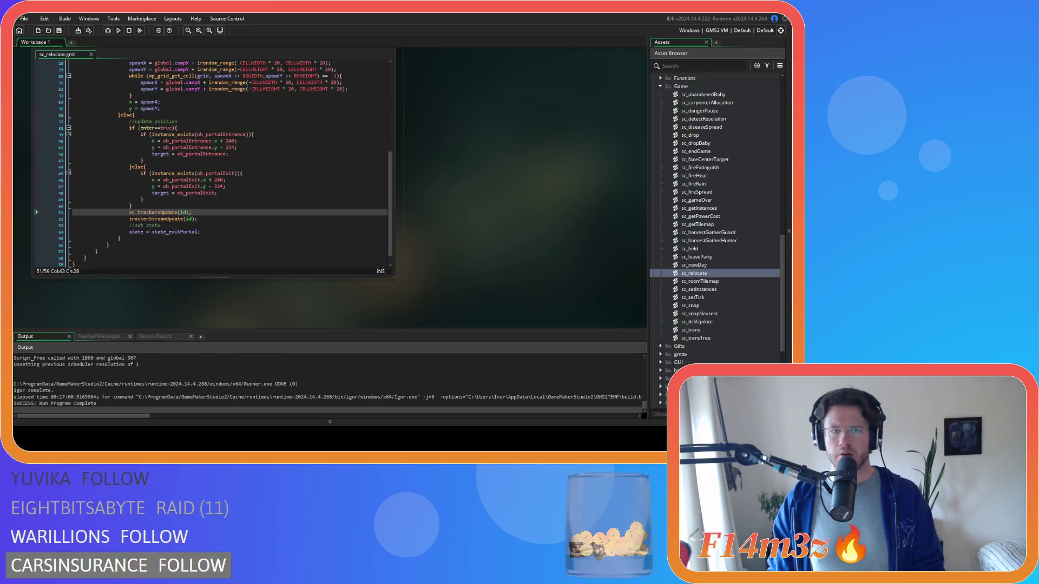
Collapse the Game folder, expand Interupts, and open sc_fireInterupt at line 16.
scroll(420, 221, "up", 5)
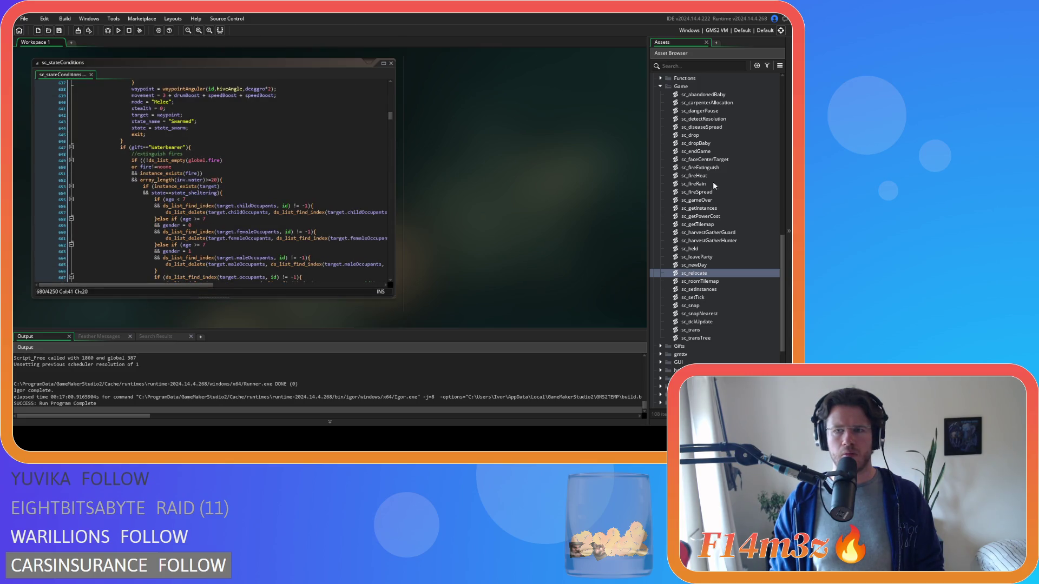
scroll(703, 255, "up", 6)
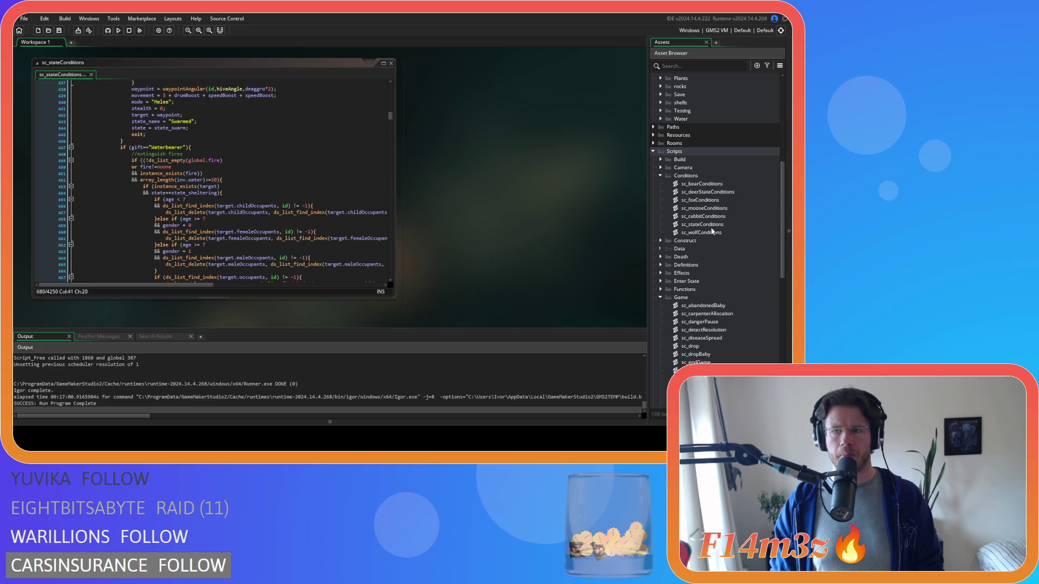
scroll(718, 271, "down", 3)
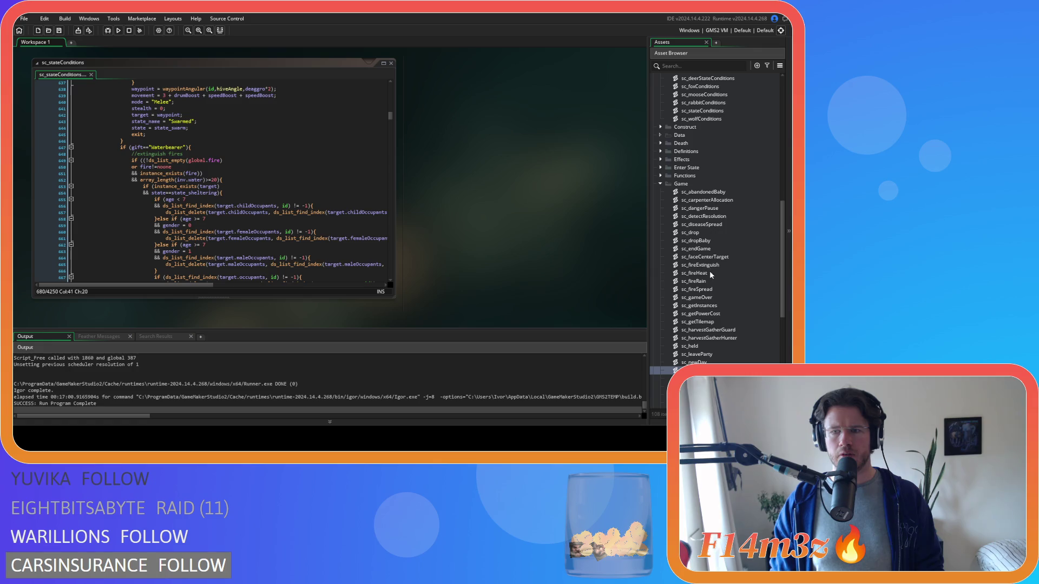
left_click(659, 184)
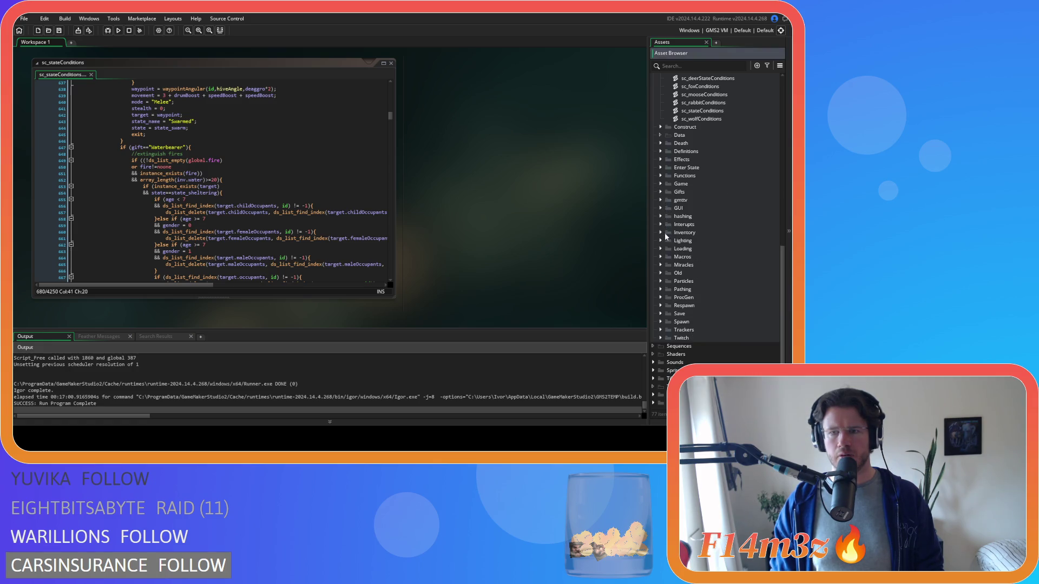
left_click(660, 224)
double_click(711, 258)
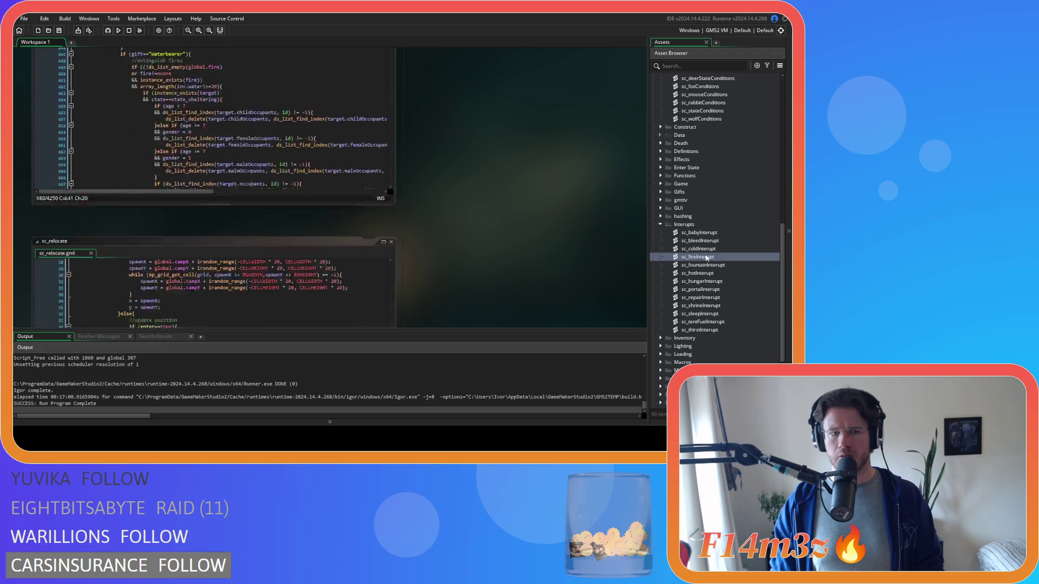
left_click(354, 184)
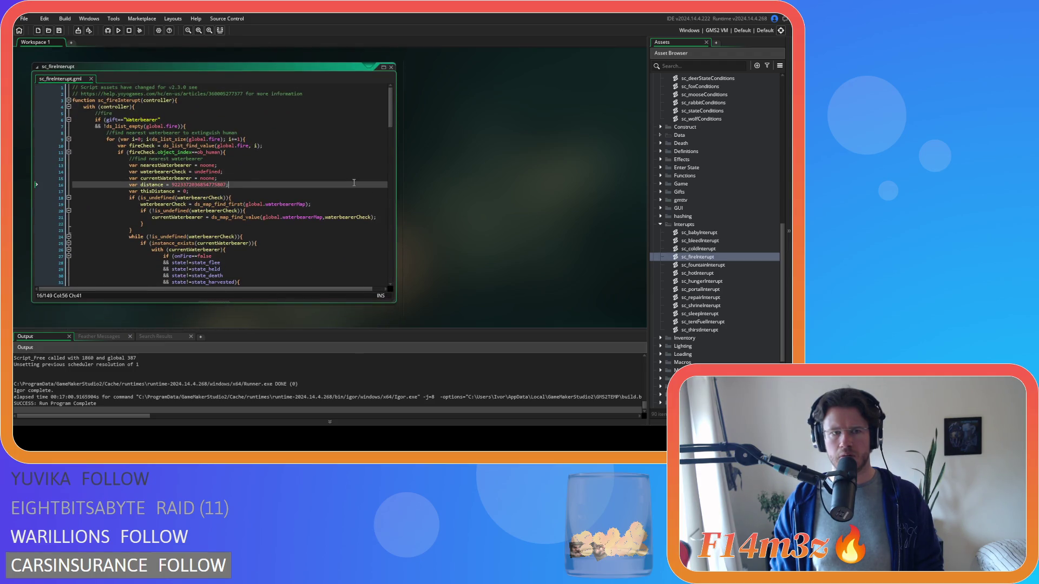
scroll(354, 182, "down", 3)
scroll(335, 182, "down", 2)
left_click(282, 180)
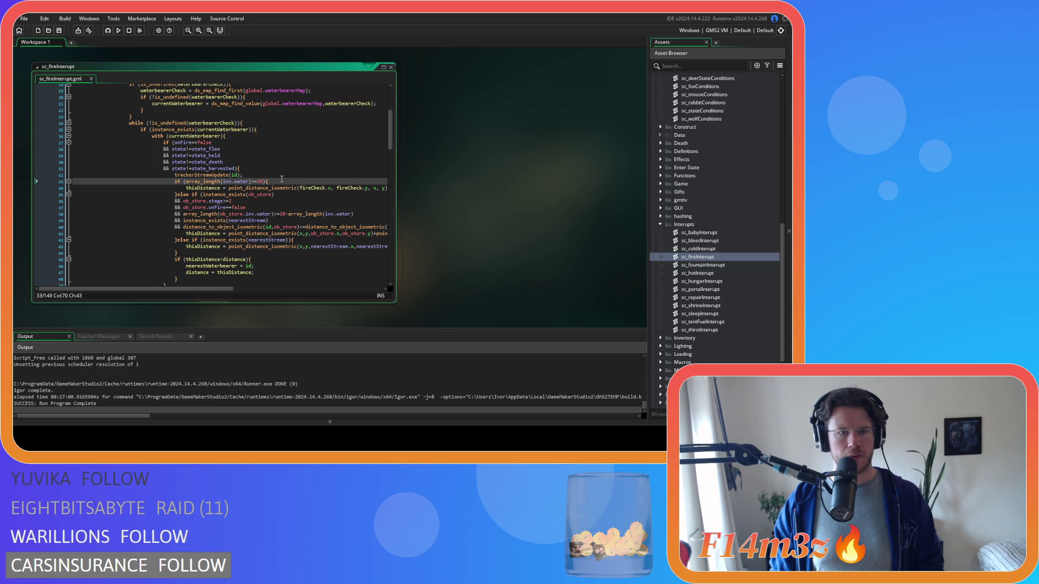
scroll(282, 179, "up", 1)
left_click(269, 189)
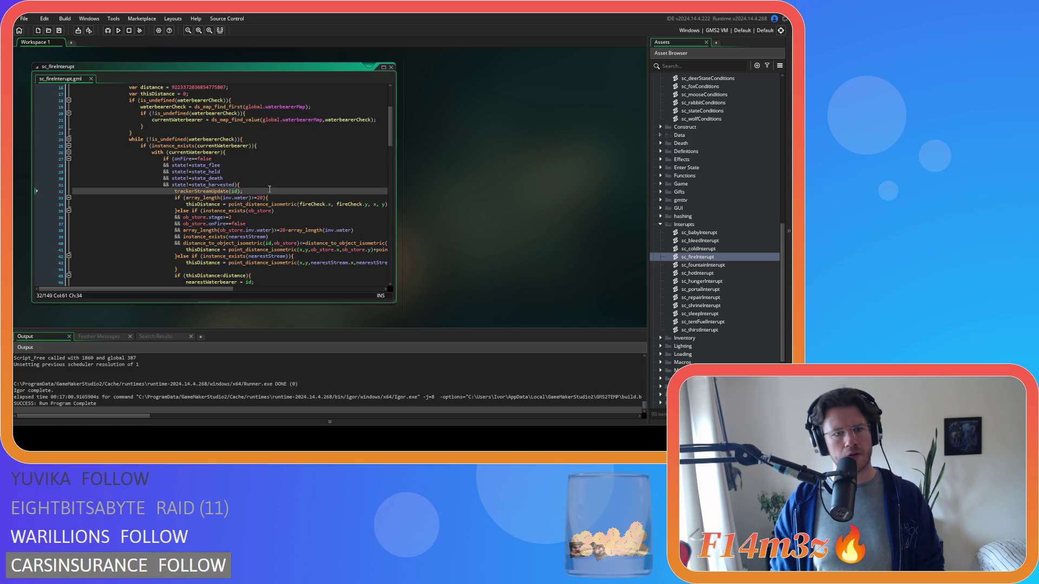
scroll(270, 189, "down", 1)
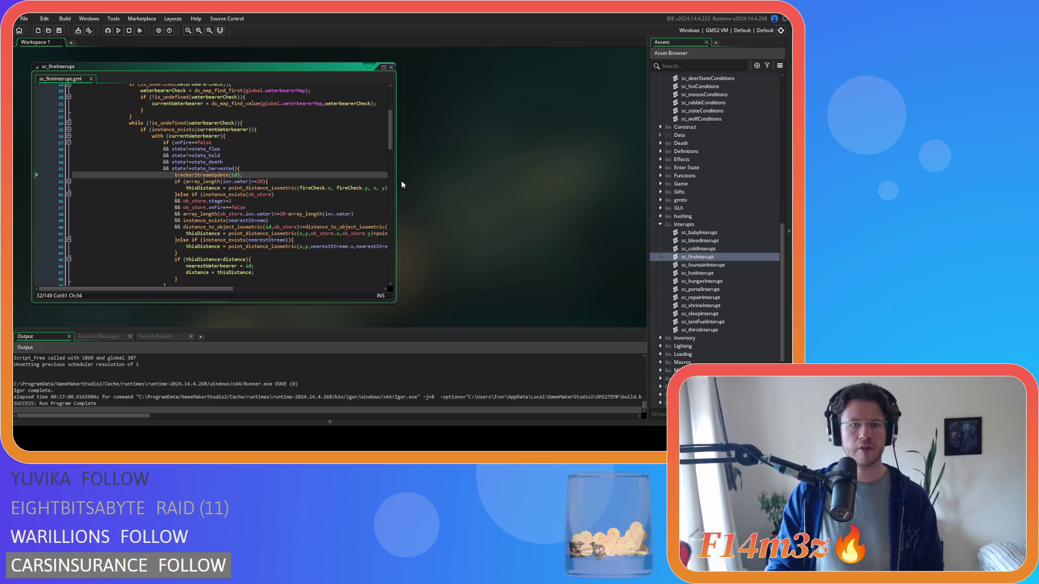
scroll(268, 165, "up", 3)
scroll(243, 201, "up", 3)
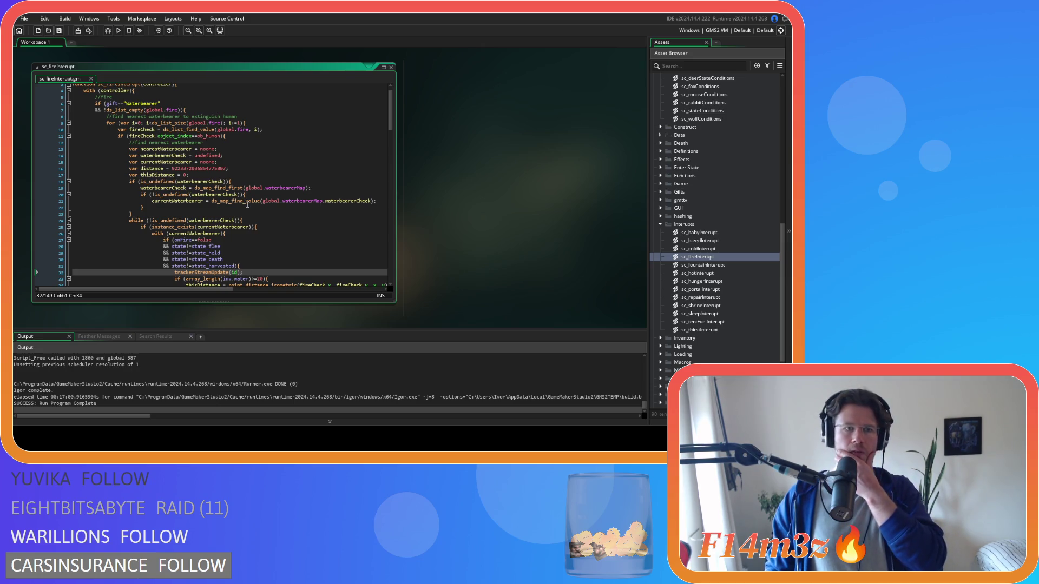
scroll(247, 205, "down", 5)
scroll(304, 194, "down", 3)
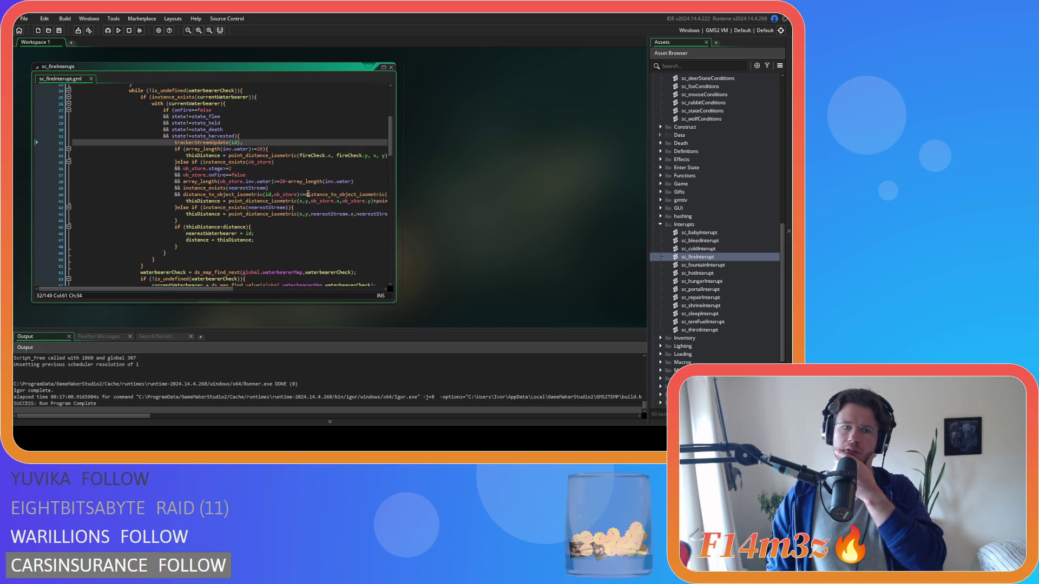
scroll(304, 194, "down", 2)
scroll(254, 152, "up", 5)
left_click(253, 152)
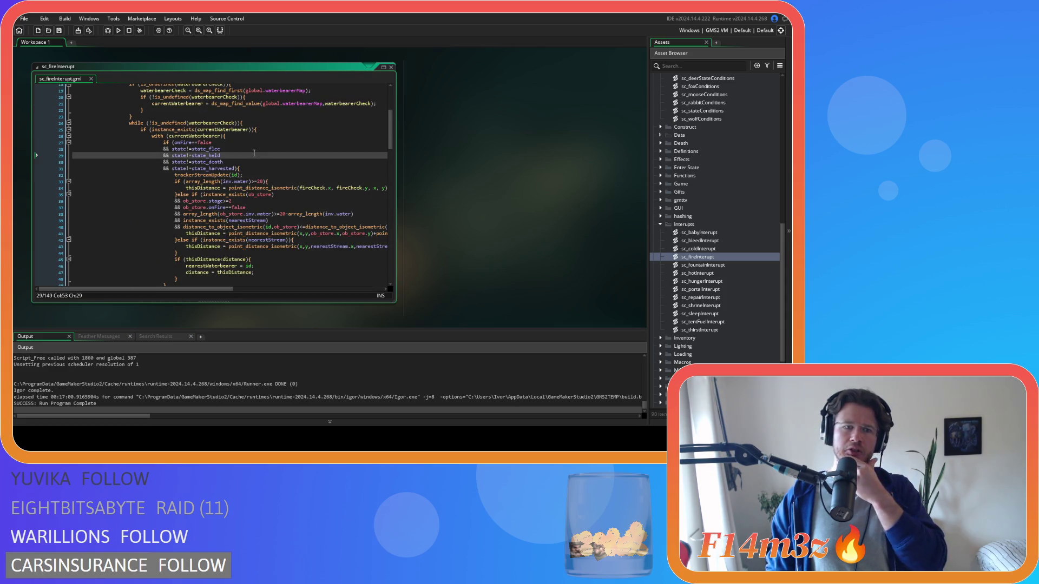
left_click(182, 162)
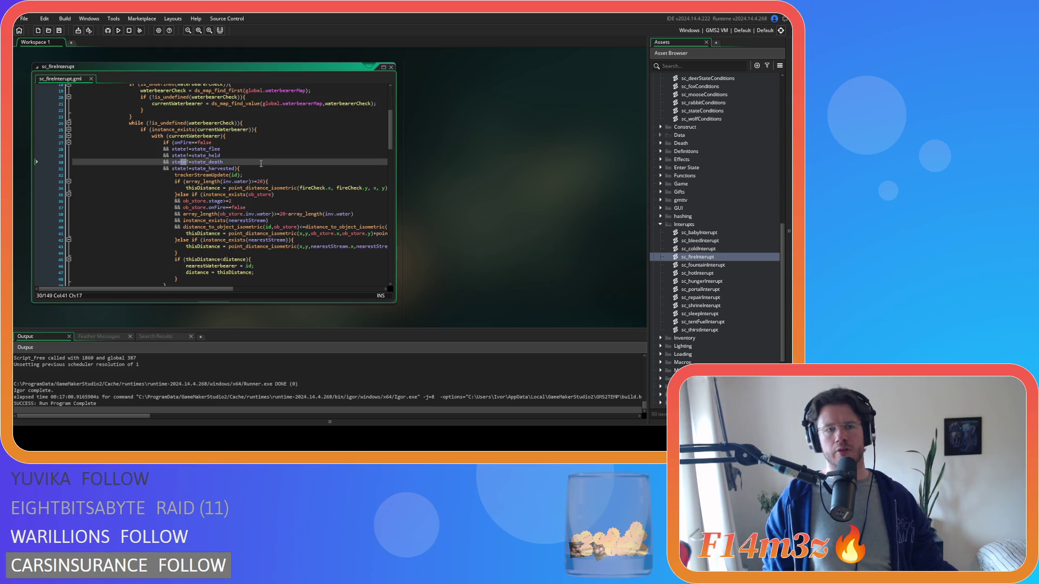
left_click(270, 169)
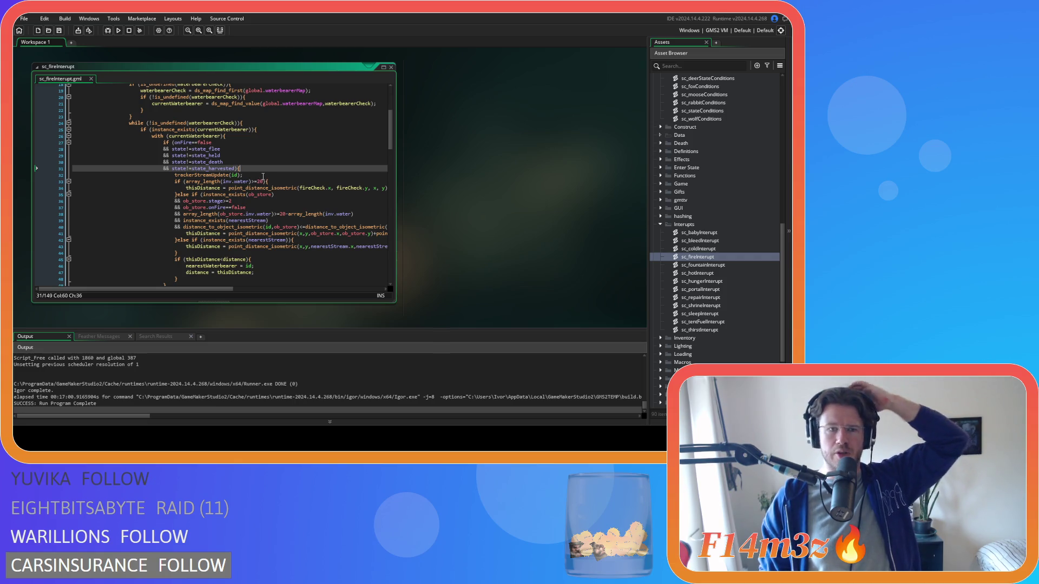
left_click(280, 177)
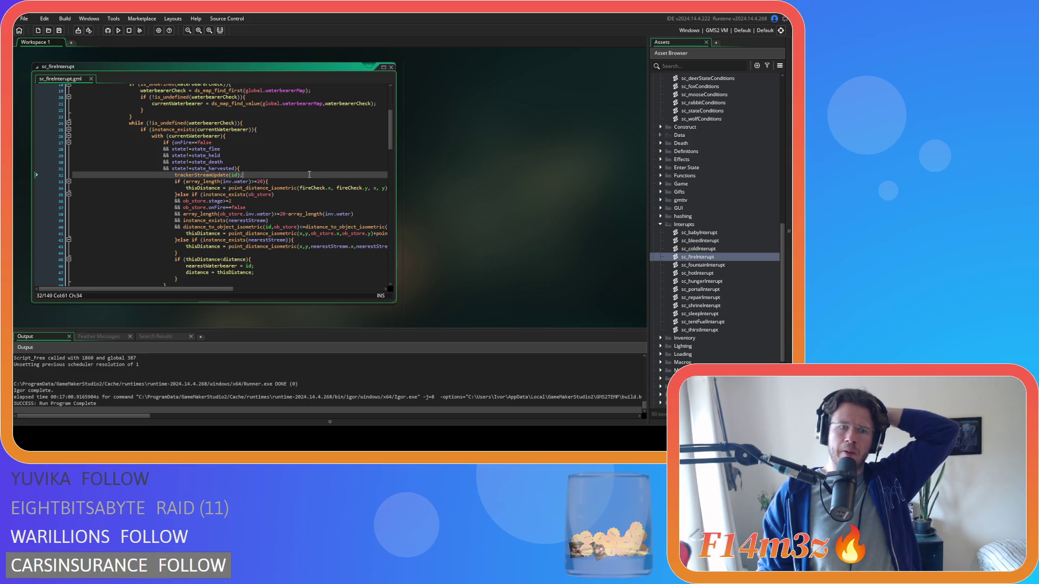
scroll(289, 170, "down", 4)
scroll(264, 148, "up", 3)
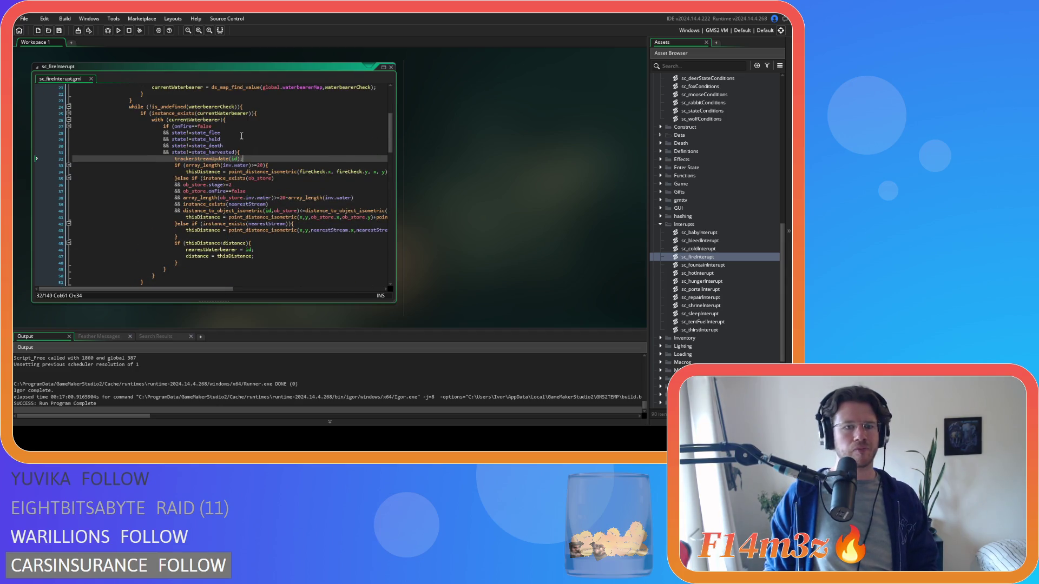
left_click(232, 132)
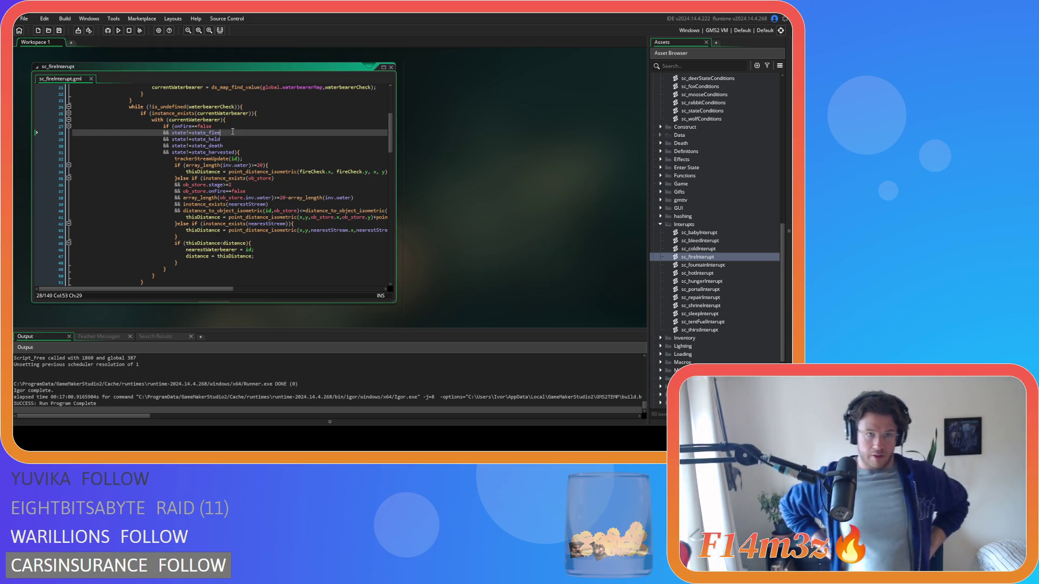
scroll(298, 204, "down", 5)
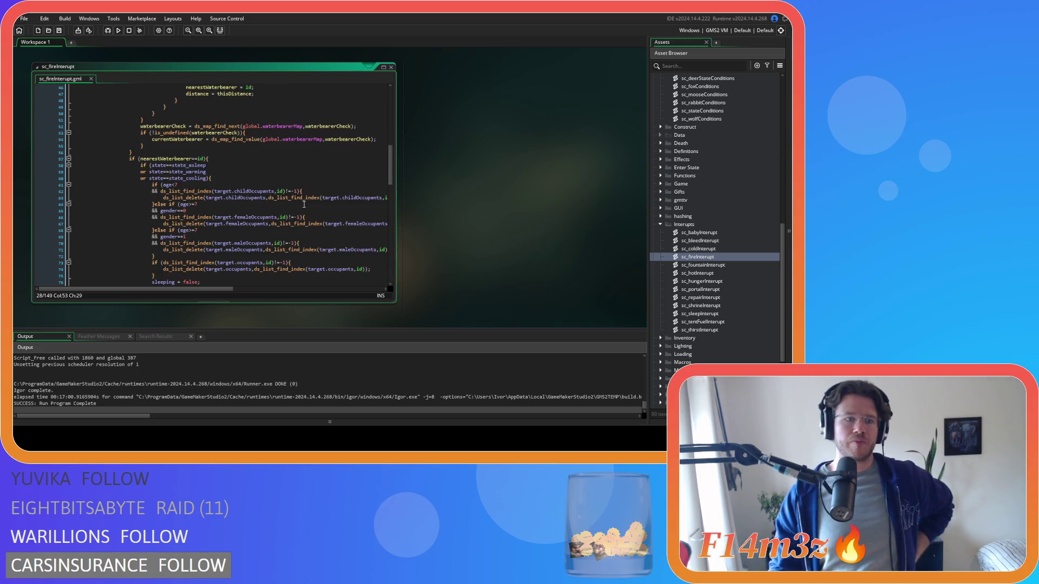
scroll(319, 210, "down", 2)
scroll(292, 207, "down", 2)
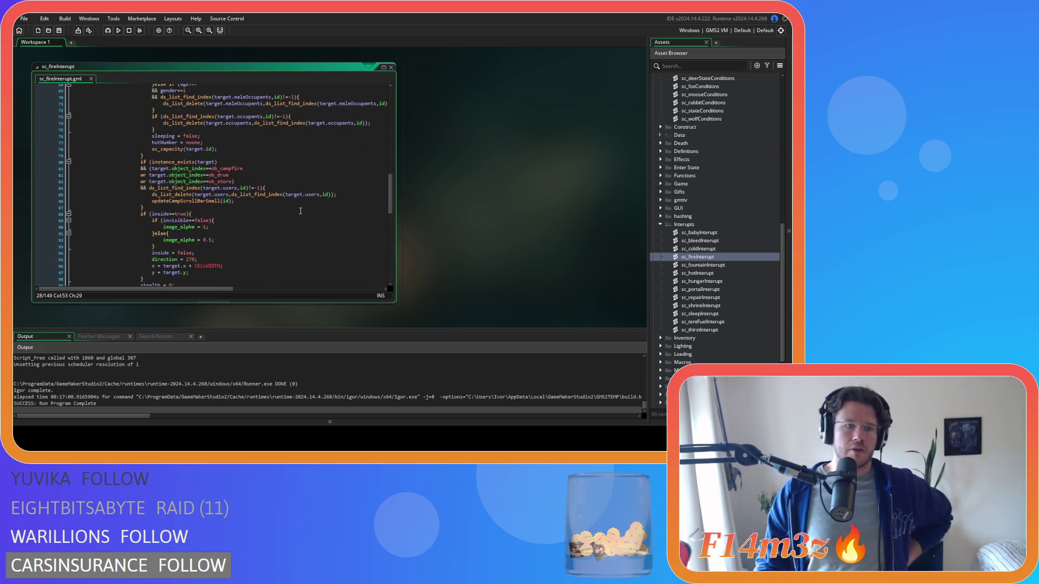
scroll(293, 208, "down", 2)
scroll(293, 205, "up", 15)
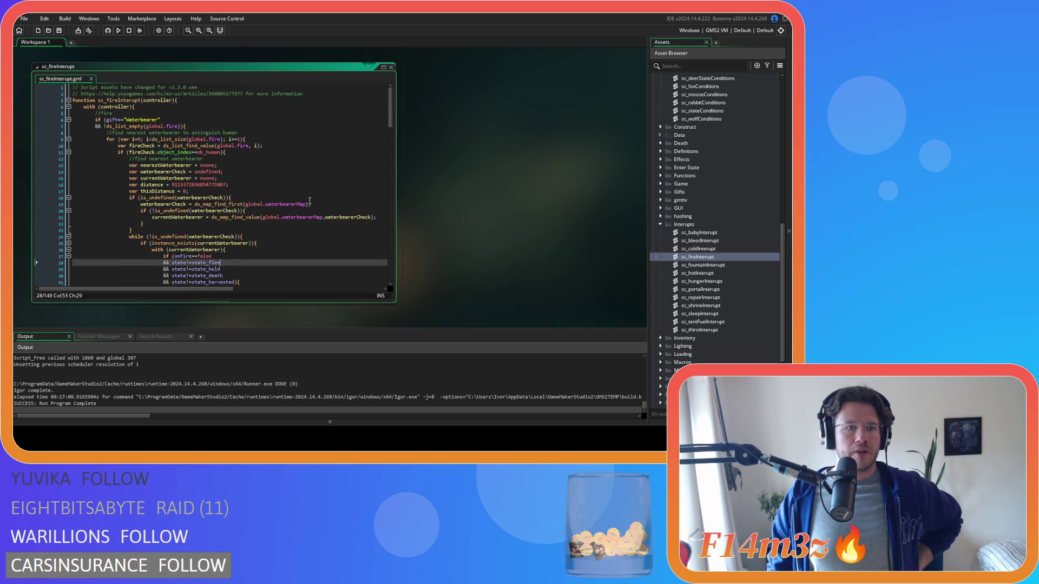
scroll(366, 206, "down", 4)
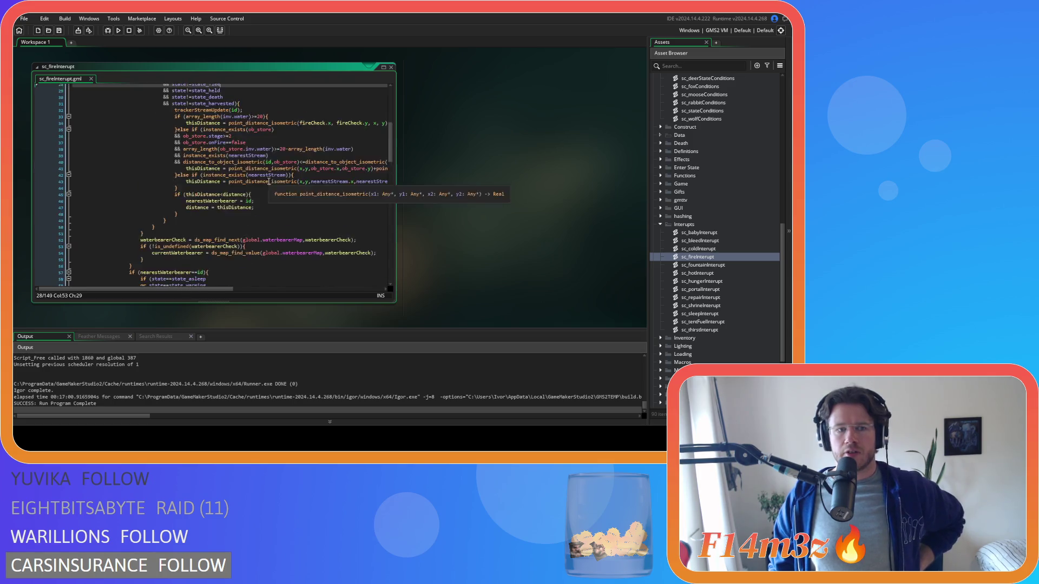
scroll(268, 182, "up", 2)
scroll(696, 193, "up", 4)
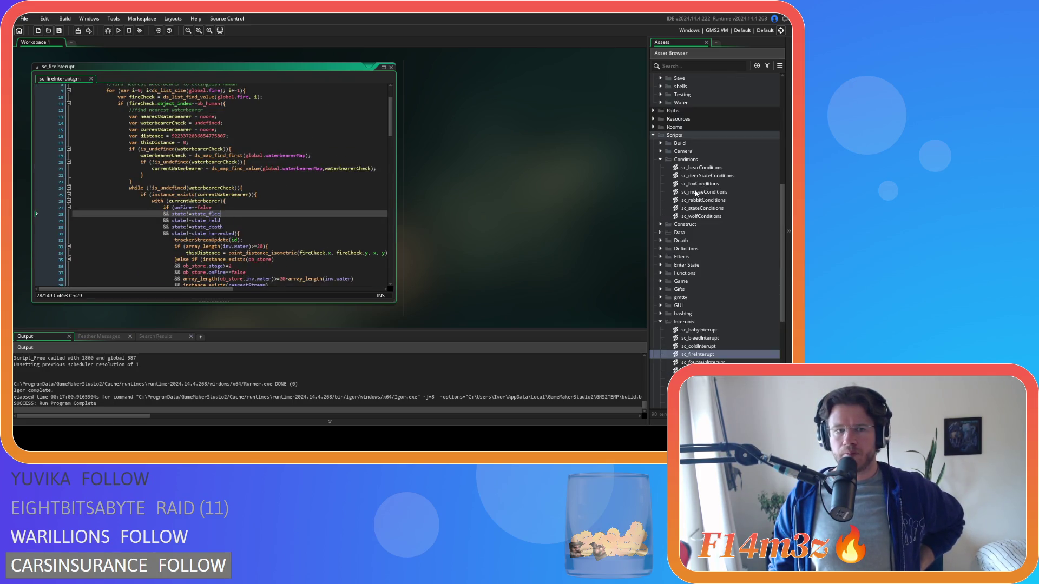
double_click(717, 206)
Open sc_stateConditions and inspect the point_direction call (line 614) and fire target assignment (line 753).
left_click(275, 183)
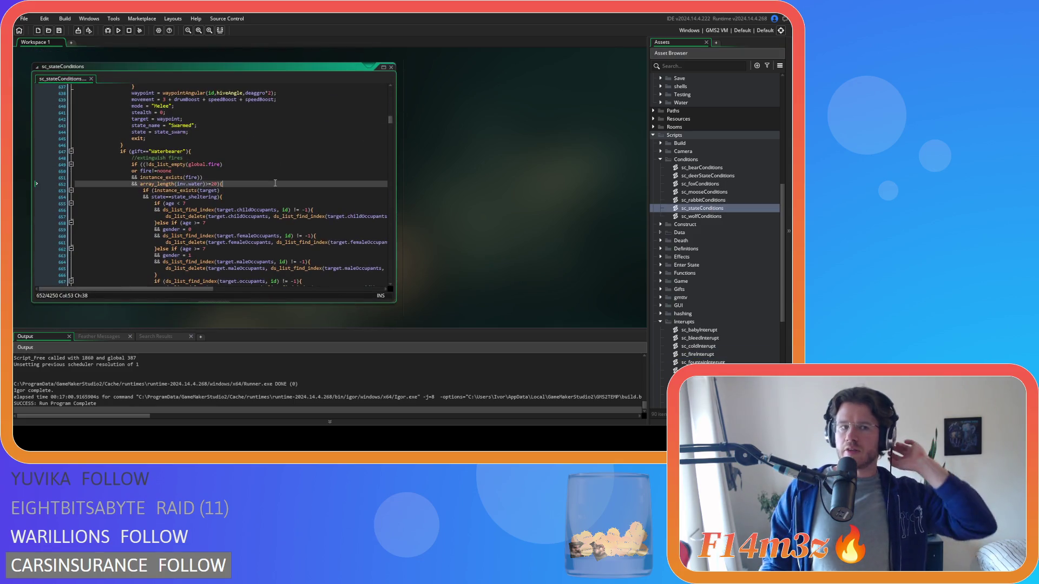
scroll(275, 183, "up", 9)
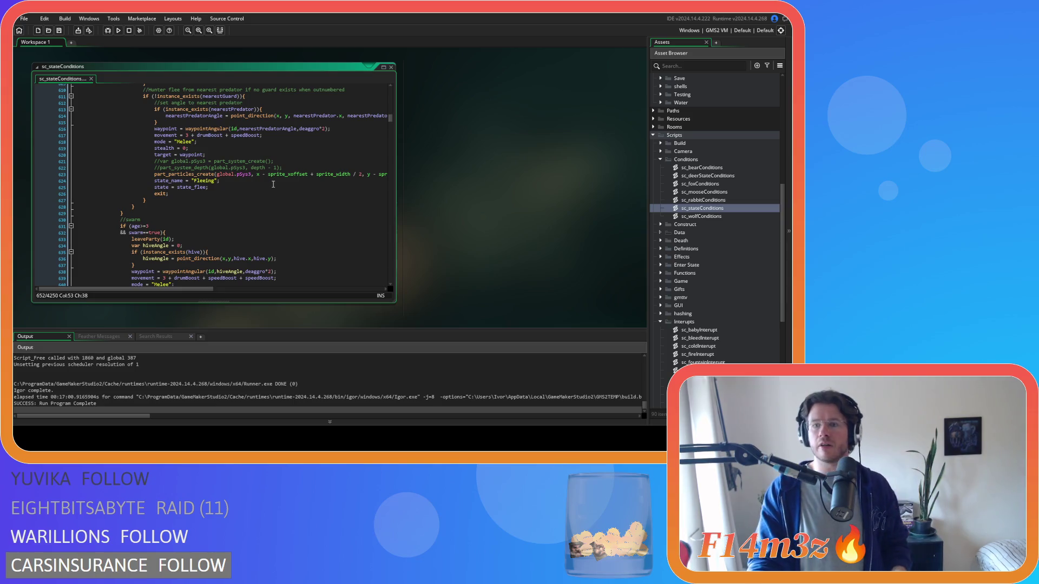
left_click(285, 117)
scroll(255, 178, "down", 17)
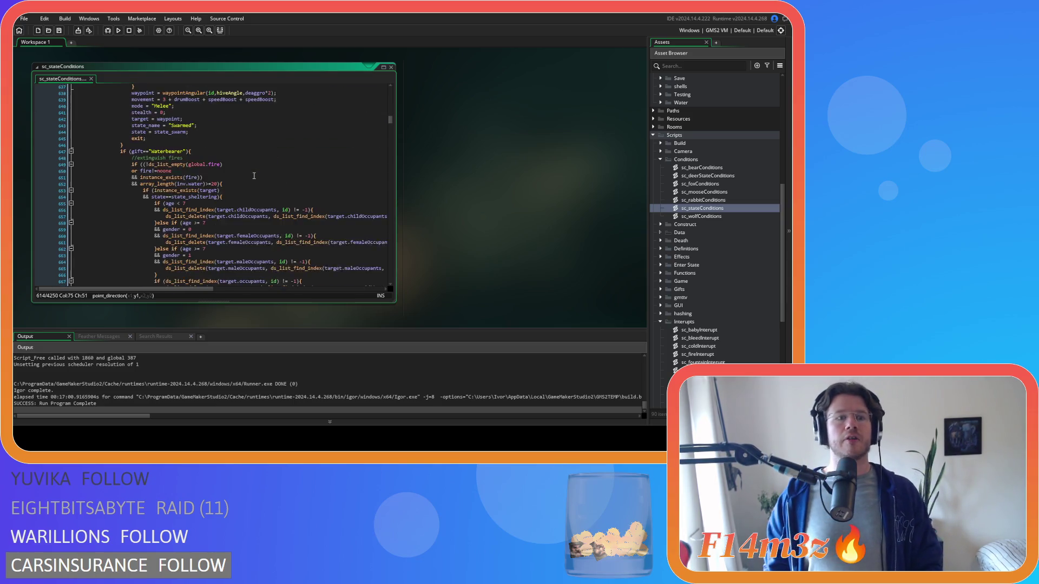
scroll(254, 175, "down", 17)
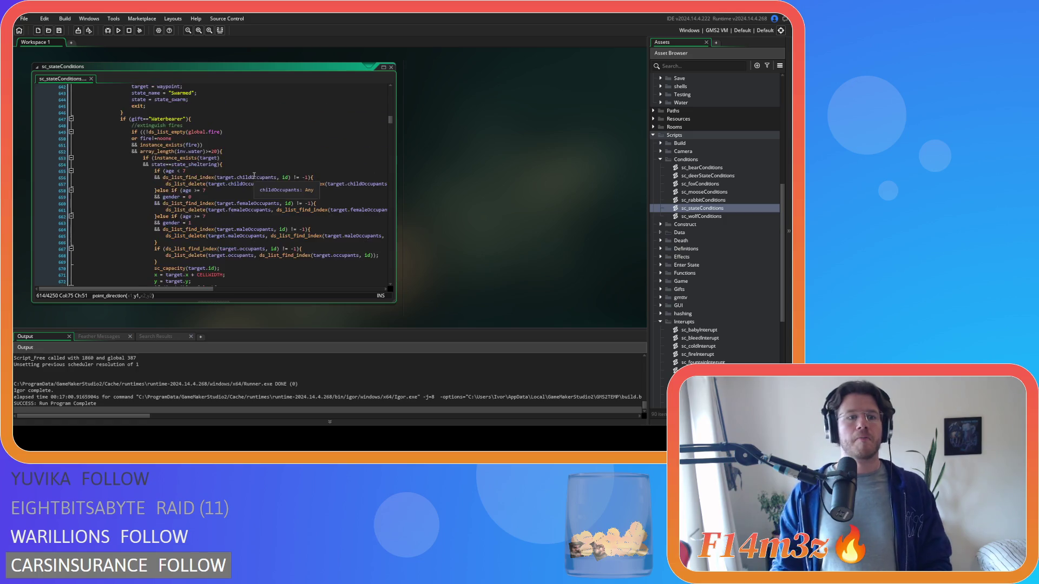
scroll(253, 176, "down", 7)
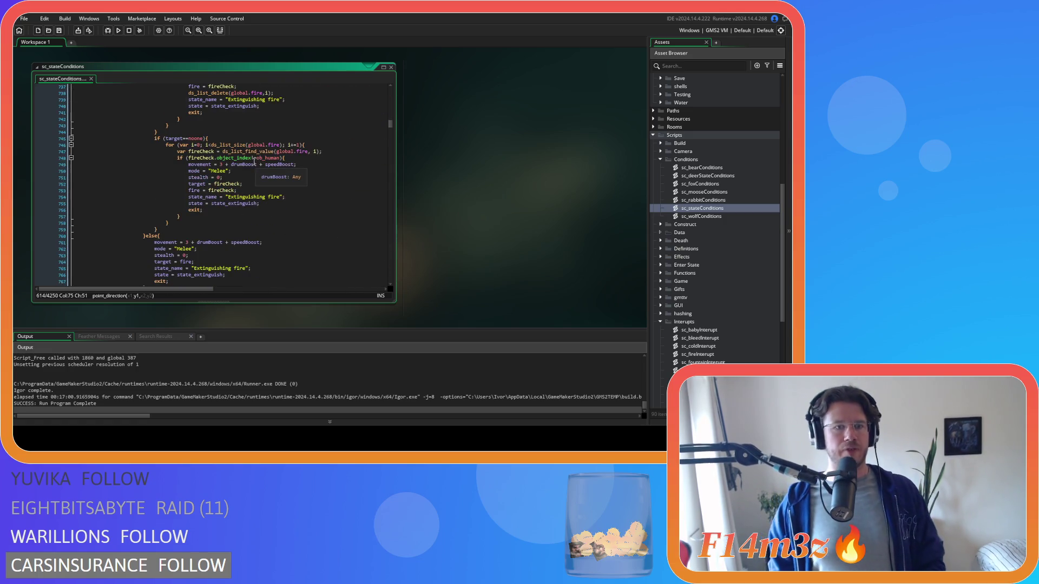
left_click(215, 198)
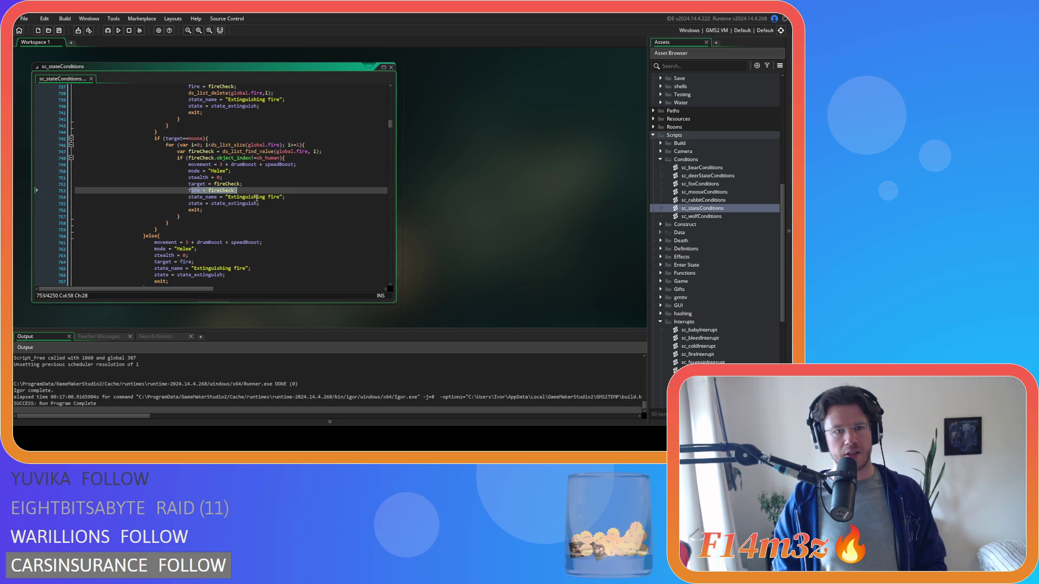
Review the fireCheck lookup on line 685 and the onFire condition on line 702.
scroll(258, 196, "up", 18)
scroll(257, 196, "down", 2)
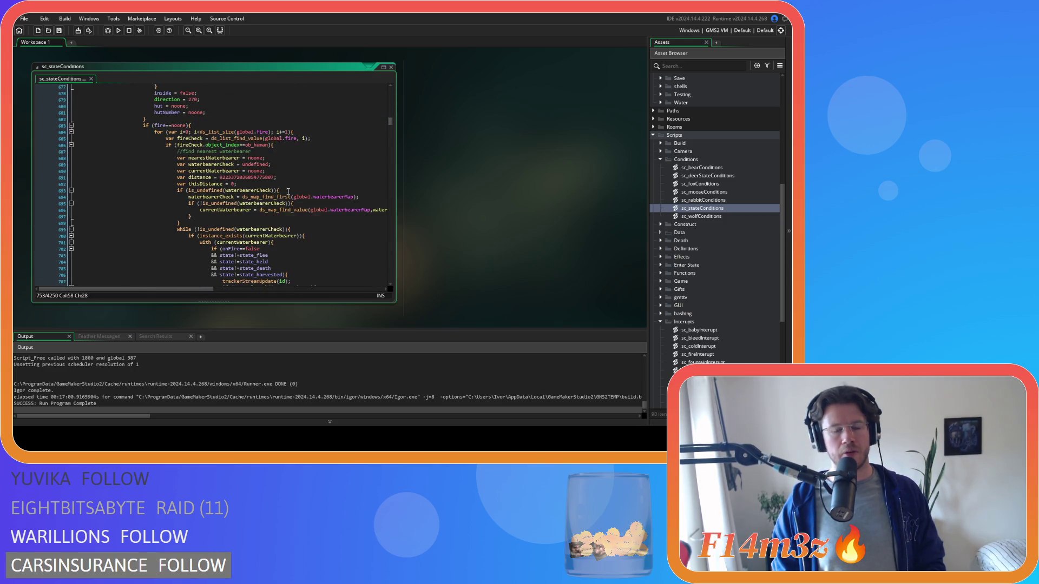
scroll(295, 190, "down", 3)
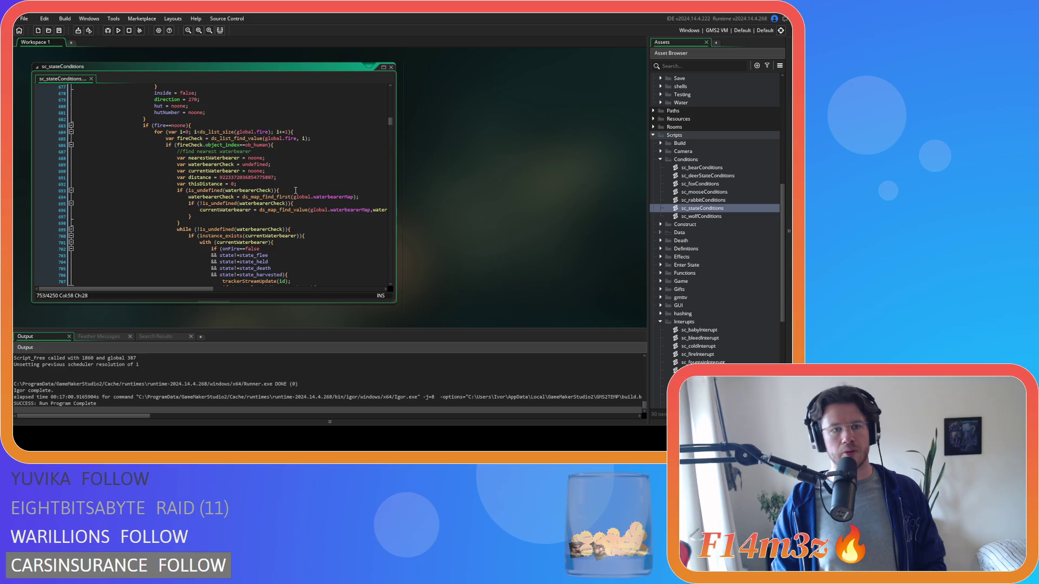
scroll(296, 190, "up", 5)
scroll(295, 190, "down", 3)
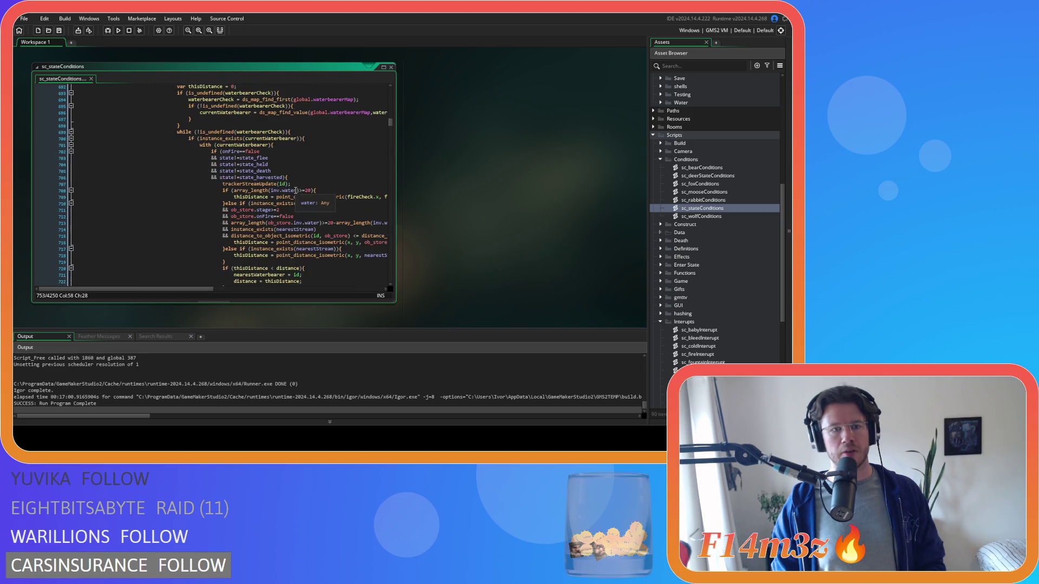
scroll(240, 240, "down", 1)
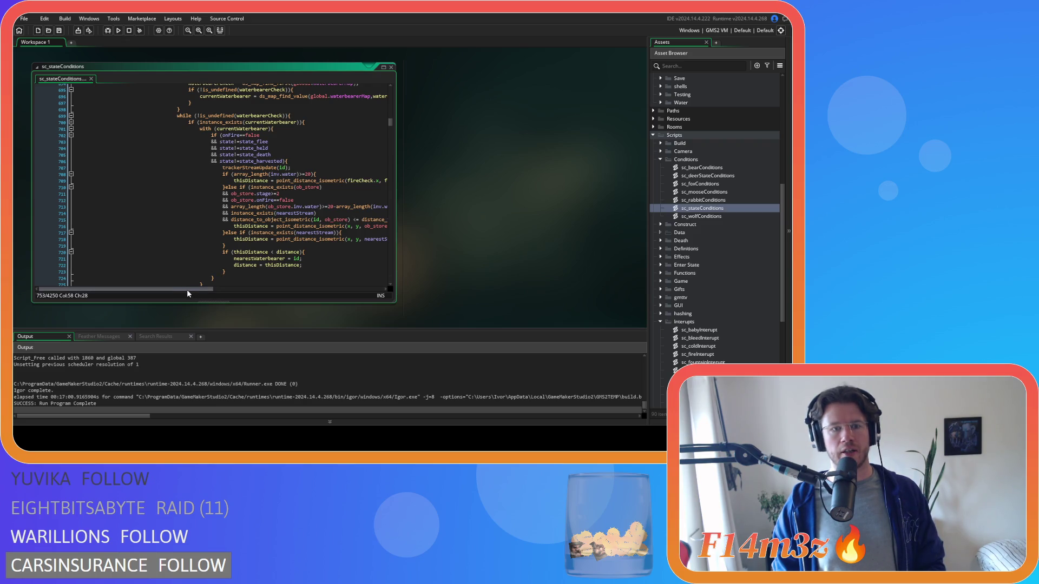
scroll(195, 287, "up", 3)
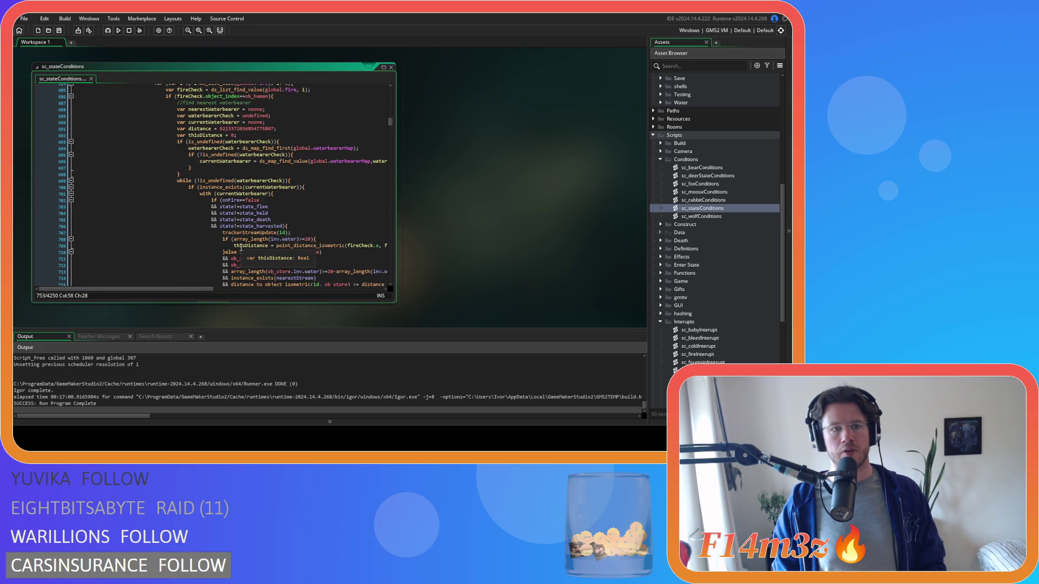
scroll(240, 248, "up", 2)
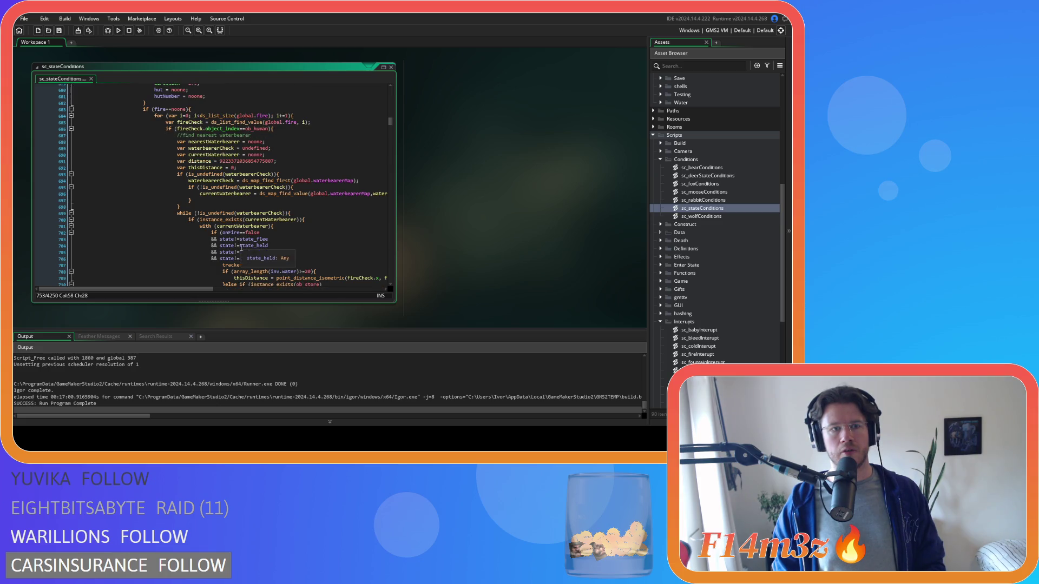
left_click(310, 122)
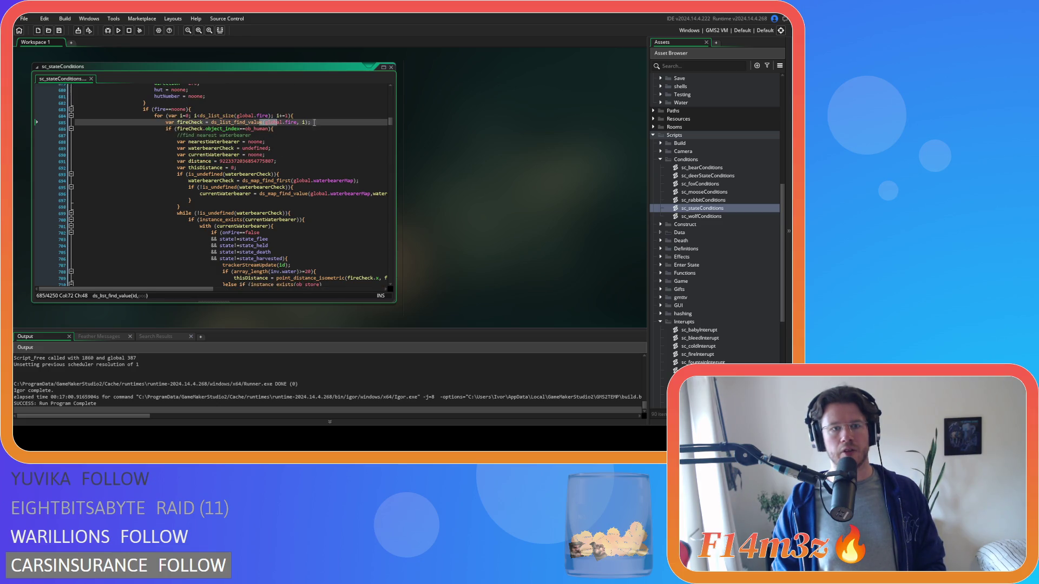
scroll(322, 126, "down", 2)
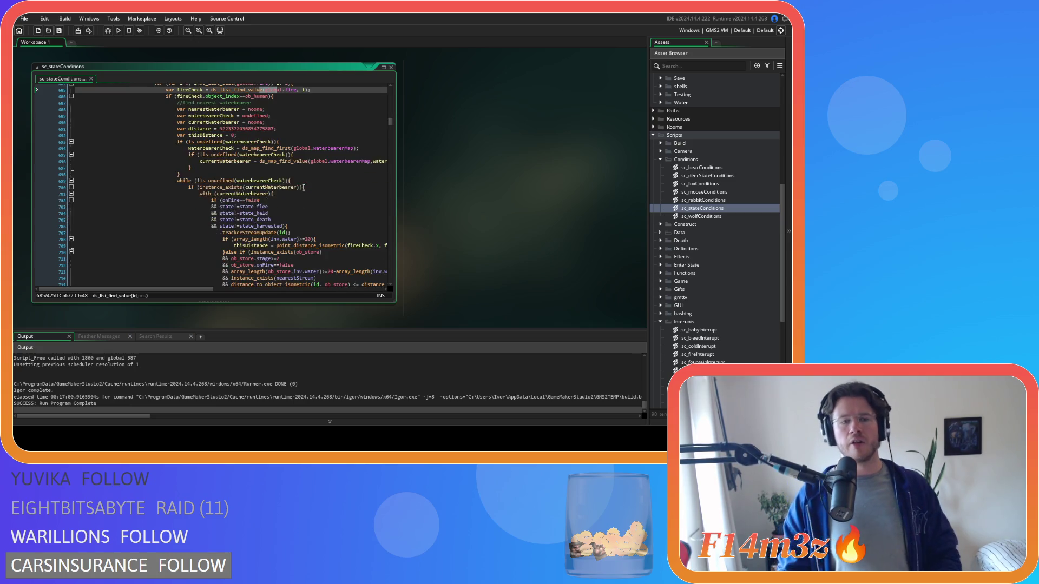
left_click(290, 199)
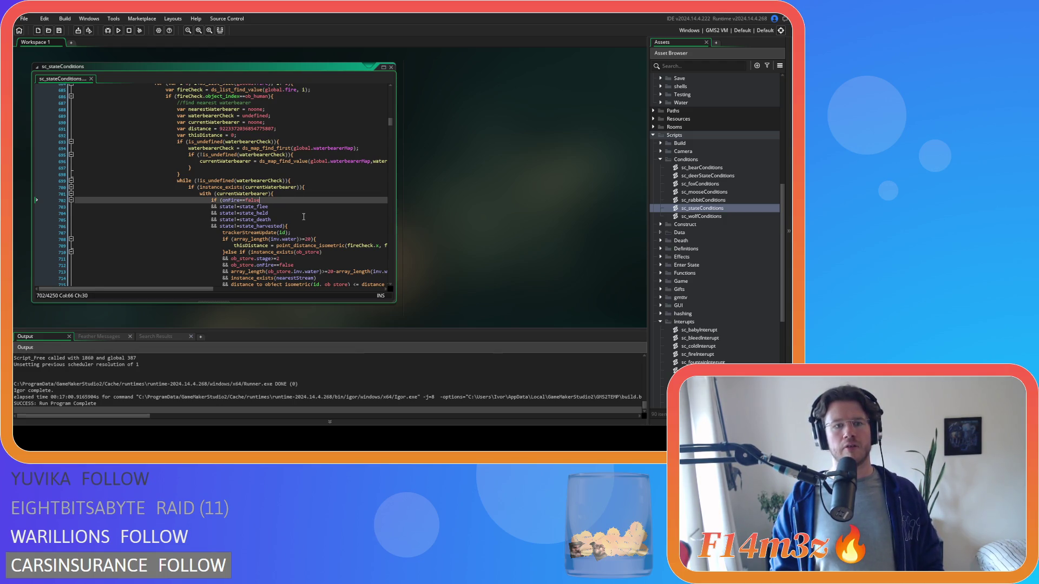
On line 702, put 'fire!=fireCheck &&' before onFire==false and save the script.
left_click(221, 200)
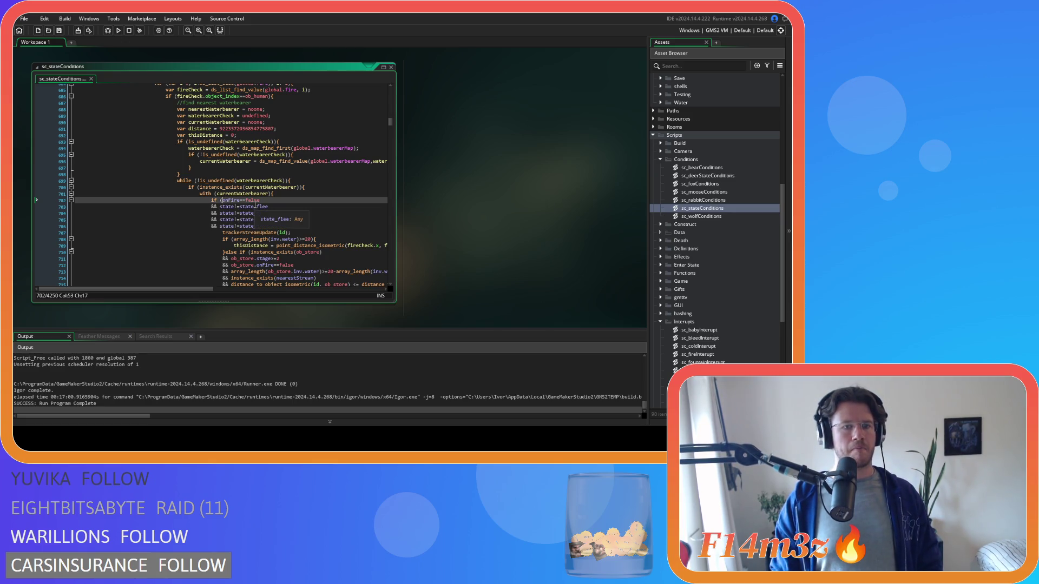
key("Return")
type("&&")
left_click(260, 201)
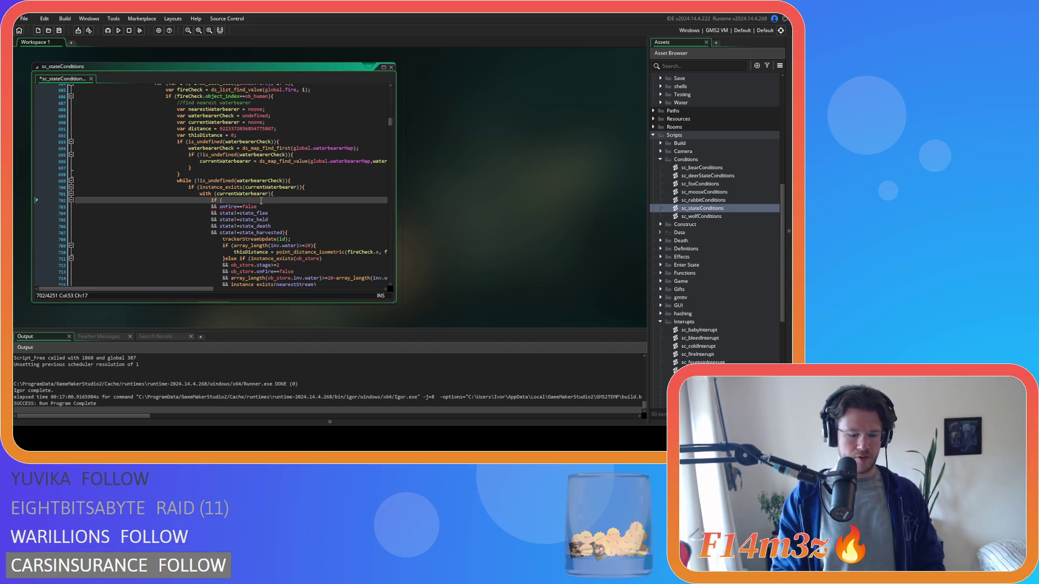
type("fire!=")
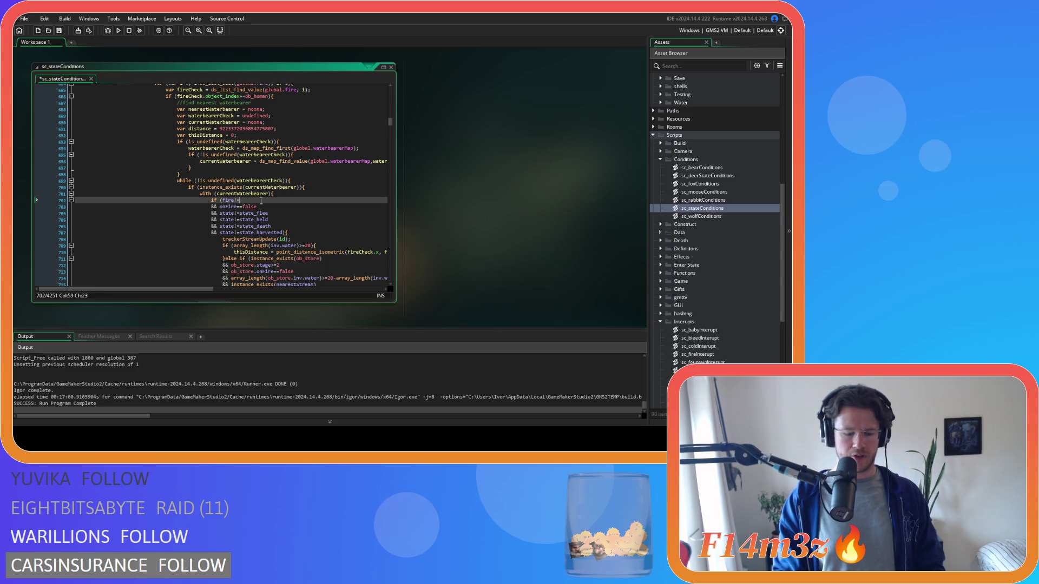
type("fireCheck")
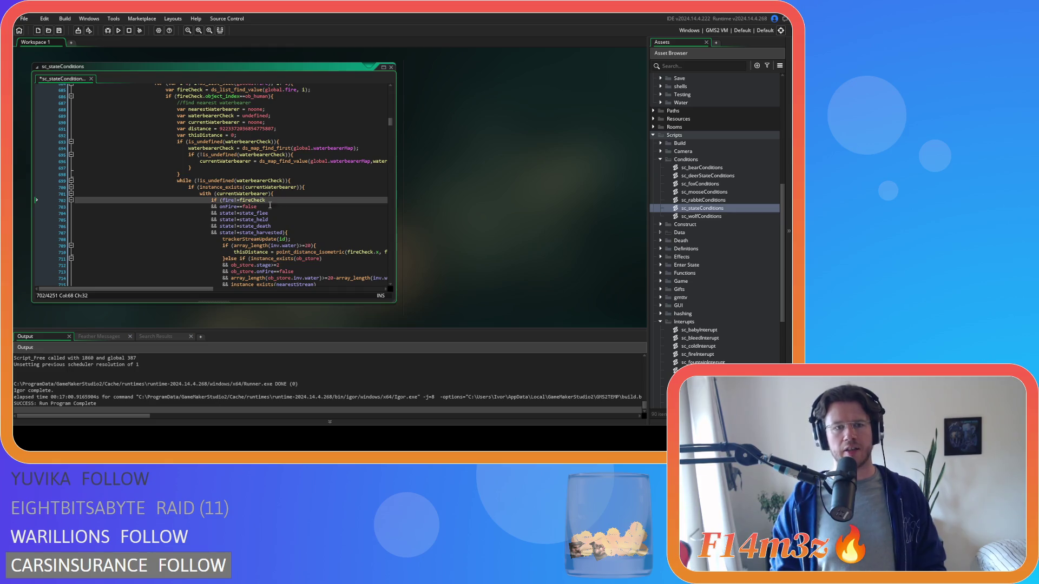
key("ctrl+s")
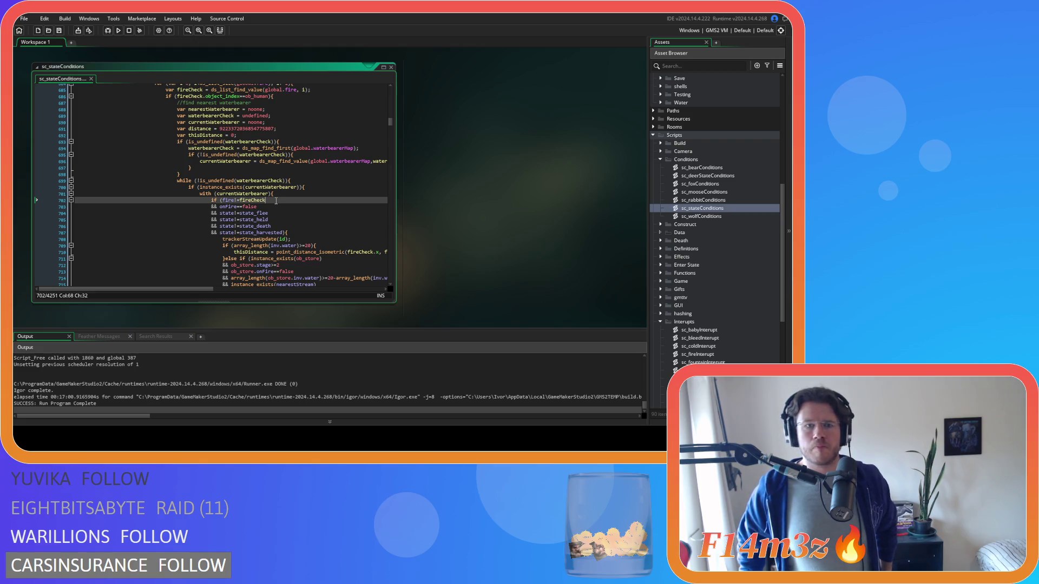
Review the ds_list_delete call on line 739, then delete the fire!=fireCheck condition on line 702.
scroll(276, 201, "up", 14)
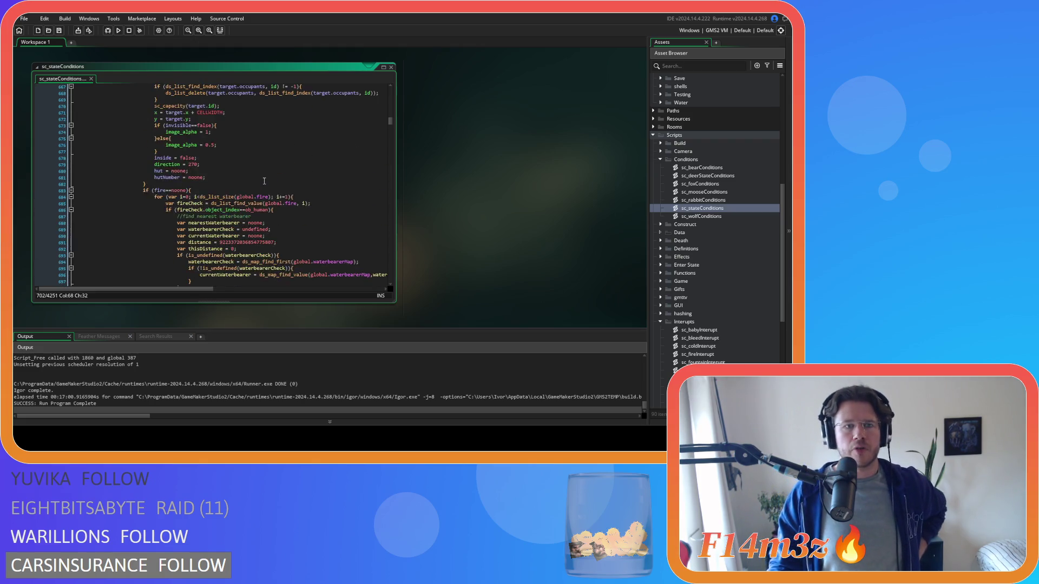
scroll(259, 184, "down", 20)
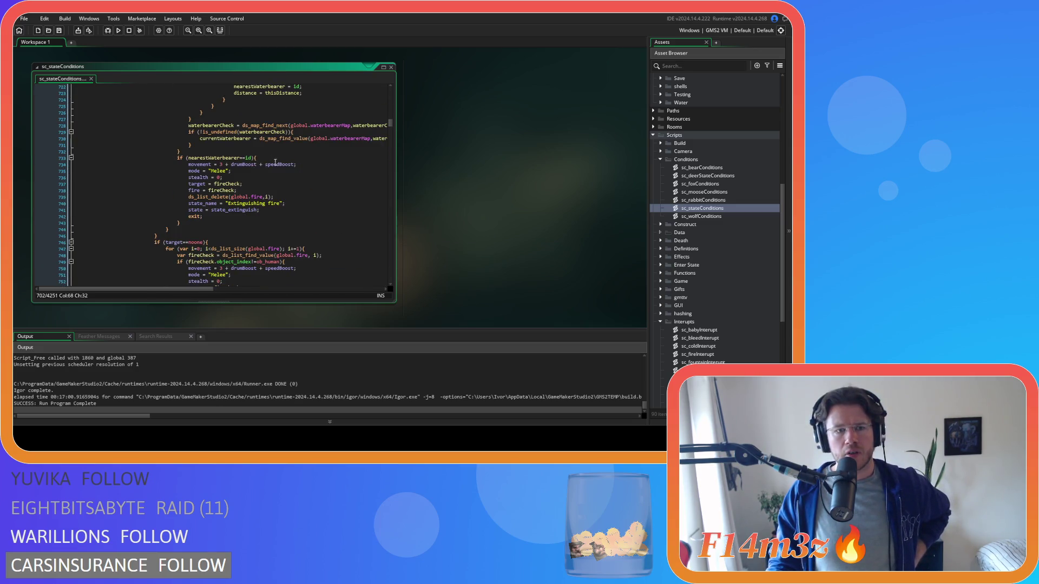
left_click_drag(199, 197, 275, 195)
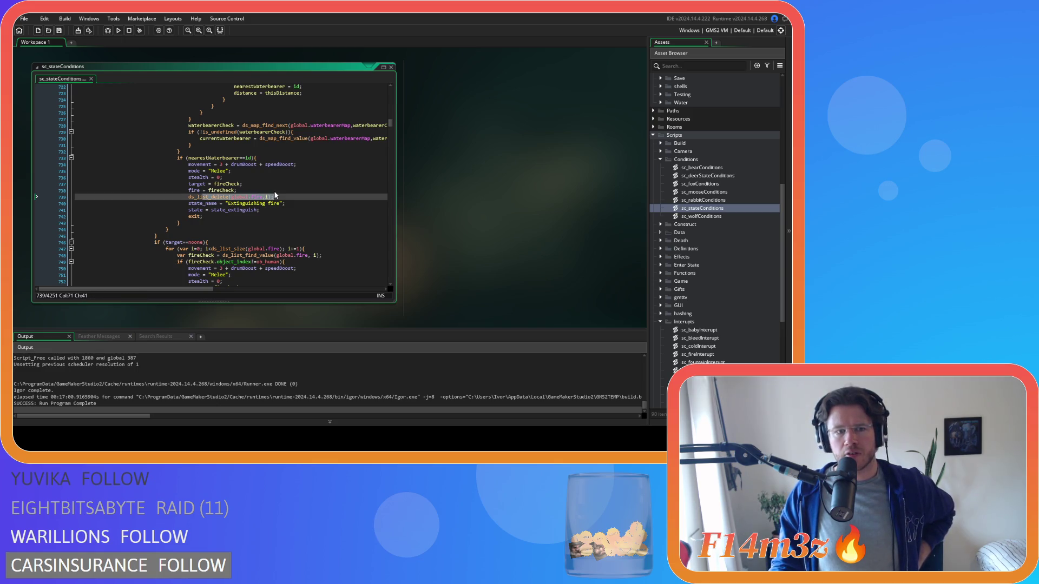
scroll(279, 192, "up", 15)
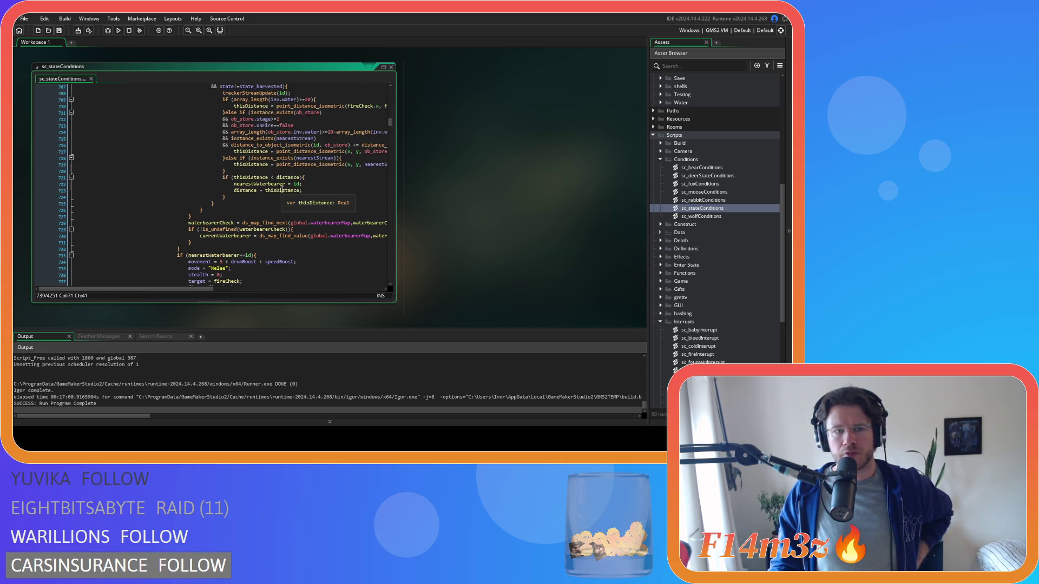
scroll(282, 189, "down", 4)
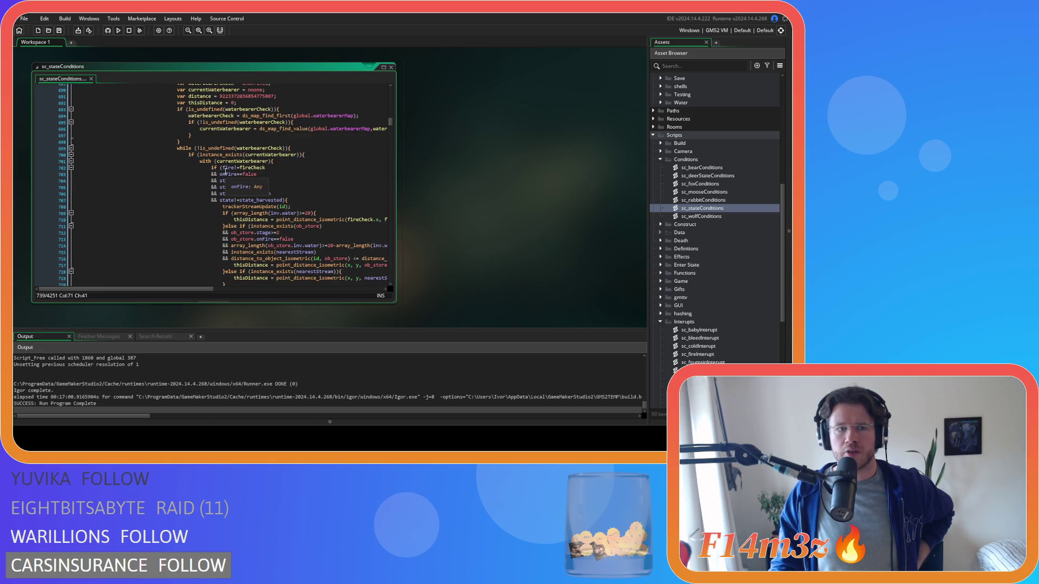
left_click(220, 175)
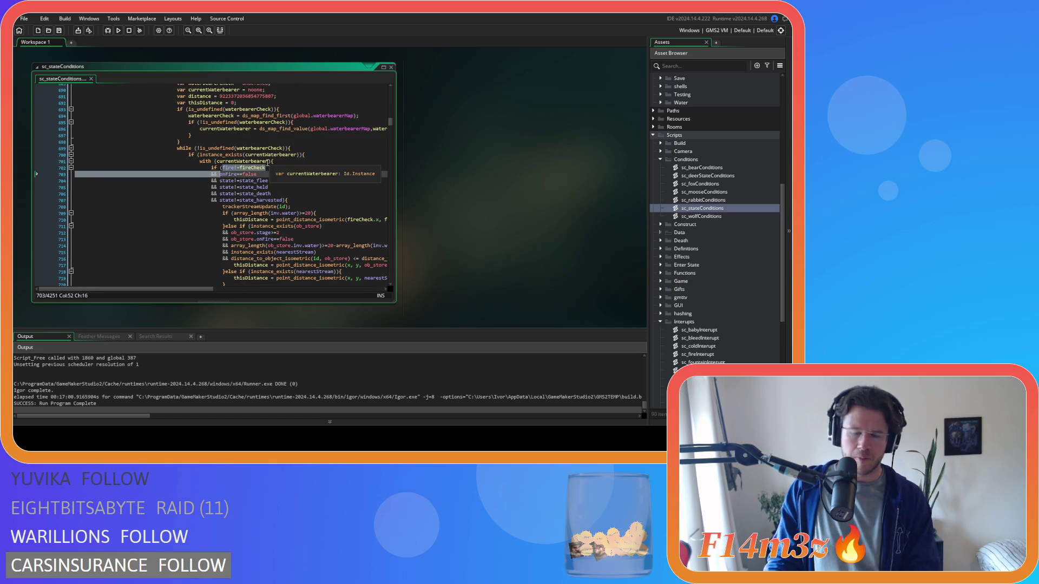
key("BackSpace")
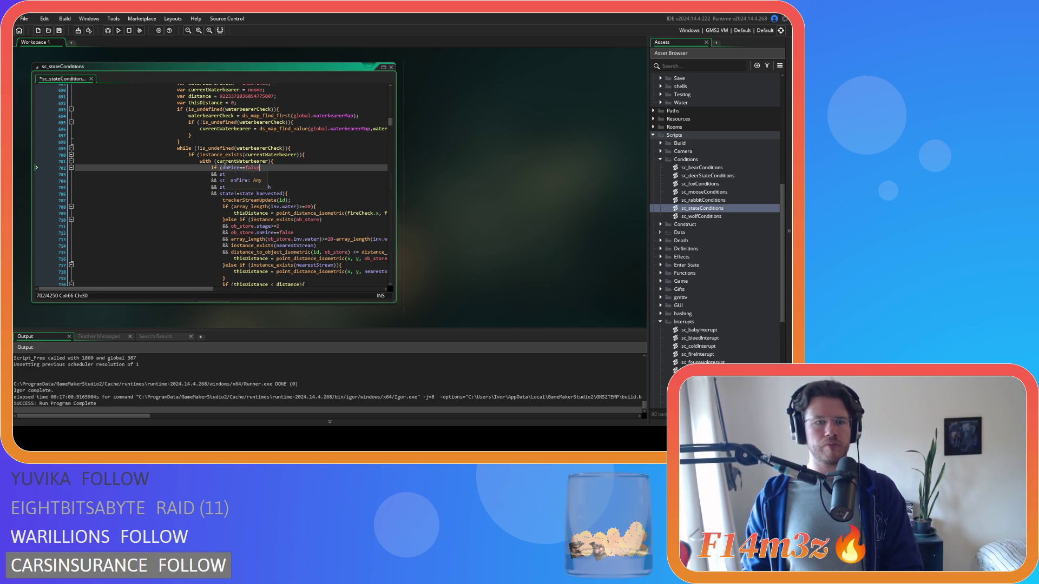
Start the line 702 check with 'fire==noone &&' ahead of onFire==false and save.
left_click(221, 167)
key("Return")
type("&&")
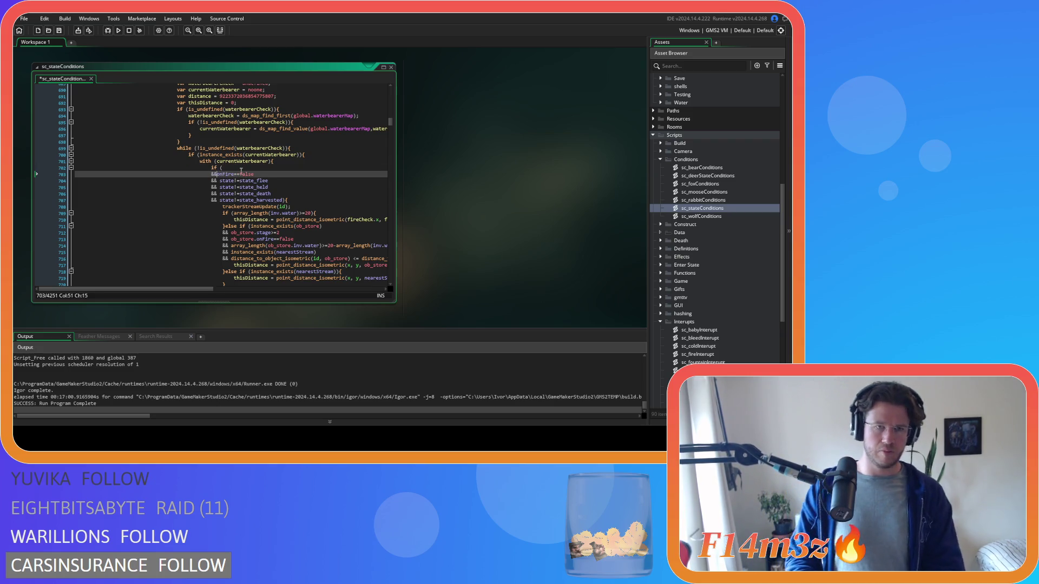
left_click(243, 165)
type("fire==noone")
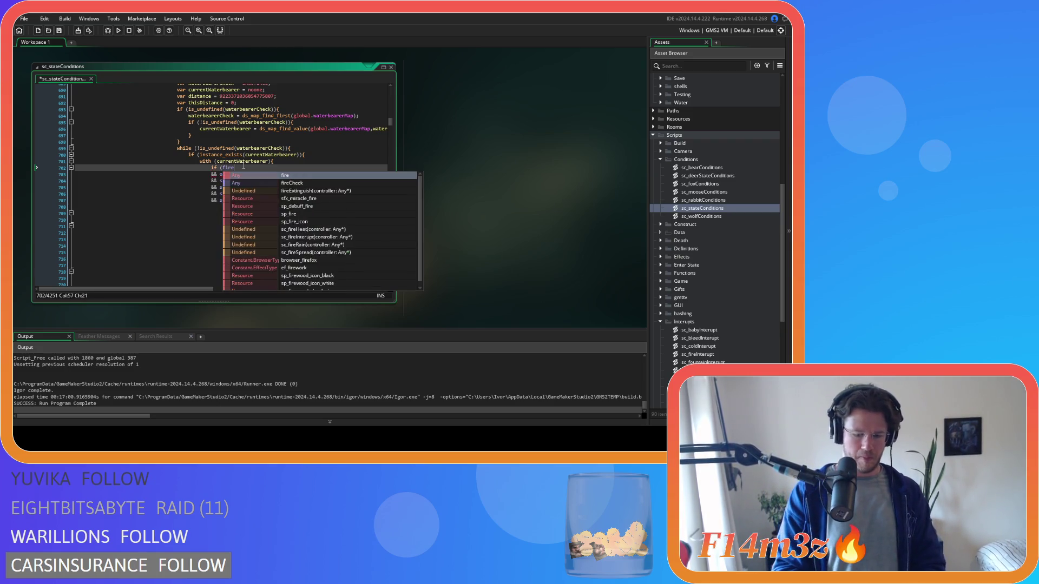
key("ctrl+s")
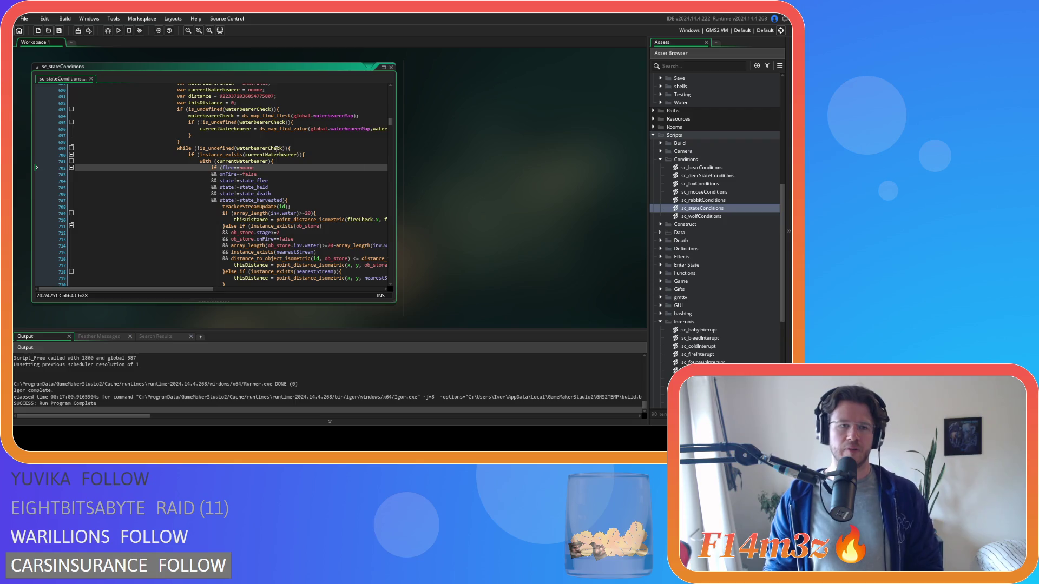
Add the fire==noone condition to the Waterbearer checks at lines 832 and 954.
left_click(262, 175)
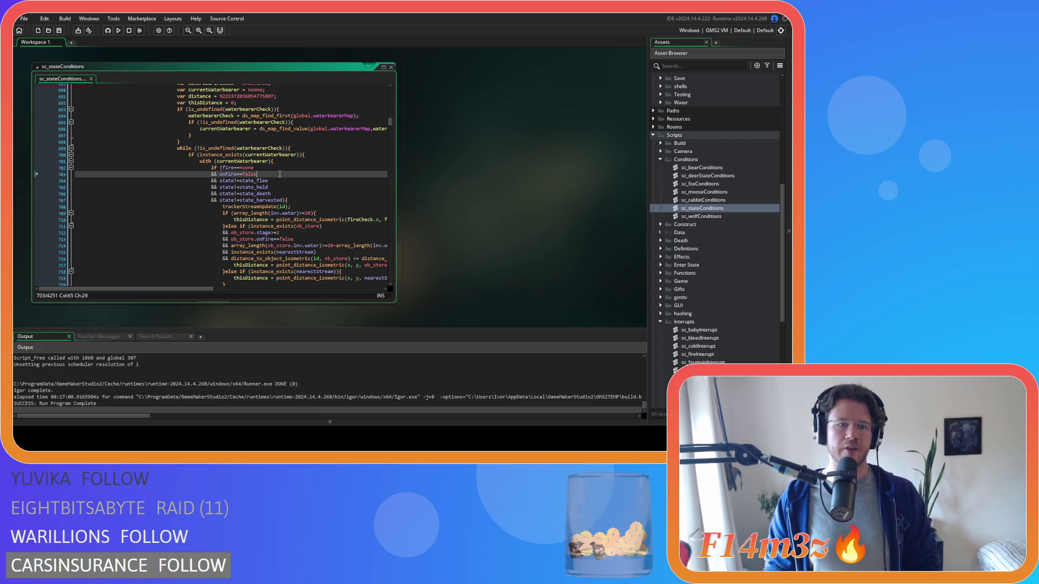
left_click(305, 187)
left_click(303, 199)
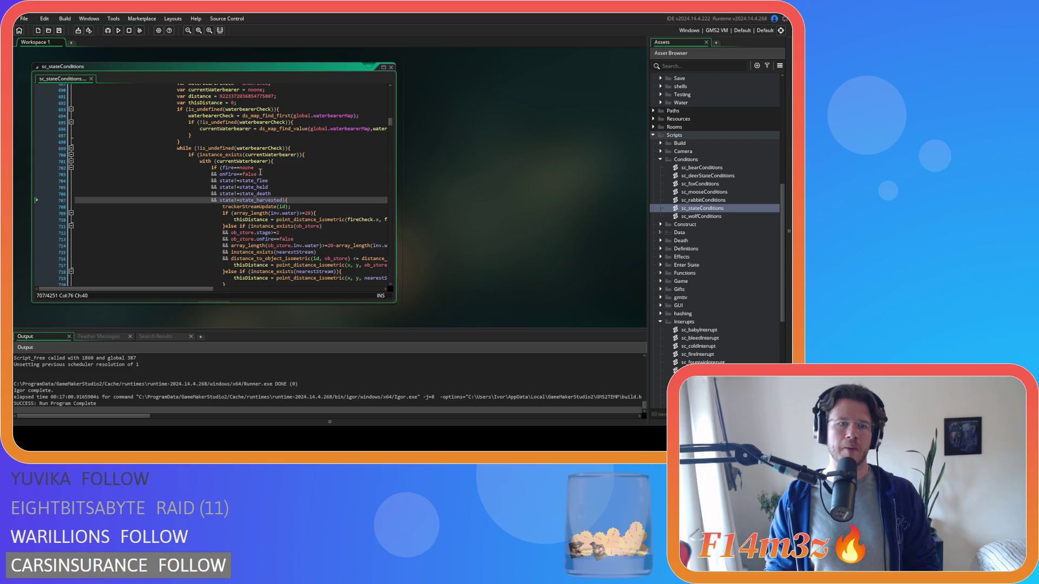
left_click_drag(222, 168, 224, 175)
key("ctrl+c")
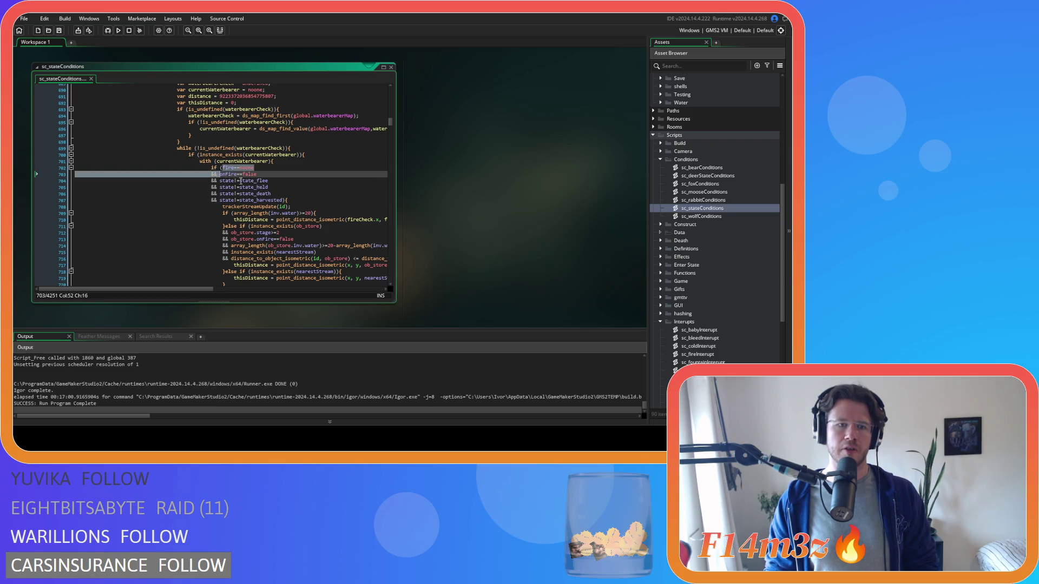
scroll(335, 180, "down", 20)
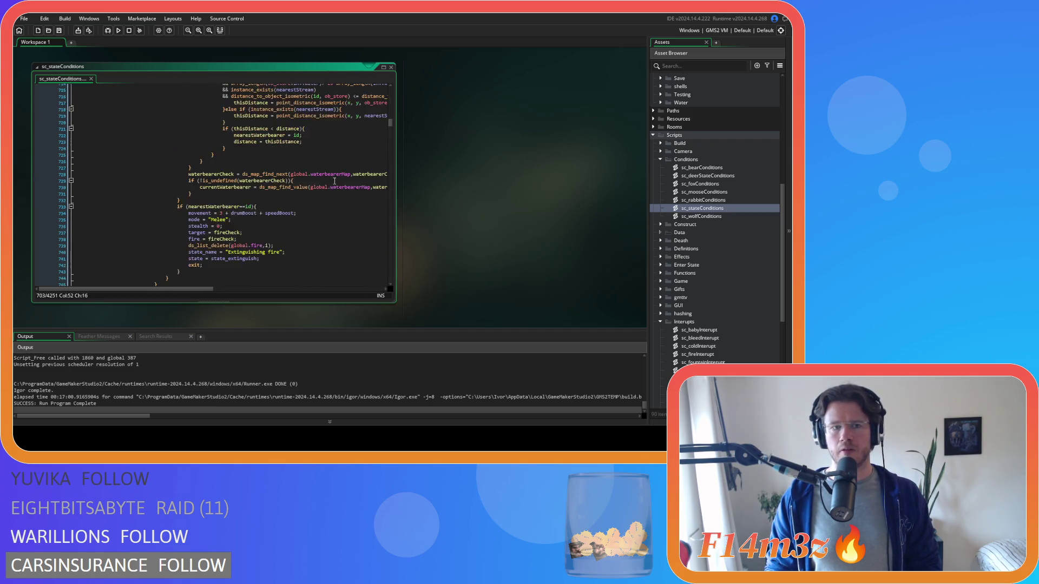
scroll(335, 180, "down", 15)
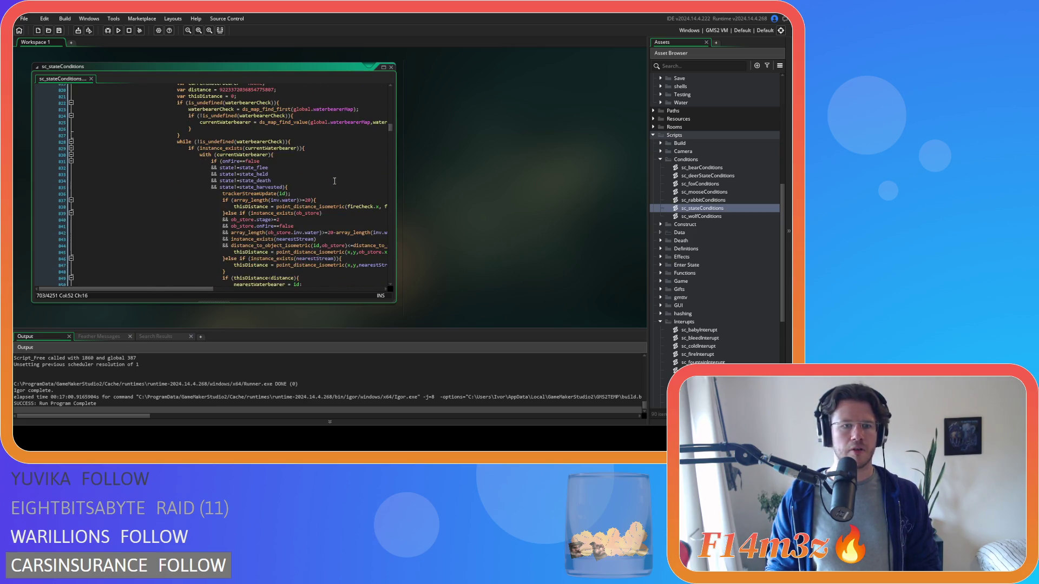
left_click(224, 132)
key("Return")
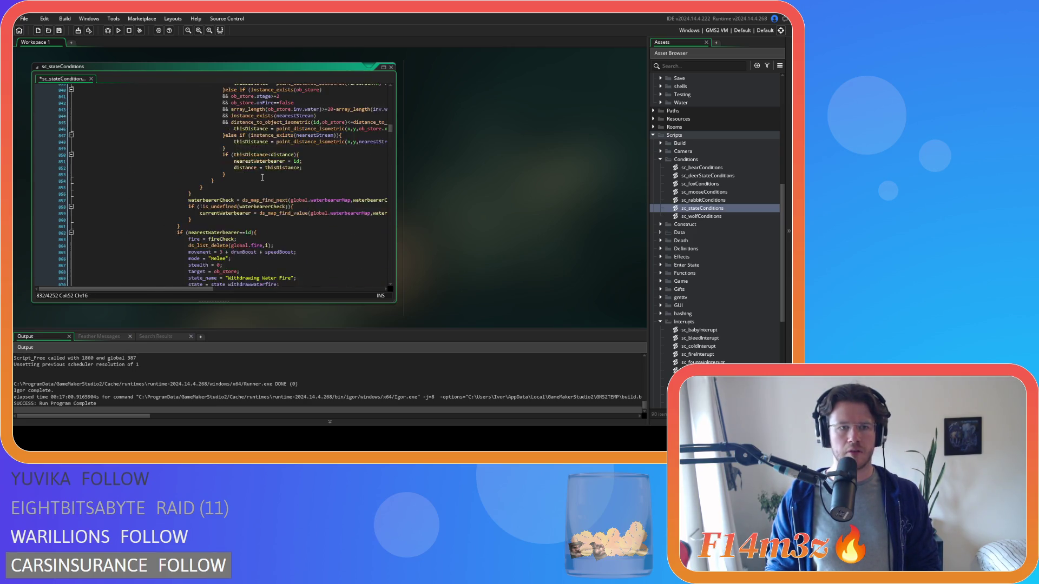
scroll(257, 165, "down", 20)
scroll(257, 165, "down", 18)
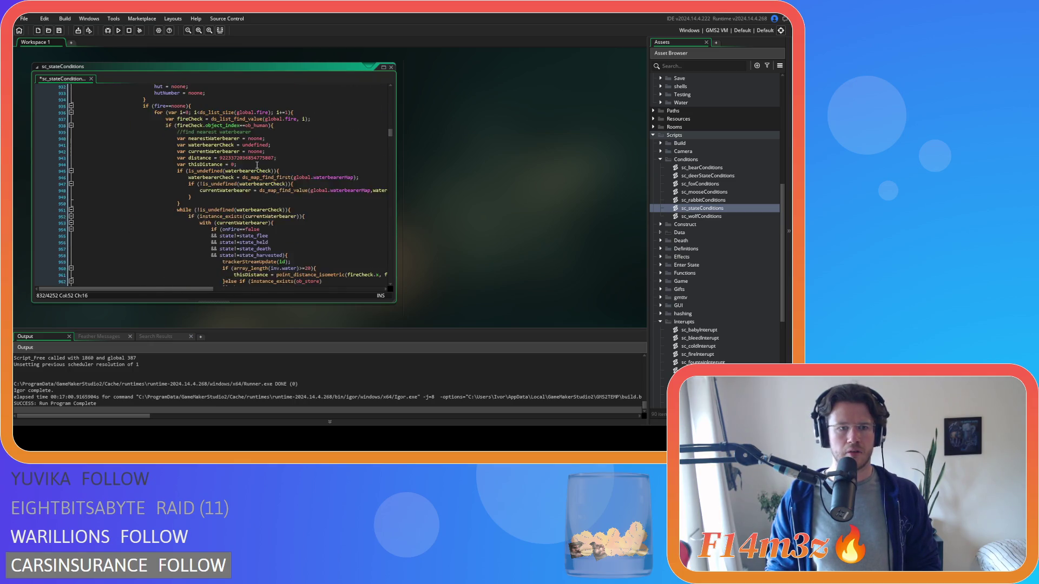
left_click(223, 132)
key("ctrl+v")
Save sc_stateConditions and reopen the sc_fireInterupt script.
key("ctrl+s")
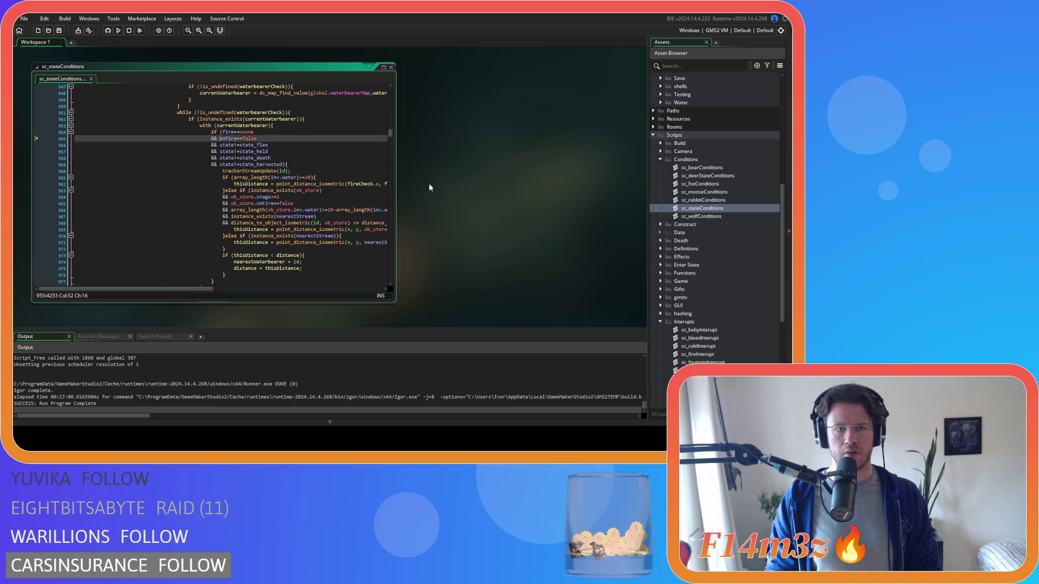
scroll(732, 229, "down", 3)
double_click(718, 273)
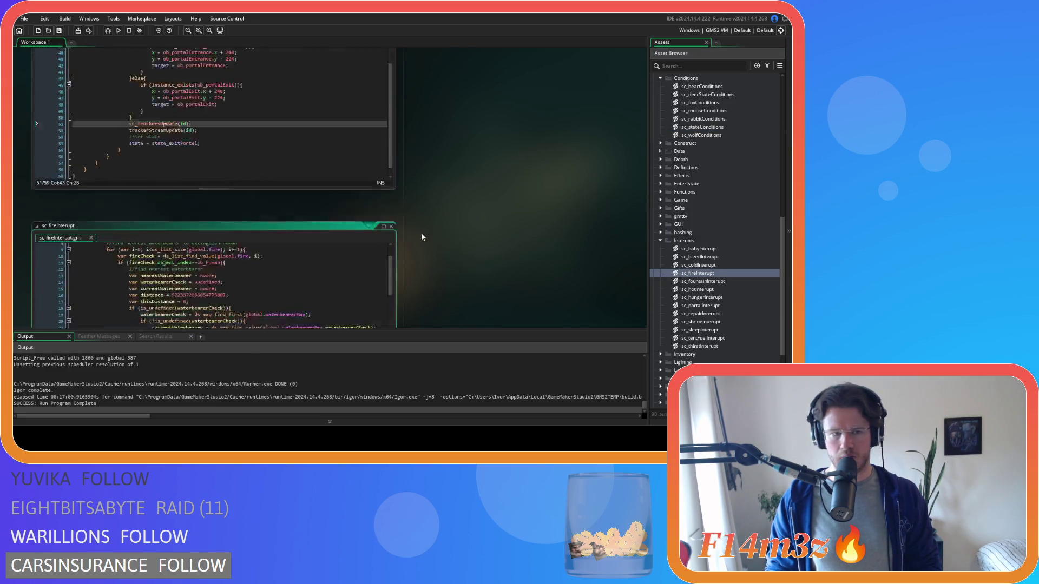
Add fire==noone to the waterbearer condition on line 27 of sc_fireInterupt and save.
left_click(174, 207)
key("ctrl+v")
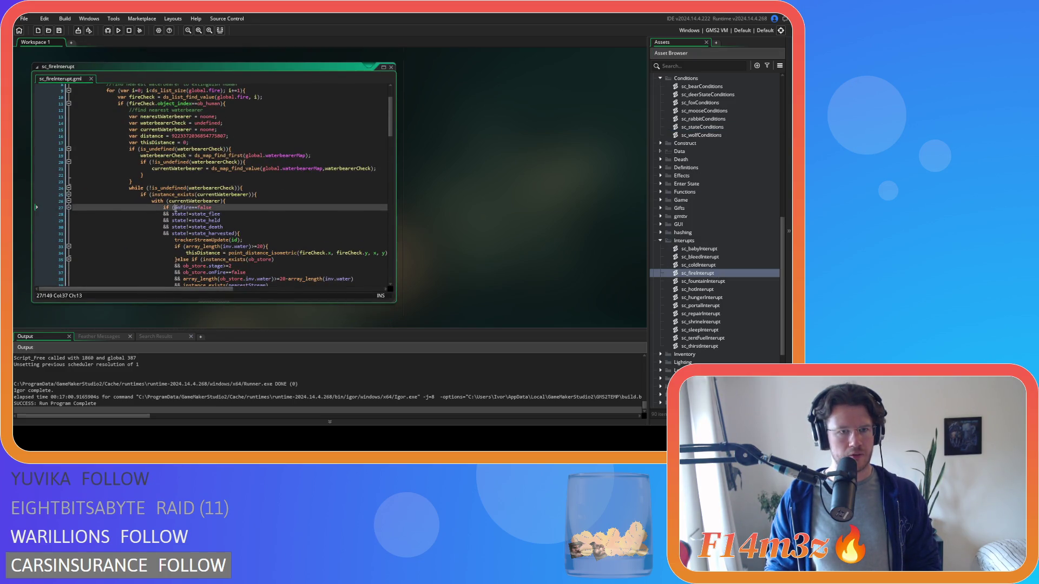
key("ctrl+s")
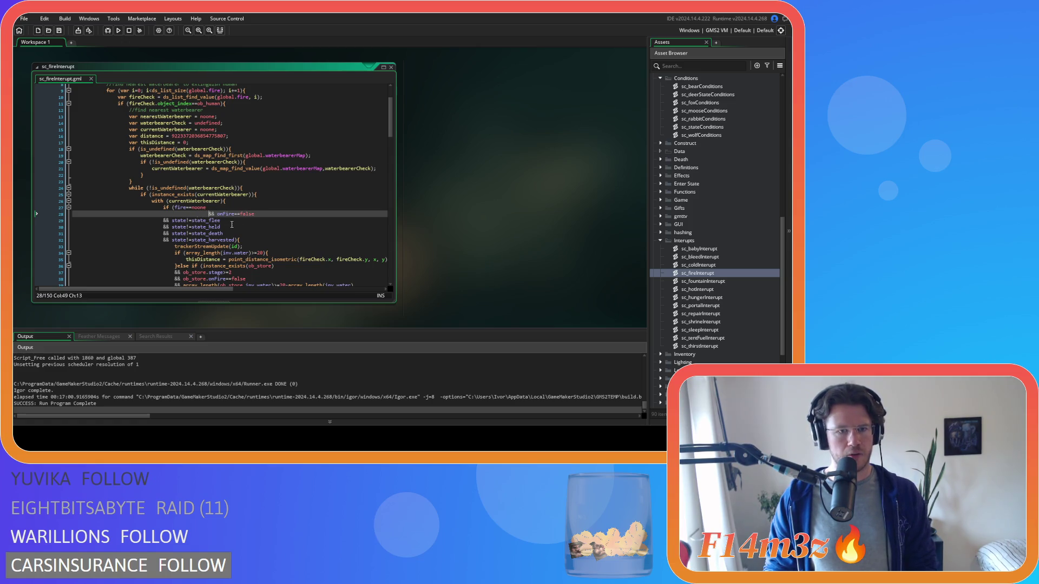
left_click(272, 210)
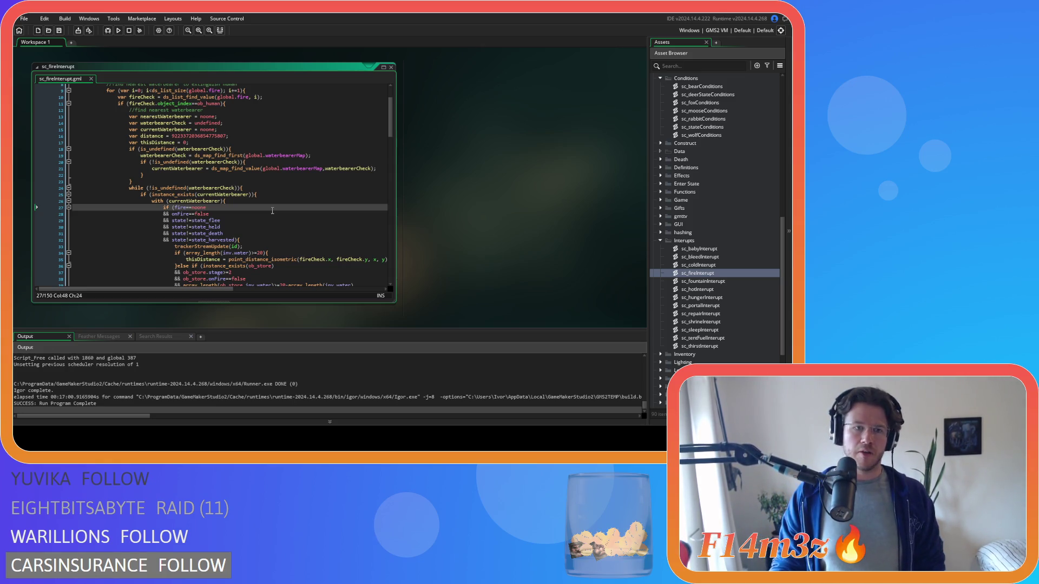
scroll(272, 210, "down", 8)
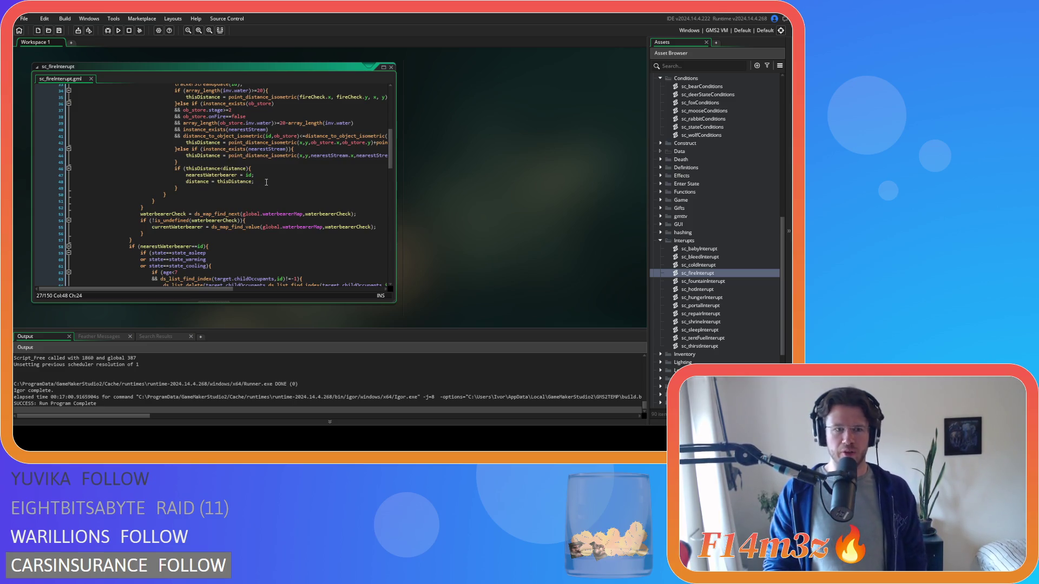
scroll(267, 183, "up", 9)
Review the human checks on lines 11 and 17 and the tent loop, then run with F5.
left_click(232, 119)
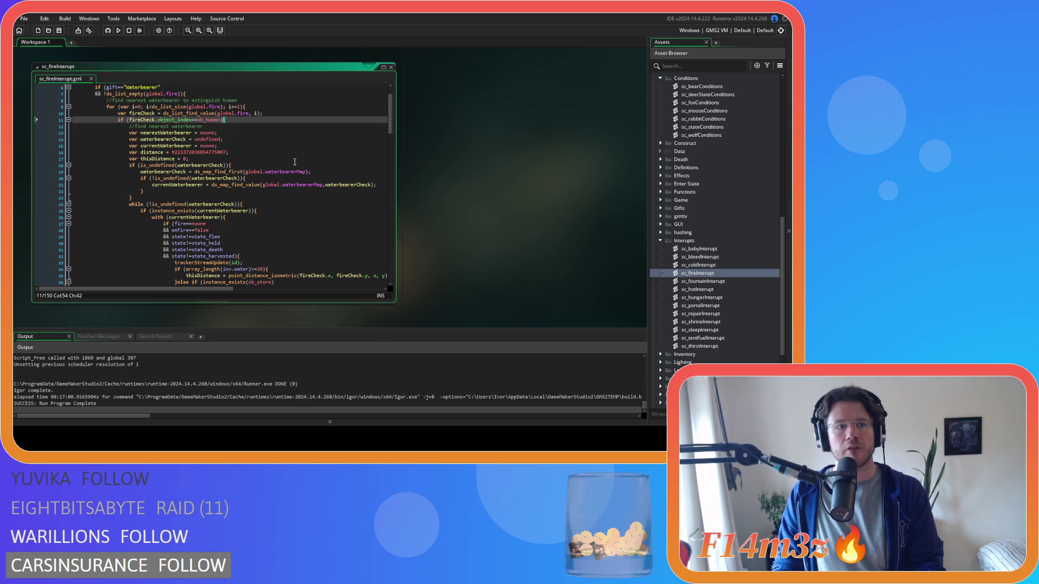
scroll(295, 162, "down", 20)
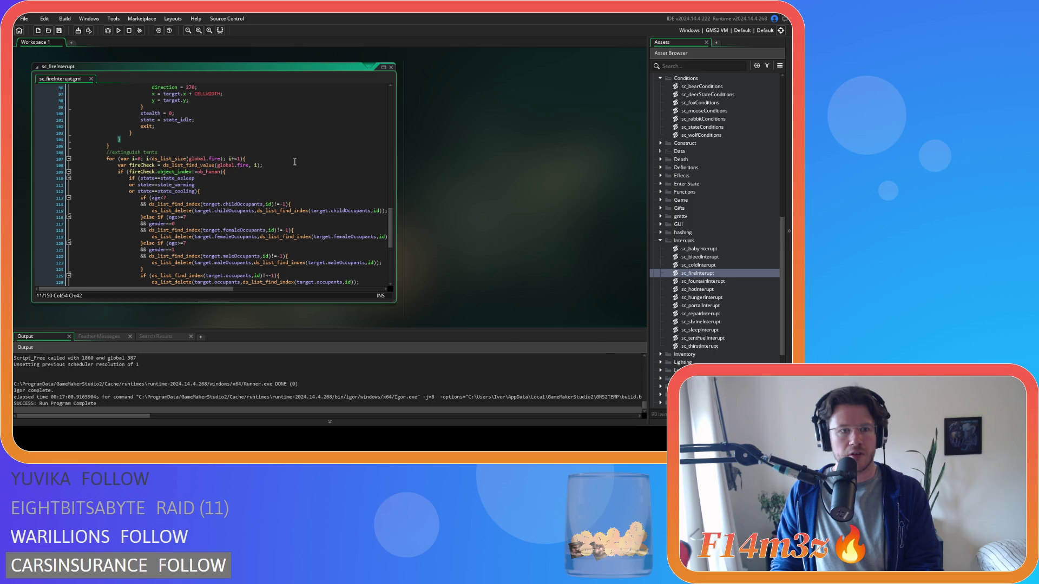
left_click(285, 173)
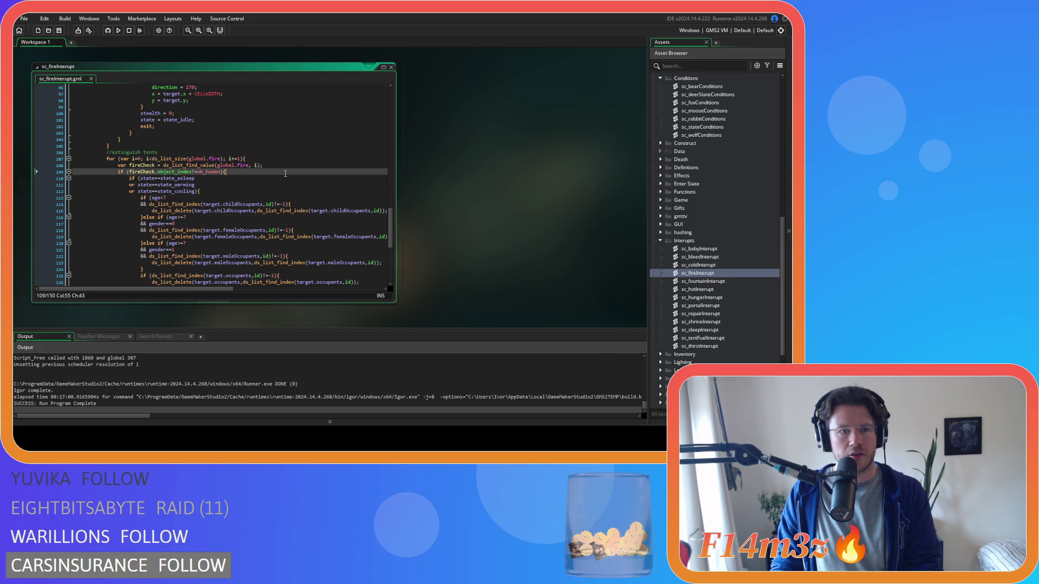
scroll(286, 173, "down", 7)
scroll(285, 173, "up", 9)
scroll(285, 173, "down", 3)
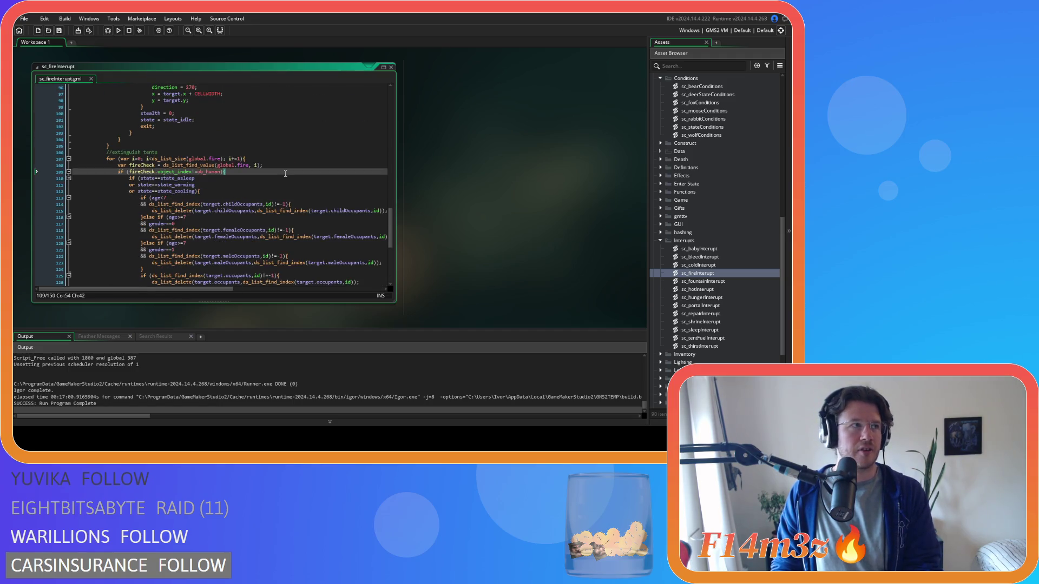
scroll(285, 173, "up", 20)
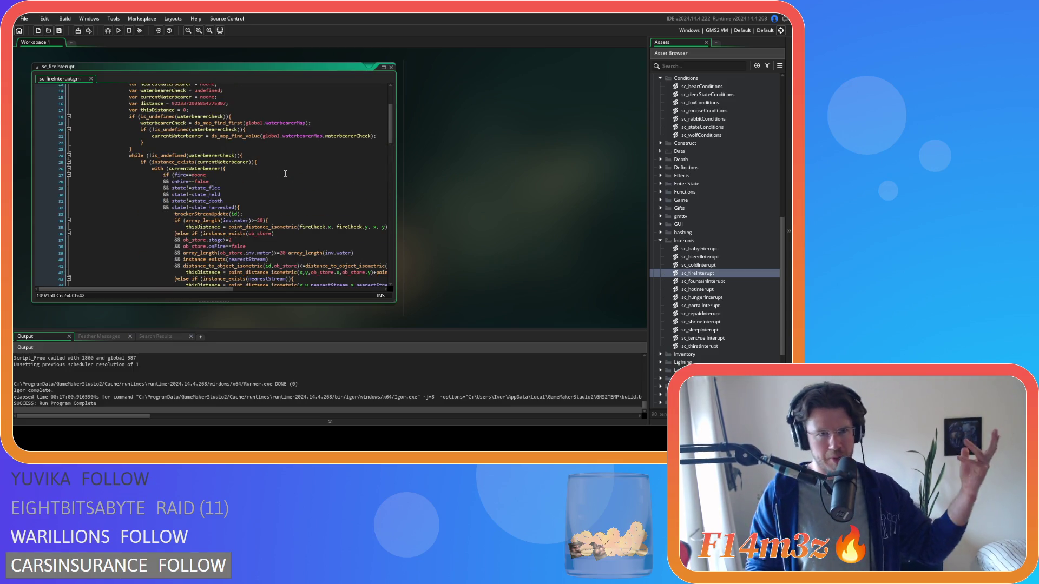
scroll(285, 173, "up", 4)
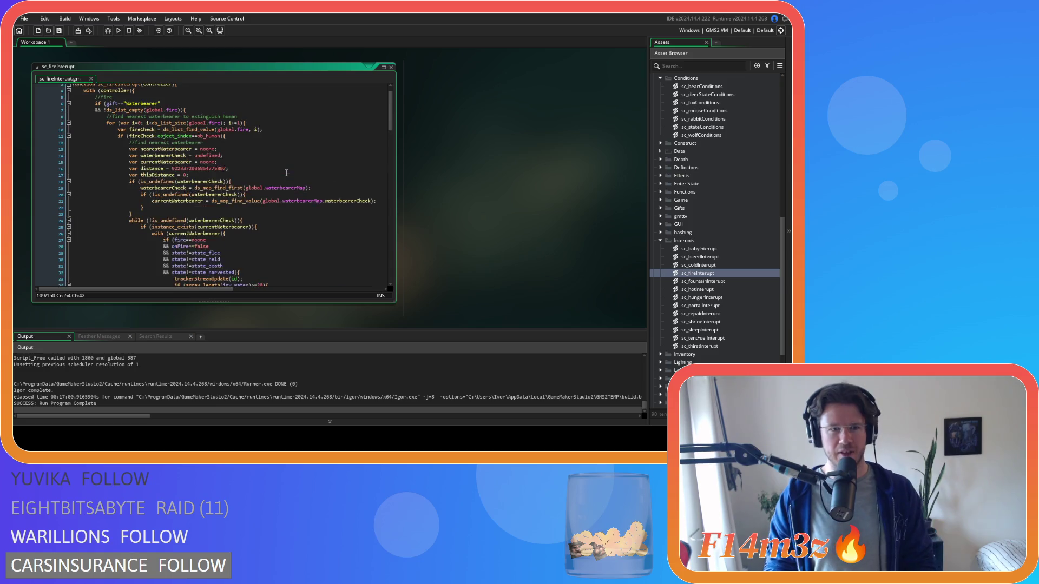
left_click(244, 172)
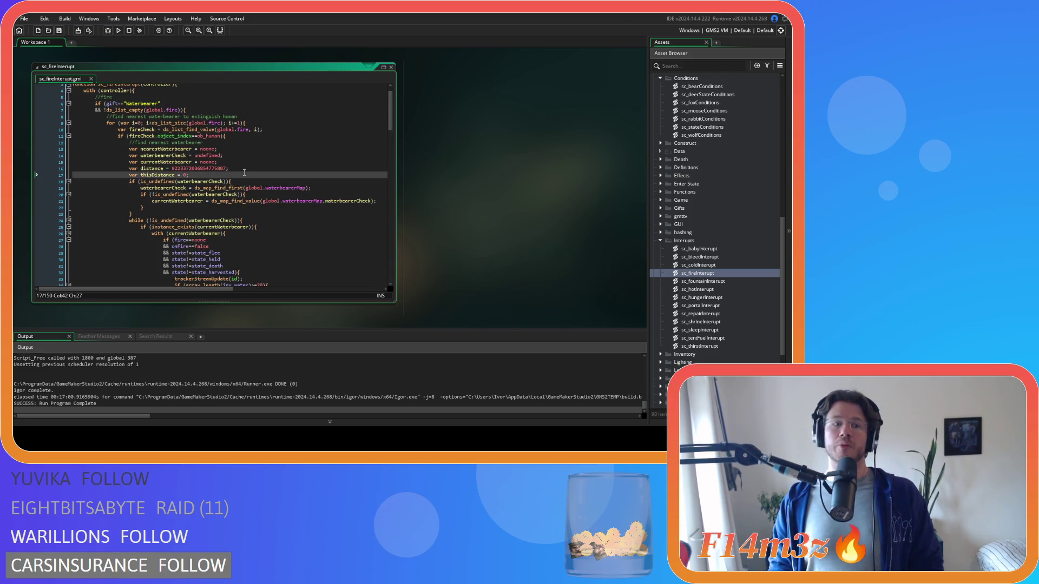
key("F5")
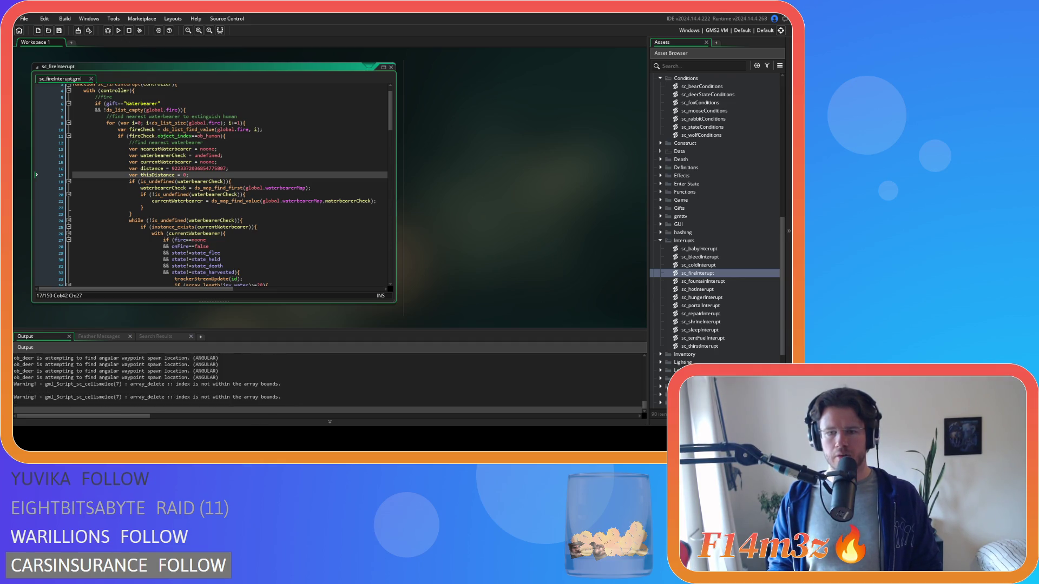
key("alt+Tab")
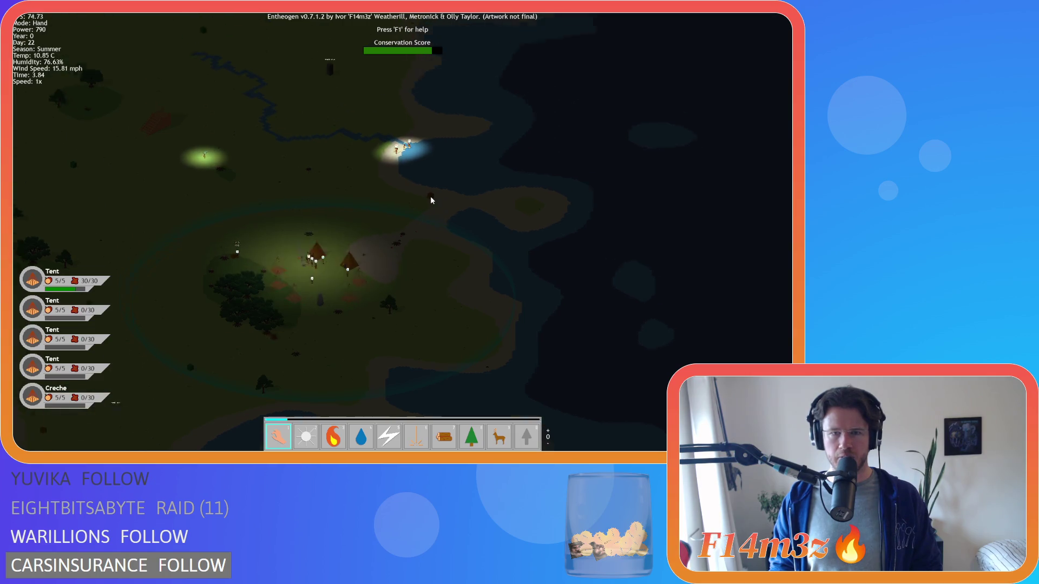
Filter the tribe follower overview down to a single role, then close it.
scroll(431, 196, "down", 3)
scroll(350, 237, "up", 3)
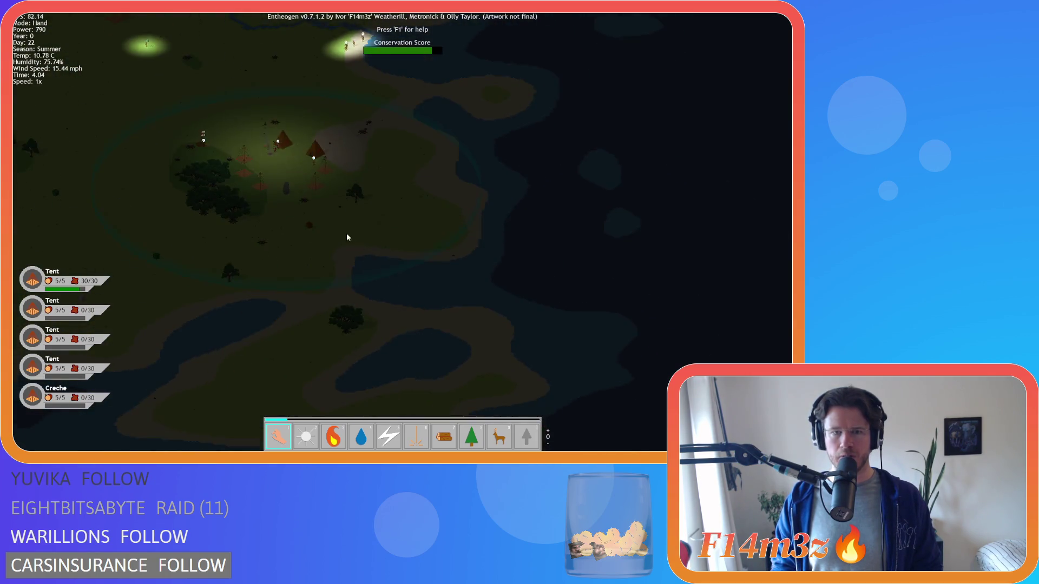
scroll(336, 219, "up", 5)
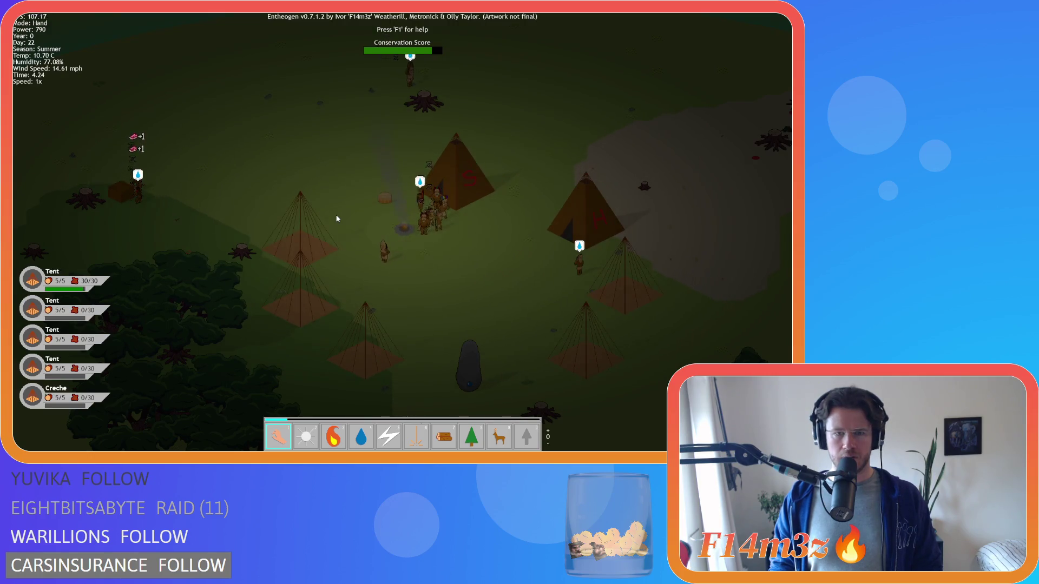
key("t")
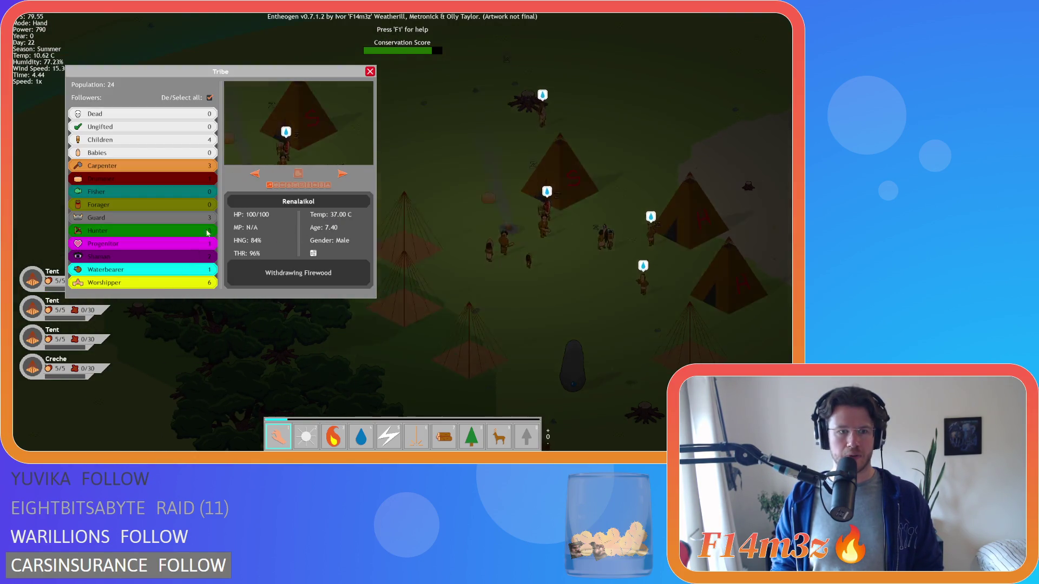
left_click(210, 98)
left_click(144, 283)
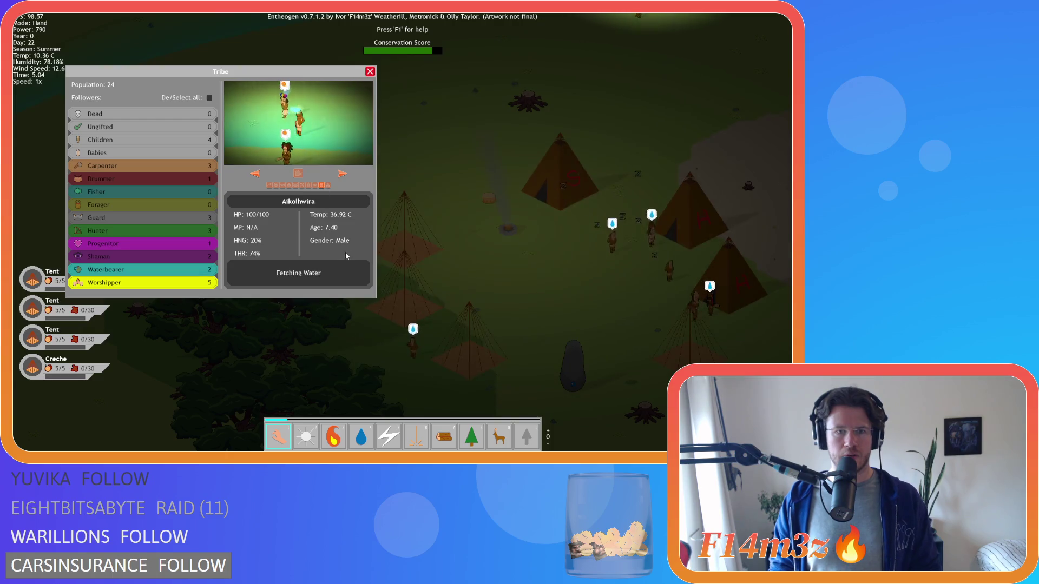
key("Escape")
Carry a villager from the village out into the open grassland with the hand.
scroll(380, 235, "down", 5)
scroll(379, 234, "up", 2)
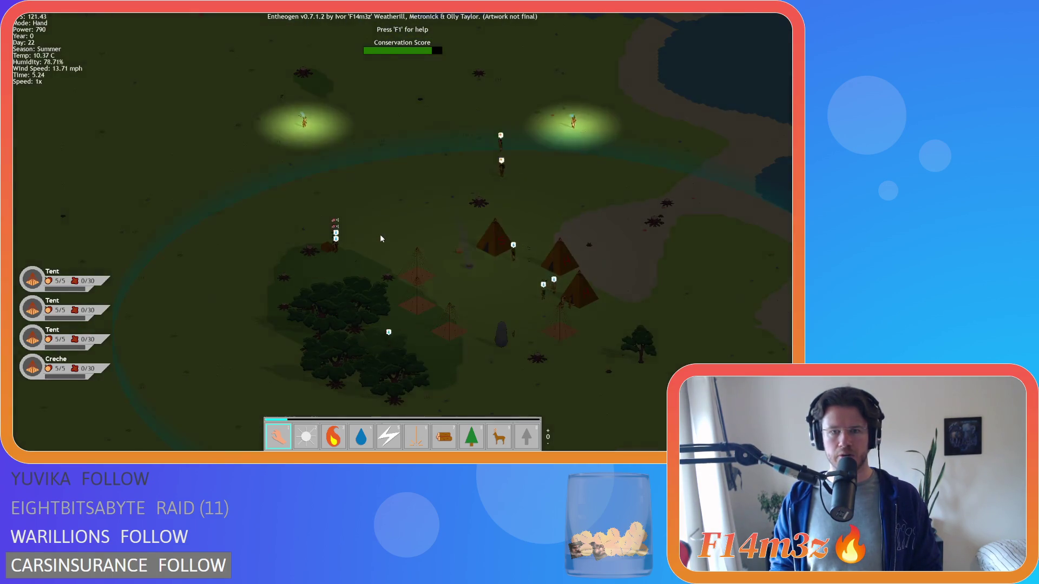
key("s")
key("d")
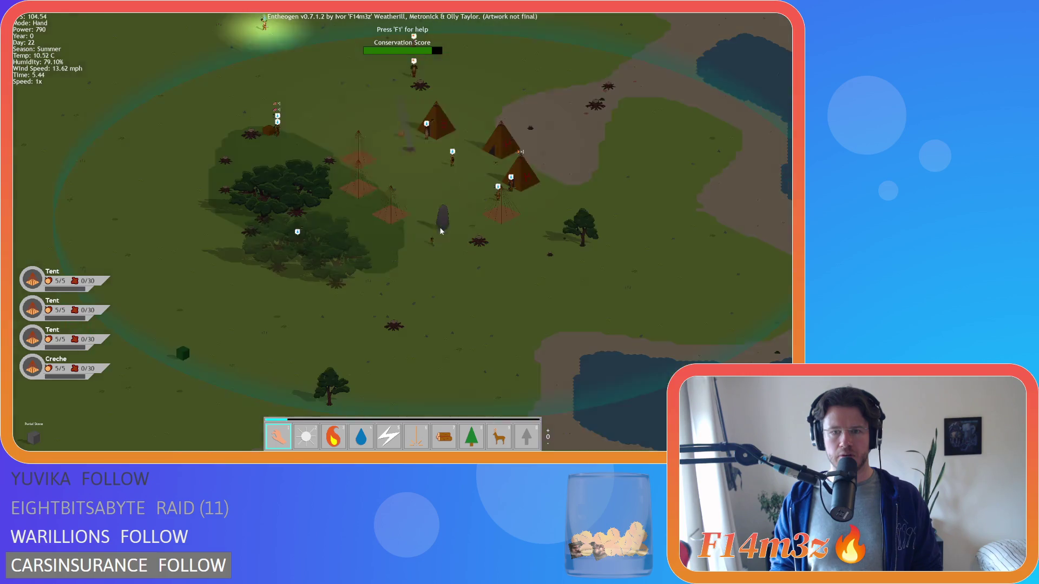
scroll(444, 198, "up", 3)
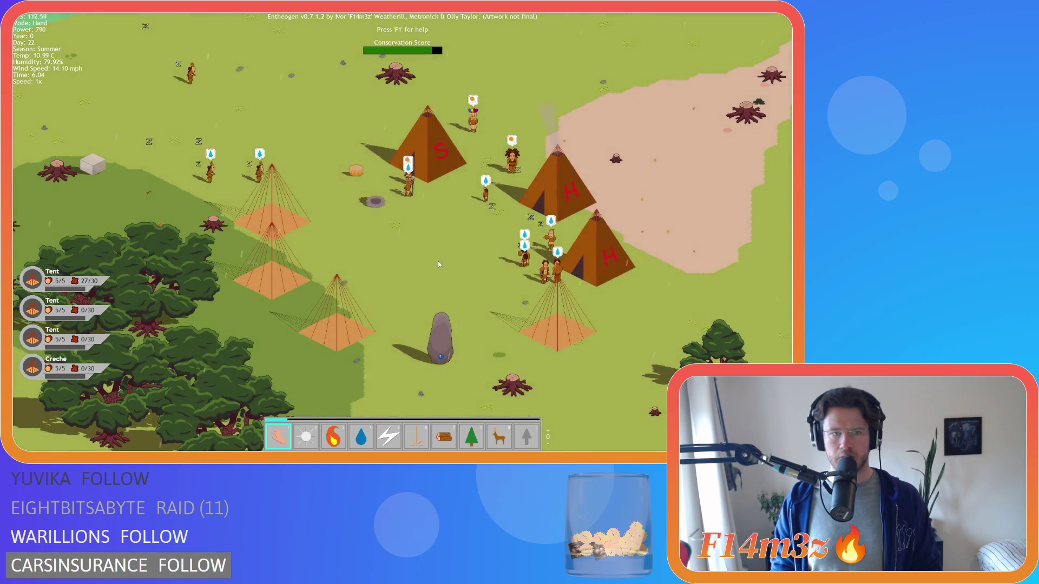
key("d")
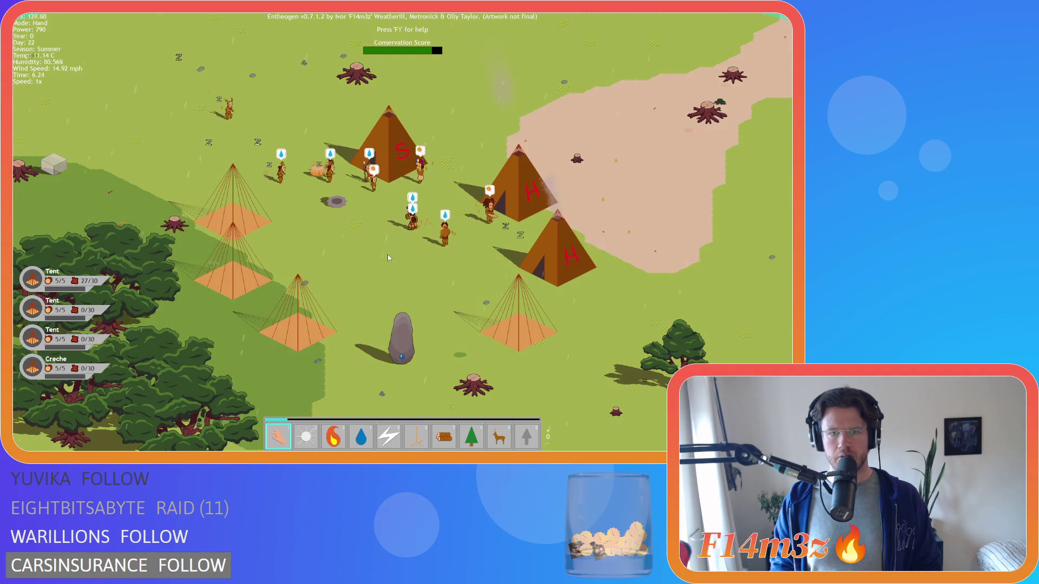
key("a")
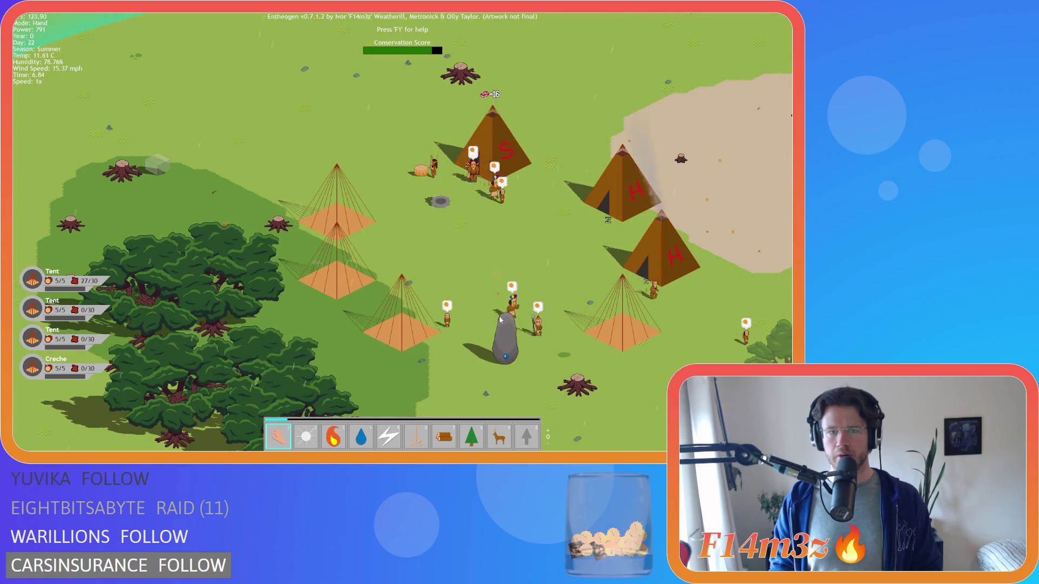
scroll(379, 243, "down", 3)
key("a")
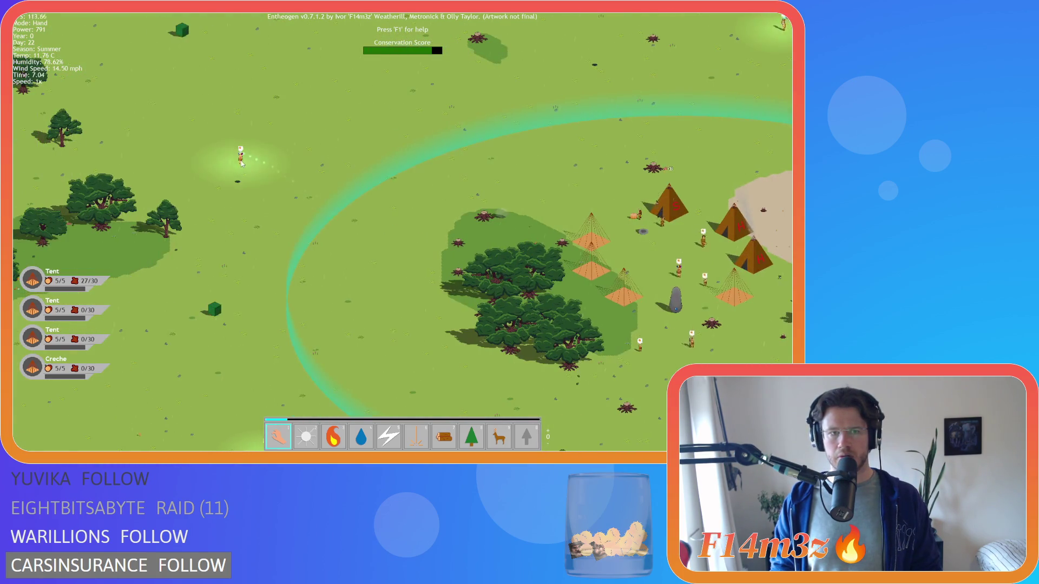
key("s")
key("w")
key("a")
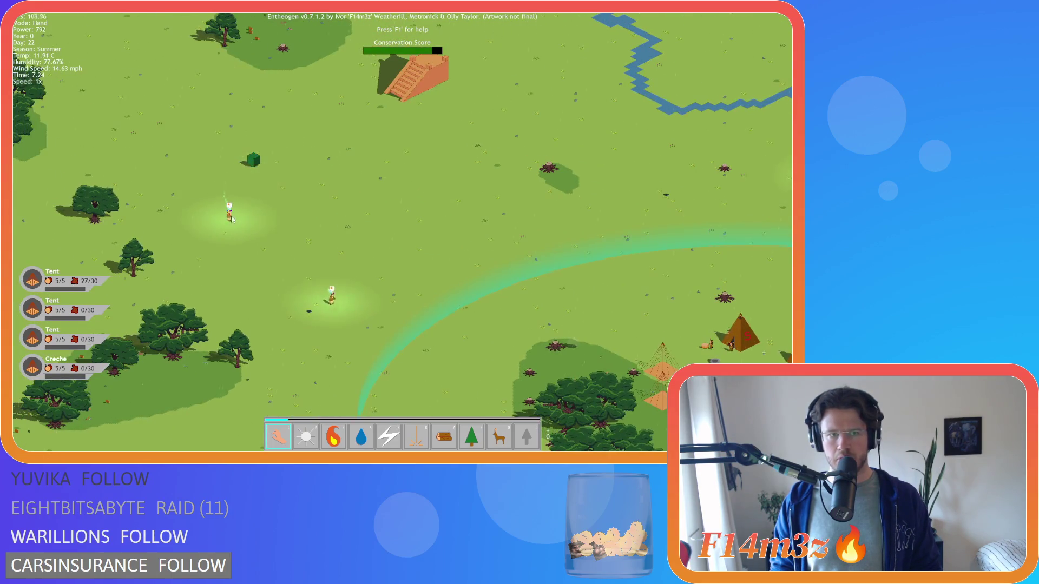
left_click_drag(339, 304, 203, 169)
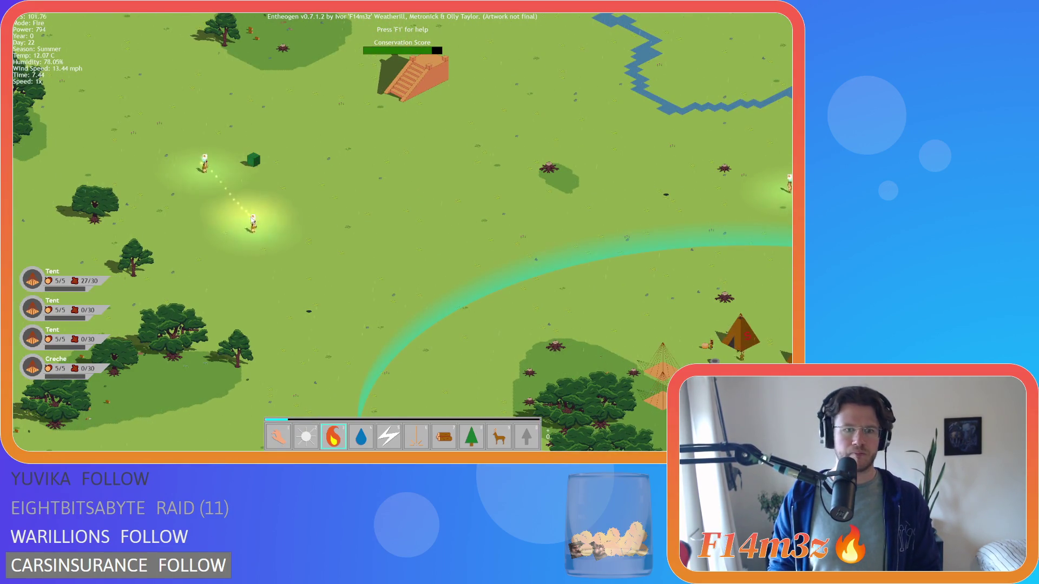
Ignite the grassland villagers with the fire power and view them burning.
key("3")
key("1")
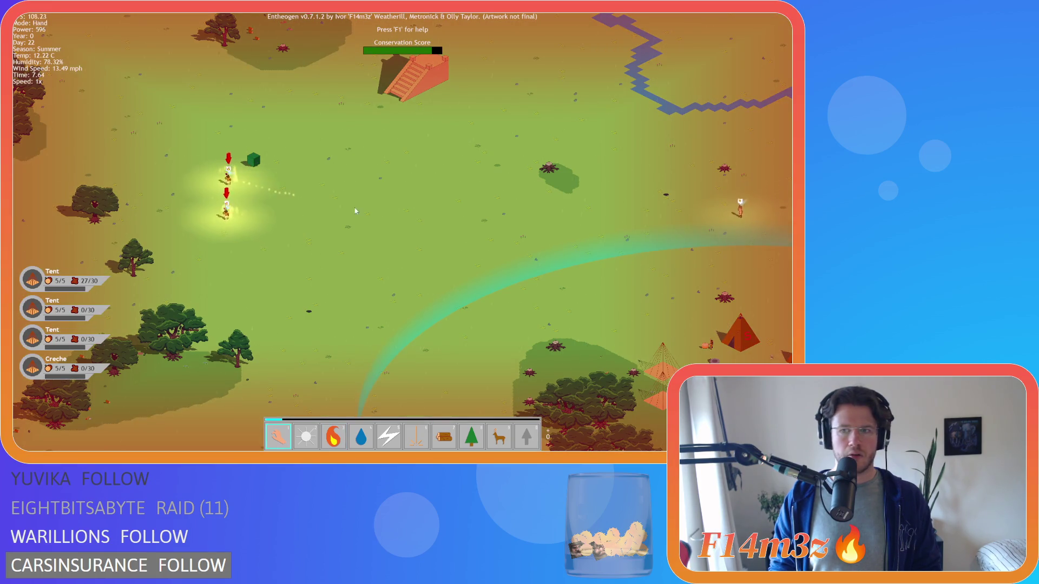
key("d")
key("s")
scroll(447, 217, "up", 2)
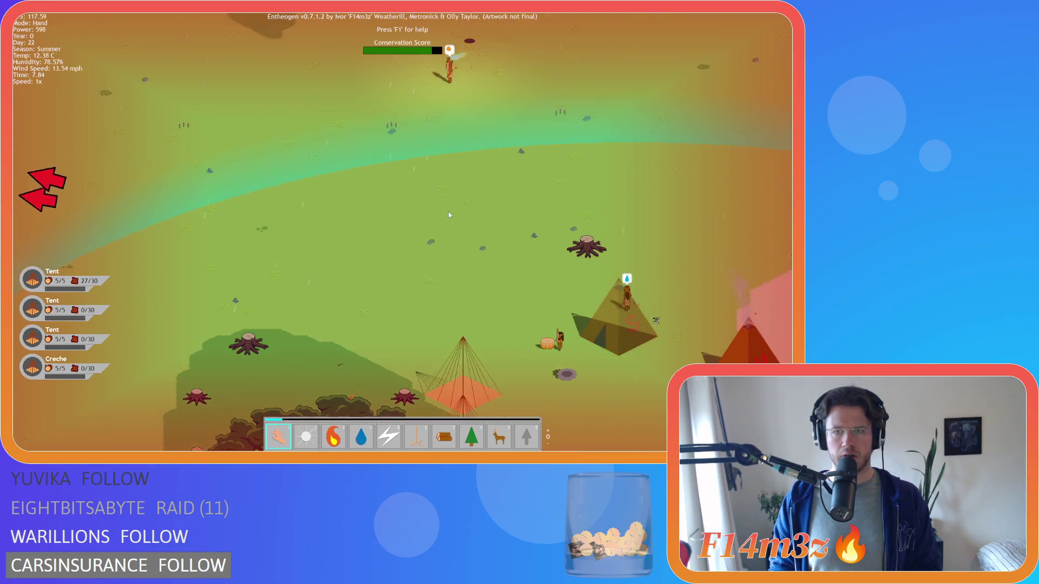
scroll(448, 212, "down", 3)
scroll(448, 212, "up", 5)
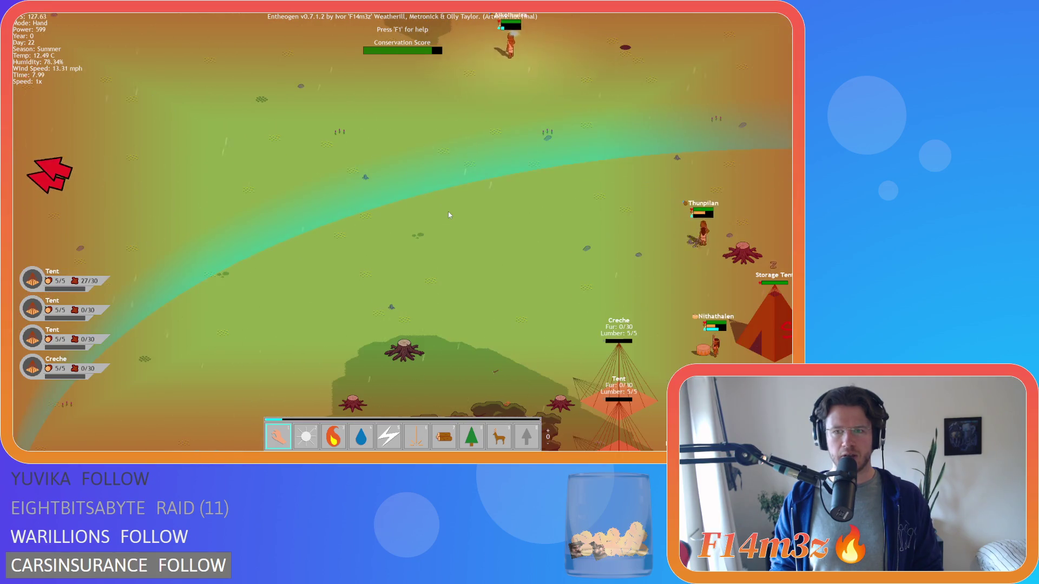
key("w")
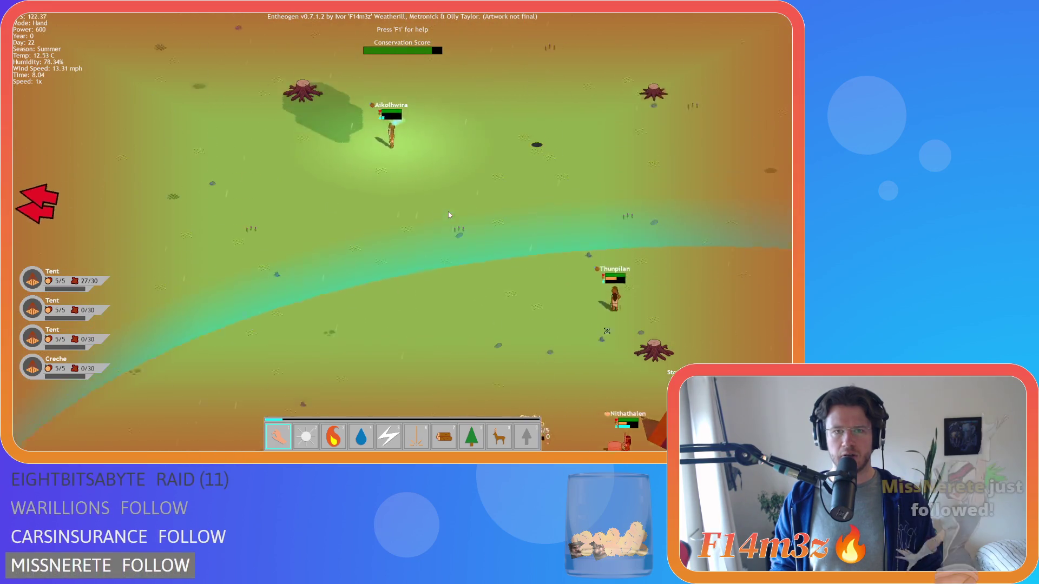
key("a")
key("s")
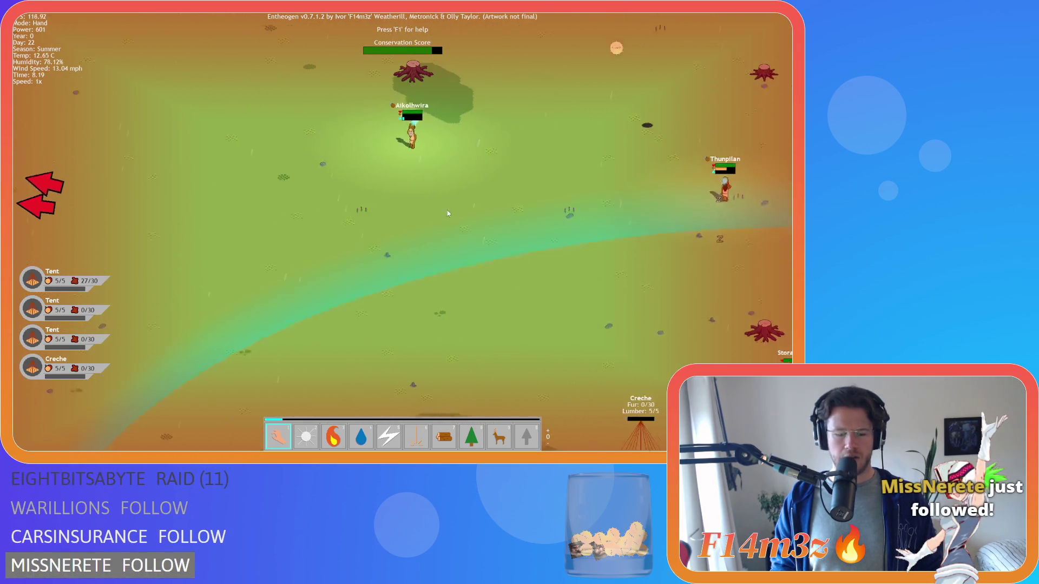
Pause the game to watch the burning villagers, then resume it.
key("a")
key("p")
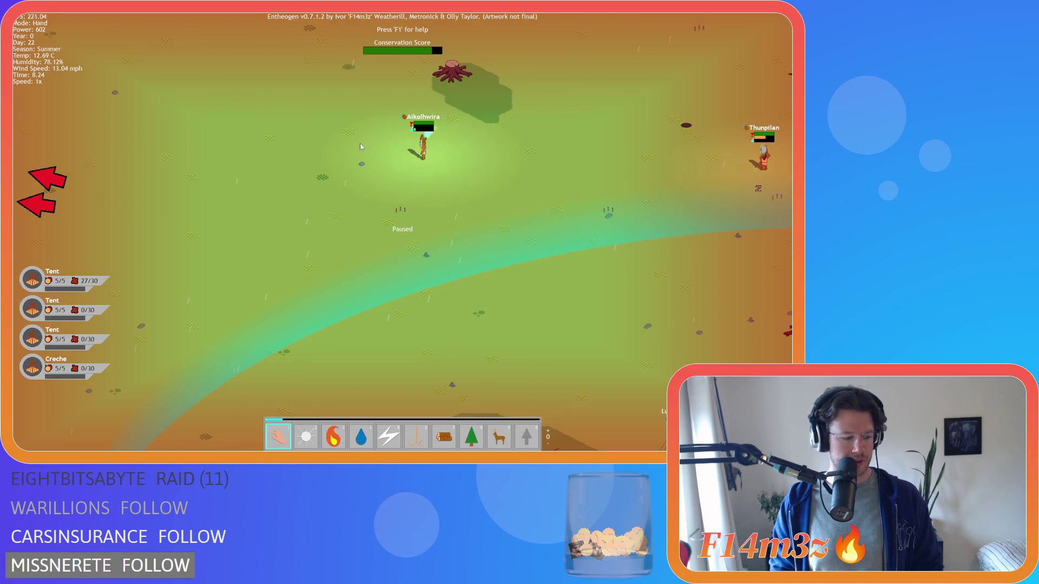
key("space")
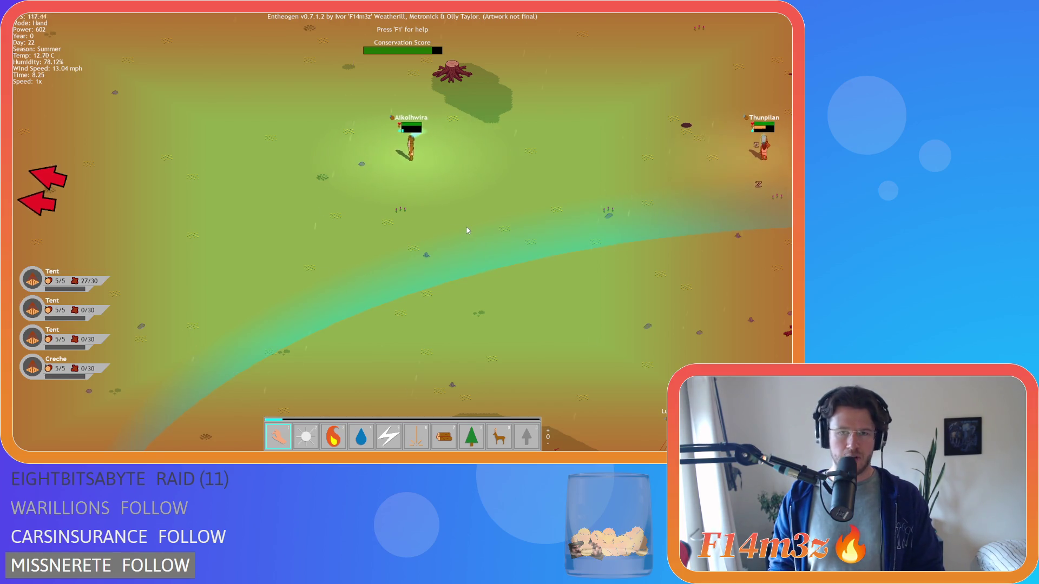
scroll(465, 227, "down", 3)
scroll(388, 234, "up", 5)
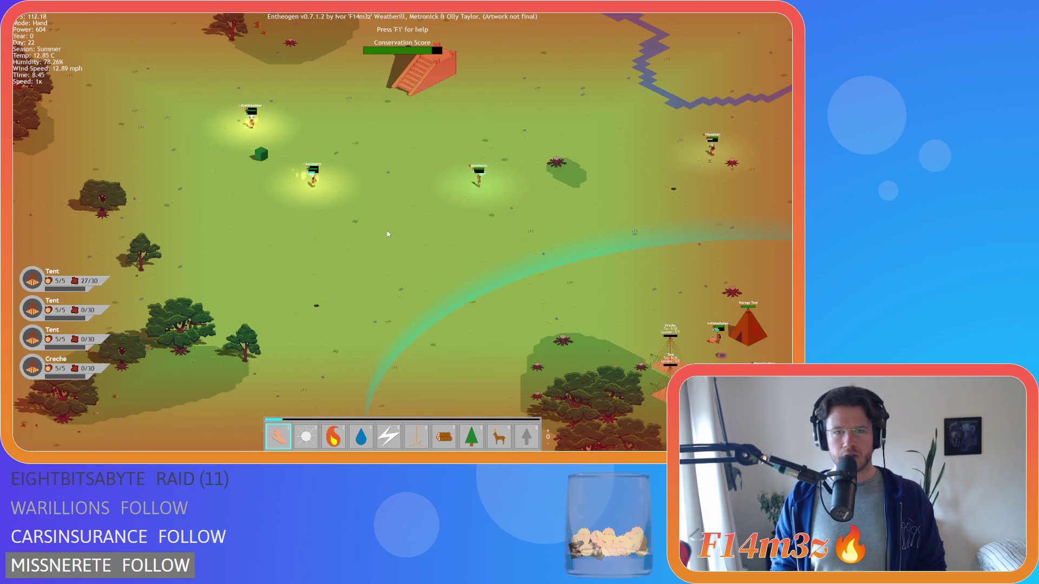
scroll(333, 232, "down", 5)
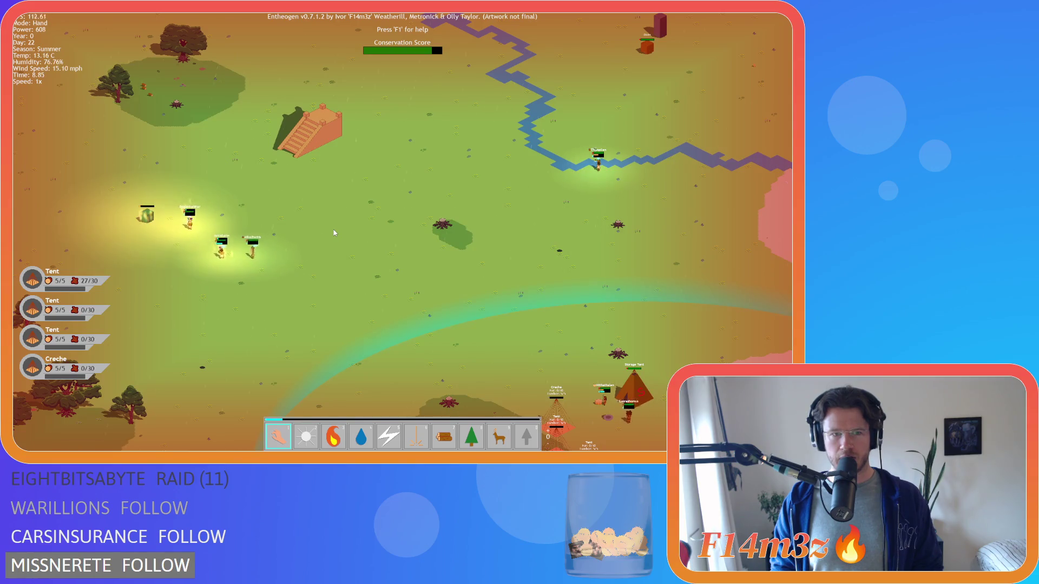
scroll(249, 210, "up", 5)
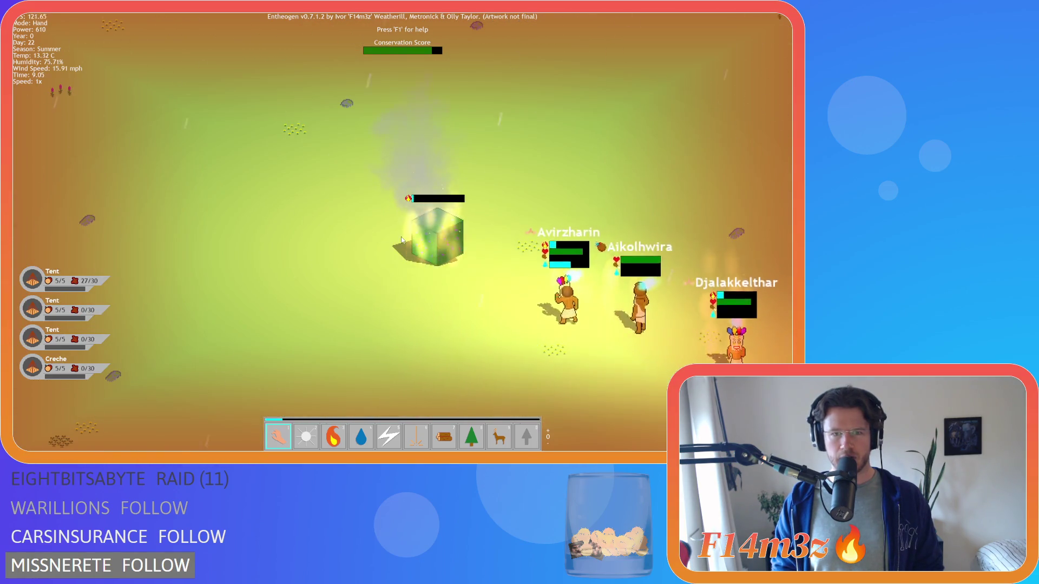
scroll(401, 235, "down", 4)
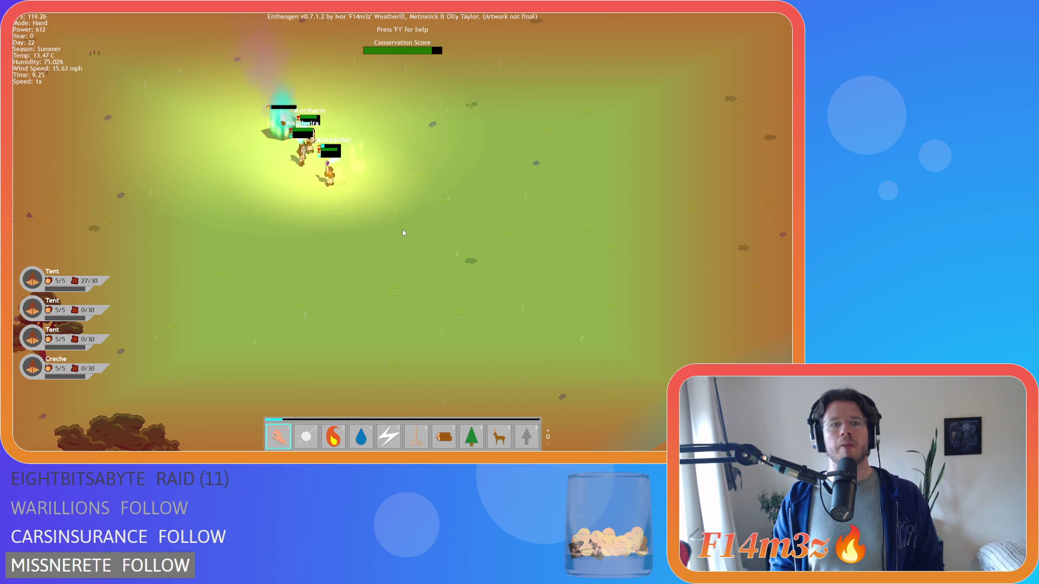
Follow the villagers past the cube and Thunpilan, returning the view to the village.
key("Down")
key("Right")
key("Right")
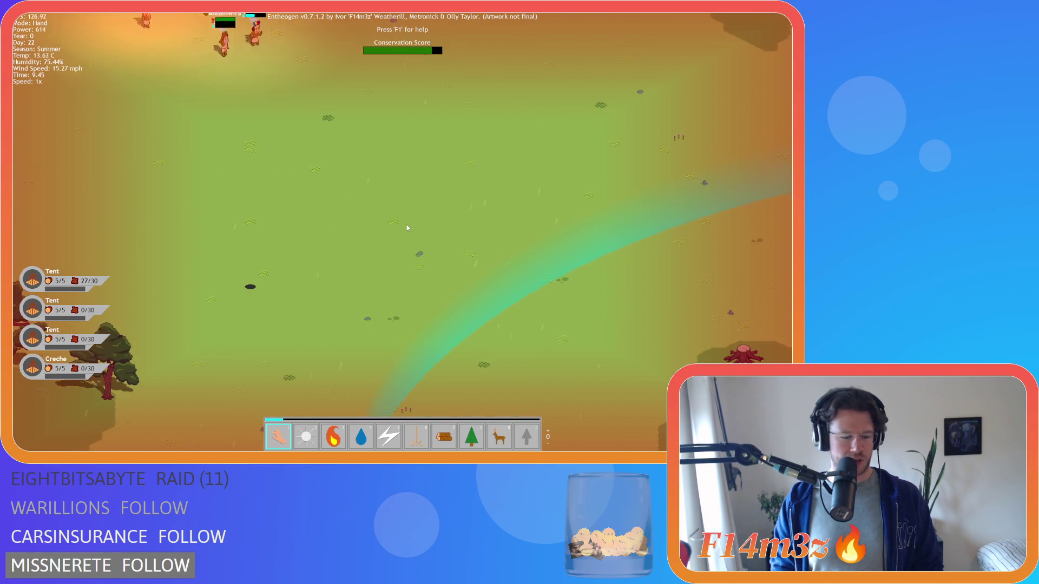
key("Left")
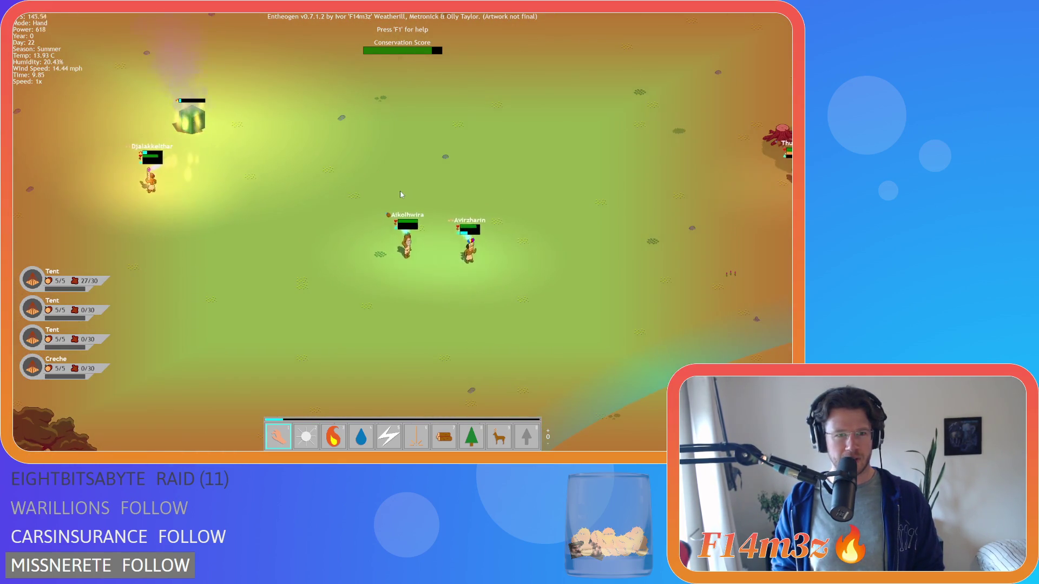
key("Right")
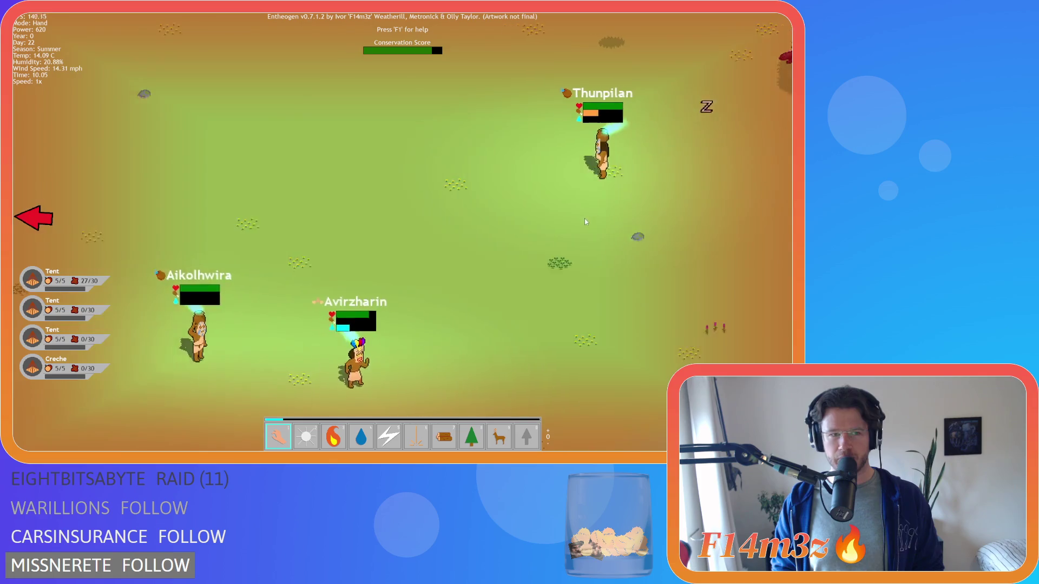
key("Left")
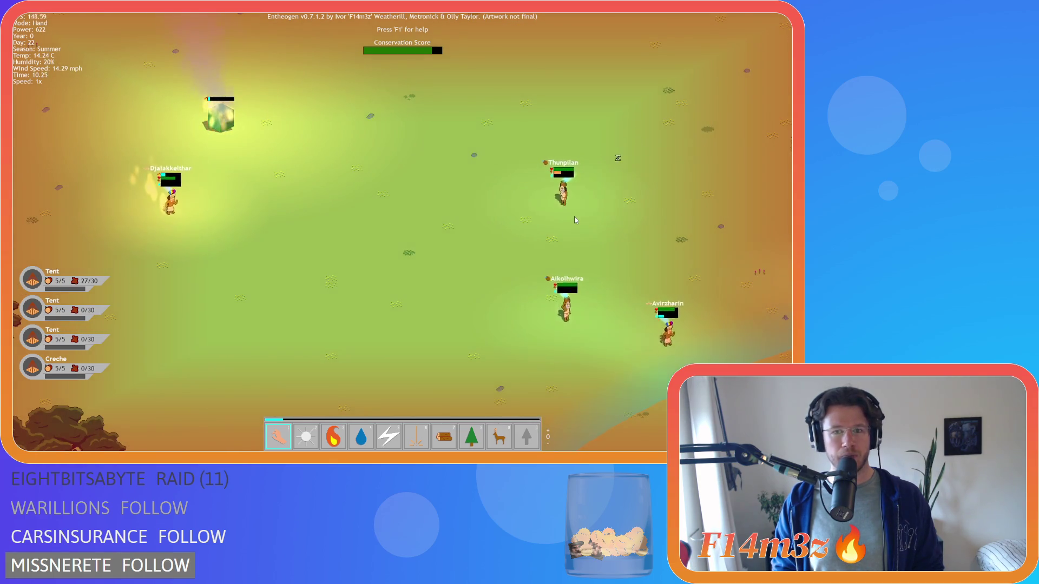
key("Down")
key("Right")
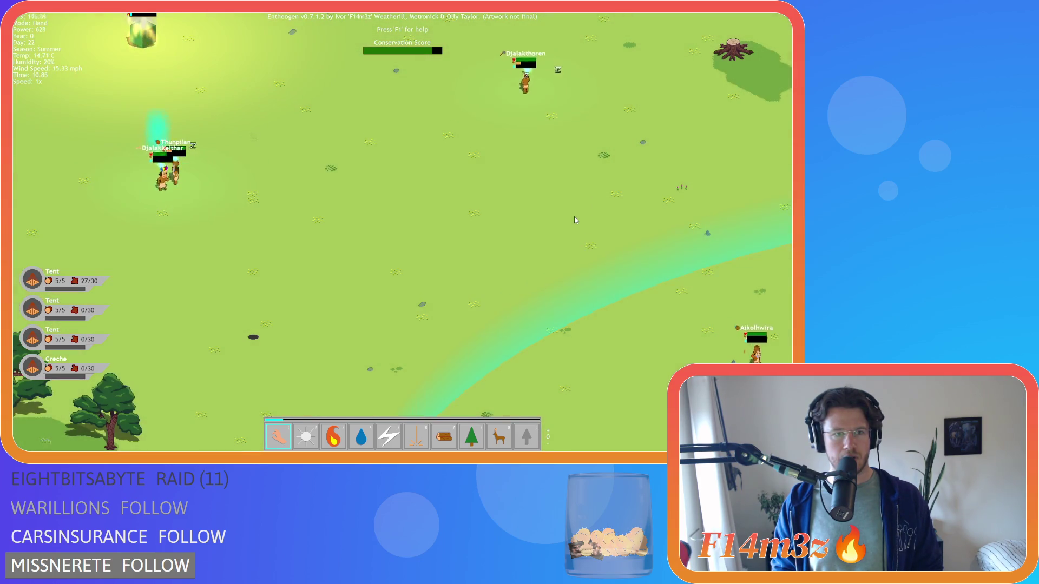
key("space")
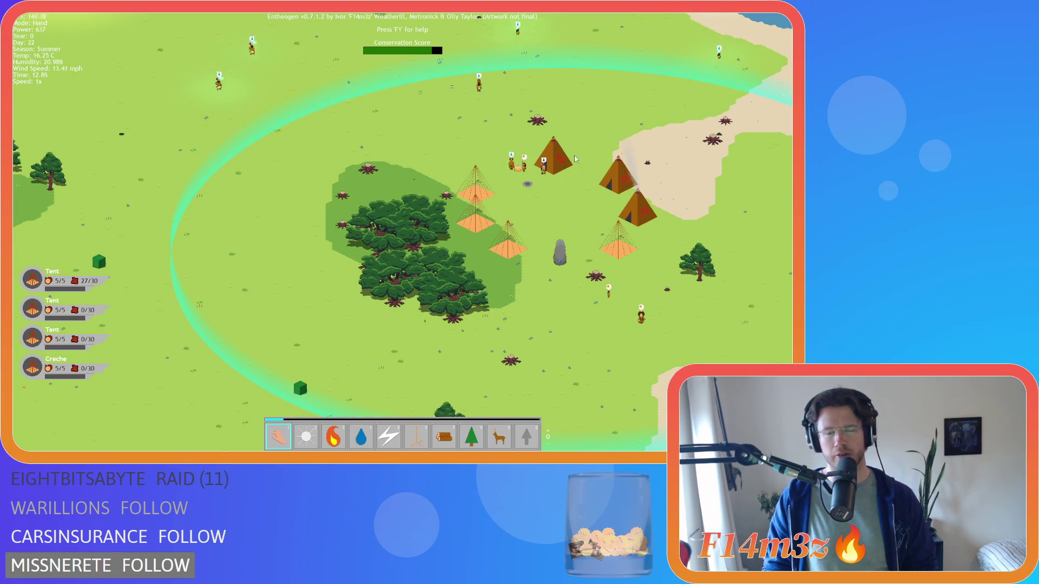
Survey the camp, river and western grassland, then click a villager to show its Tribe details.
key("d")
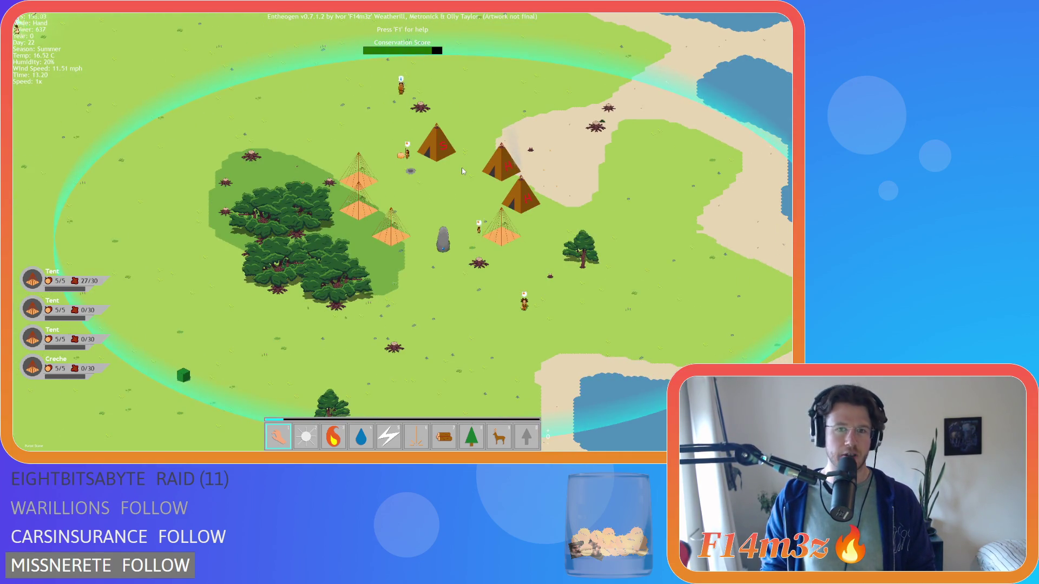
key("w")
key("a")
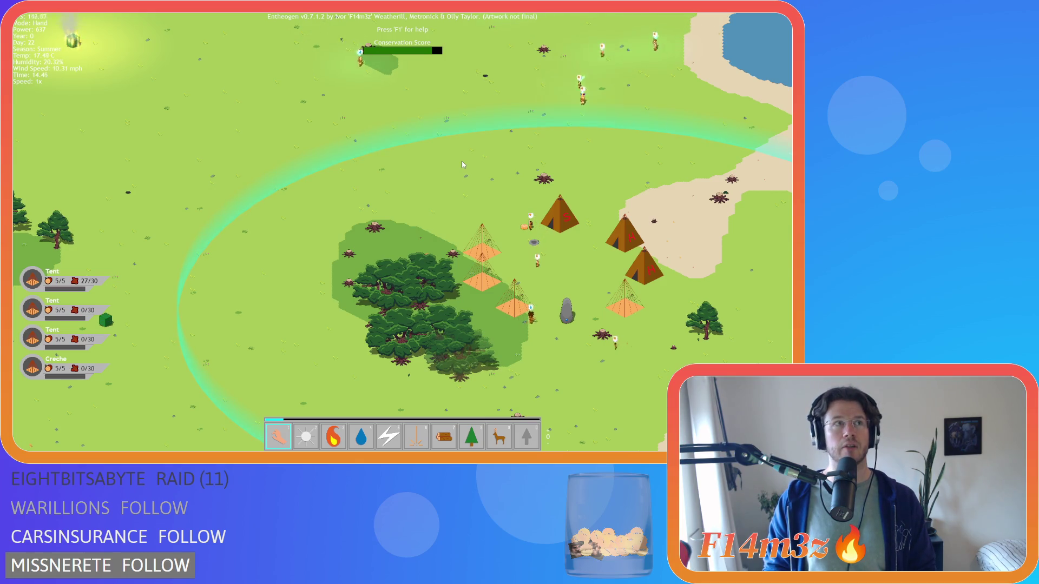
key("w")
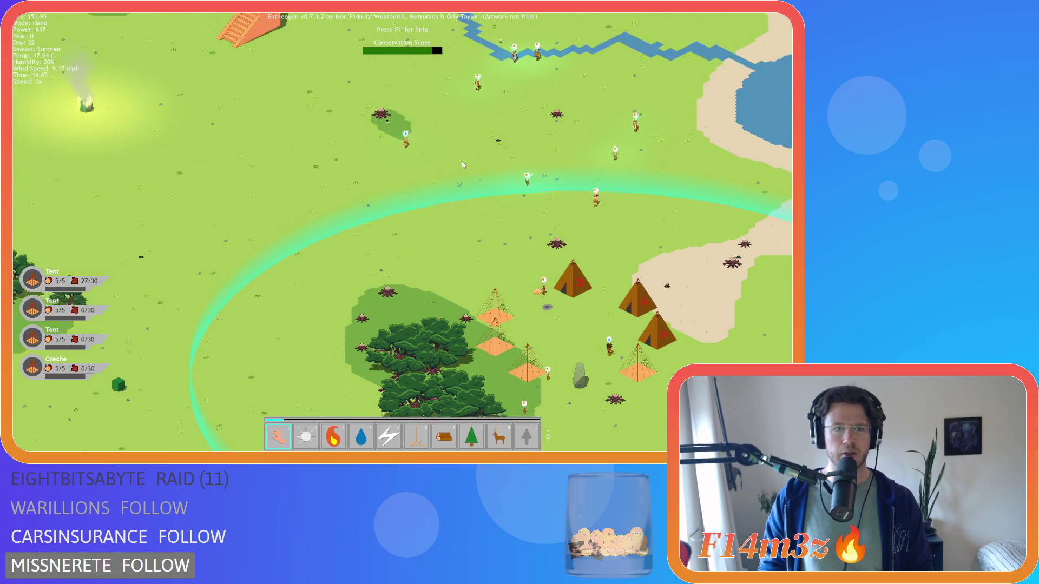
key("w")
scroll(313, 243, "up", 5)
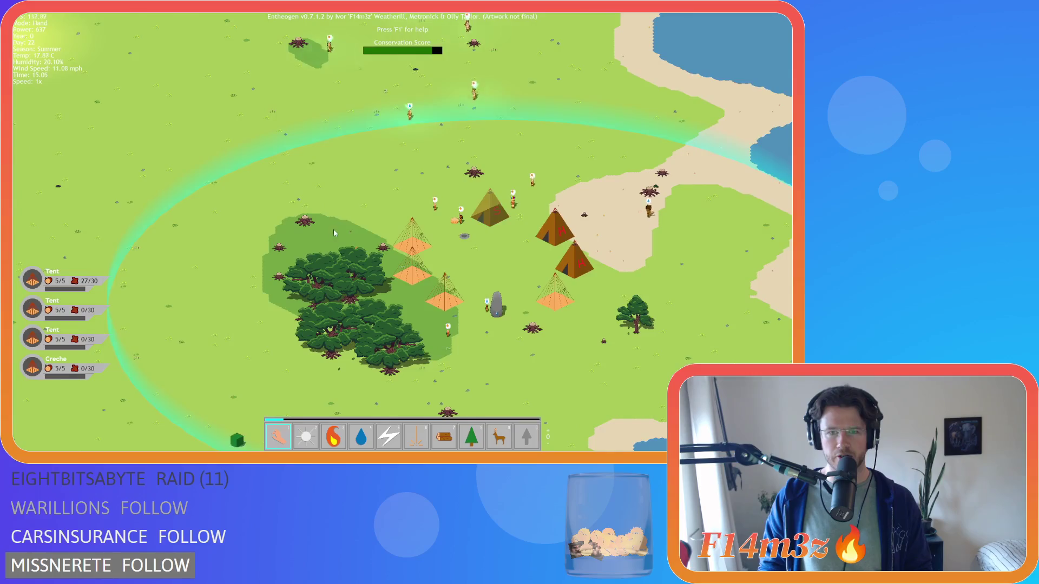
key("w")
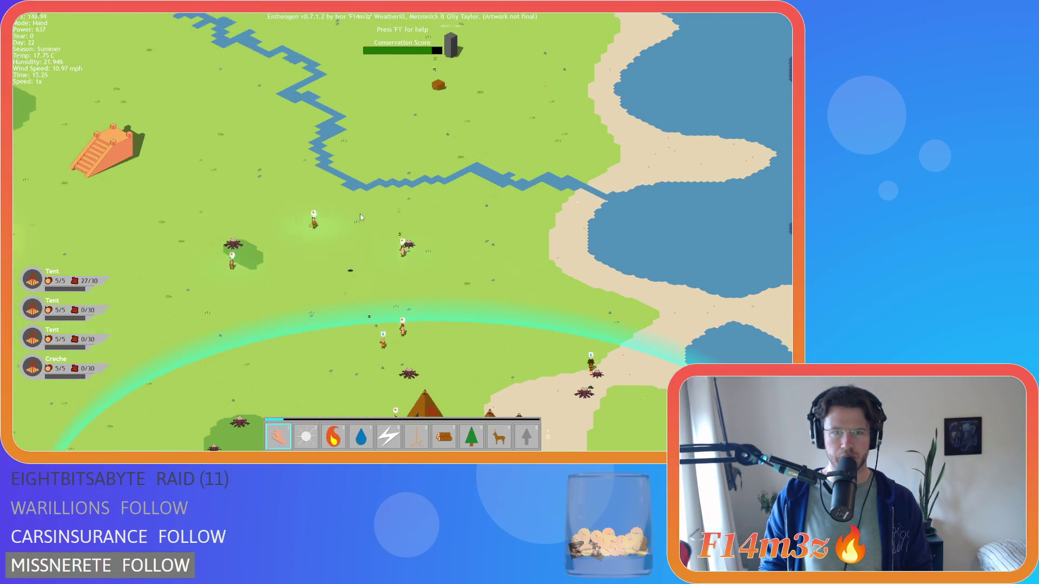
key("s")
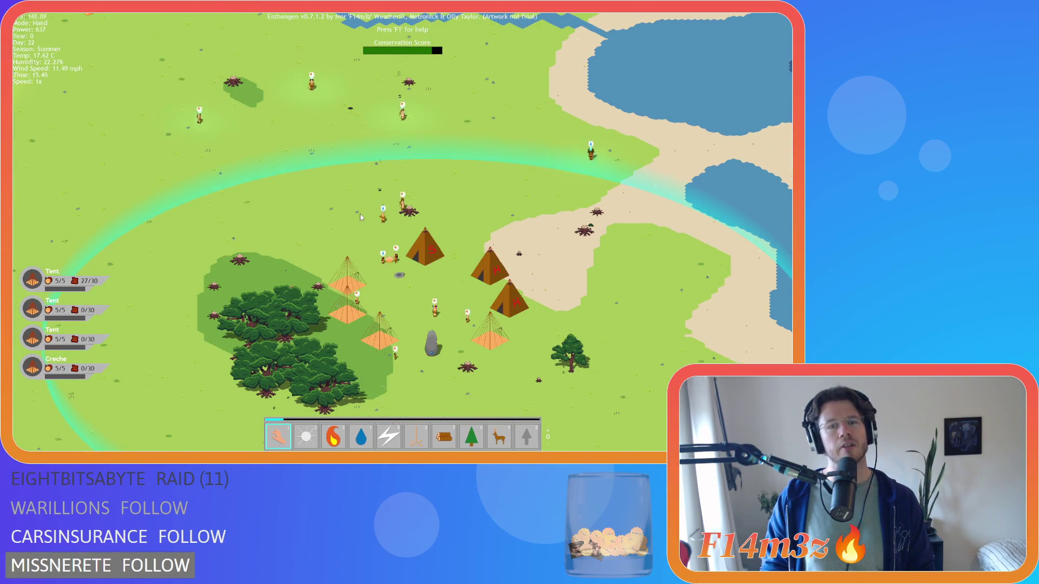
key("s")
key("a")
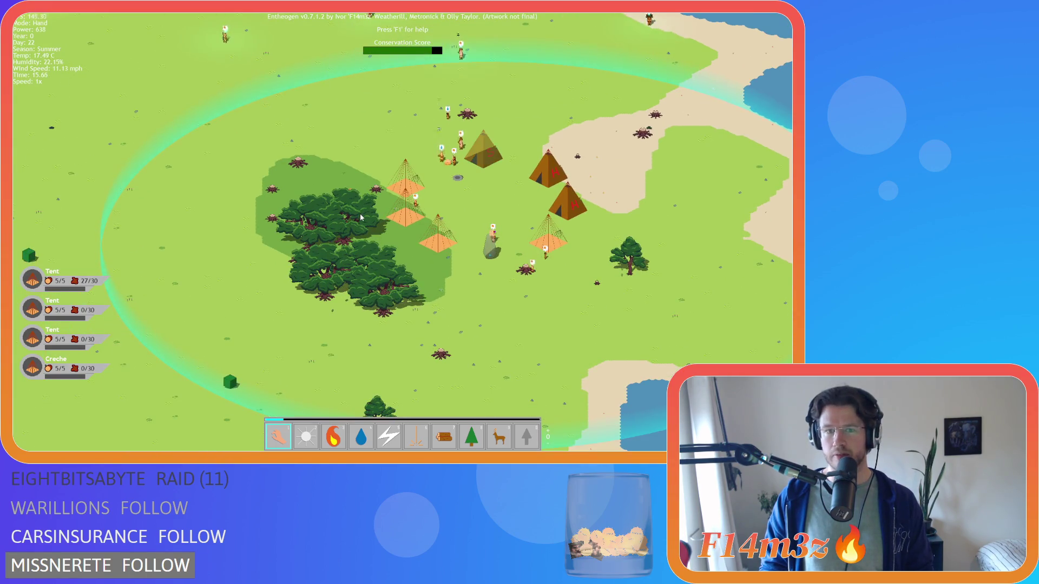
key("w")
key("d")
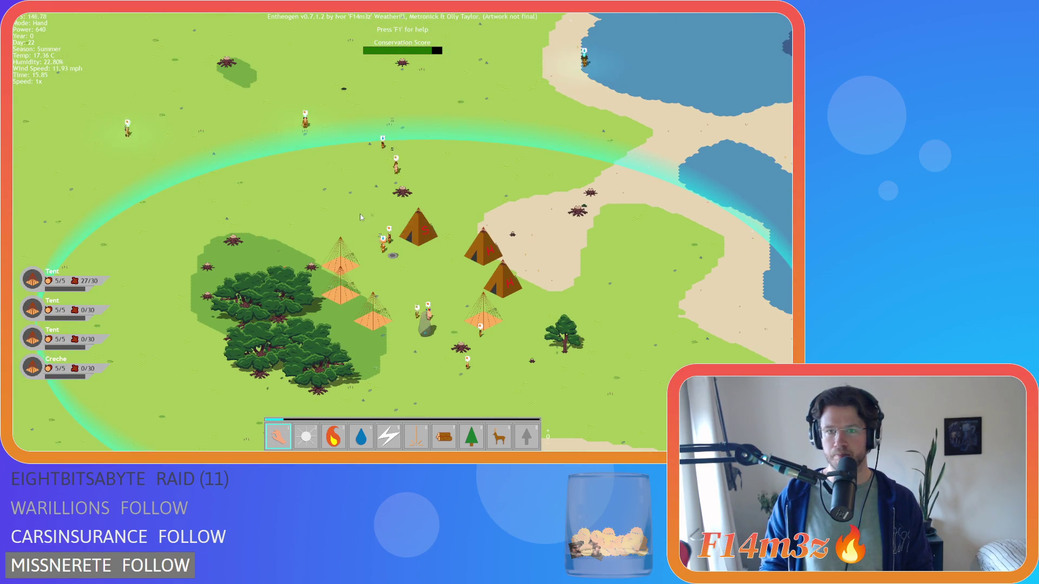
scroll(360, 217, "up", 5)
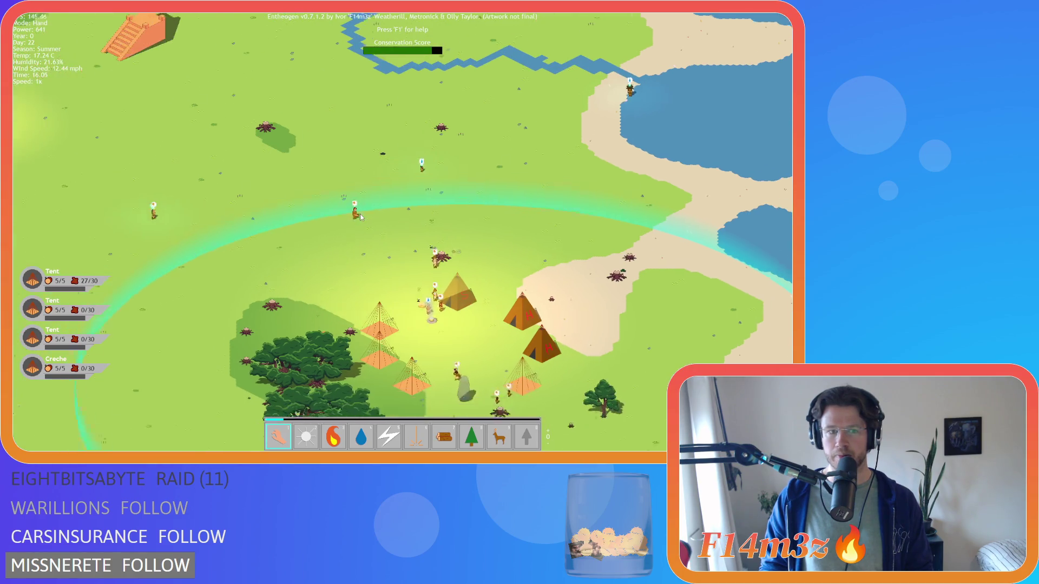
left_click(279, 153)
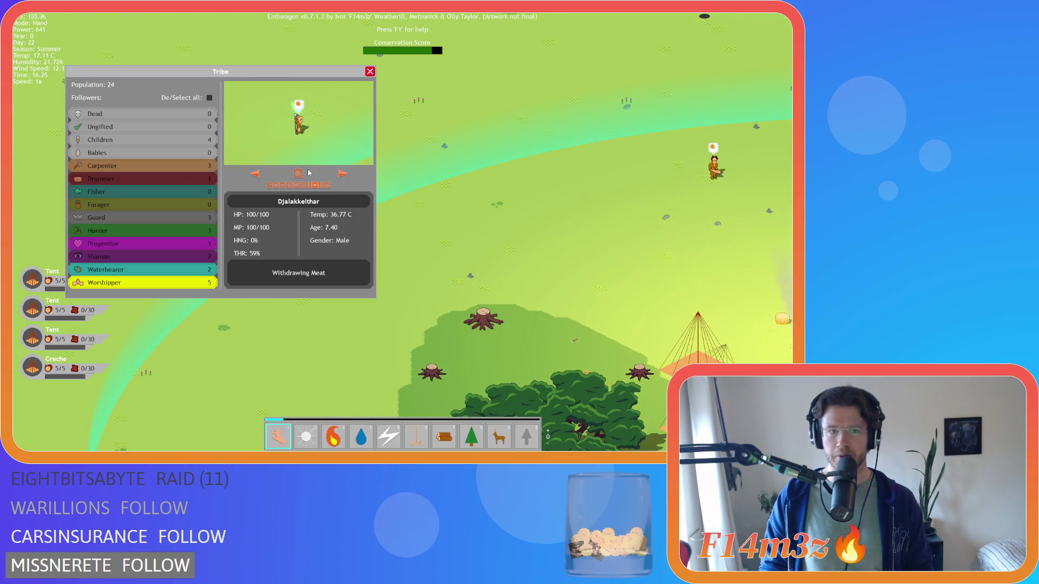
Set the selected villager alight, douse them with Water, and close the Tribe window.
key("4")
key("1")
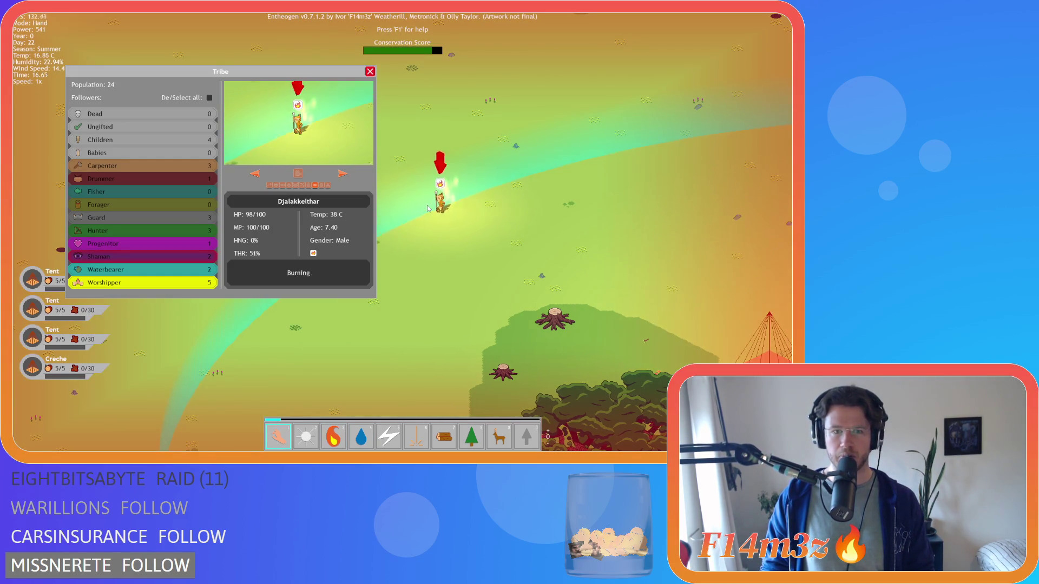
key("4")
left_click(455, 190)
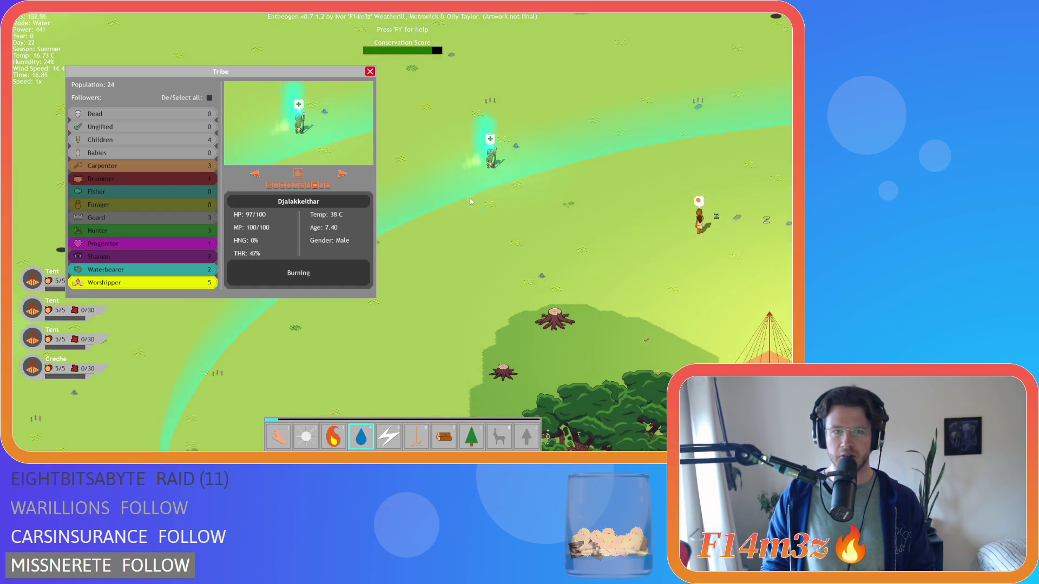
scroll(502, 239, "up", 3)
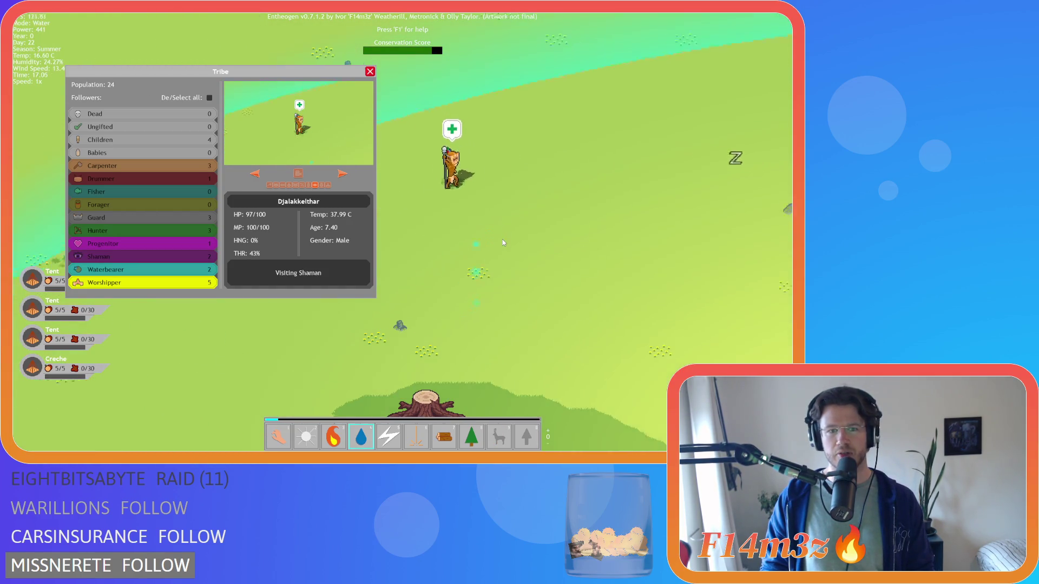
scroll(502, 239, "down", 3)
key("1")
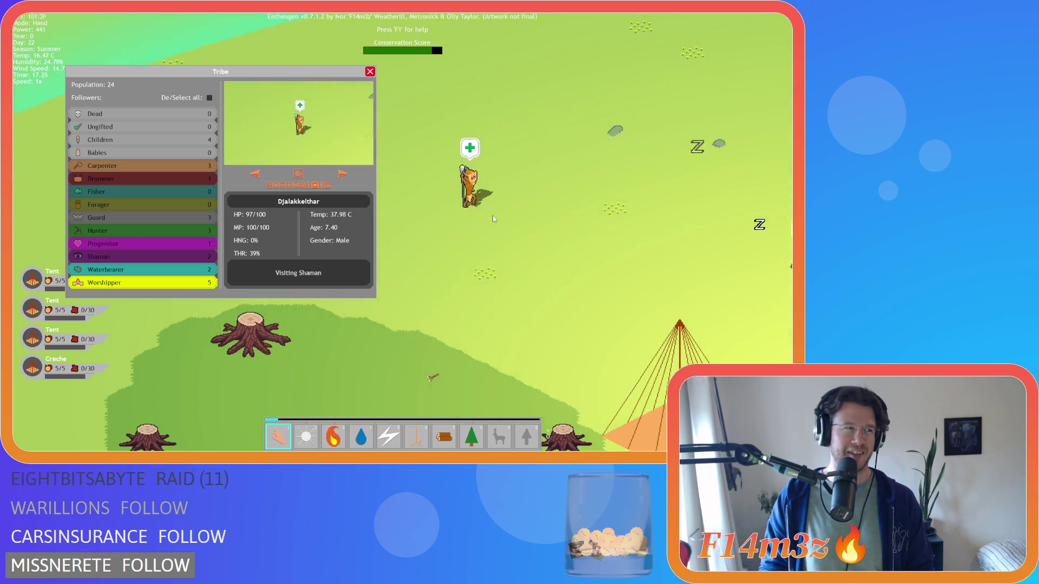
scroll(493, 218, "up", 3)
key("Escape")
key("d")
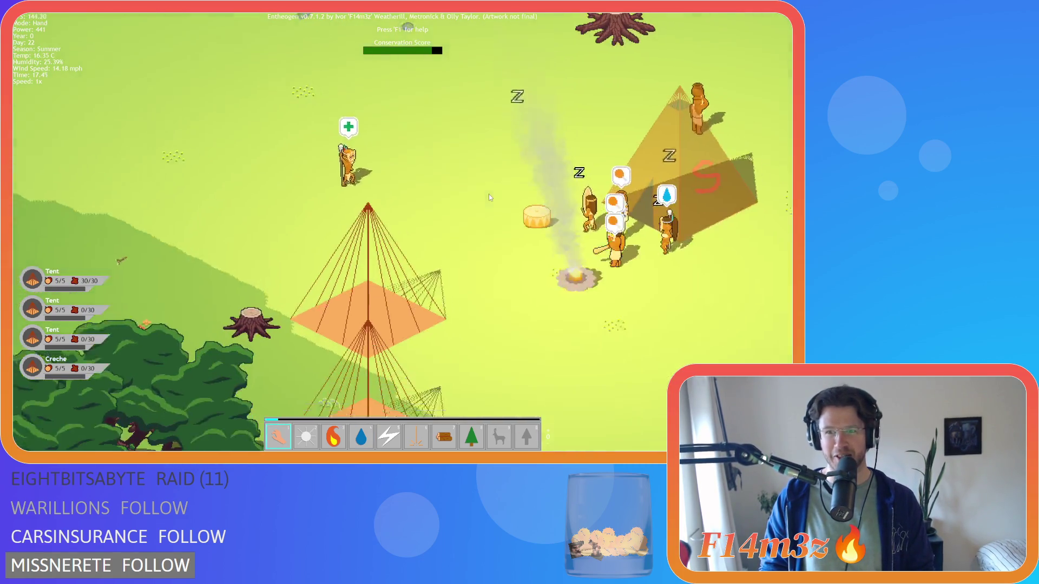
scroll(486, 200, "down", 3)
scroll(485, 200, "up", 2)
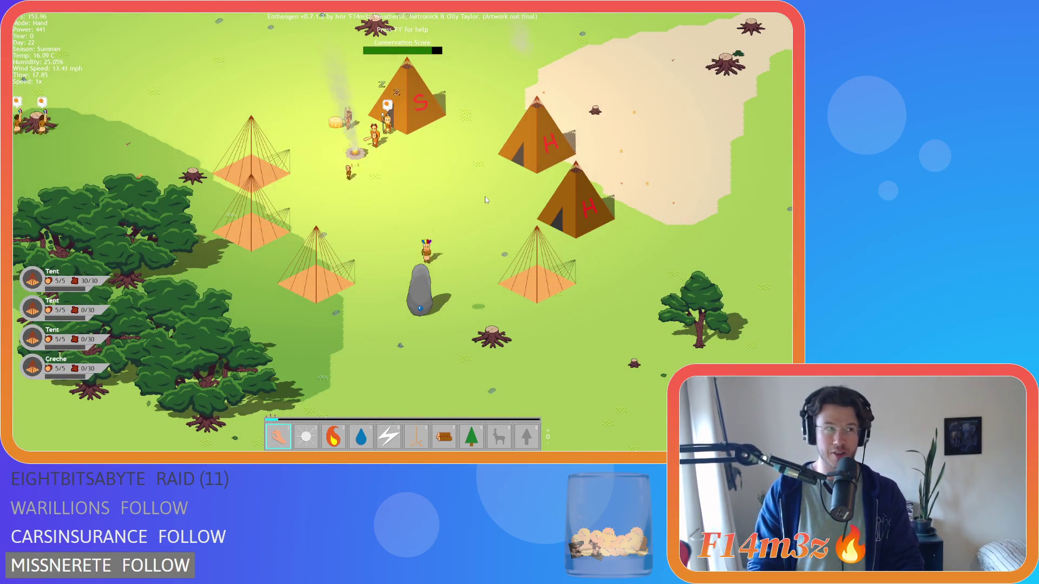
key("a")
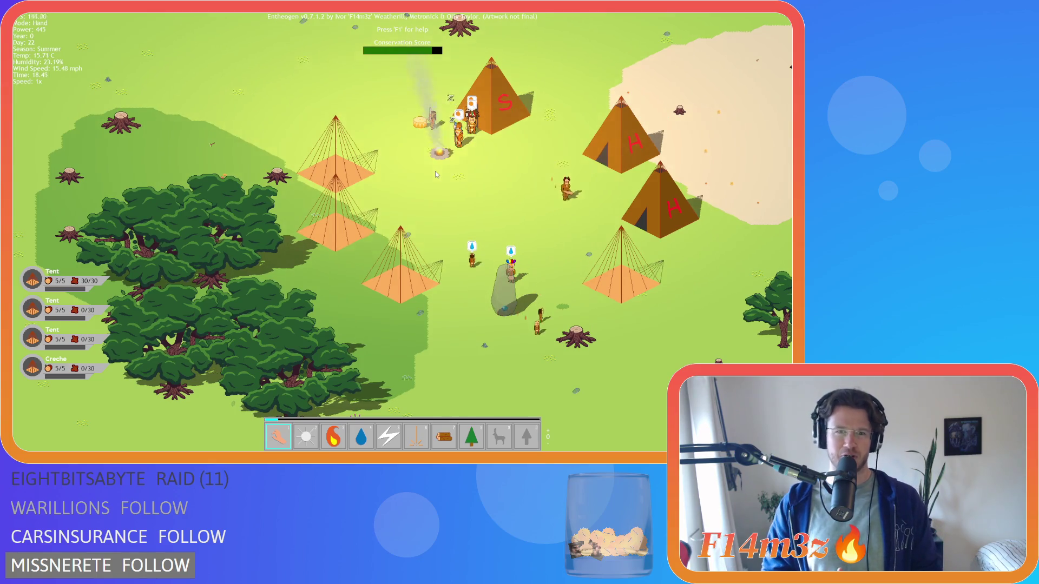
key("w")
key("a")
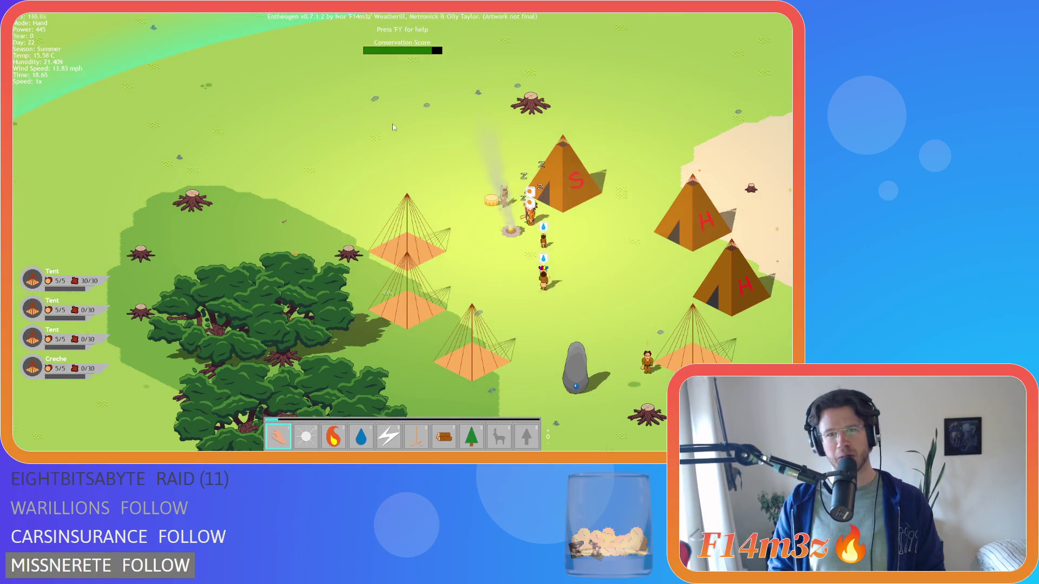
scroll(393, 127, "down", 5)
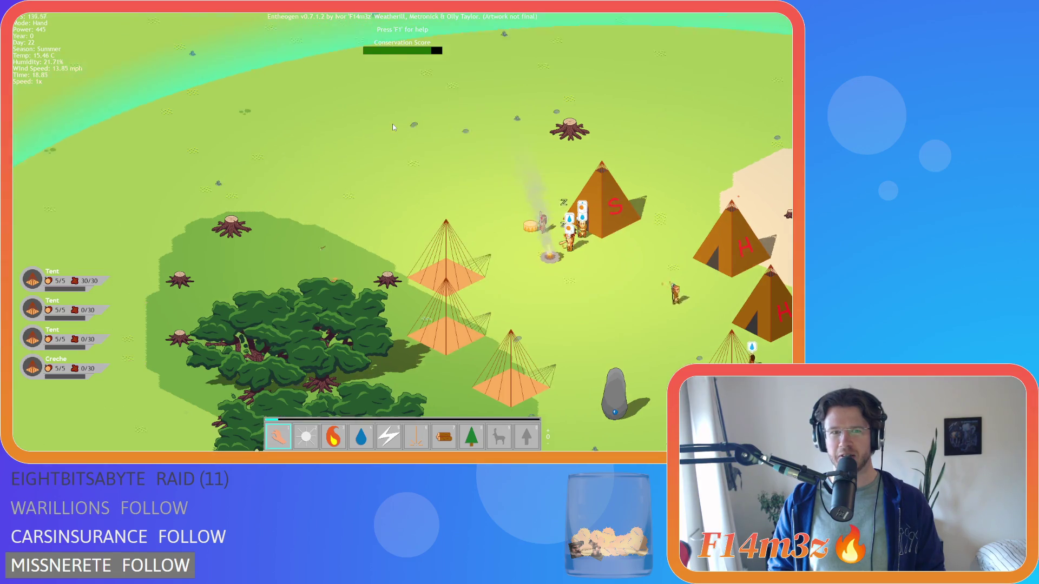
scroll(269, 201, "up", 5)
scroll(291, 216, "down", 3)
scroll(401, 219, "up", 5)
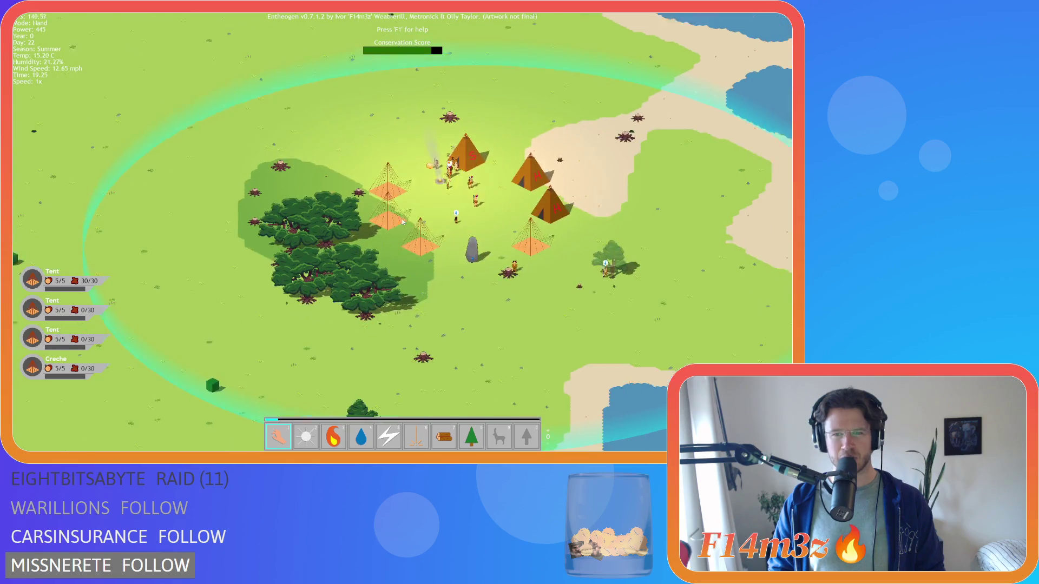
scroll(402, 219, "down", 5)
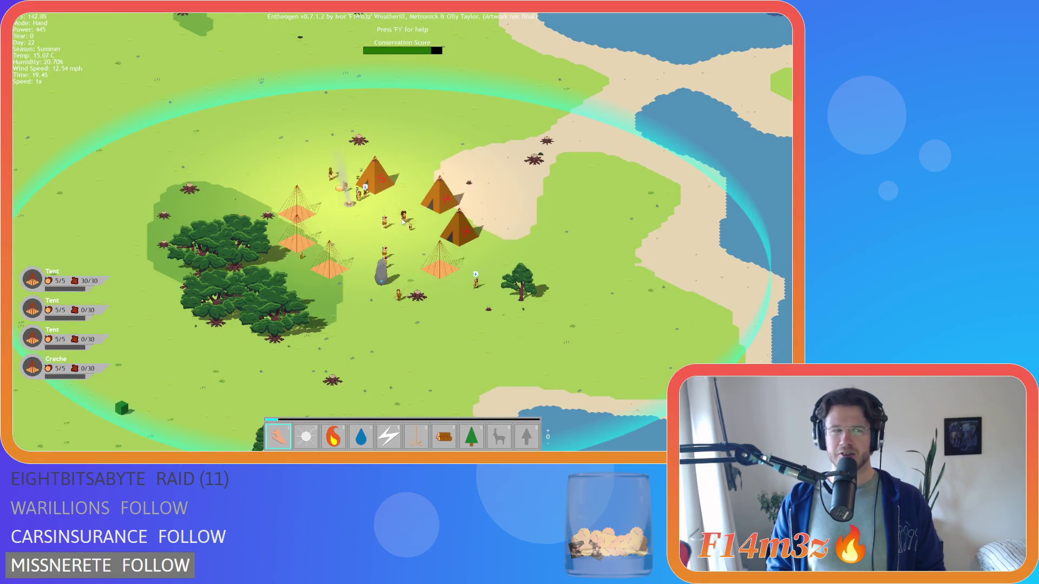
scroll(401, 218, "up", 3)
key("a")
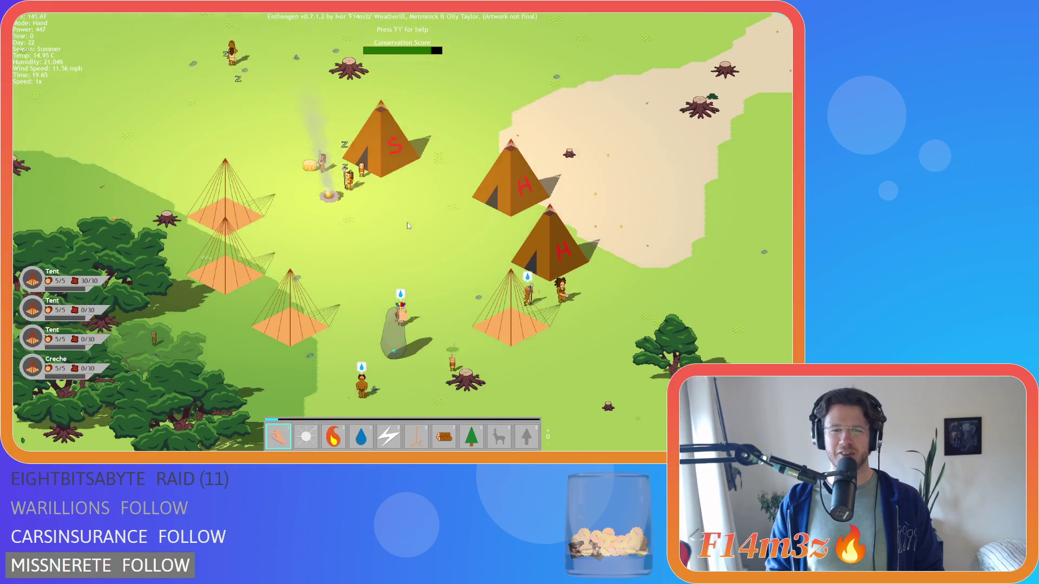
key("w")
key("w")
key("a")
scroll(326, 199, "down", 3)
scroll(354, 206, "up", 3)
scroll(368, 209, "down", 3)
scroll(371, 214, "up", 2)
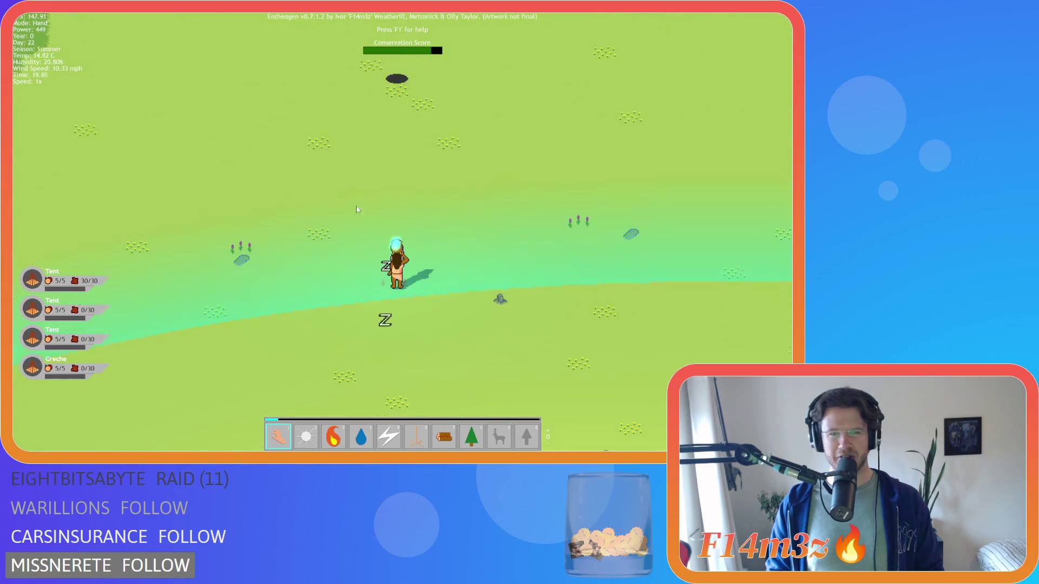
key("d")
key("s")
scroll(371, 215, "up", 2)
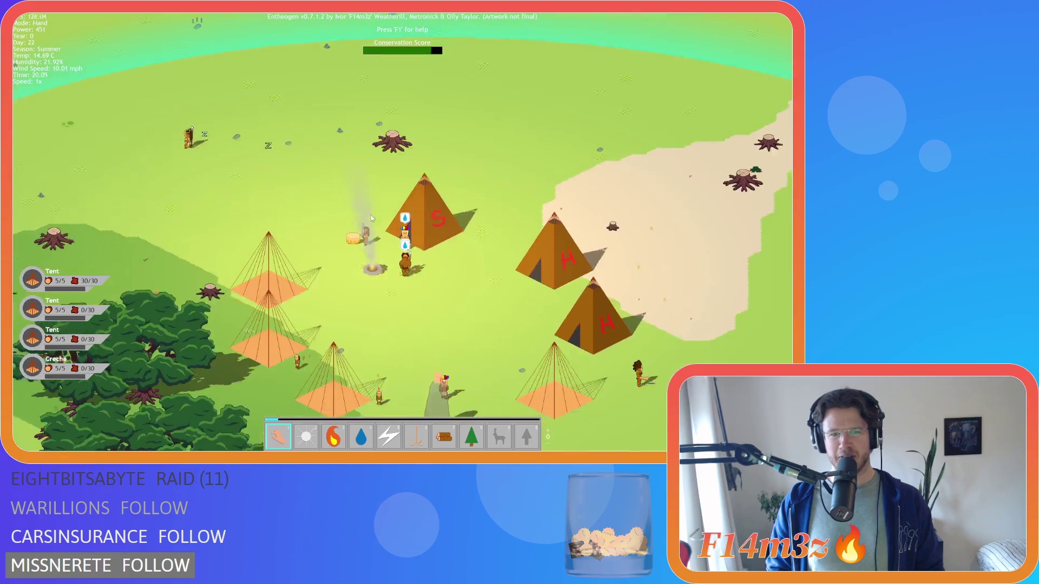
key("s")
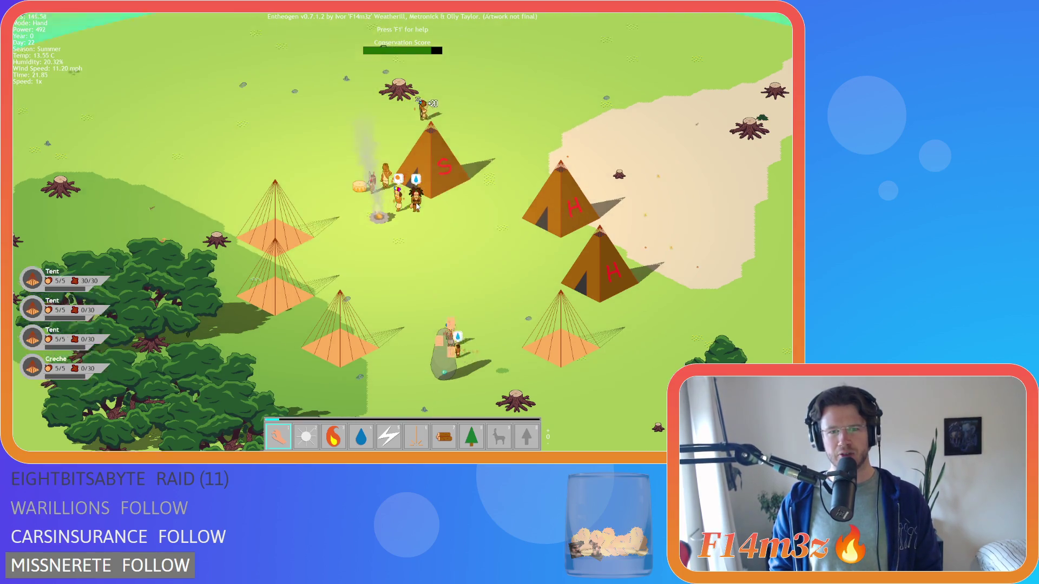
scroll(404, 205, "up", 5)
key("w")
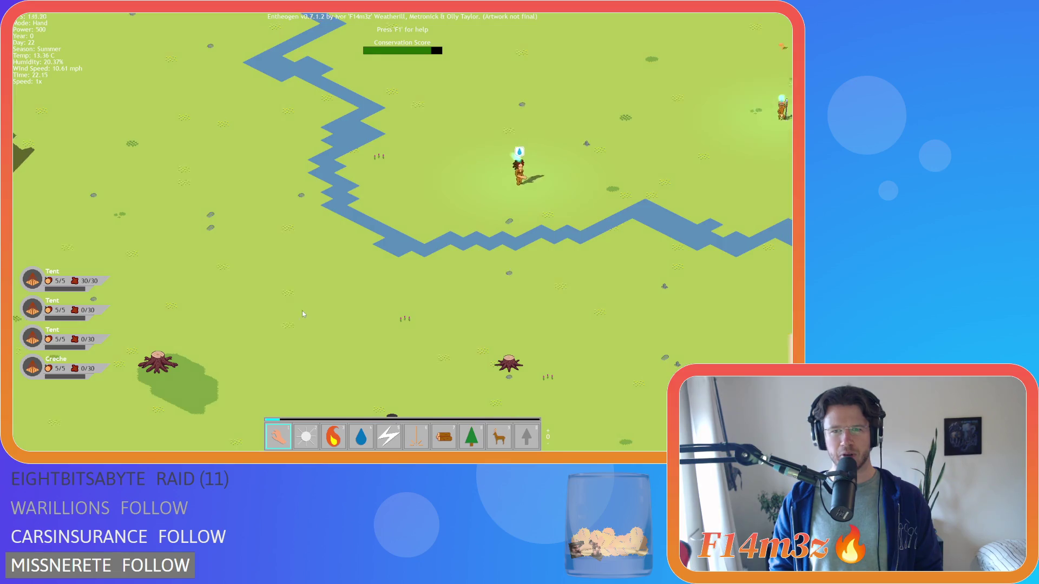
key("d")
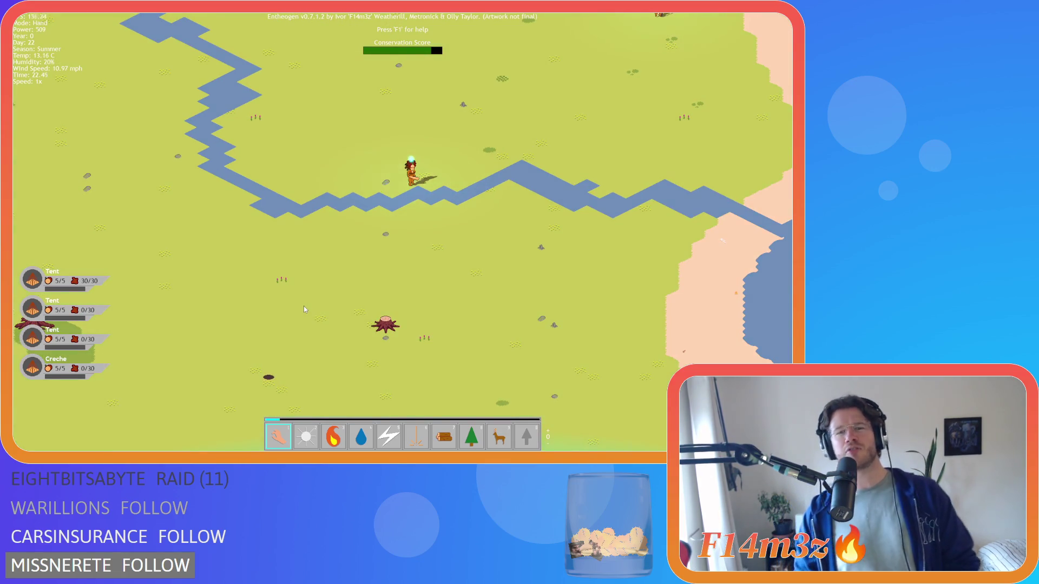
key("s")
key("a")
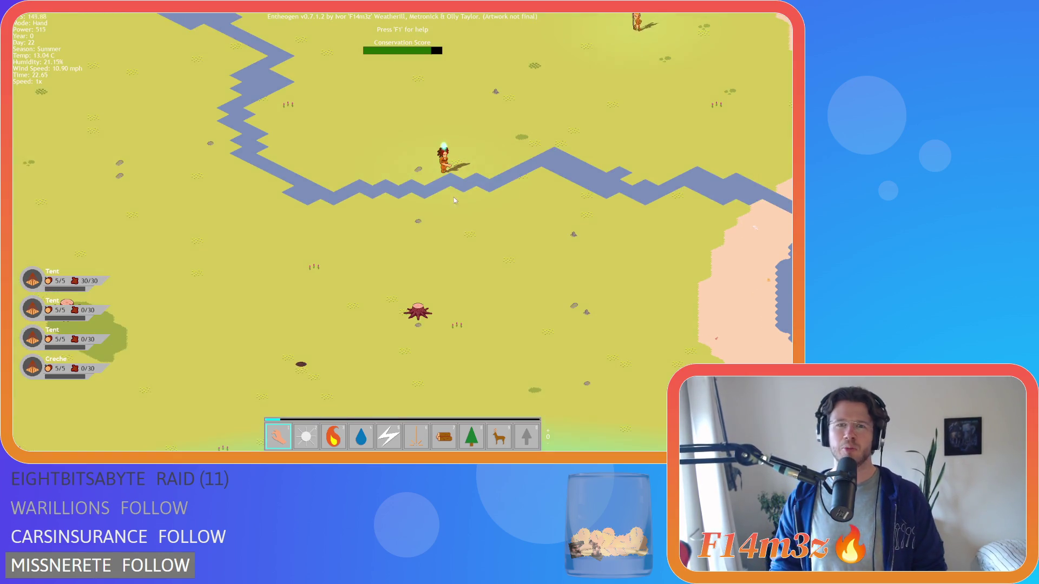
key("s")
mouse_move(441, 174)
left_mouse_down()
mouse_move(435, 157)
mouse_move(447, 147)
mouse_move(447, 276)
mouse_move(373, 328)
left_mouse_up()
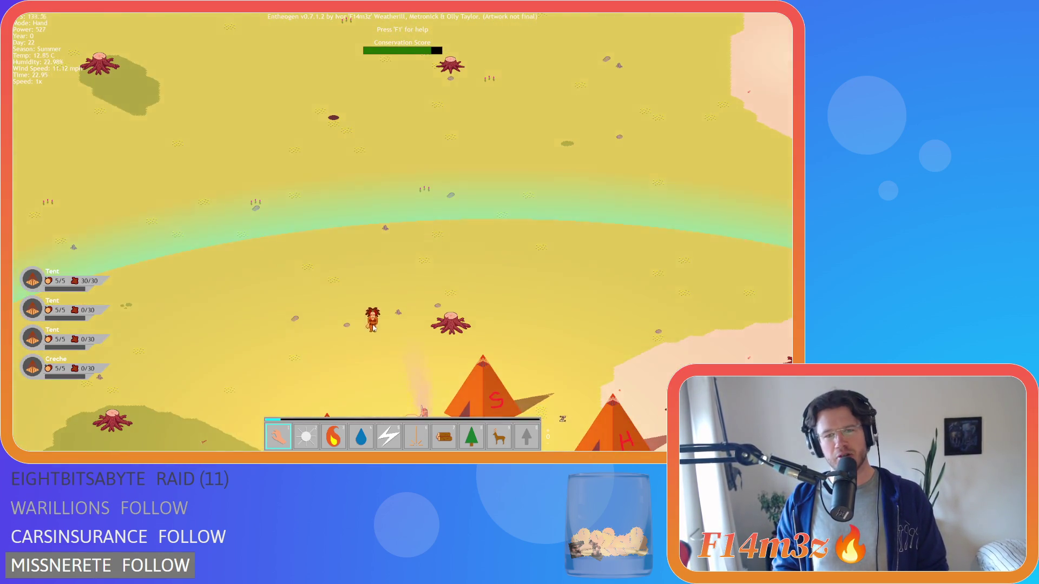
key("s")
key("d")
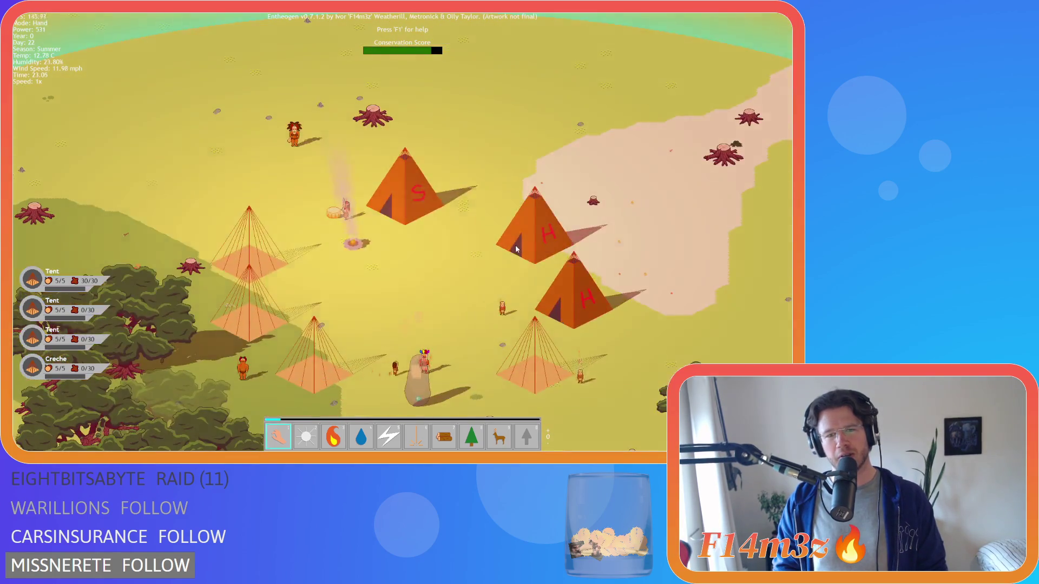
key("s")
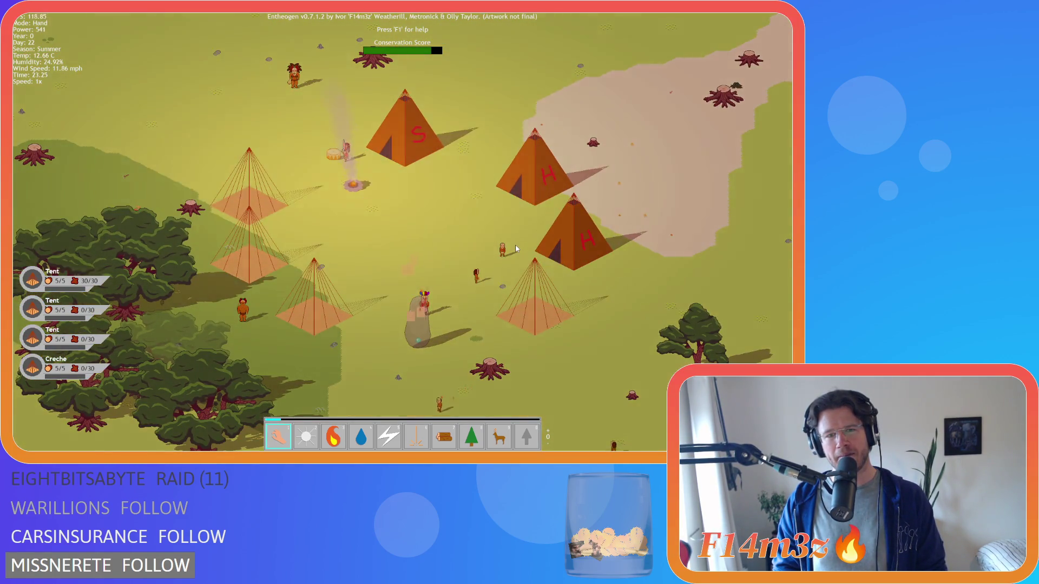
key("a")
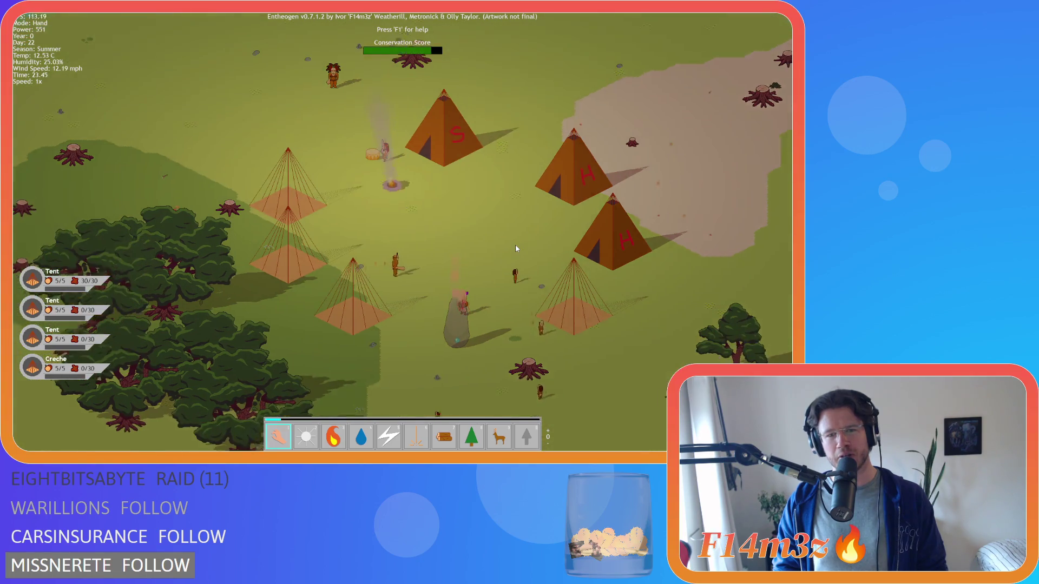
key("w")
key("d")
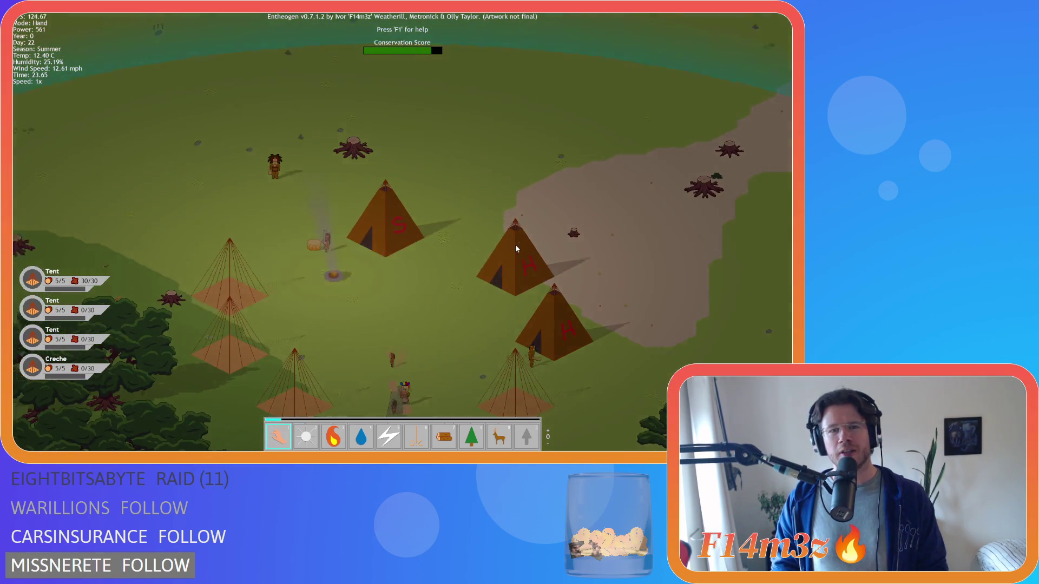
key("s")
key("a")
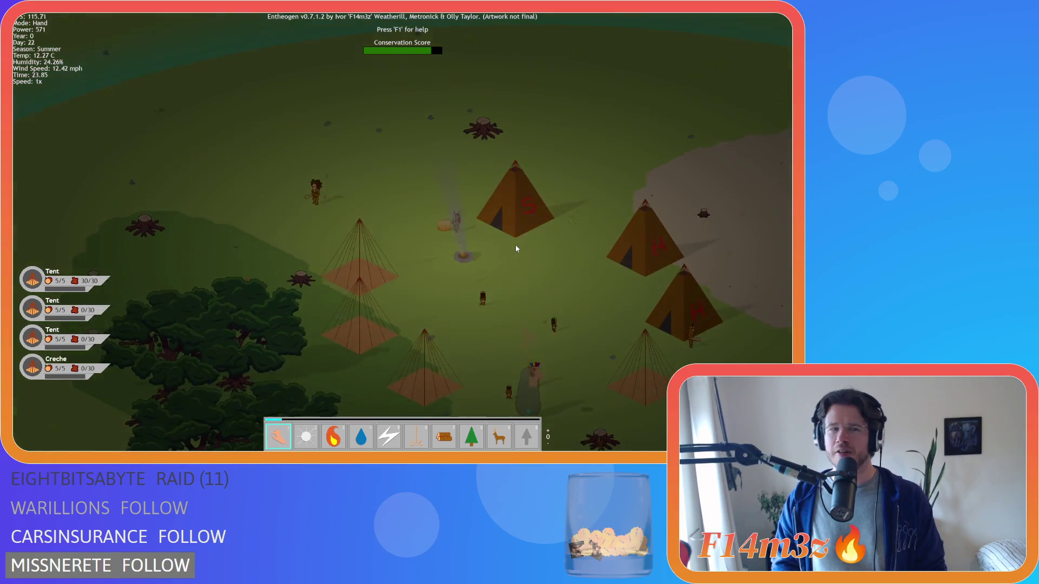
key("s")
key("d")
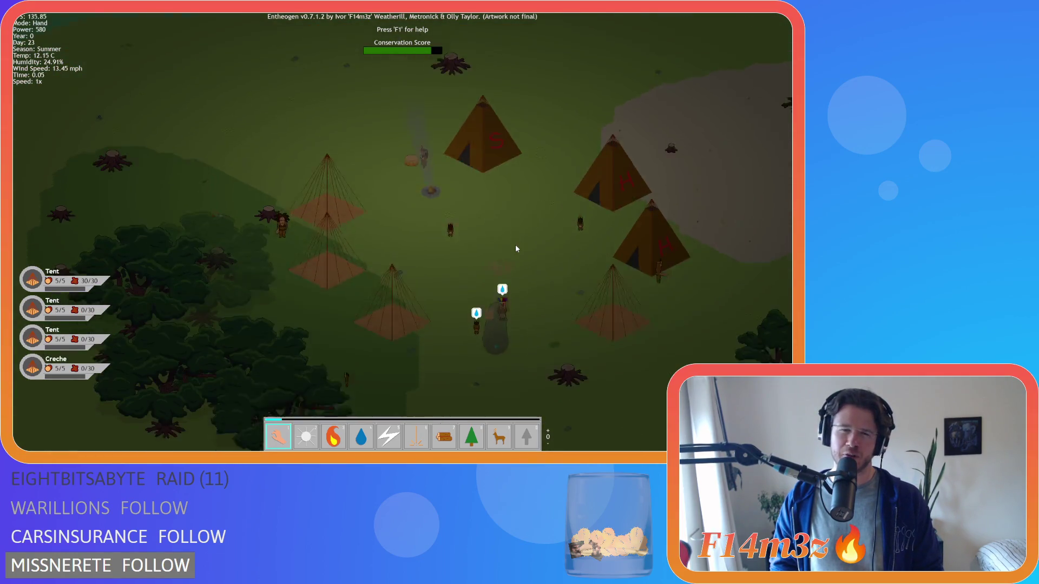
key("s")
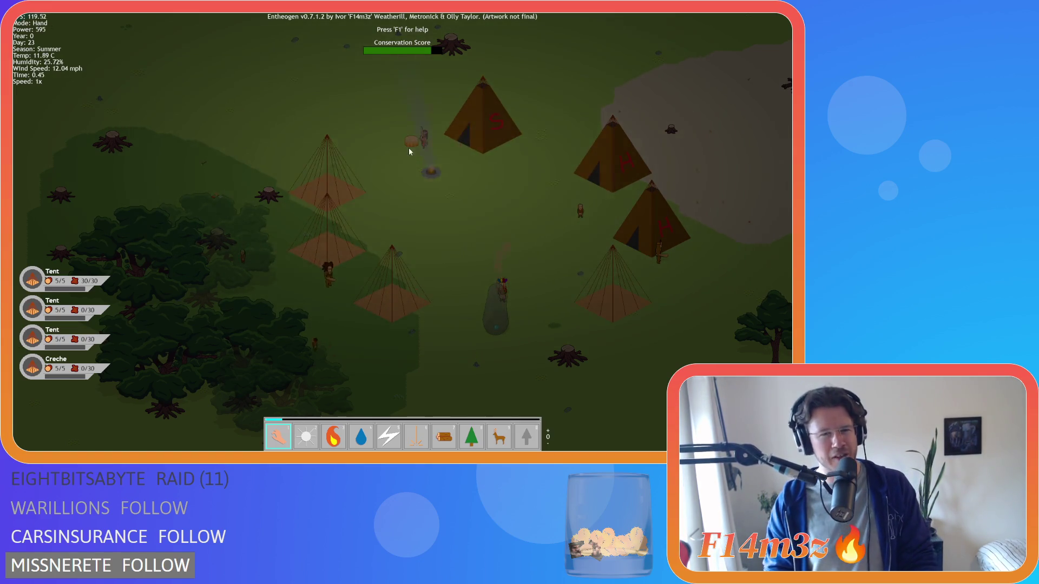
key("s")
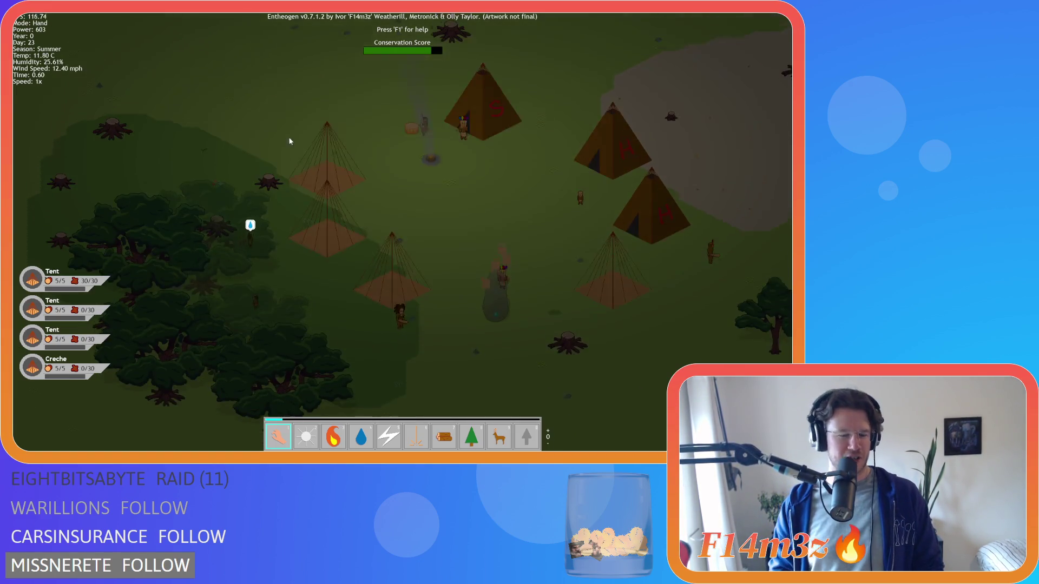
key("w")
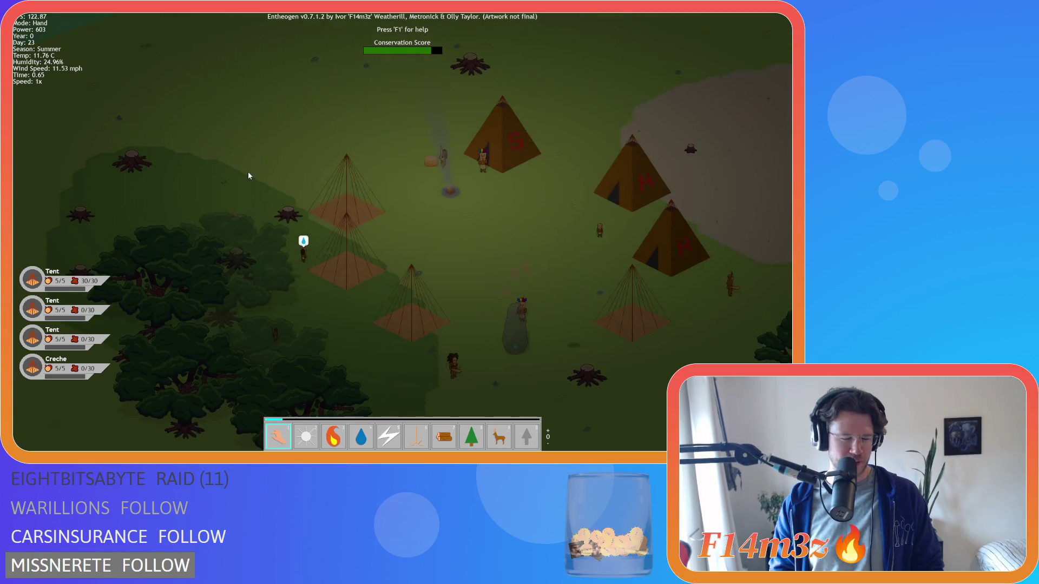
key("a")
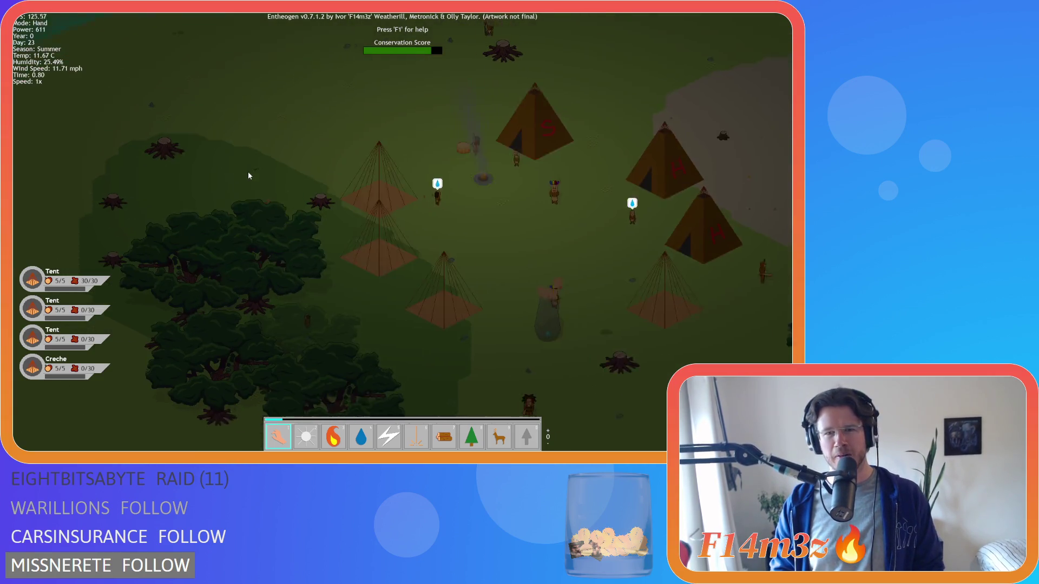
key("d")
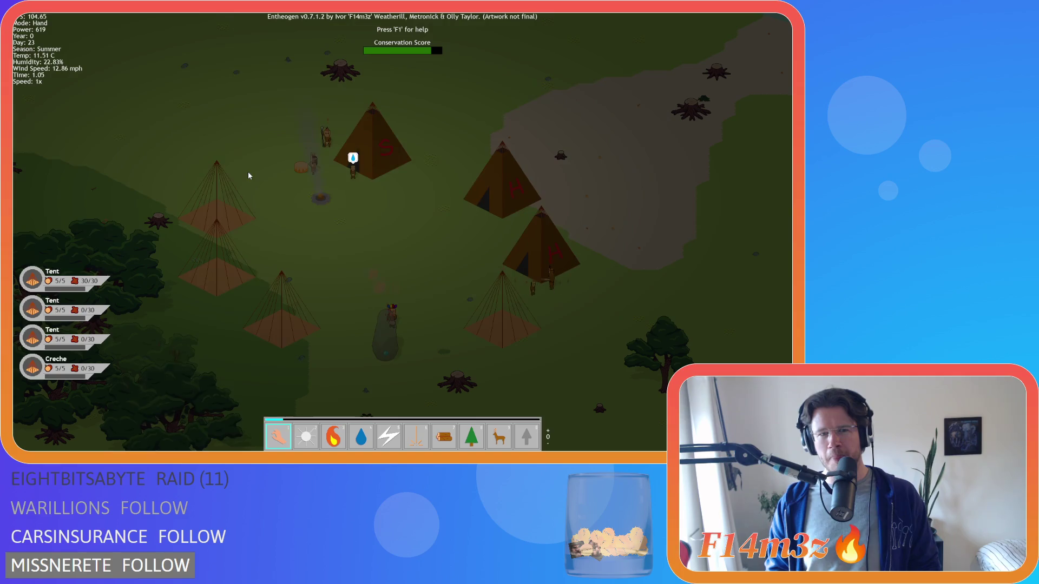
key("a")
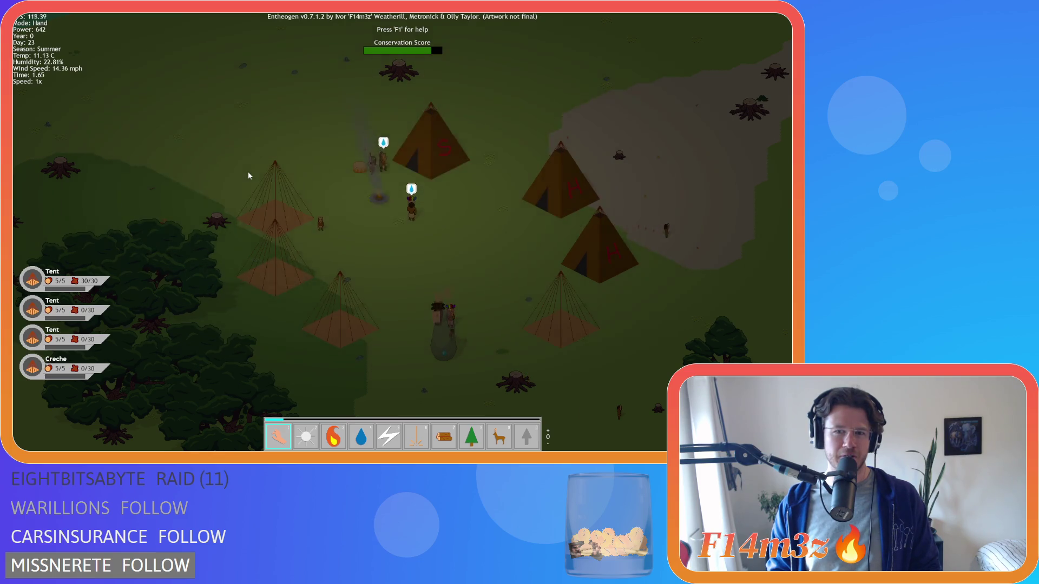
Set the S tent on fire, then put it out with the Water power.
key("d")
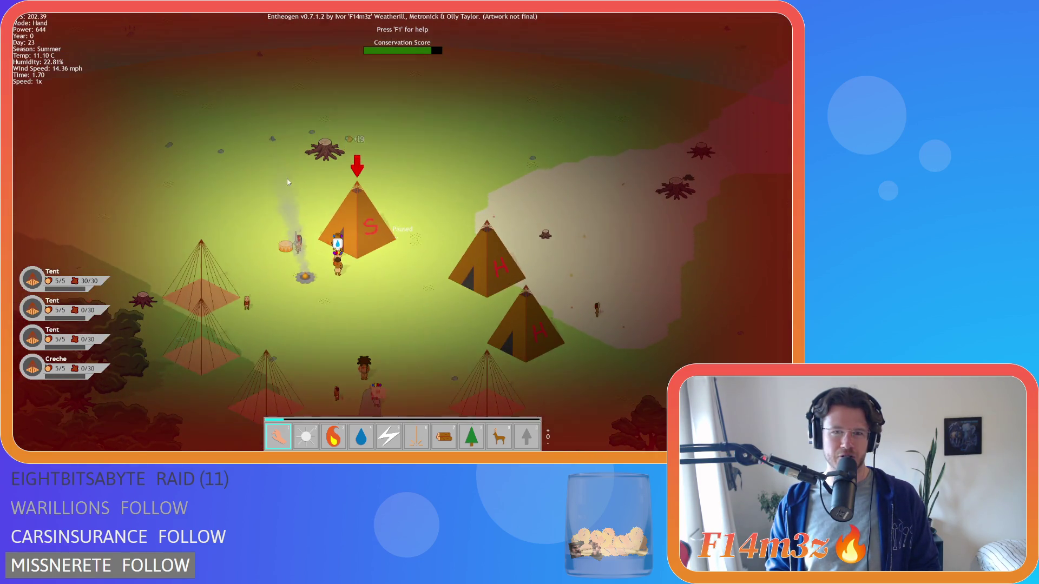
key("a")
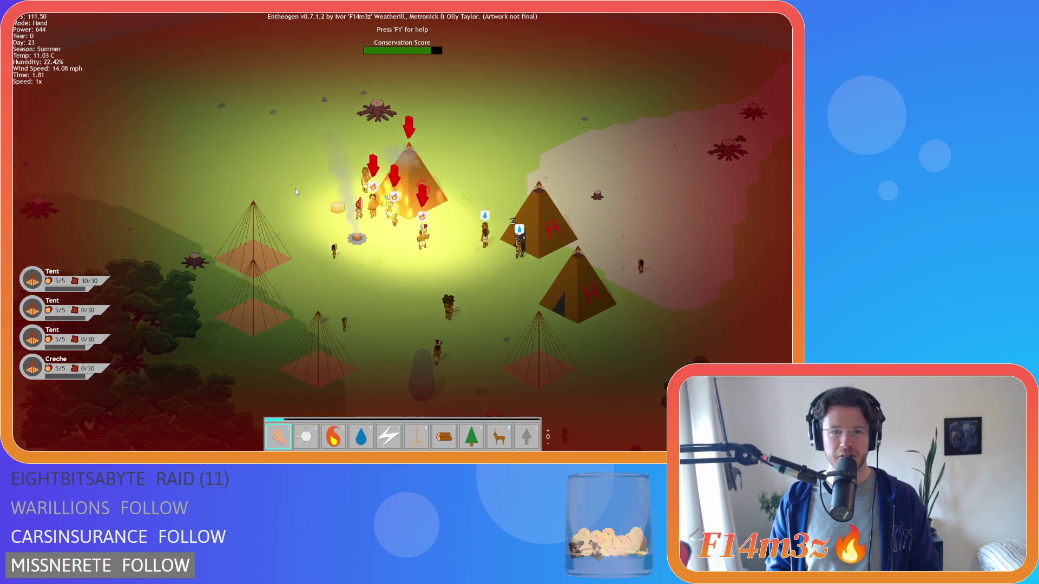
key("3")
key("d")
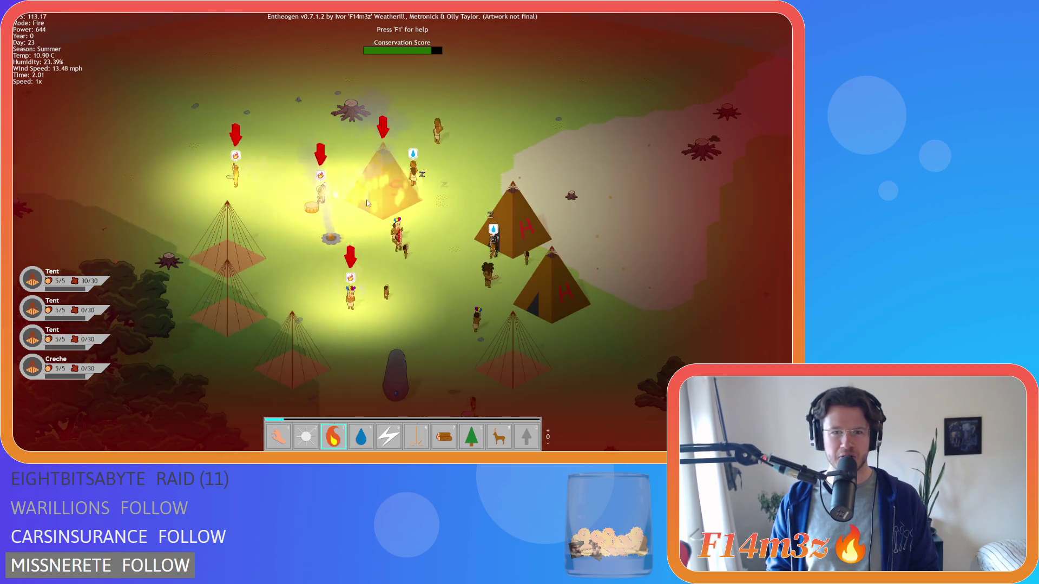
key("4")
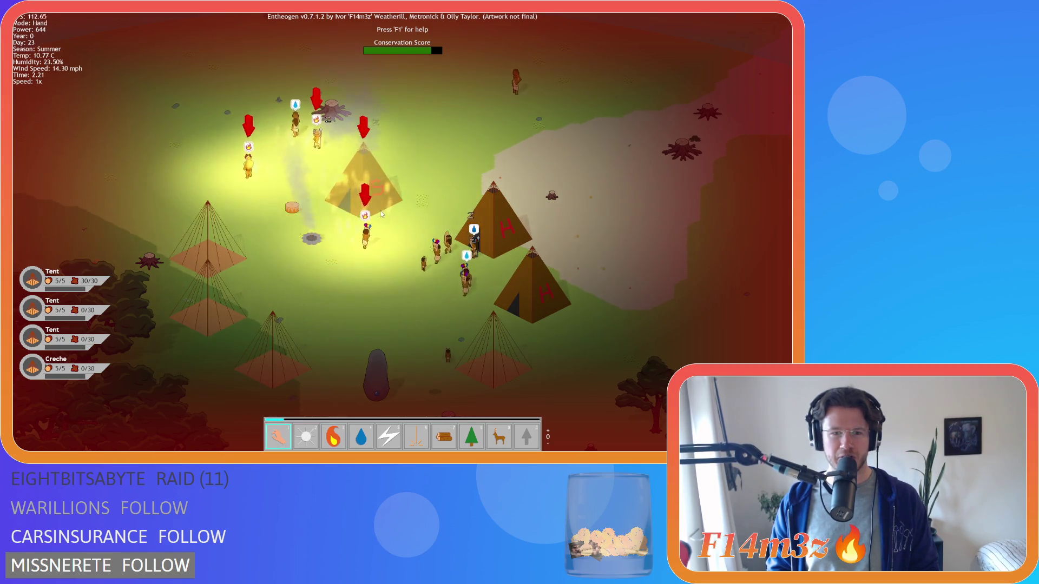
left_click(364, 210)
key("1")
key("d")
Carry a burning villager with the hand and drop it into the water.
scroll(476, 172, "down", 5)
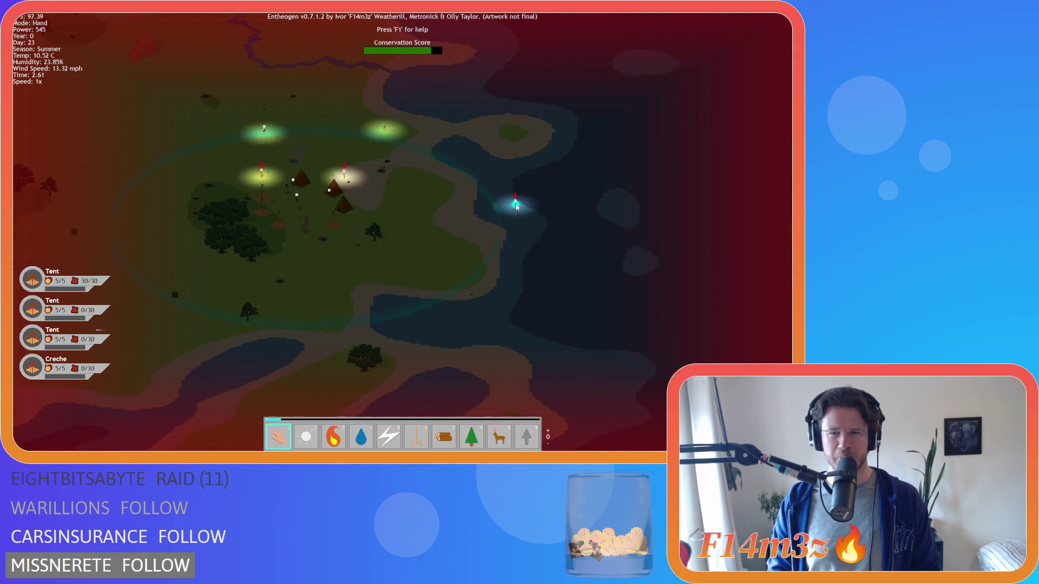
scroll(311, 190, "up", 5)
scroll(311, 189, "down", 5)
mouse_move(311, 189)
left_mouse_down()
mouse_move(254, 216)
mouse_move(297, 265)
mouse_move(355, 274)
mouse_move(568, 247)
left_mouse_up()
scroll(255, 216, "up", 5)
key("a")
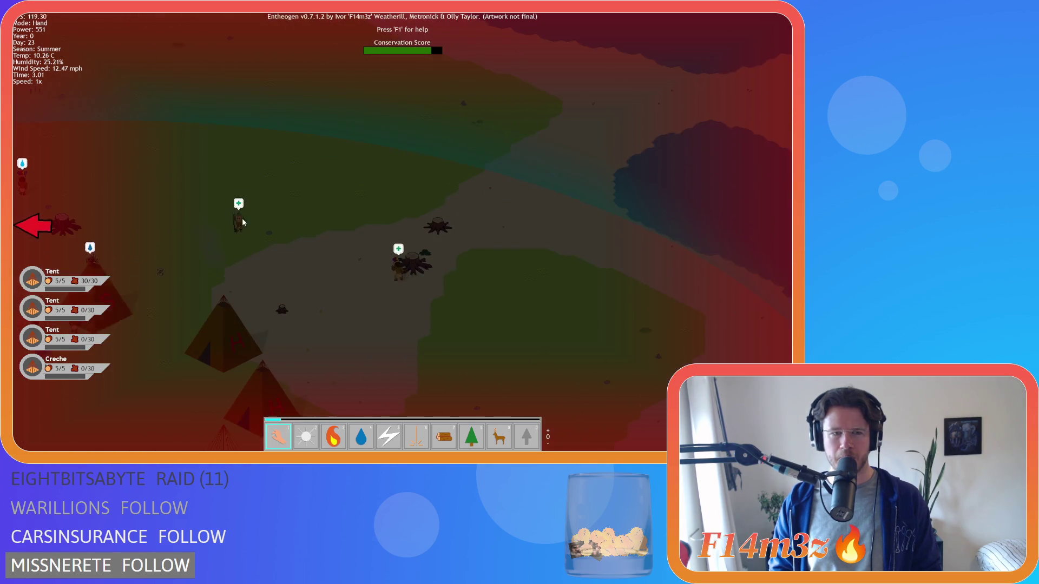
mouse_move(139, 222)
left_mouse_down()
mouse_move(263, 183)
mouse_move(234, 176)
mouse_move(516, 213)
mouse_move(560, 195)
left_mouse_up()
key("w")
key("a")
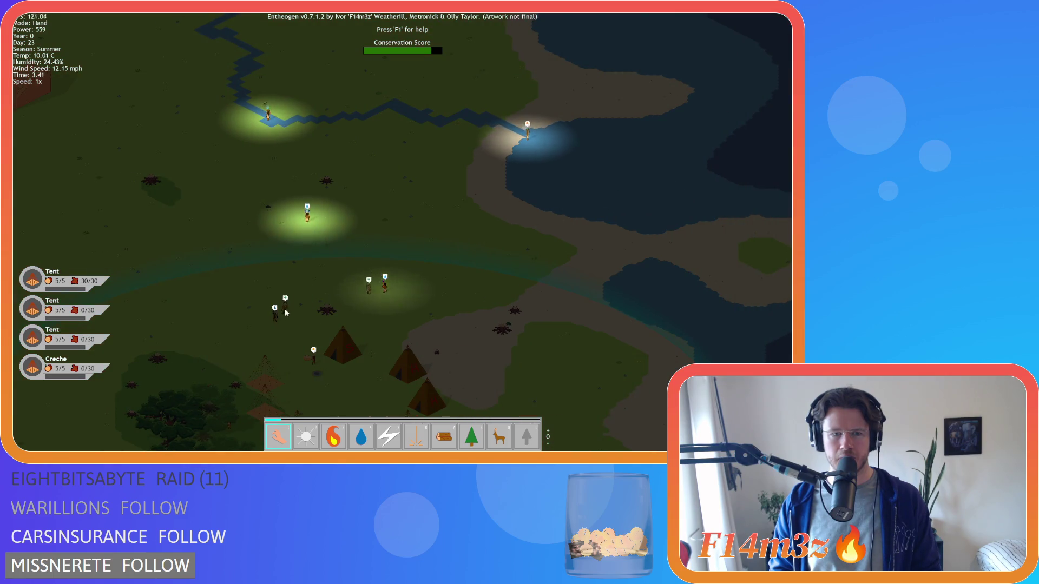
Recentre on the tent camp and call down fire beside the campfire.
key("s")
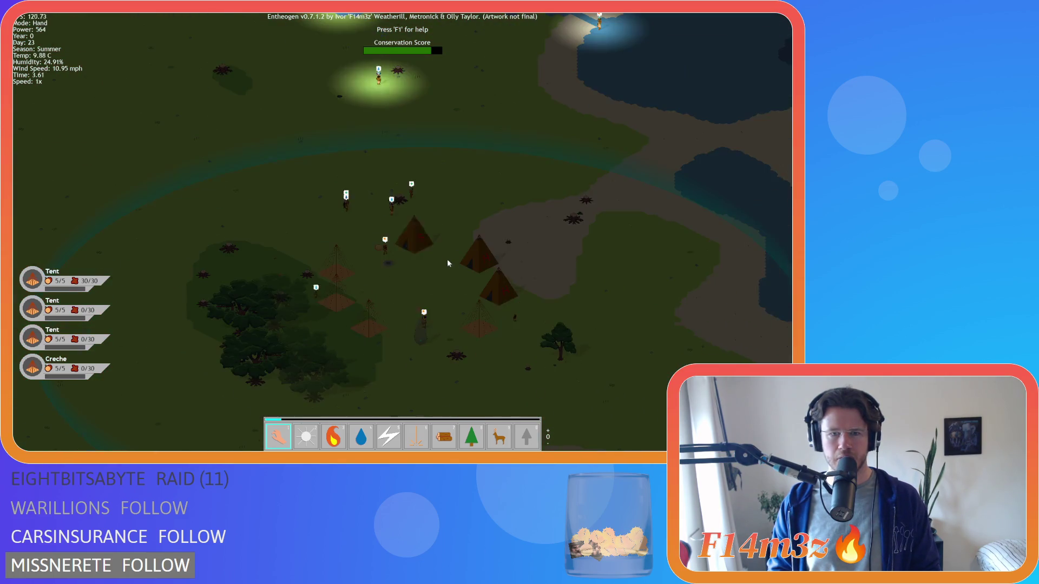
scroll(408, 231, "up", 3)
key("s")
key("d")
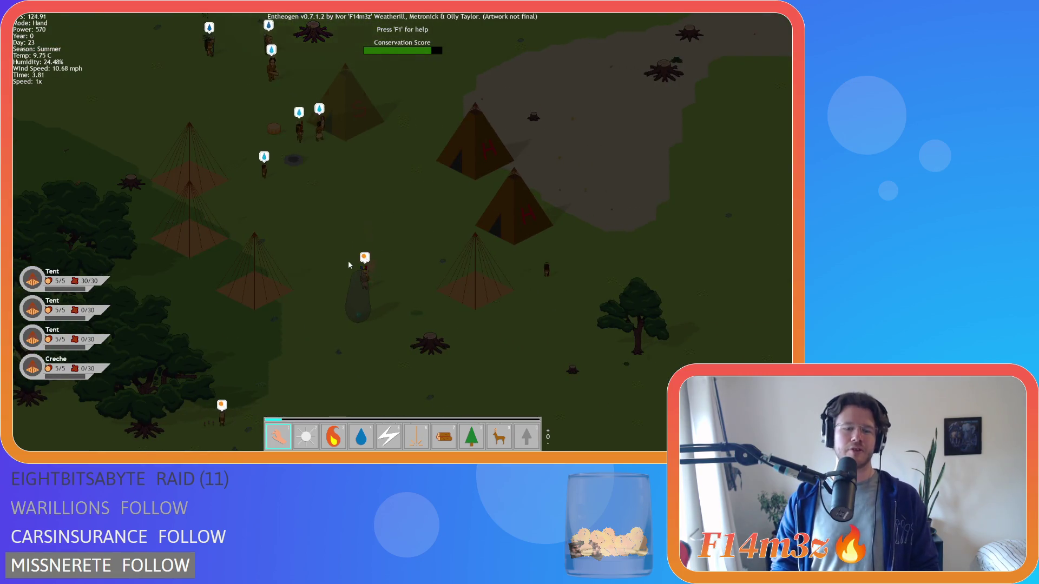
key("a")
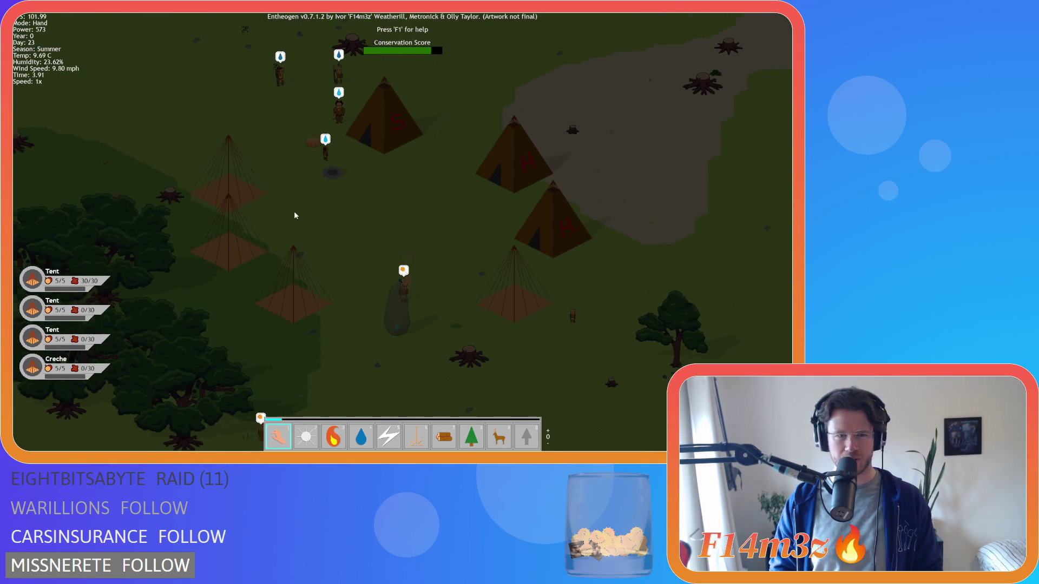
key("w")
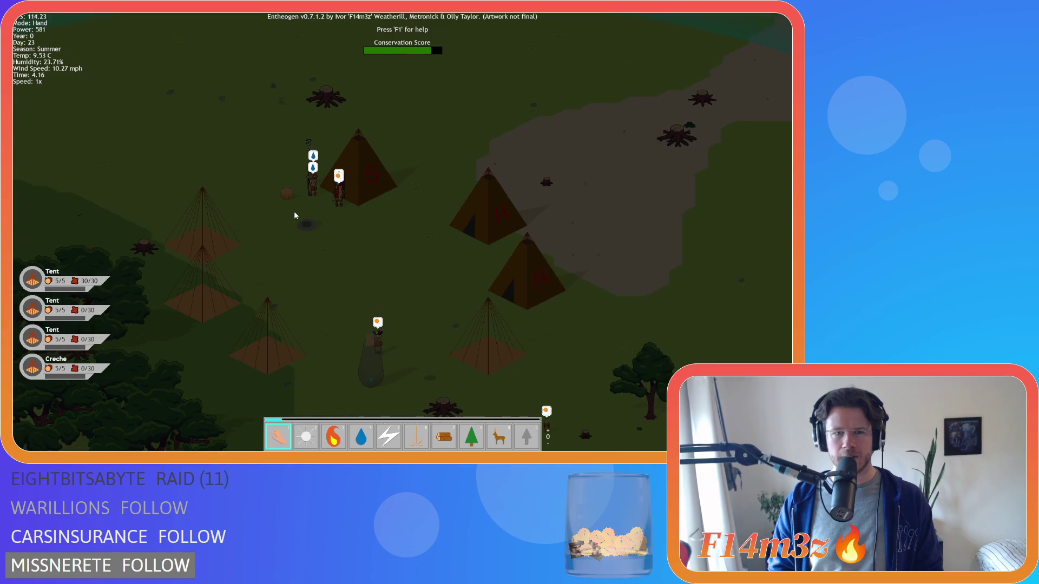
left_click(297, 220)
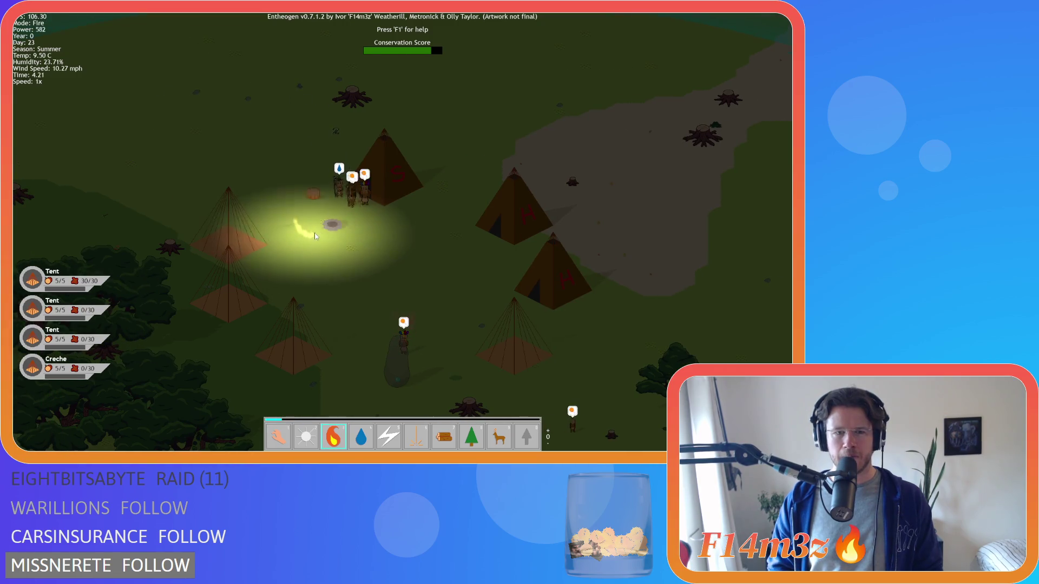
Switch the world to placeholder debug rendering with F2 while viewing the camp.
key("s")
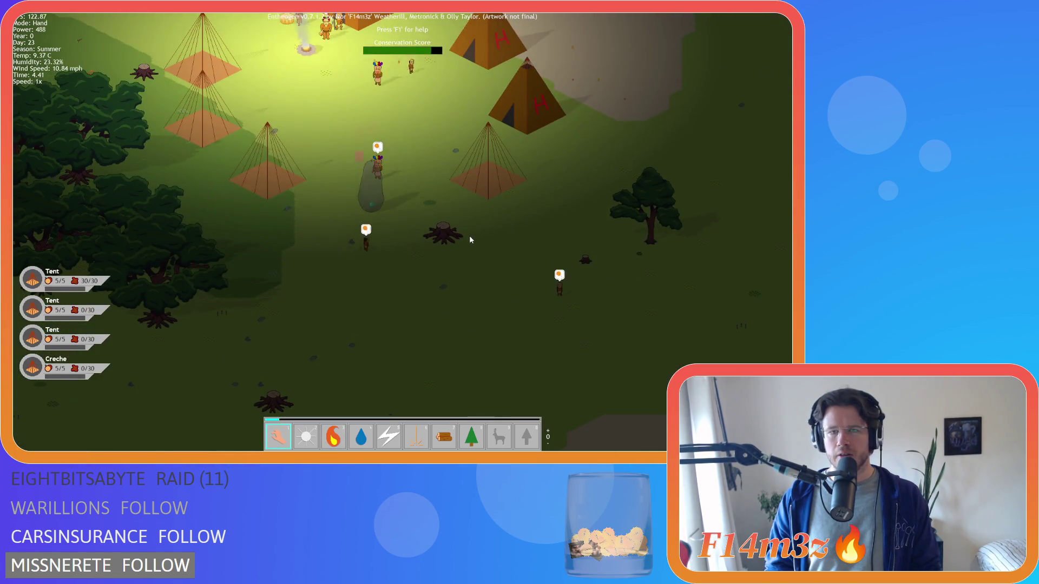
key("w")
key("a")
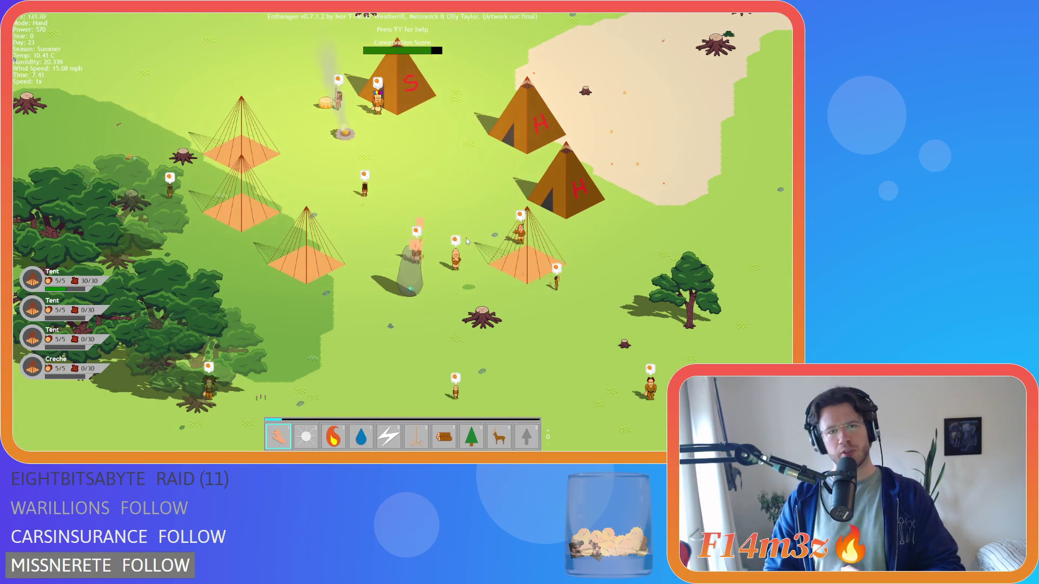
key("F2")
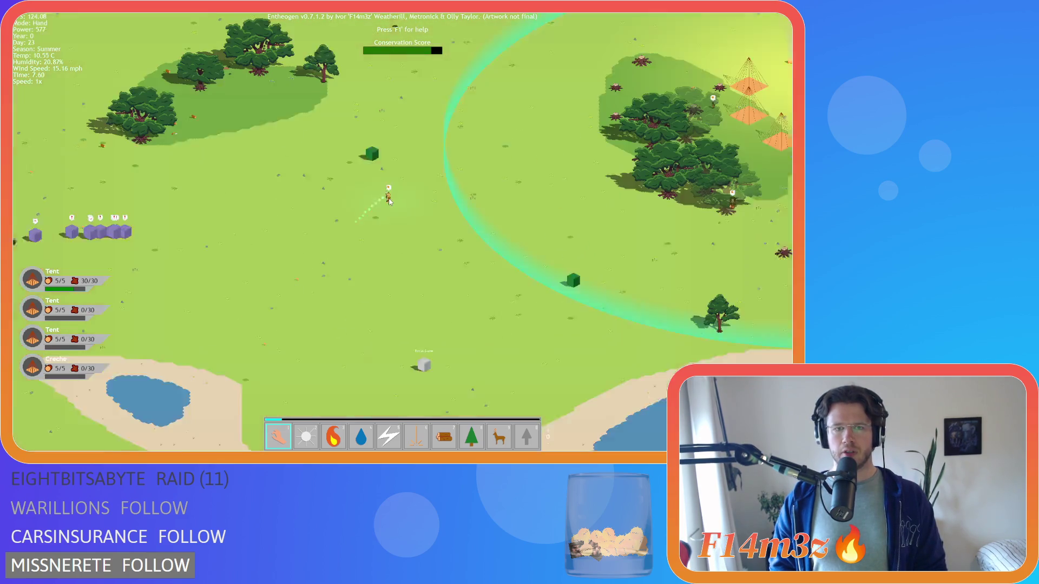
scroll(440, 189, "up", 5)
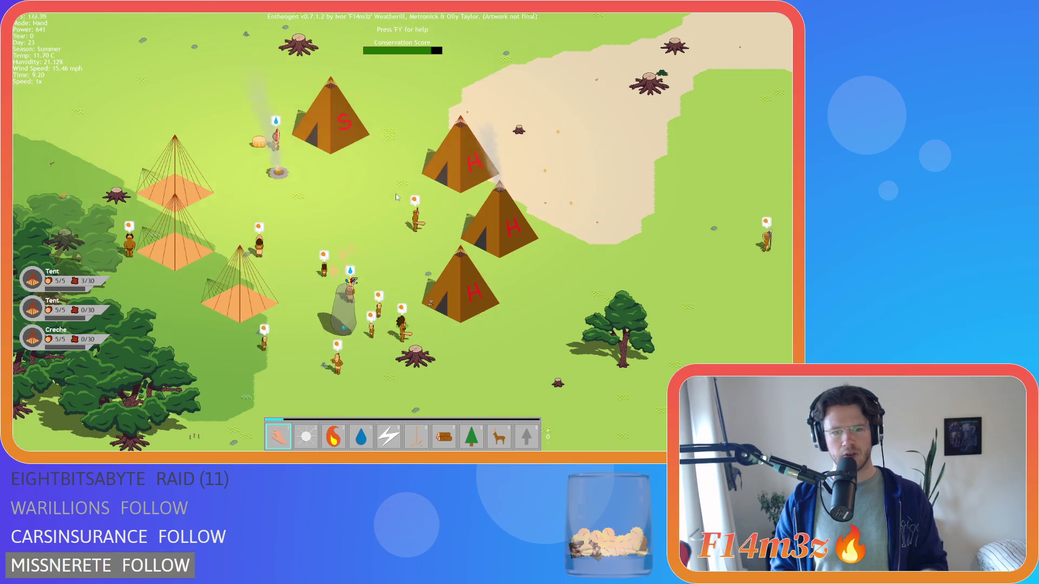
Look over the camp and river, then quit to the title screen confirming with Y.
key("a")
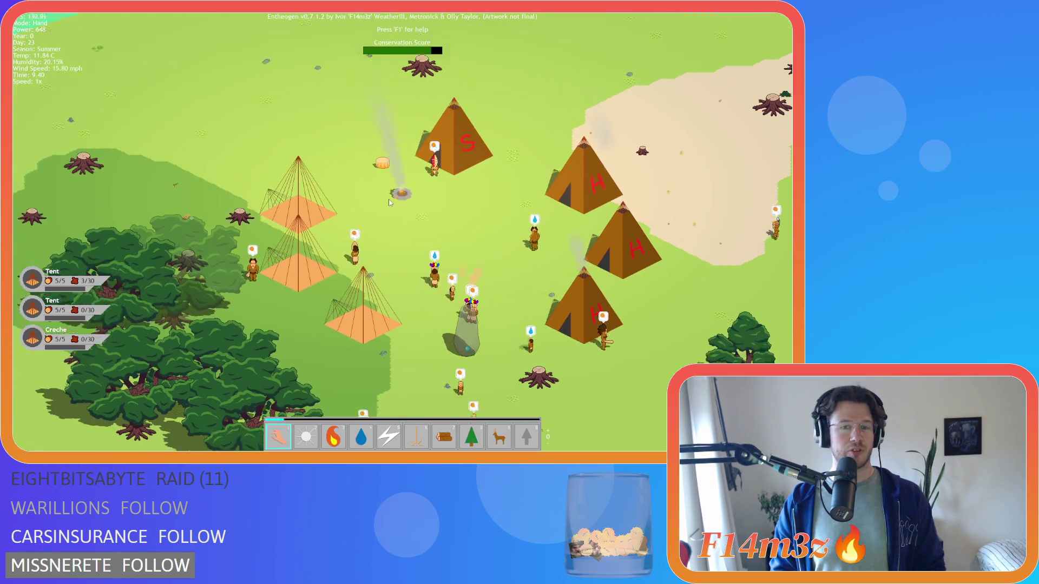
key("w")
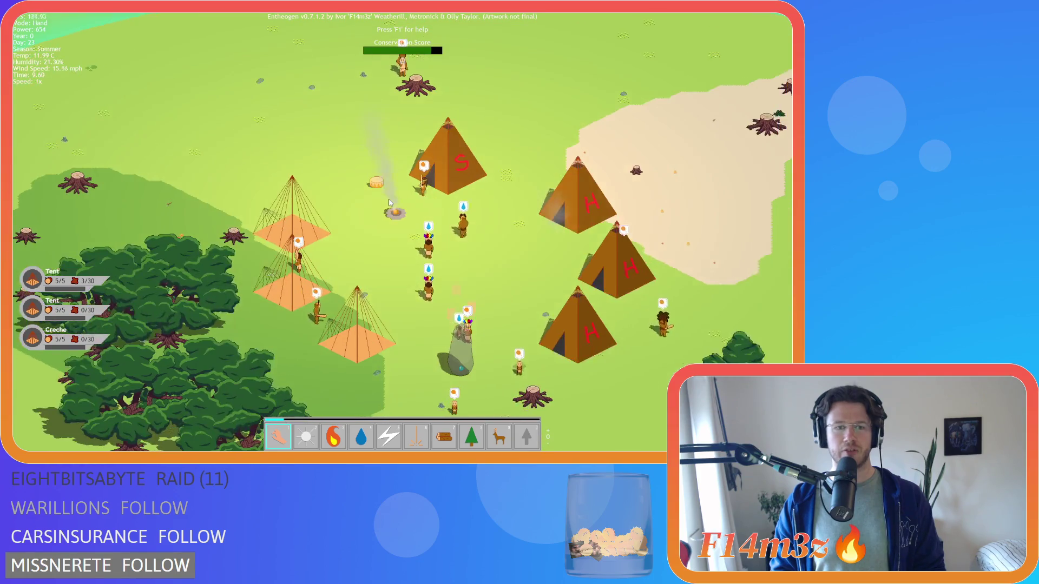
key("w")
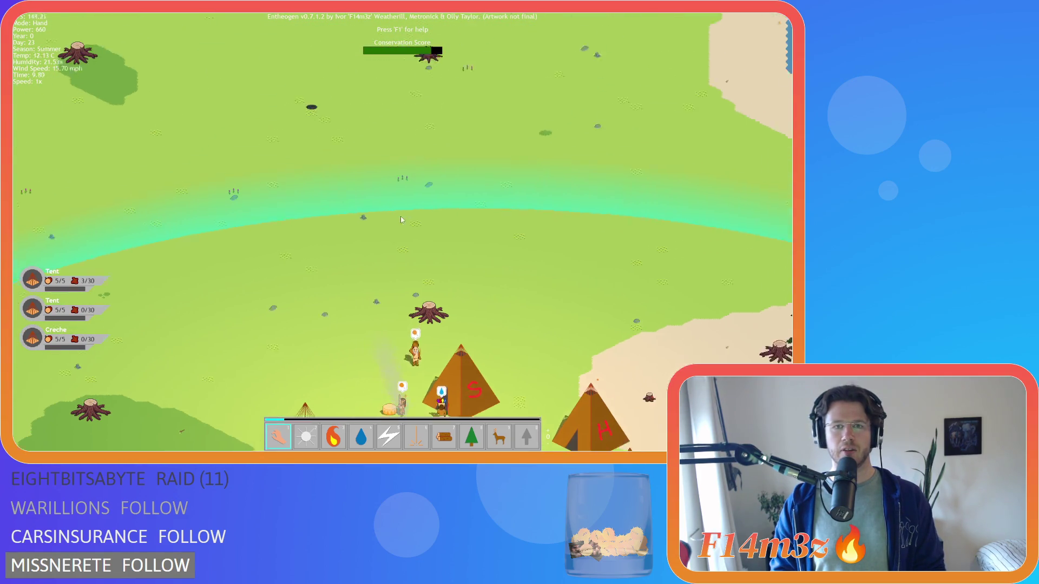
key("space")
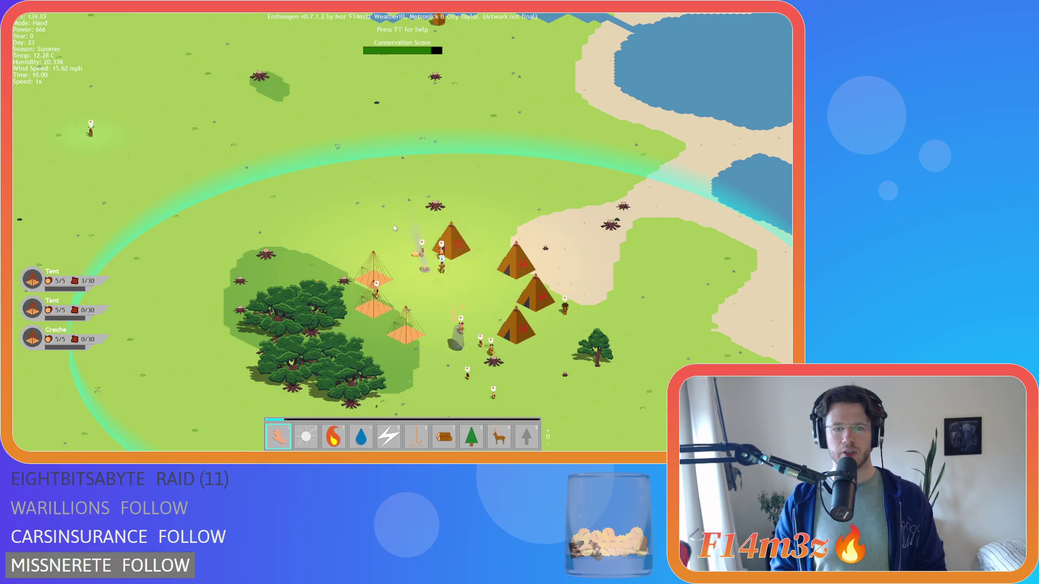
key("w")
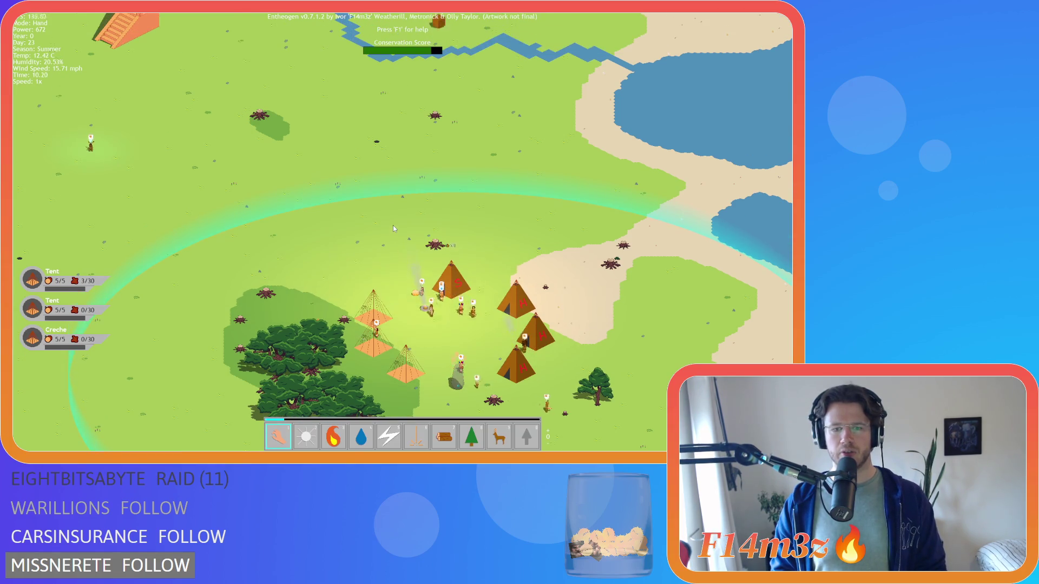
scroll(393, 225, "down", 5)
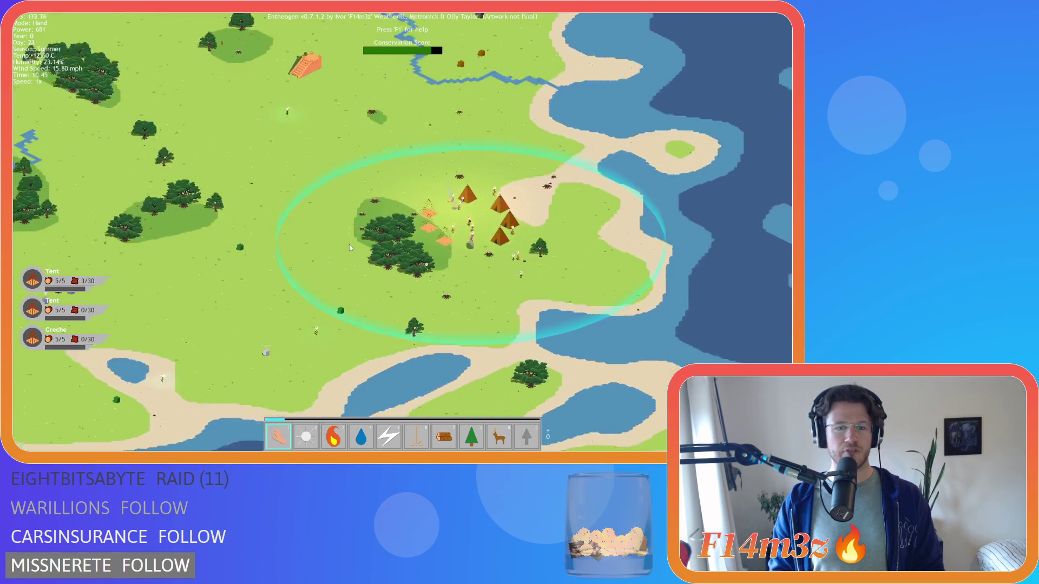
scroll(349, 244, "up", 5)
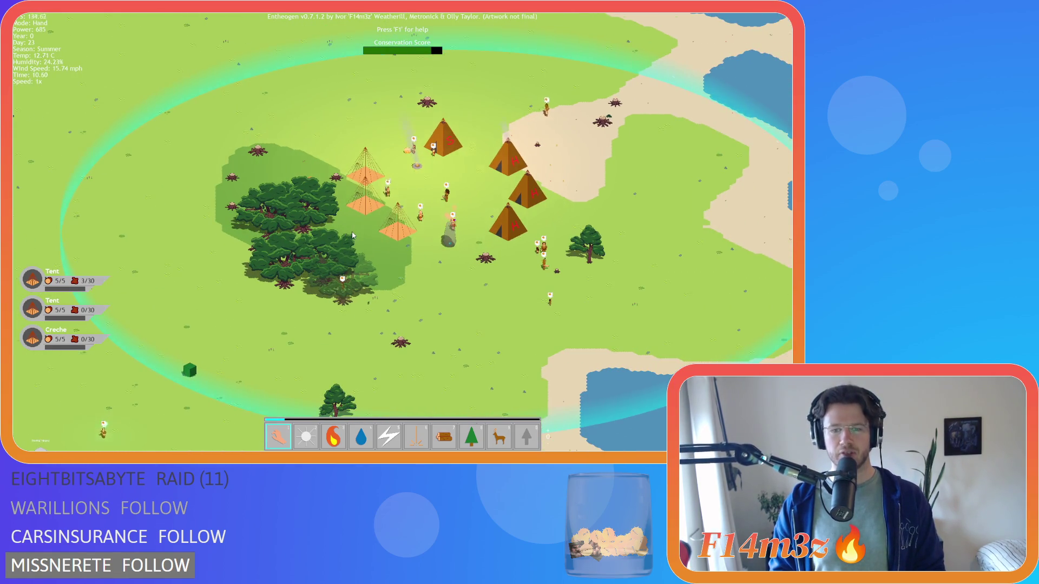
key("Escape")
key("y")
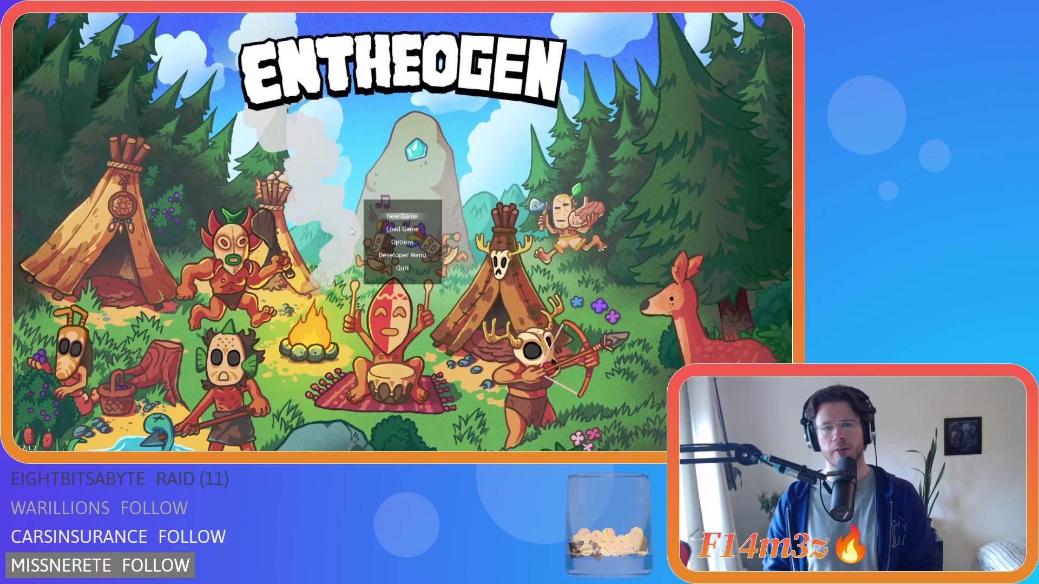
Choose Developer Menu on the title screen to start generating a new world.
key("Down")
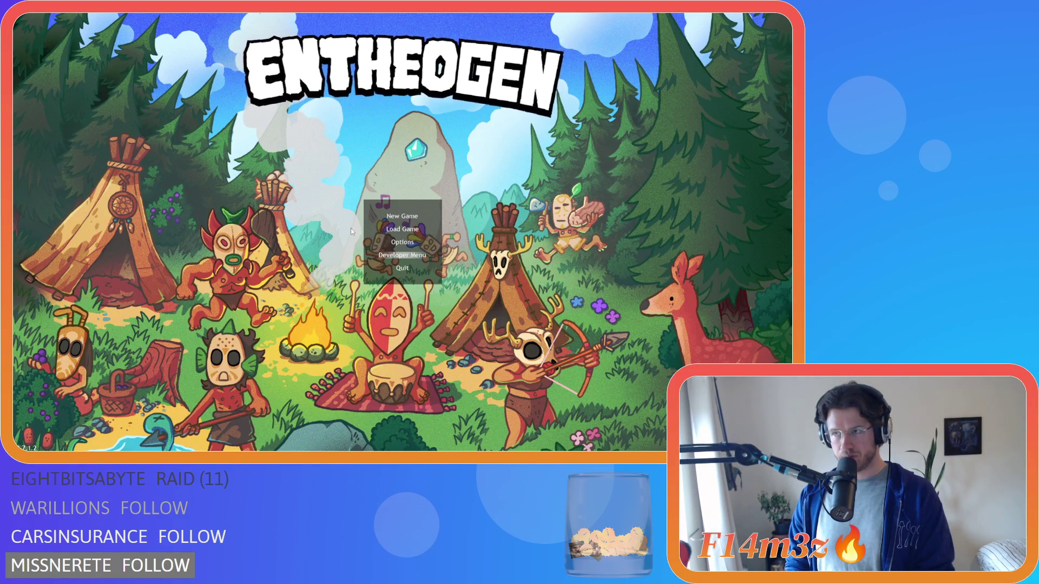
key("Return")
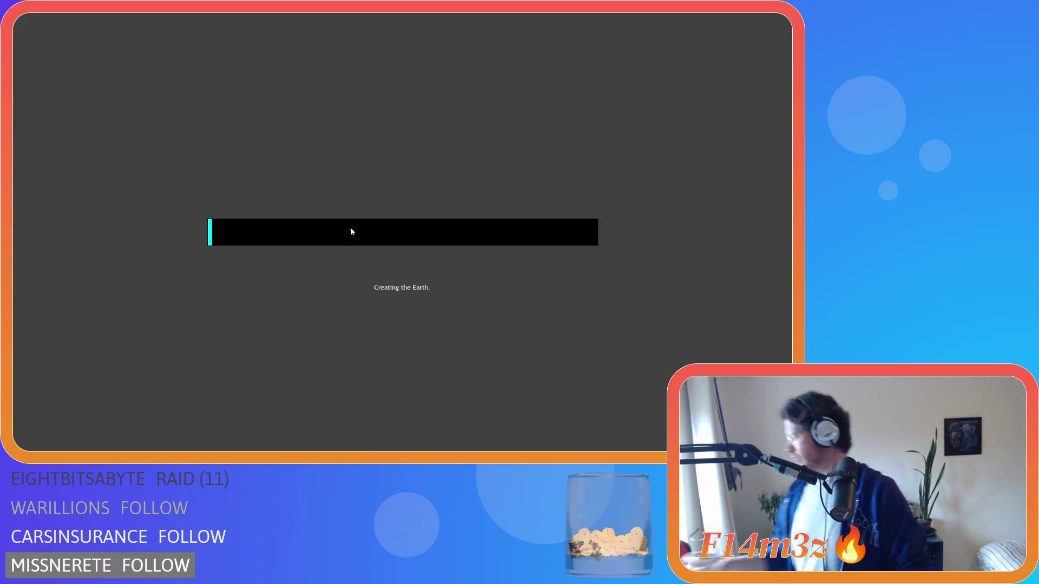
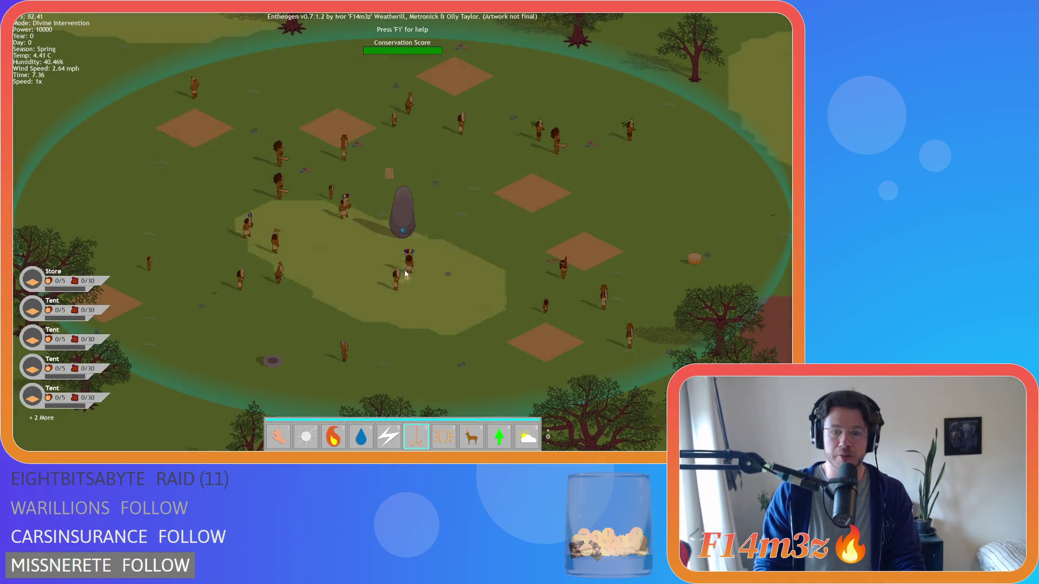
Spawn a herd of deer with the Herd power and drag one from the top-right trees to the lower village centre.
key("8")
left_click(377, 232)
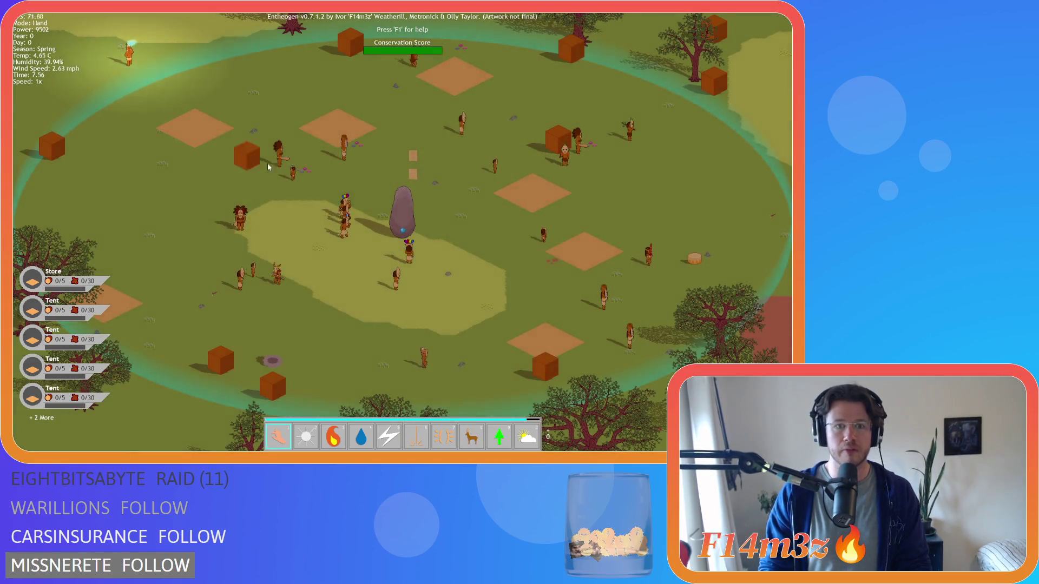
key("1")
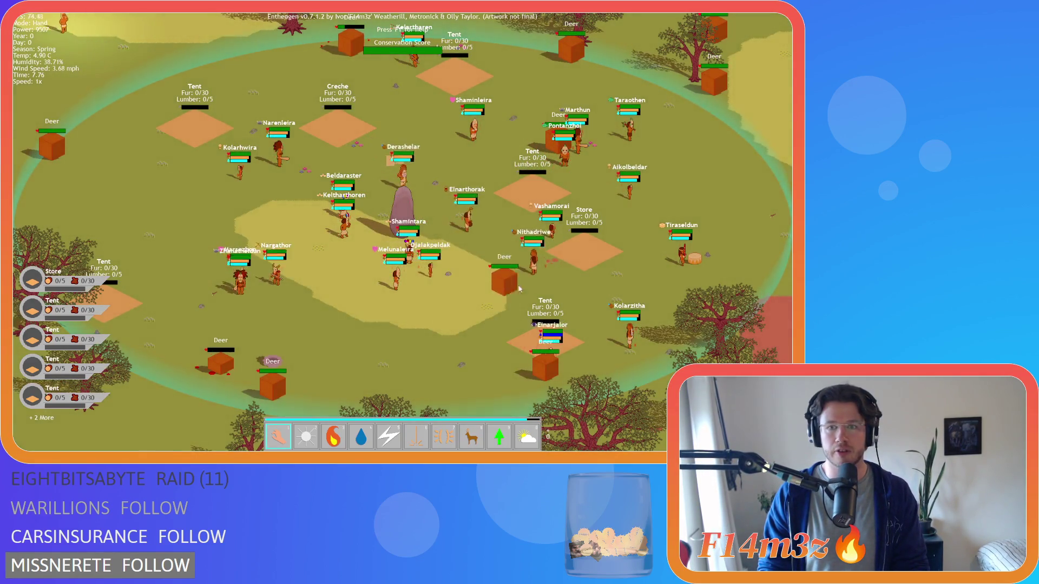
key("Up")
key("Right")
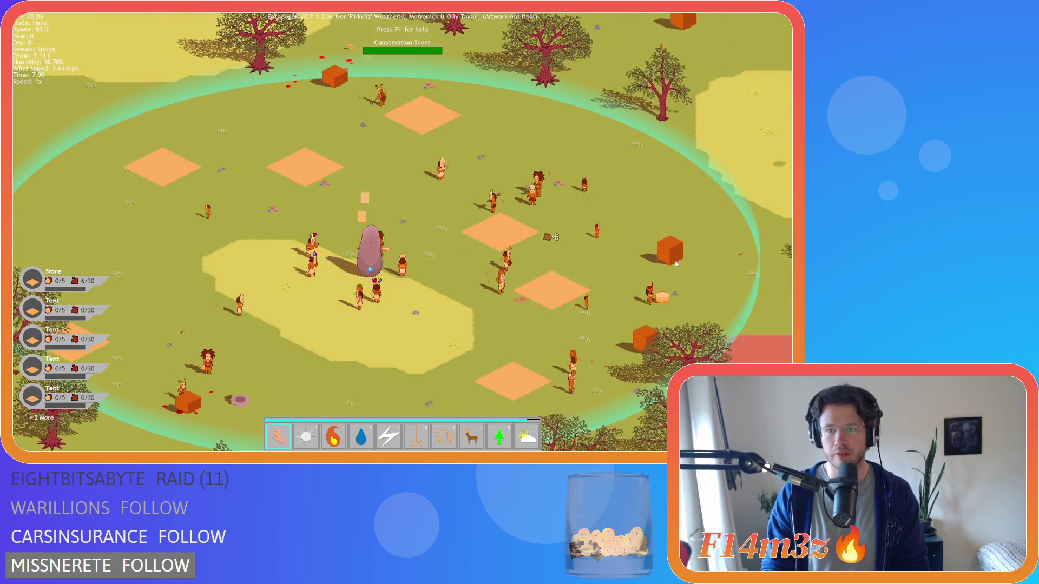
key("Right")
mouse_move(740, 286)
left_mouse_down()
mouse_move(573, 233)
mouse_move(222, 151)
mouse_move(314, 203)
mouse_move(465, 372)
left_mouse_up()
Pan and zoom around the map to survey the village and the meadow east of it.
key("Left")
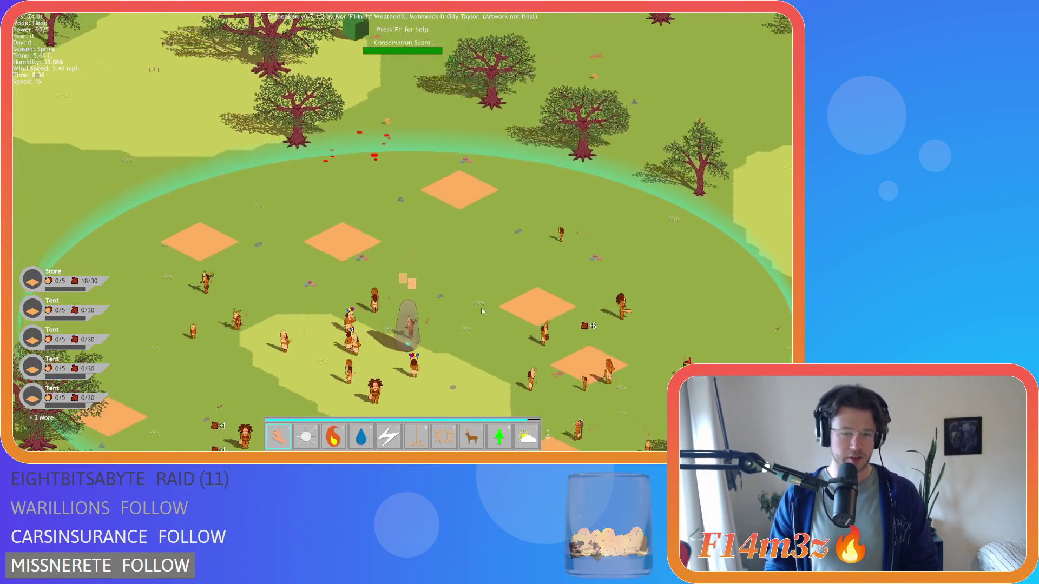
key("Down")
key("Right")
key("Up")
key("Right")
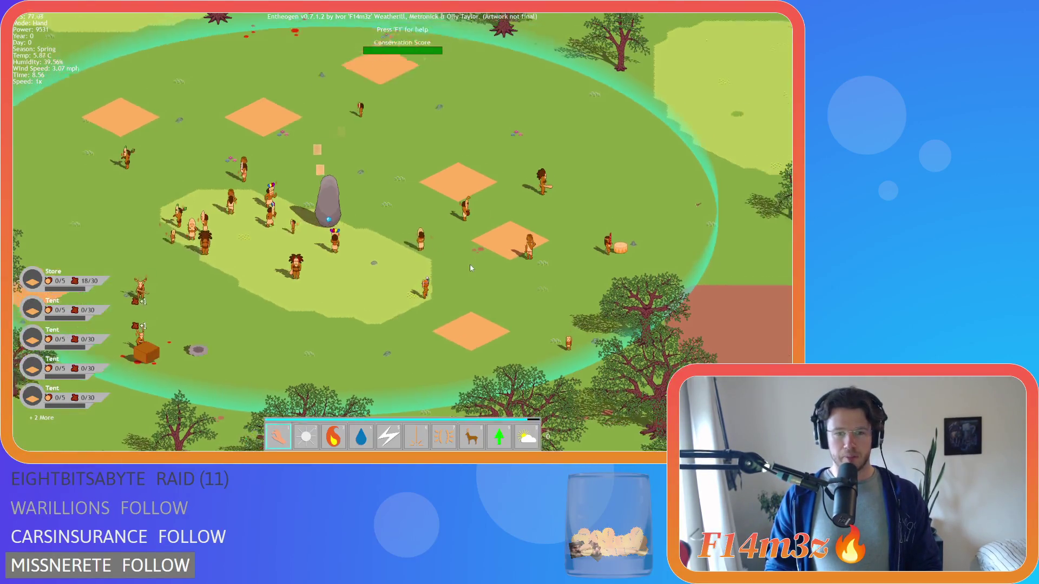
scroll(545, 283, "down", 3)
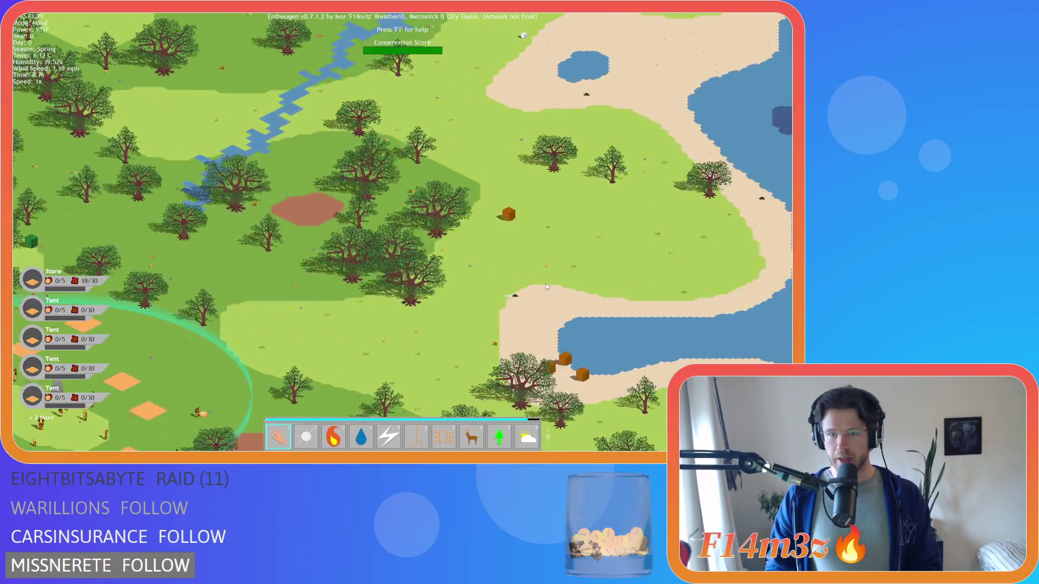
key("Down")
key("Left")
scroll(329, 254, "up", 3)
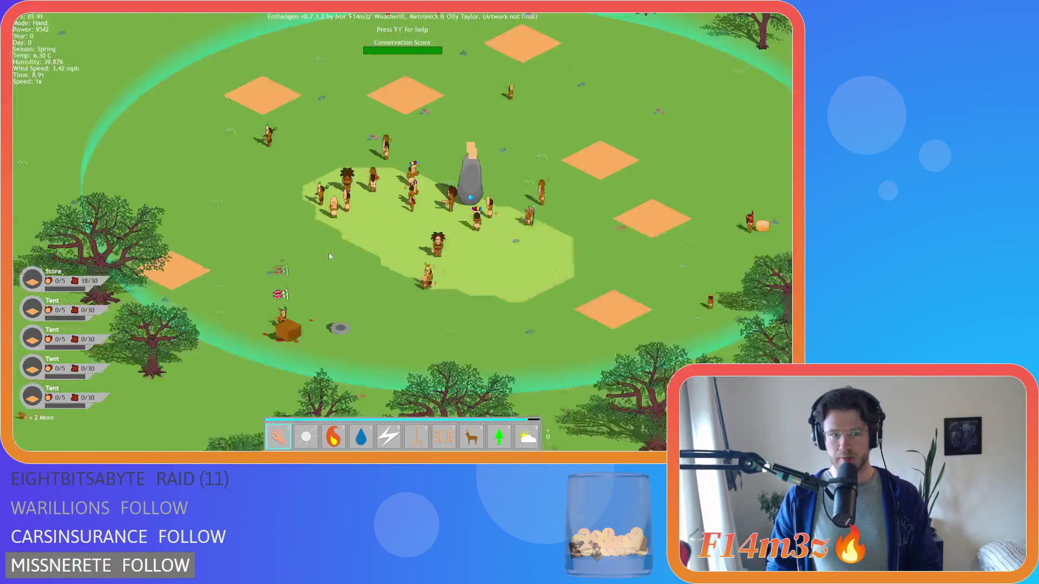
scroll(436, 268, "down", 5)
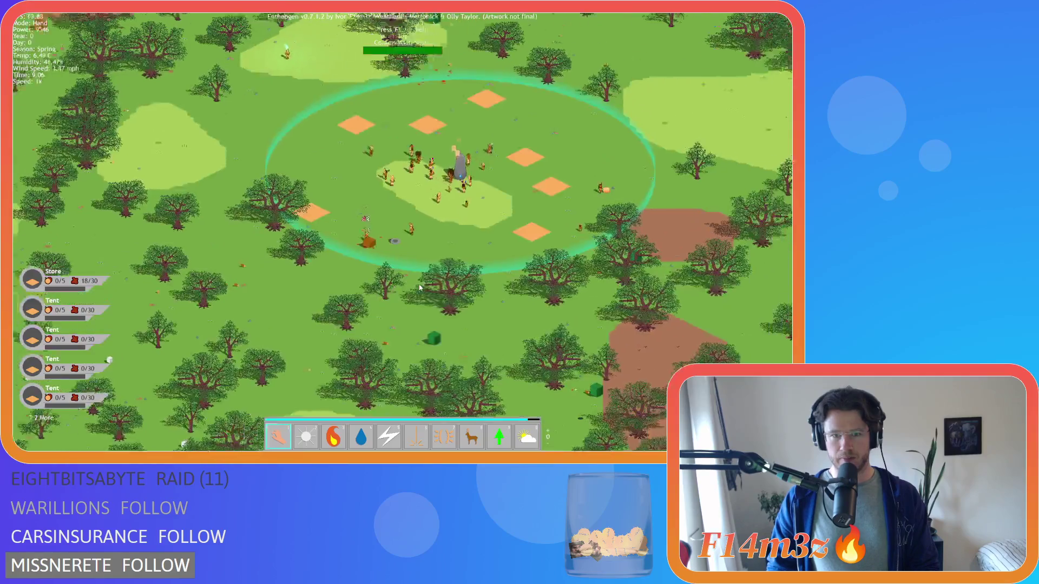
key("Up")
key("Right")
scroll(491, 301, "up", 4)
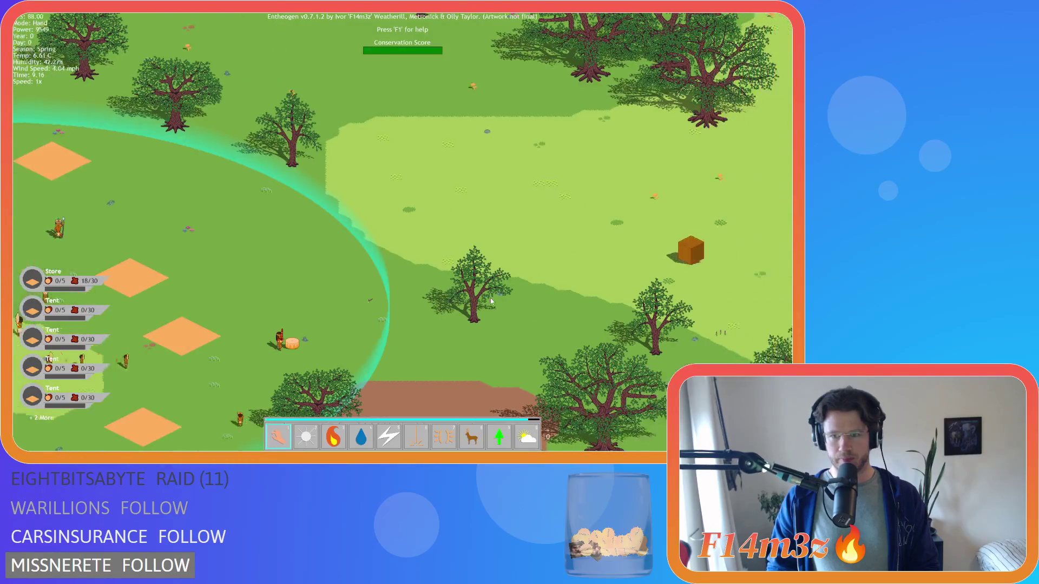
key("Right")
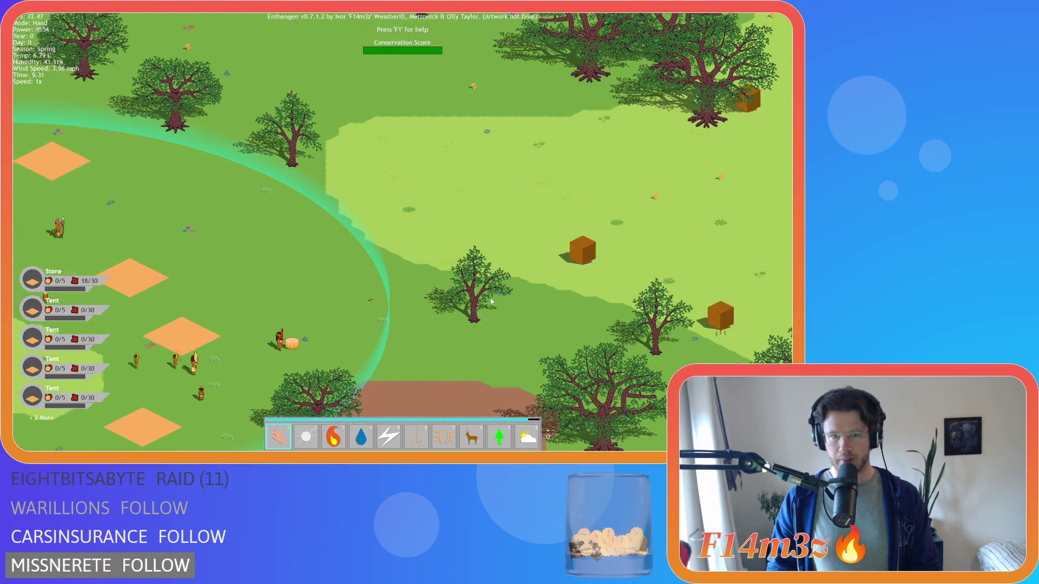
key("Left")
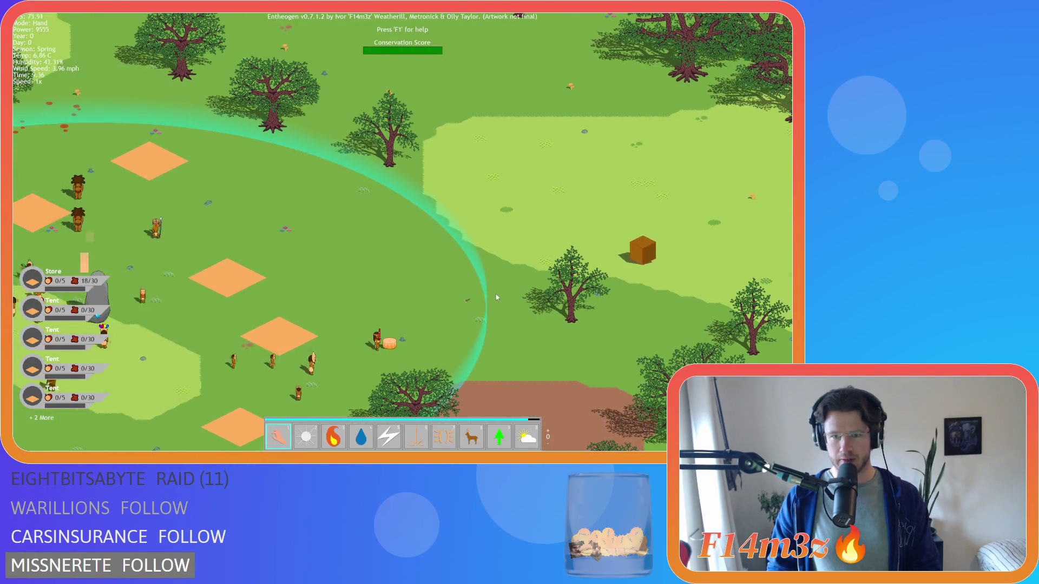
key("Left")
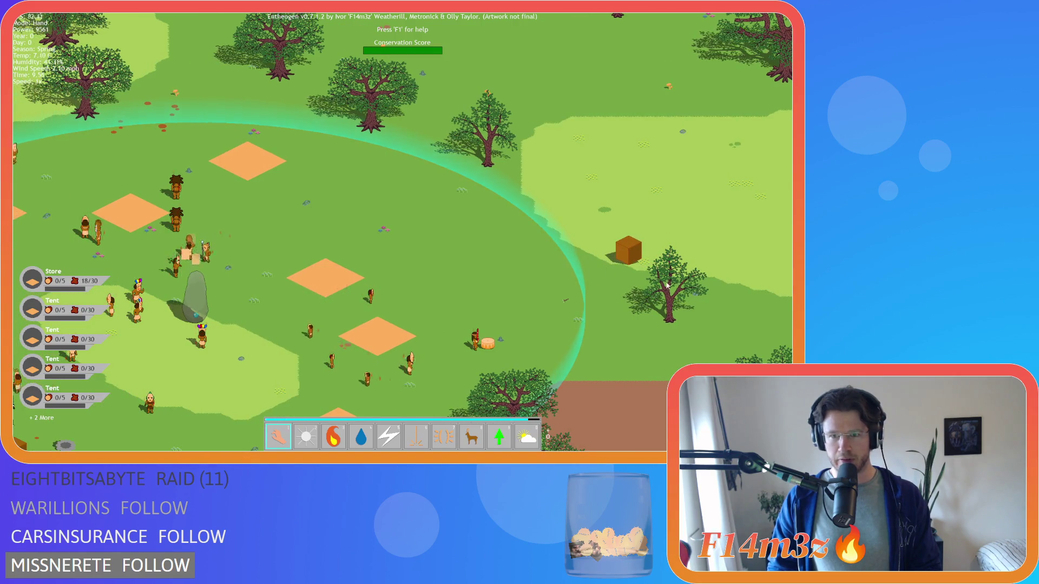
key("Up")
key("Left")
key("Down")
key("Left")
Briefly check the Build list, return to the grab hand and toggle the name and resource labels.
key("b")
key("Down")
key("Left")
key("b")
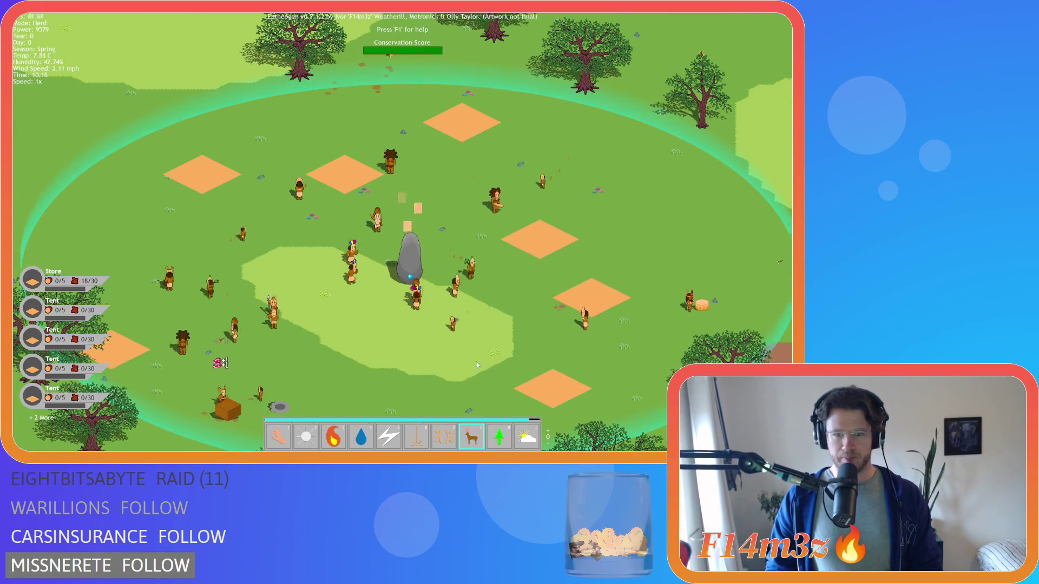
key("Down")
key("Left")
key("1")
key("Up")
key("Right")
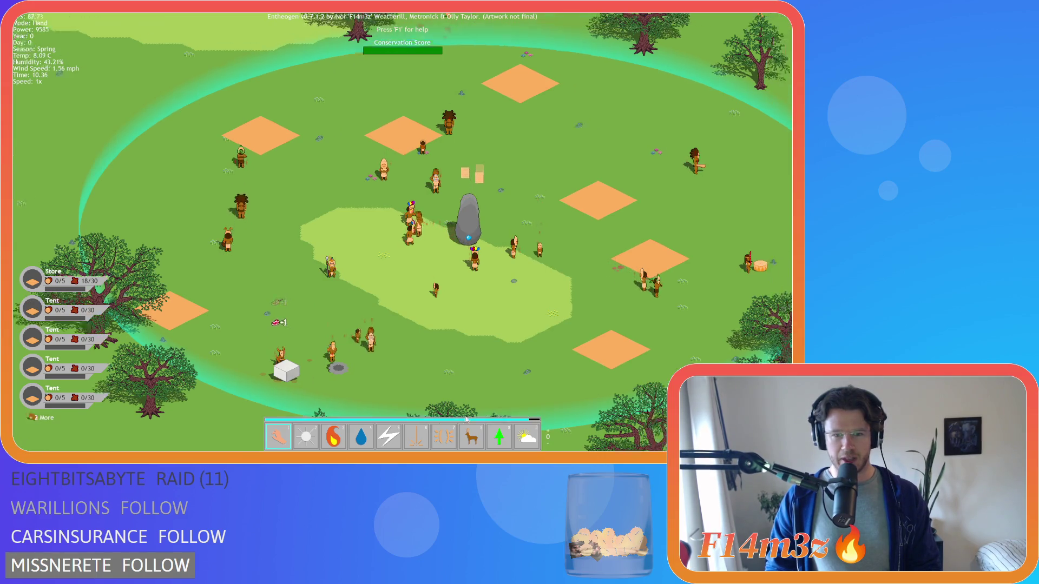
key("1")
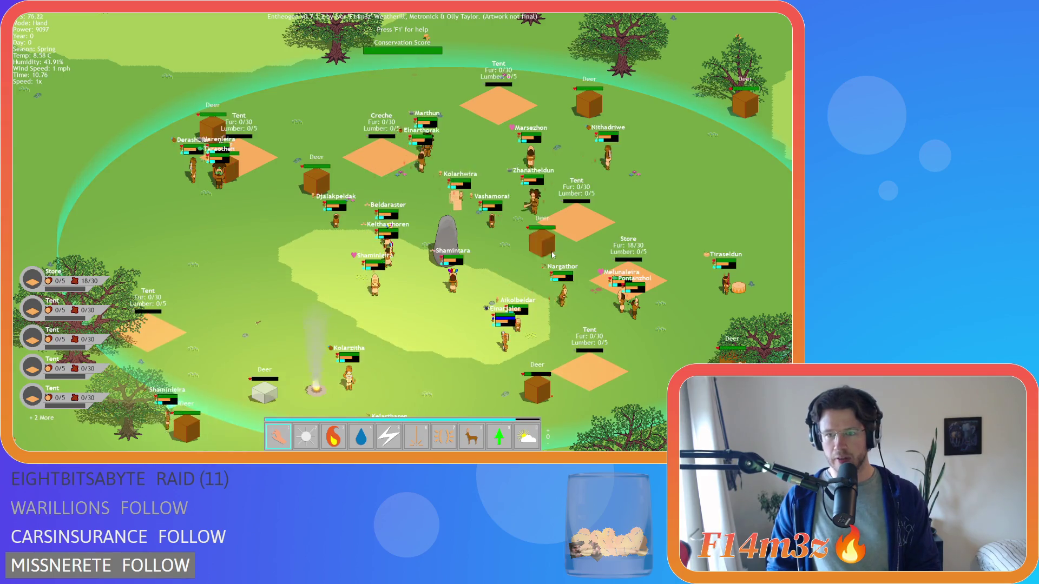
key("Right")
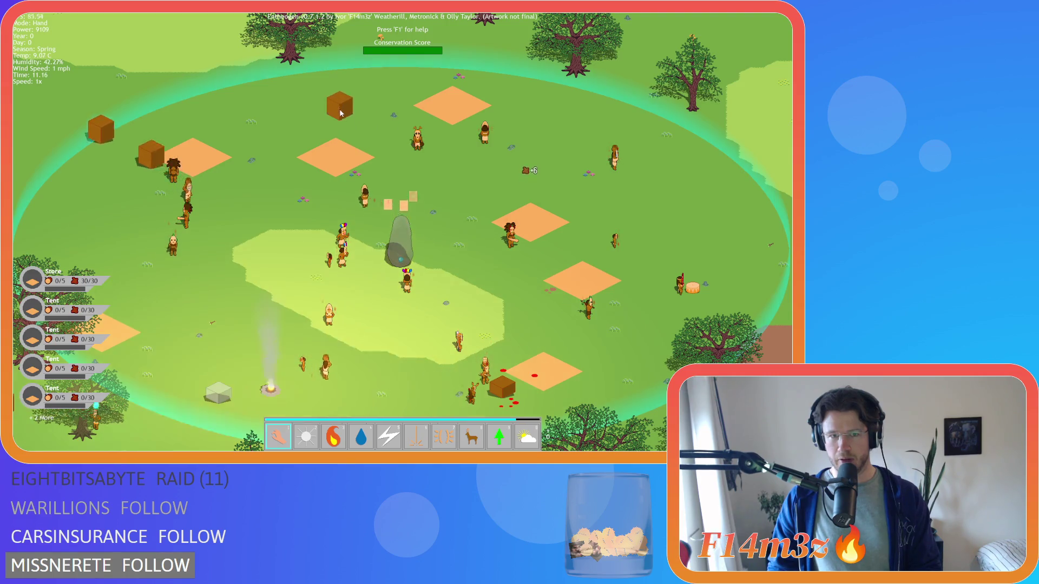
key("Right")
key("Left")
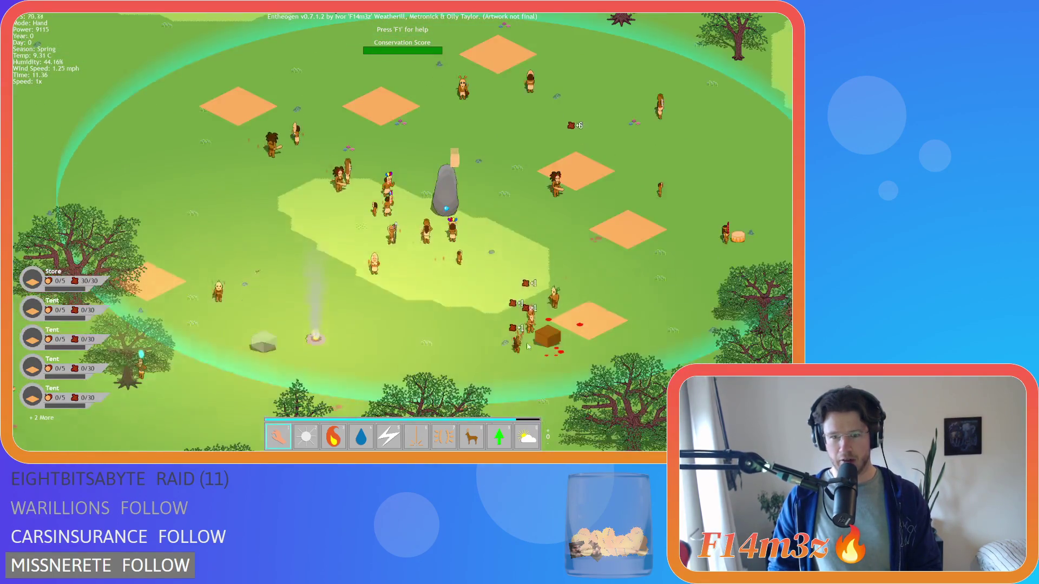
scroll(440, 309, "down", 5)
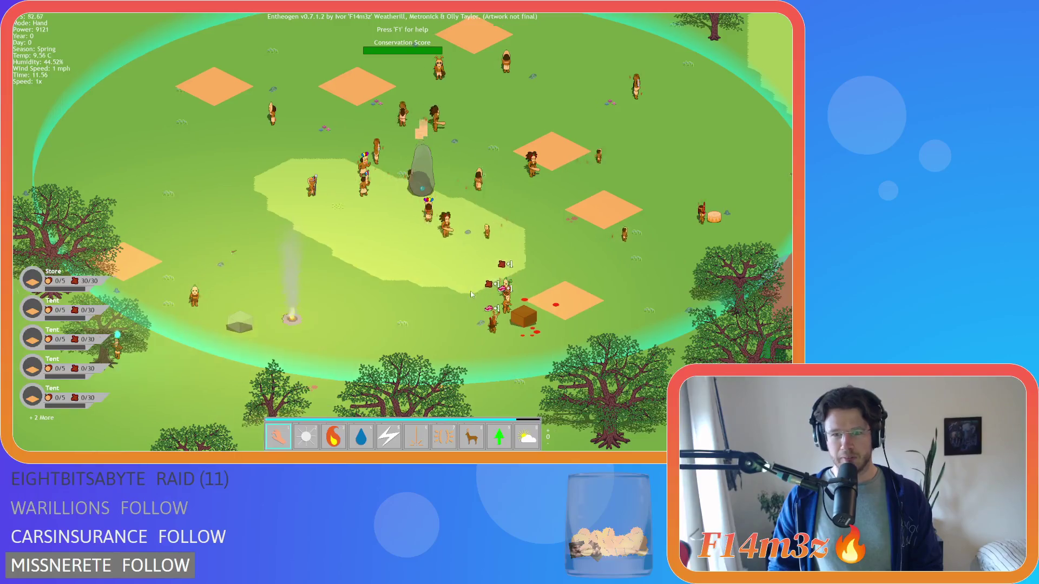
scroll(395, 264, "up", 5)
scroll(397, 264, "down", 5)
scroll(473, 274, "up", 5)
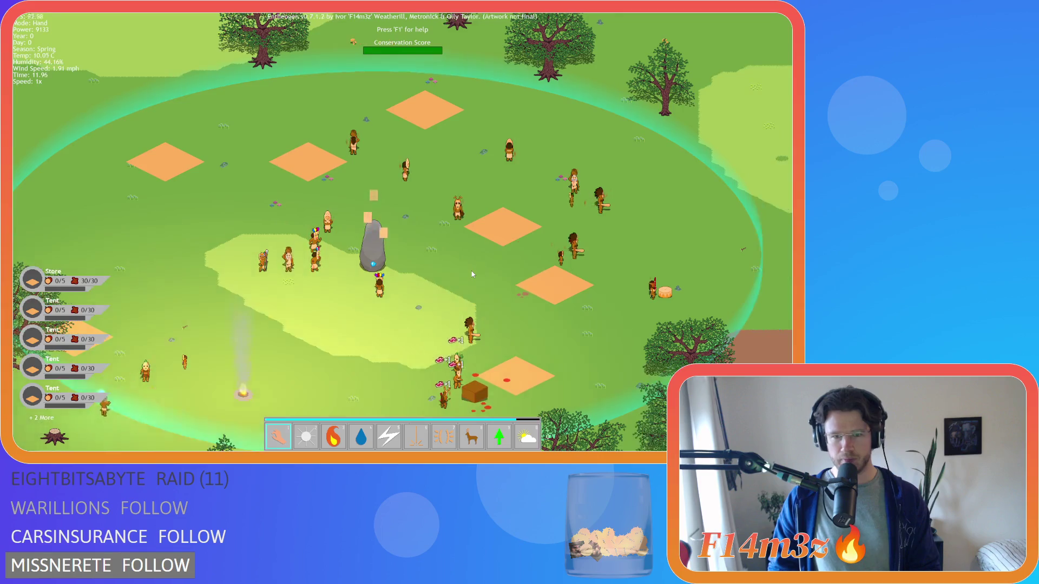
Glance at the Build list and spawn another batch of deer near the village.
key("Tab")
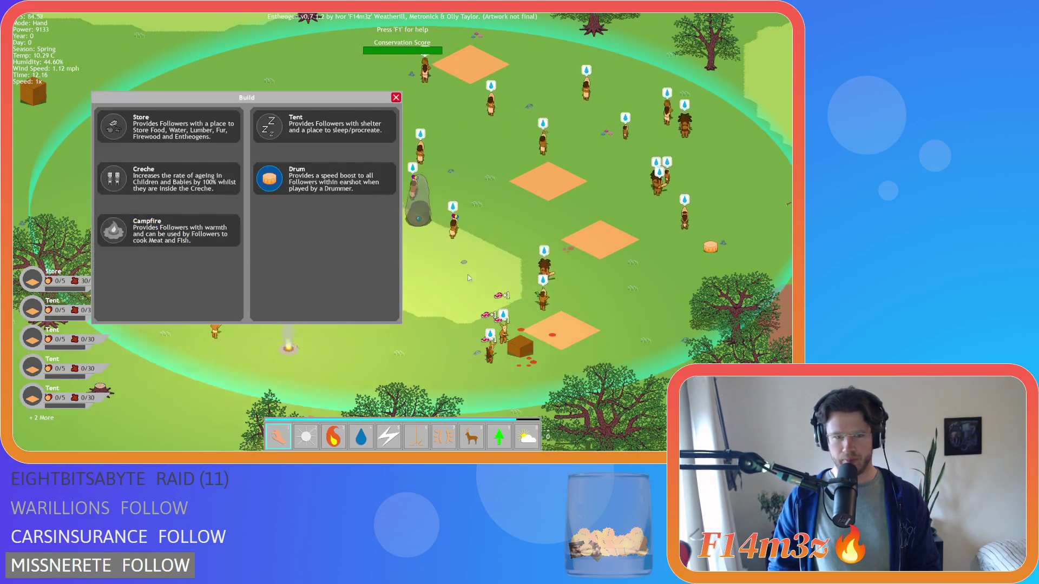
key("a")
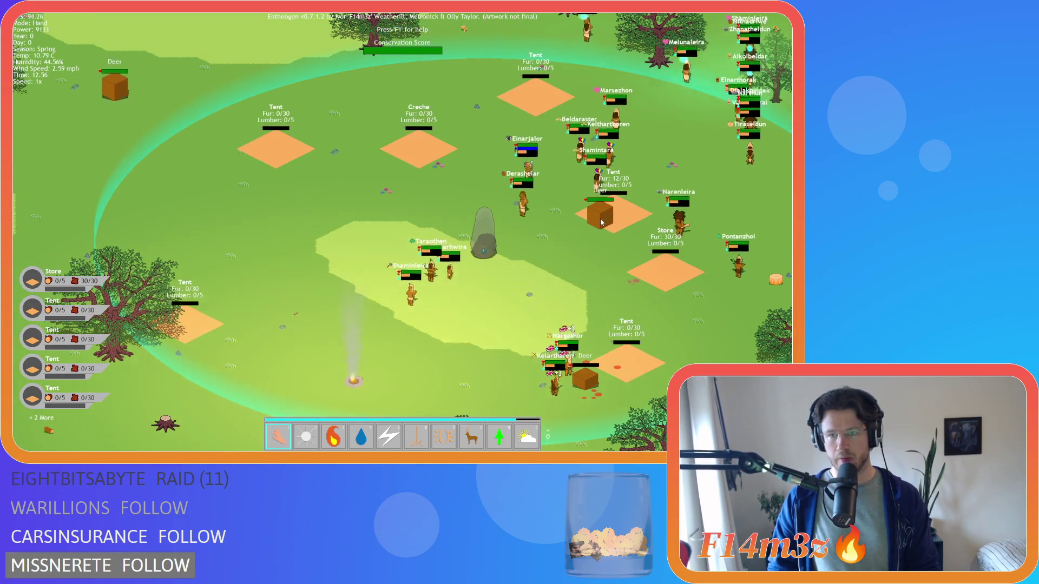
key("w")
key("s")
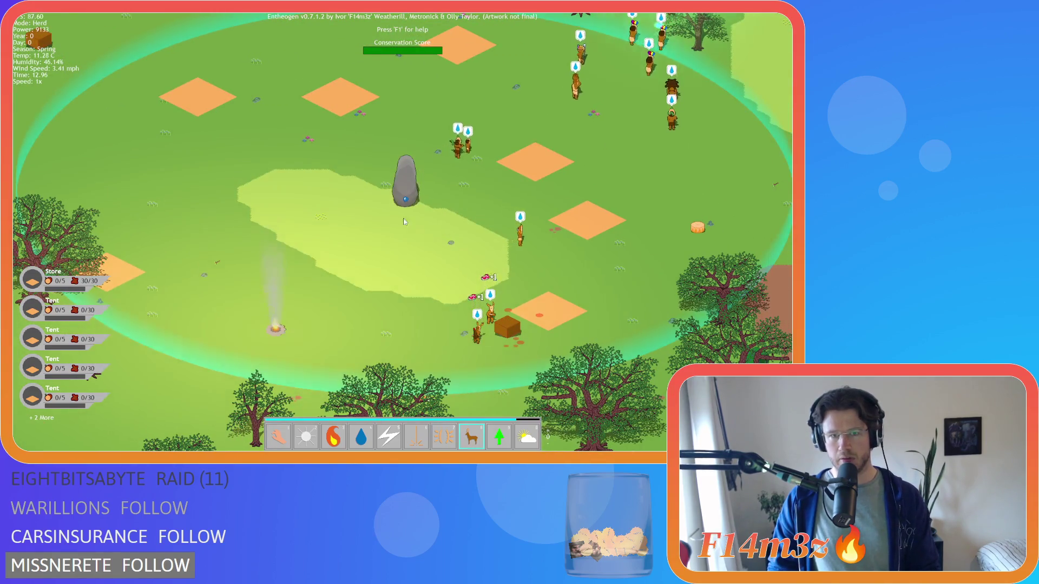
key("a")
Harvest two deer into the Tent, raising its stock to 12/30.
key("w")
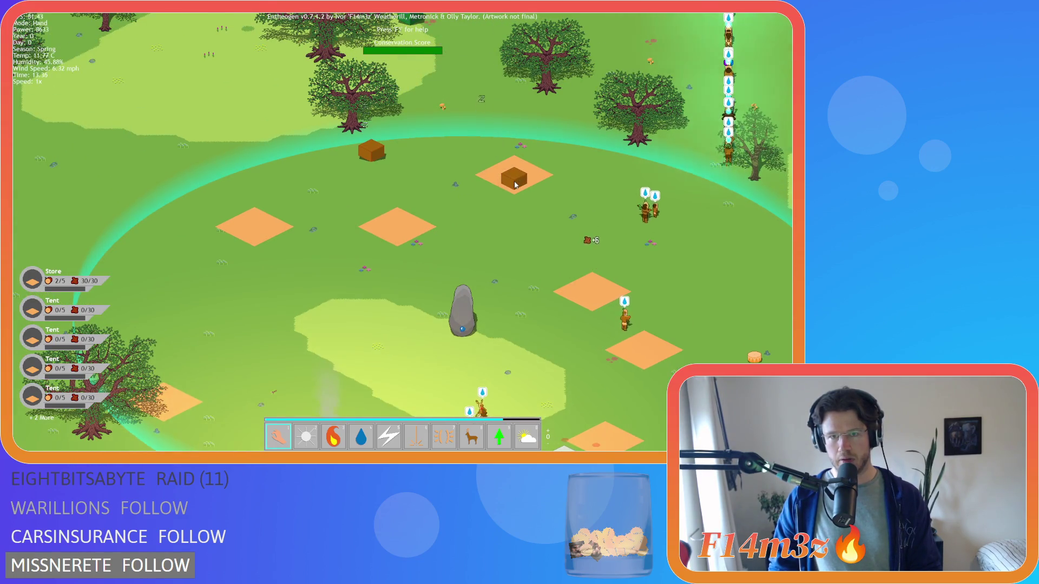
left_click(515, 185)
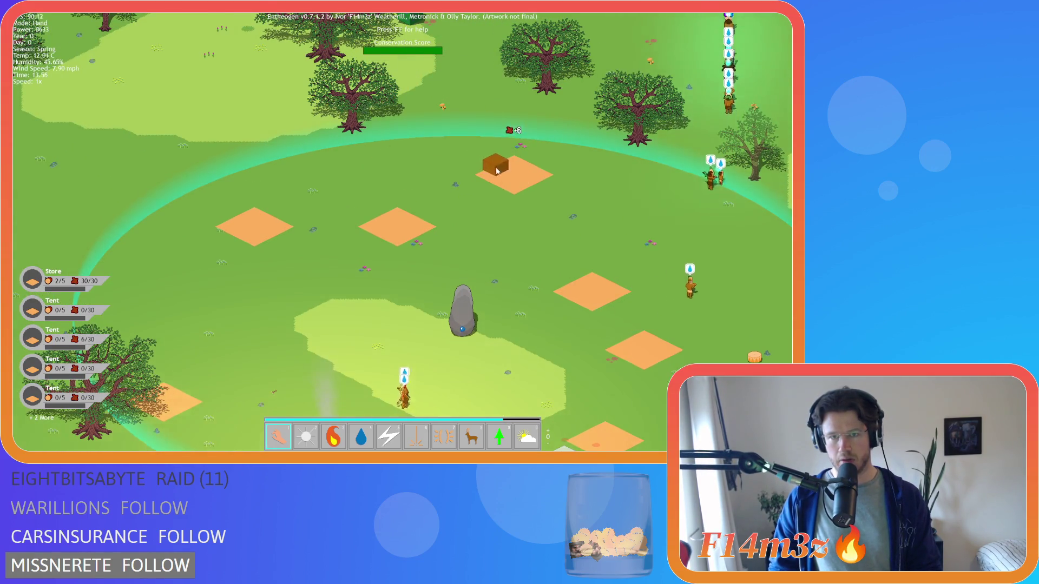
left_click(497, 171)
key("s")
key("w")
key("d")
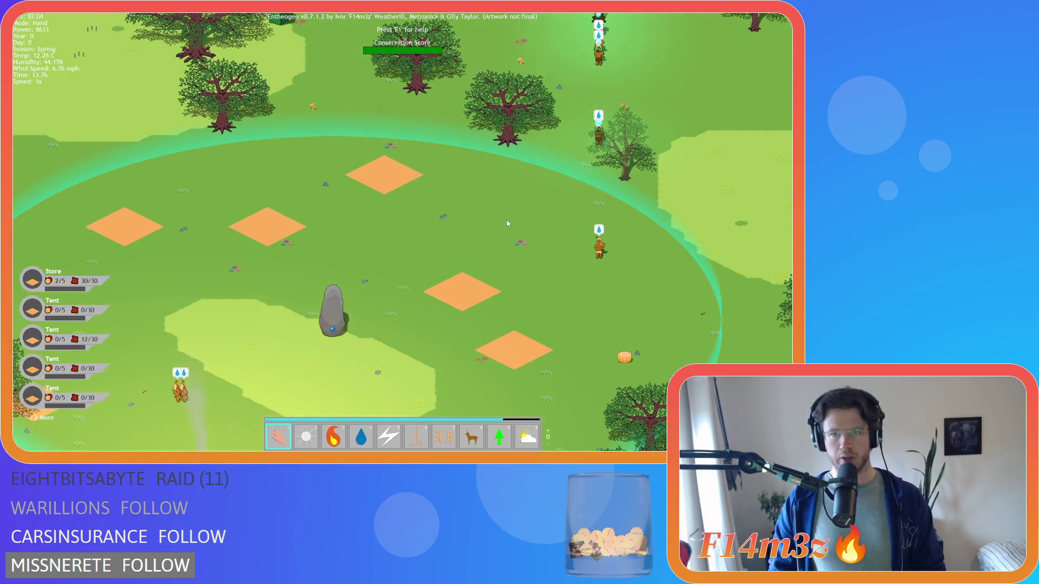
scroll(506, 226, "down", 3)
scroll(503, 222, "up", 2)
key("s")
key("d")
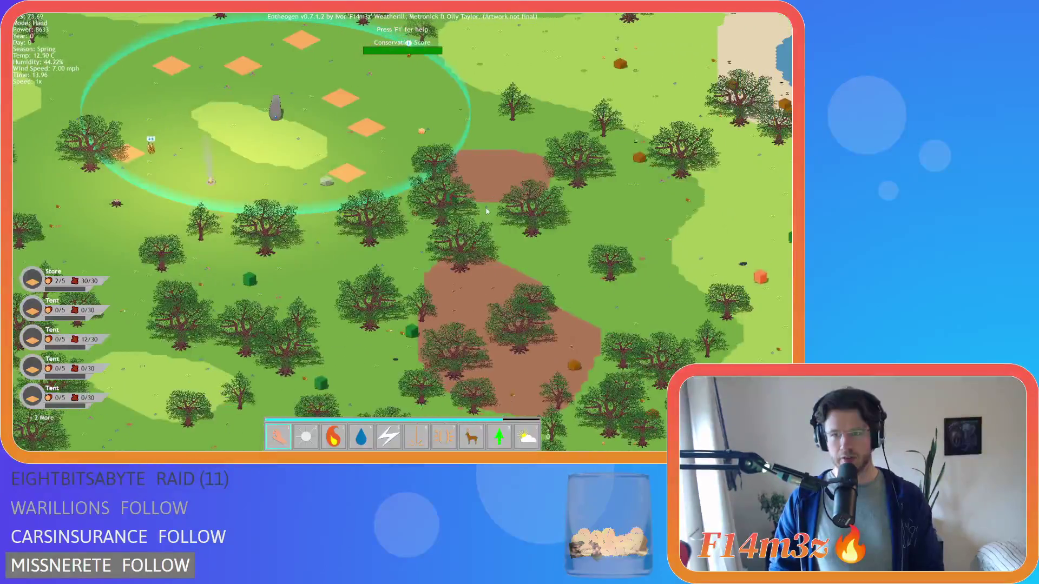
key("w")
key("d")
key("s")
key("a")
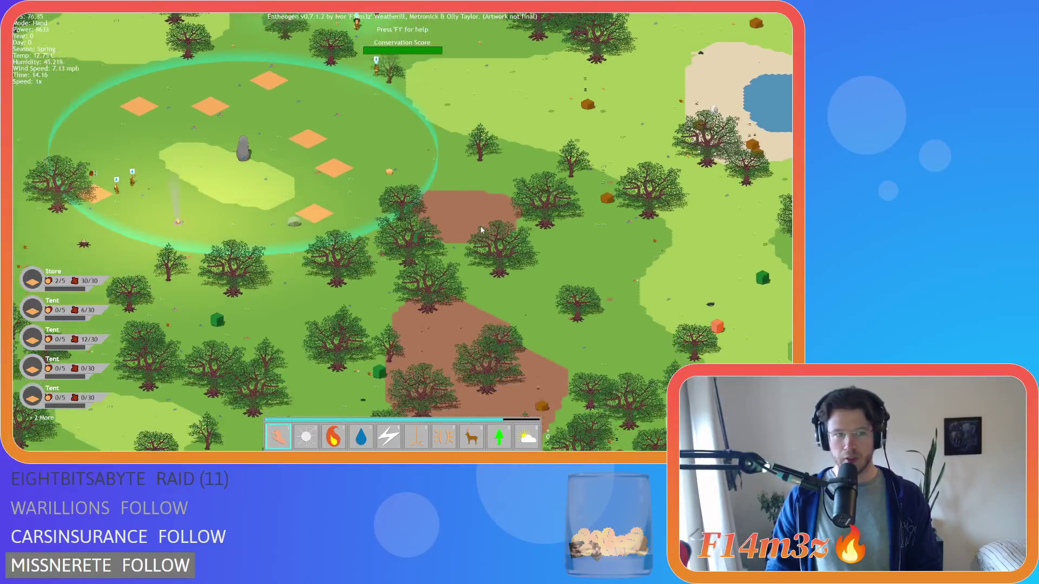
key("a")
key("a")
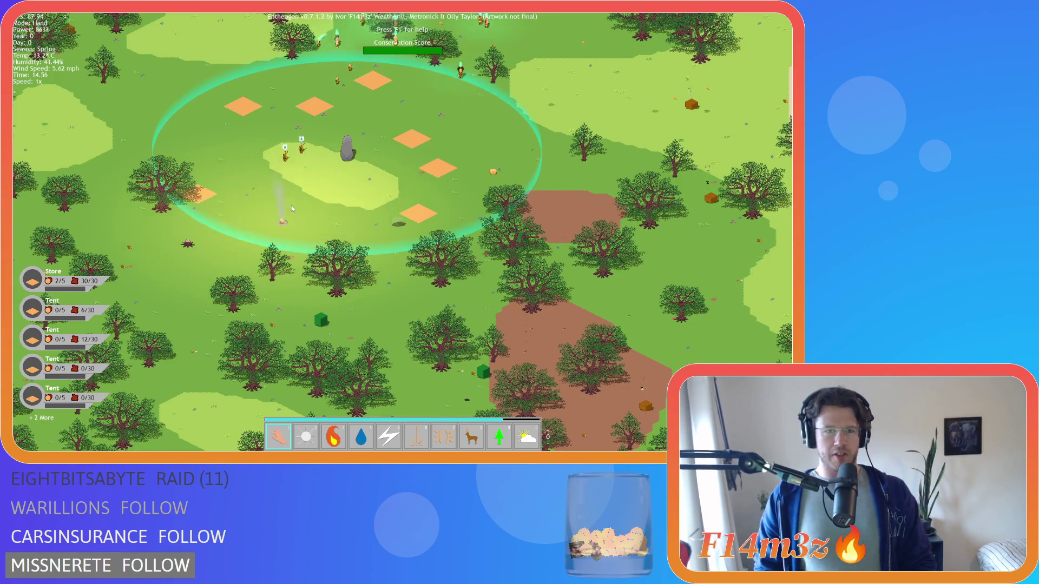
scroll(292, 201, "up", 2)
scroll(260, 145, "down", 3)
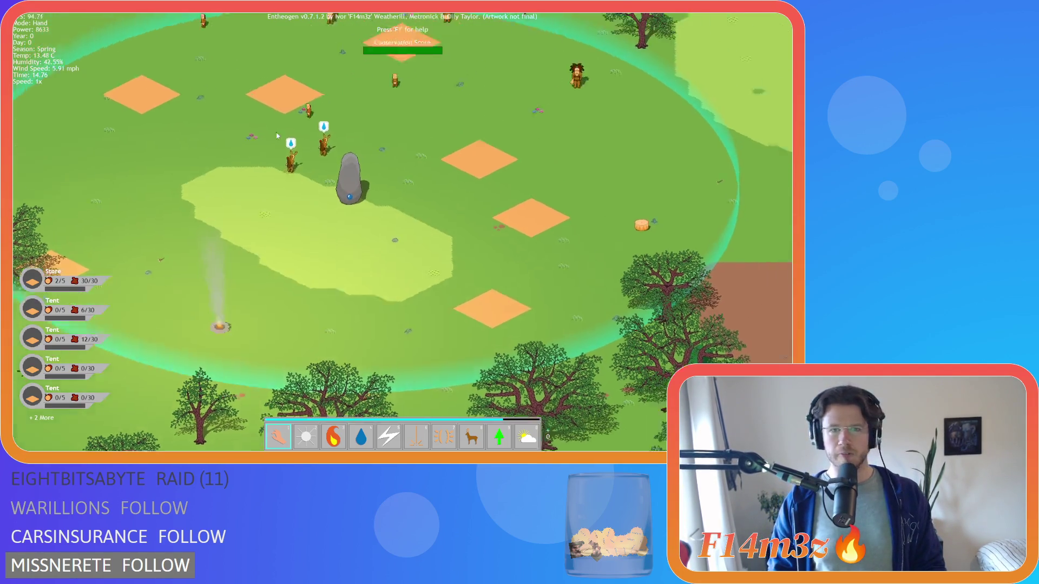
key("s")
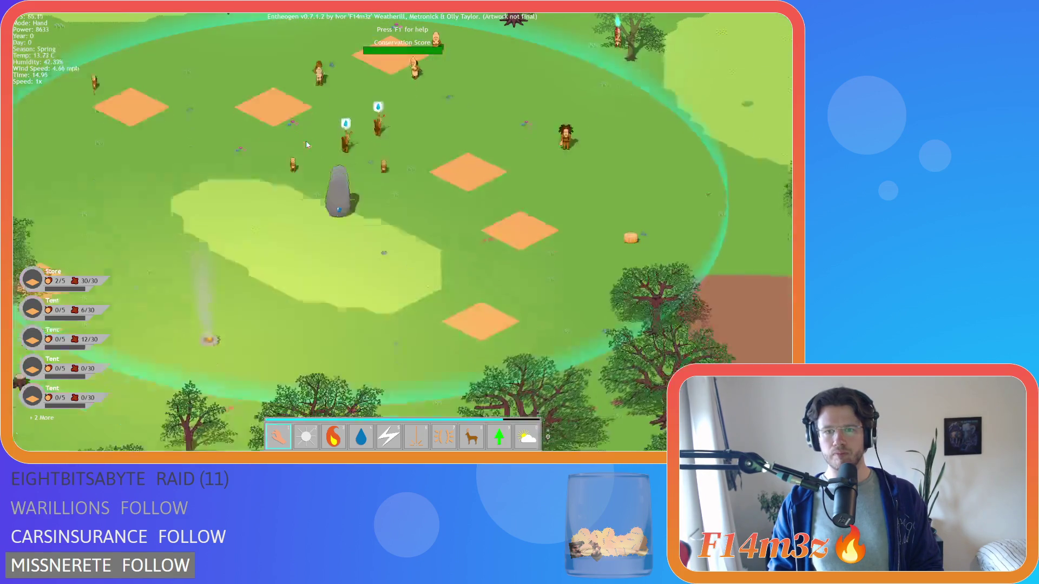
key("w")
key("d")
key("Tab")
key("a")
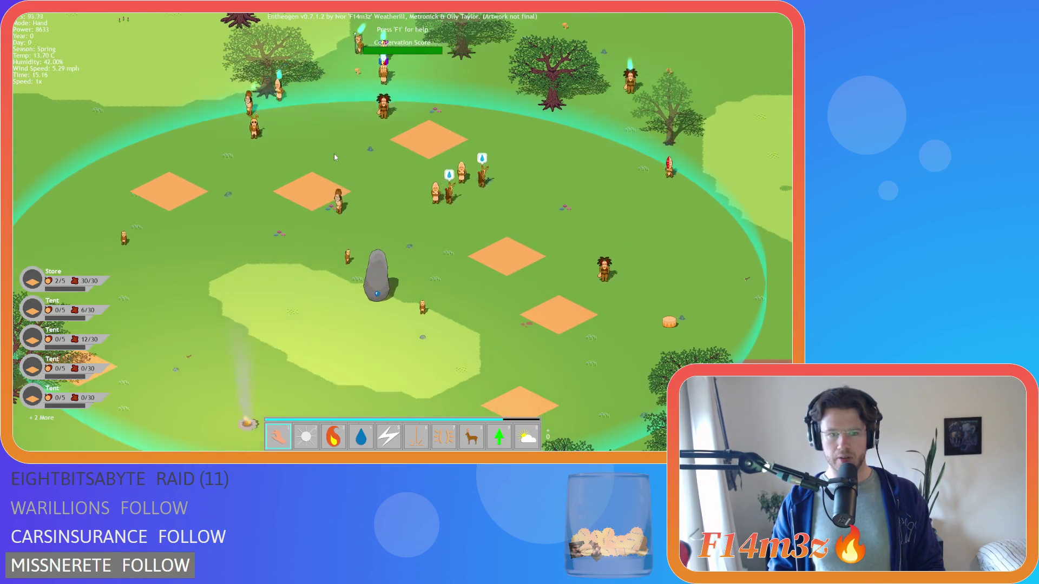
Plant a cluster of young trees across the village centre.
key("s")
key("a")
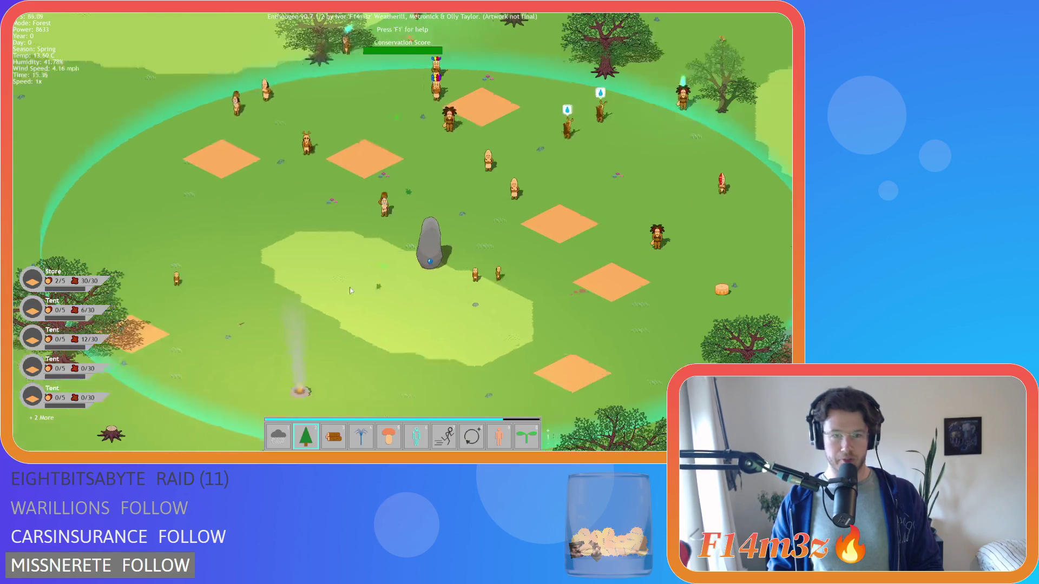
key("d")
left_click(381, 247)
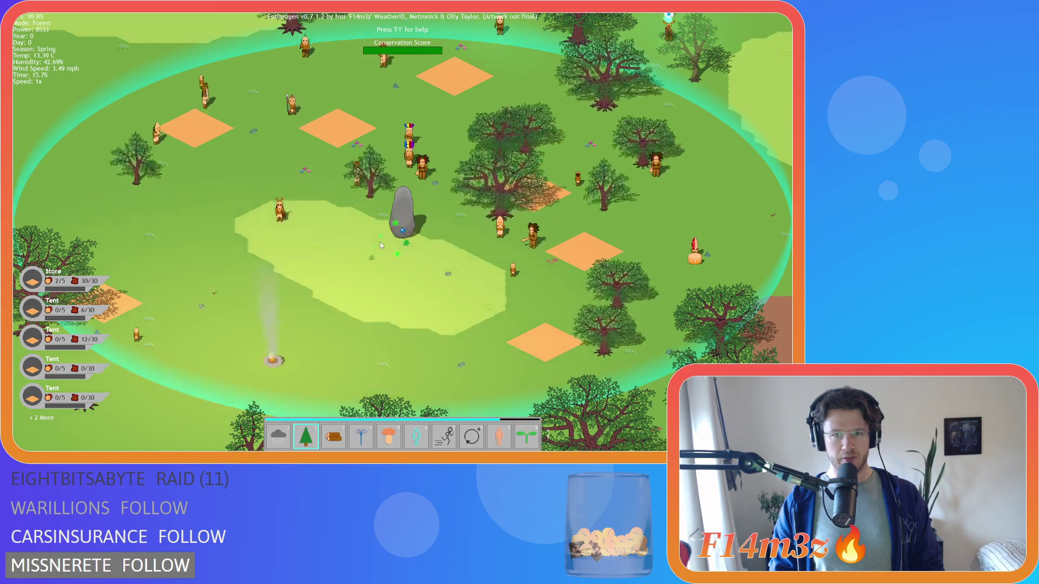
Leave the storm tools and switch the god power to Summer.
key("1")
key("w")
key("d")
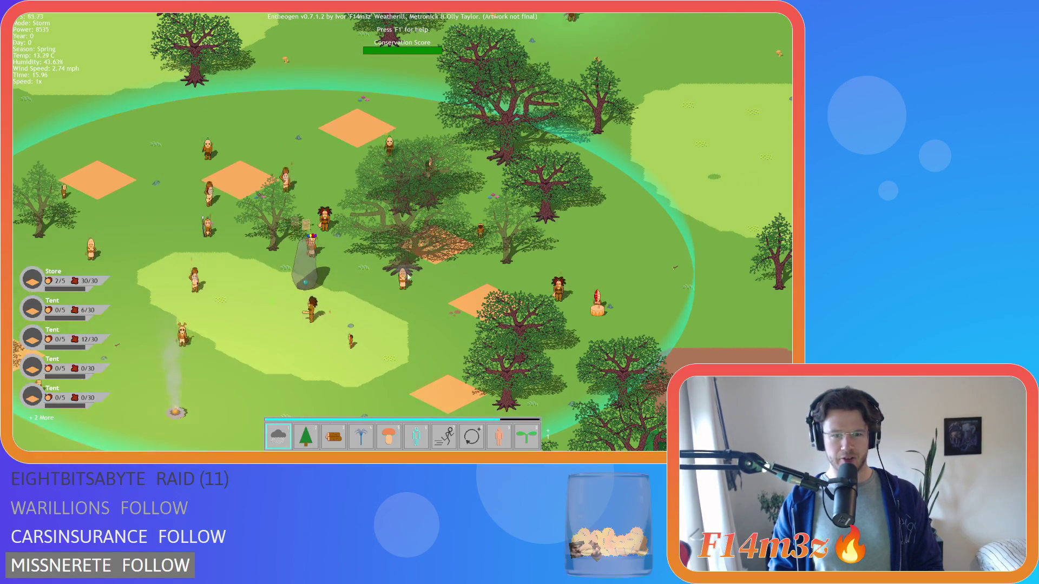
key("Tab")
key("Tab")
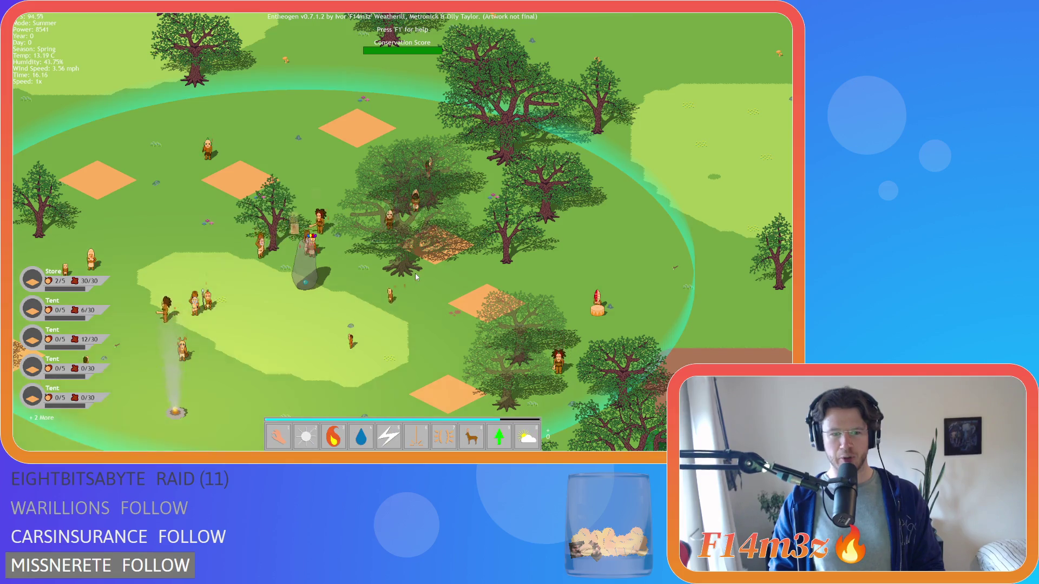
Switch to the hand power and set a picked-up tree back where it was.
key("s")
key("d")
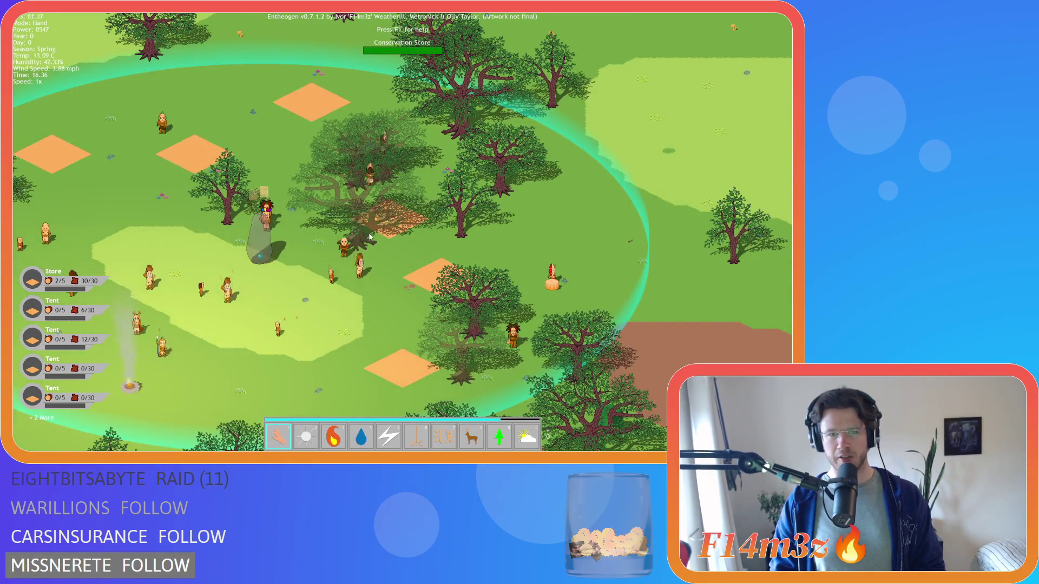
key("w")
key("a")
left_click_drag(496, 312, 496, 309)
Pick up a large tree and carry it across the map toward the village.
mouse_move(477, 232)
left_mouse_down()
mouse_move(469, 217)
mouse_move(545, 252)
mouse_move(508, 192)
mouse_move(482, 178)
mouse_move(368, 238)
left_mouse_up()
key("a")
key("s")
key("a")
key("w")
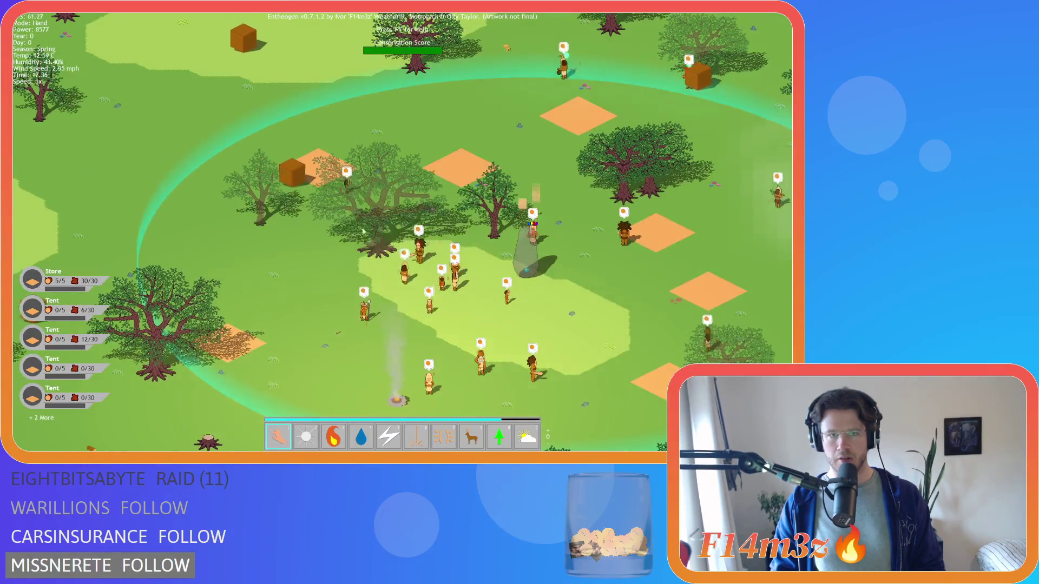
key("d")
key("d")
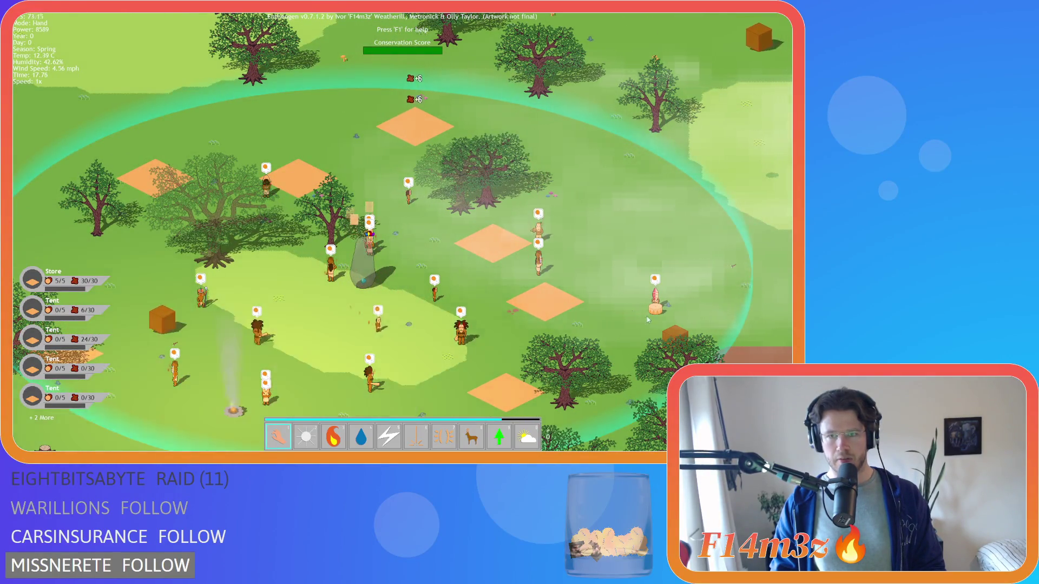
key("s")
key("a")
key("w")
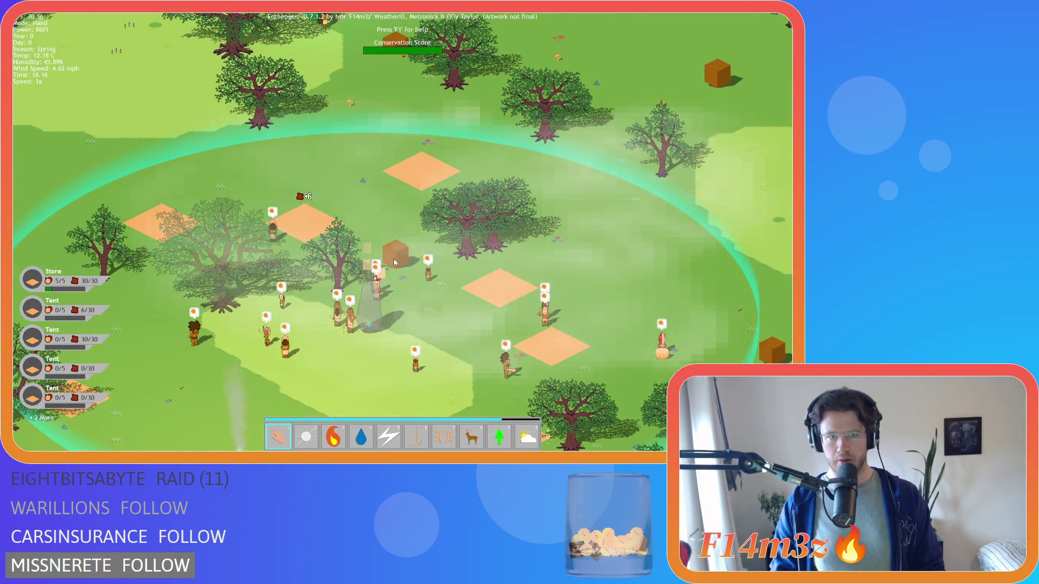
key("s")
key("d")
key("s")
key("a")
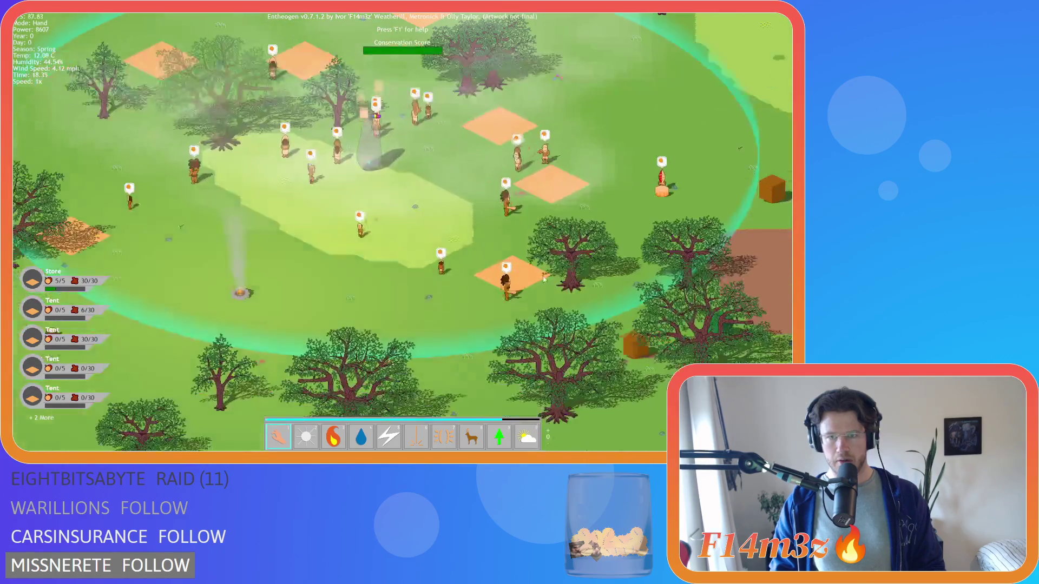
key("w")
key("a")
Bring the tree over the village tents and drop it in the clearing by the Creche.
key("w")
key("d")
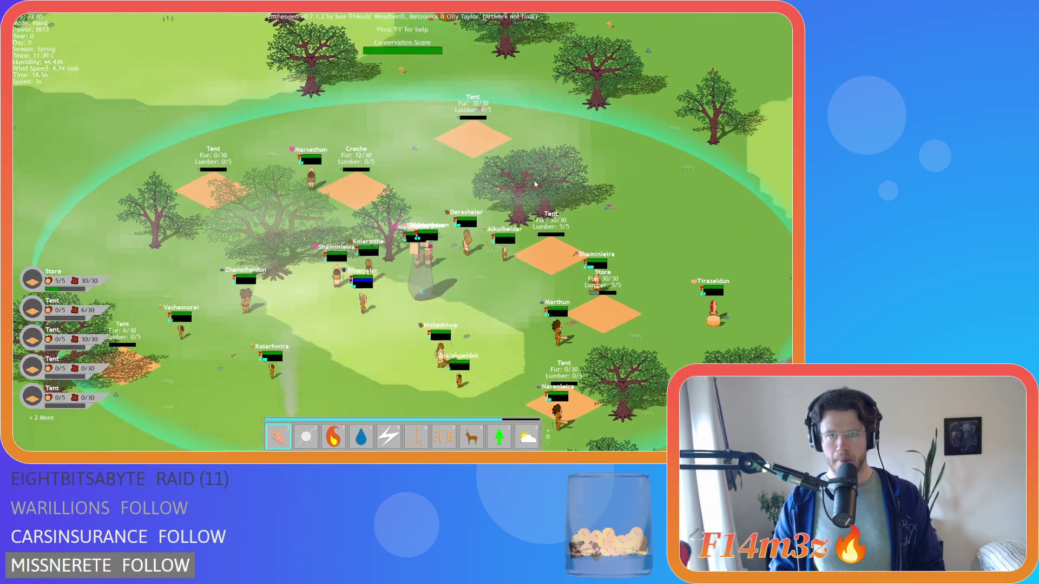
key("s")
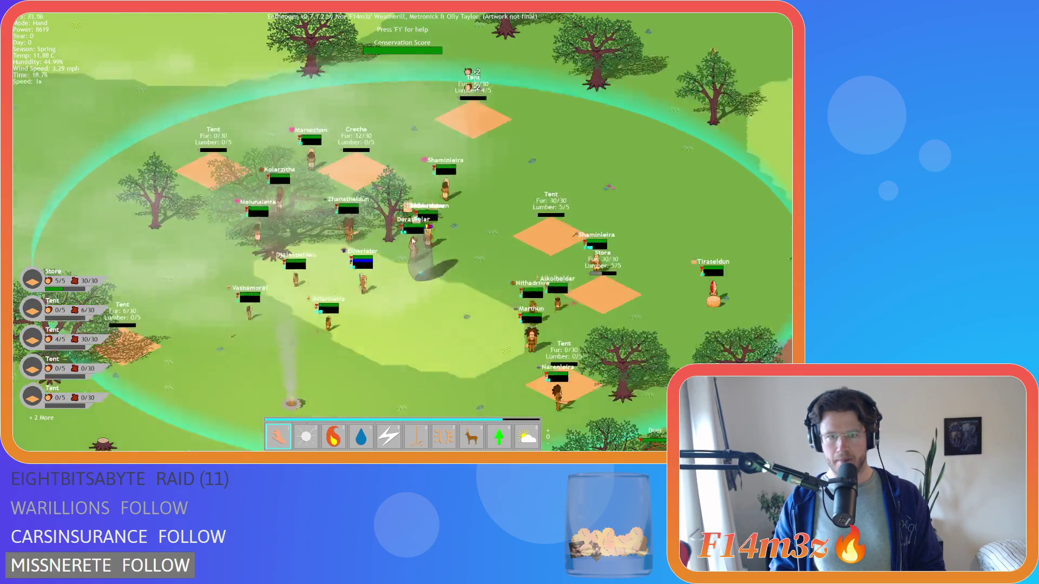
key("s")
key("a")
key("w")
key("d")
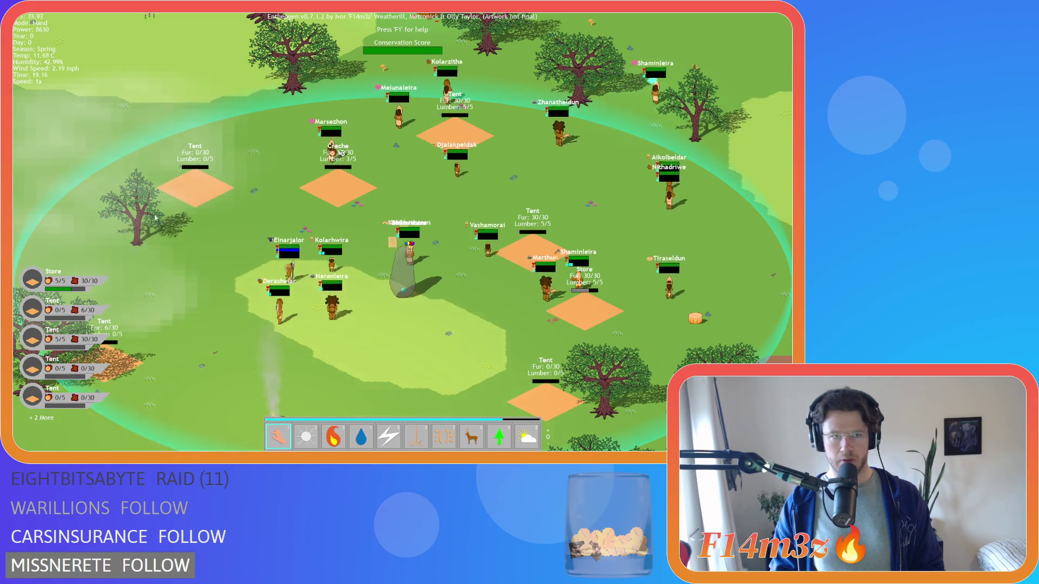
left_click_drag(157, 217, 338, 201)
left_click_drag(436, 322, 373, 361)
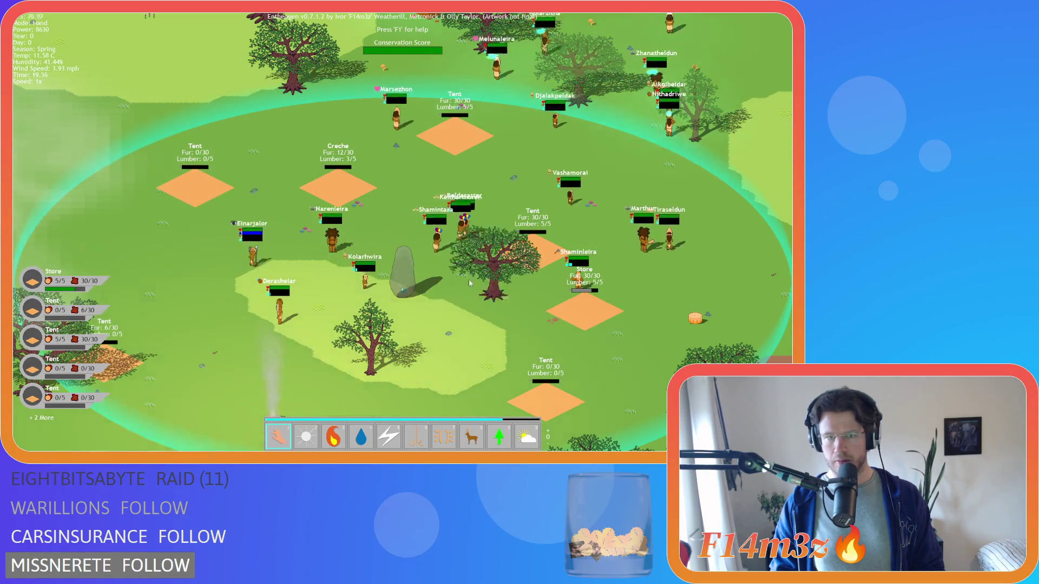
Switch through the Water power to Forest and plant saplings just south of the village clearing.
key("s")
key("a")
key("d")
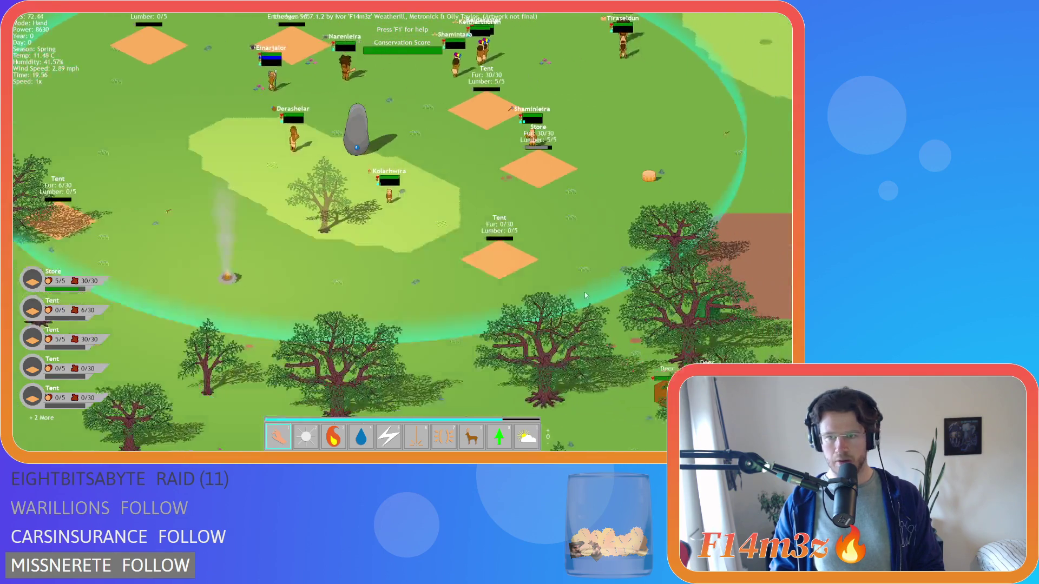
key("w")
key("a")
key("d")
key("w")
key("a")
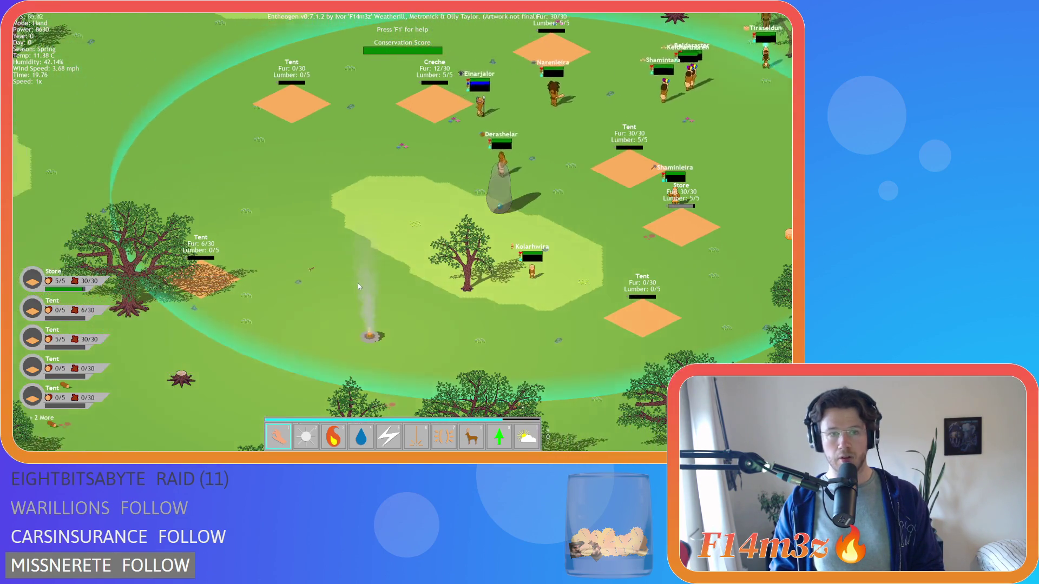
key("4")
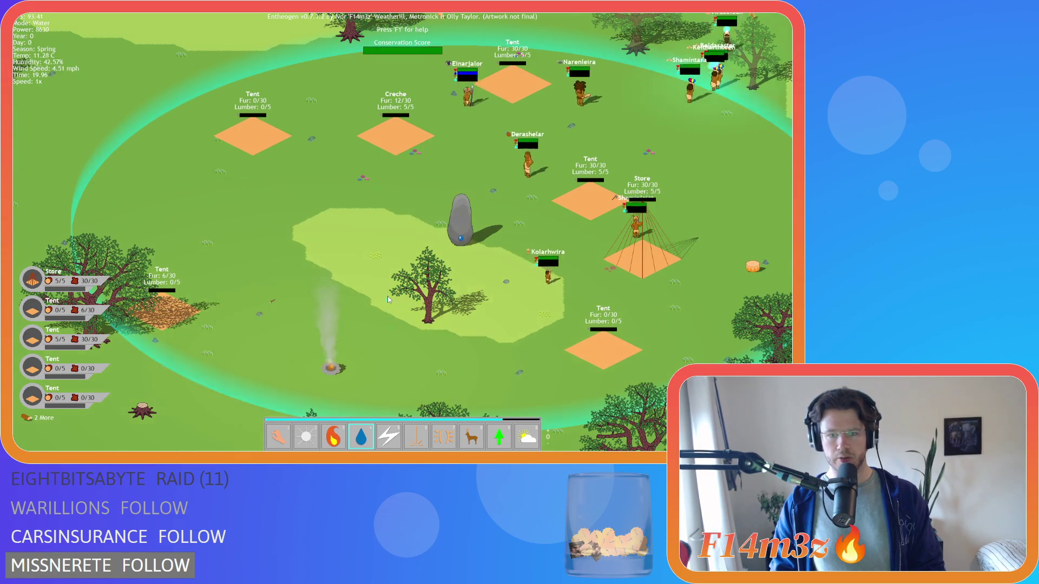
key("Tab")
key("2")
left_click(433, 320)
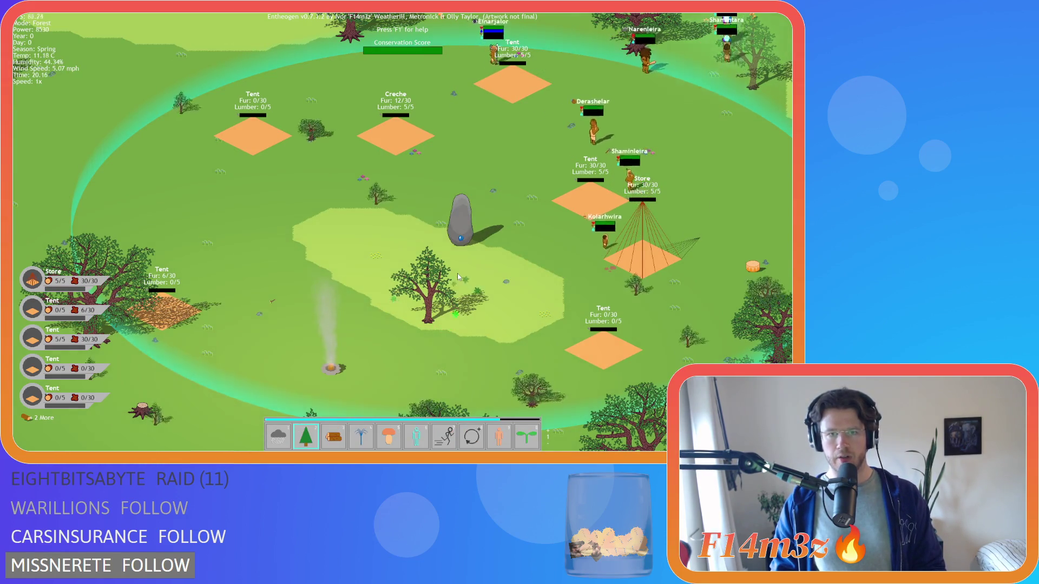
Return to the hand power and look around at the villagers and nearby deer.
key("s")
key("d")
key("1")
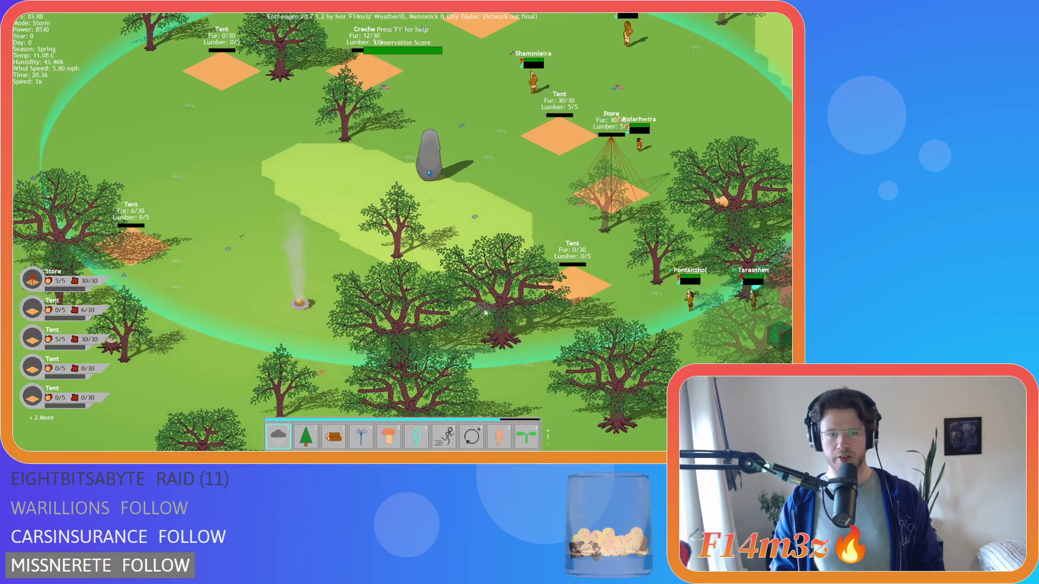
key("Up")
key("Left")
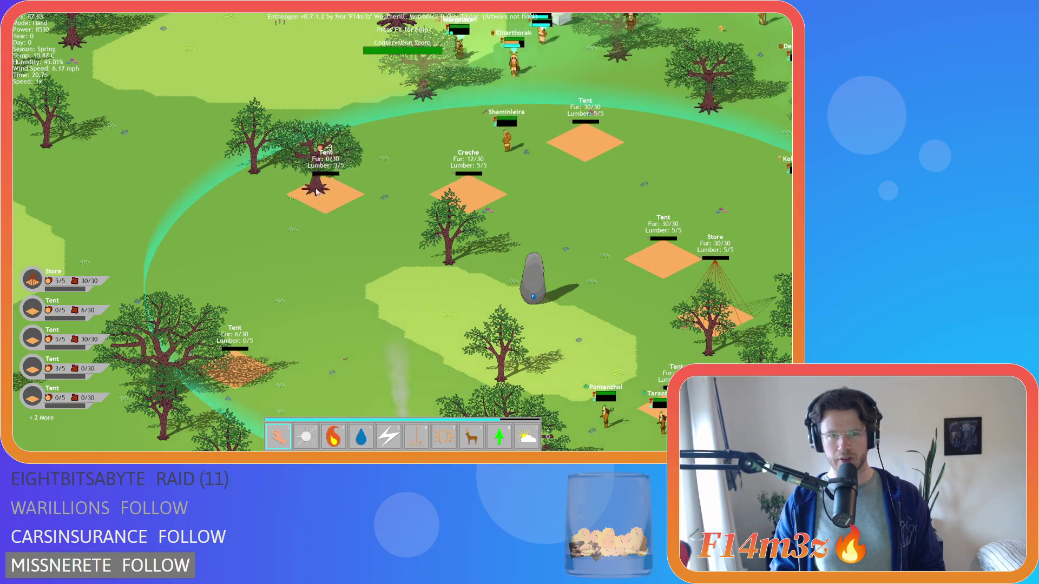
key("Down")
key("Left")
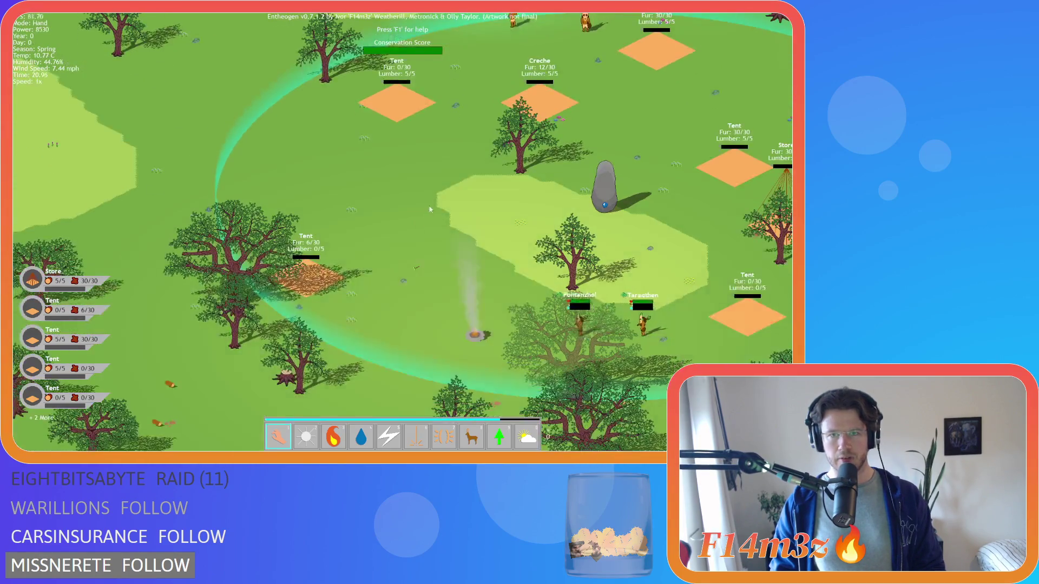
key("Up")
key("Right")
key("Down")
key("Left")
key("Right")
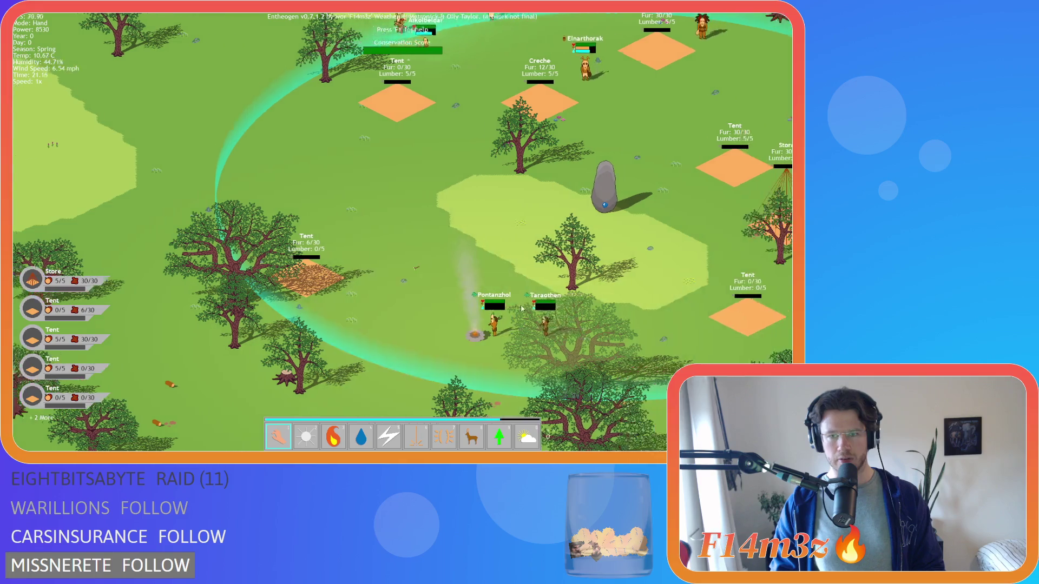
key("Right")
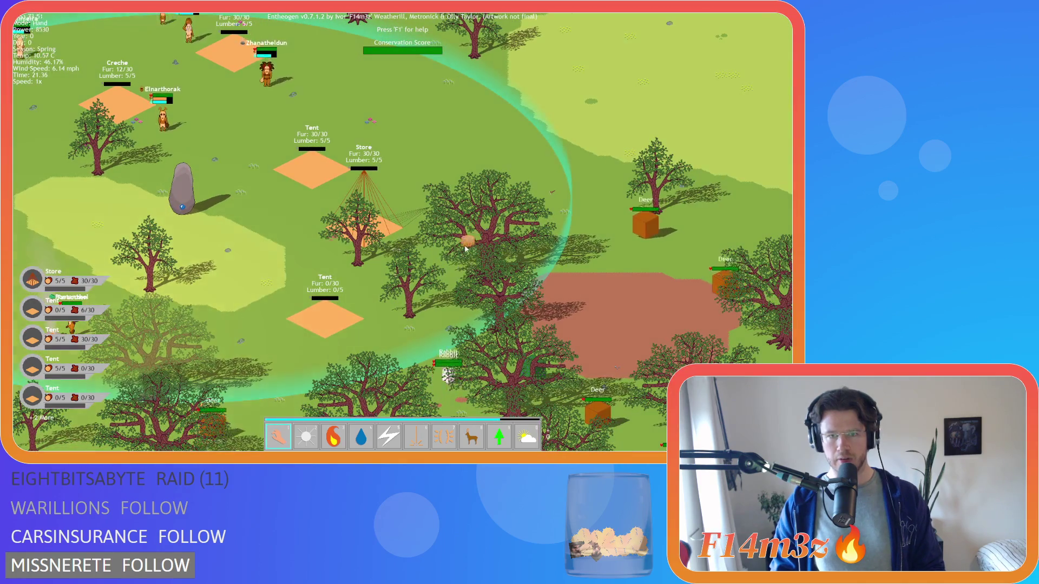
Pan around the village to watch the new trees grow as night falls.
key("Left")
key("Down")
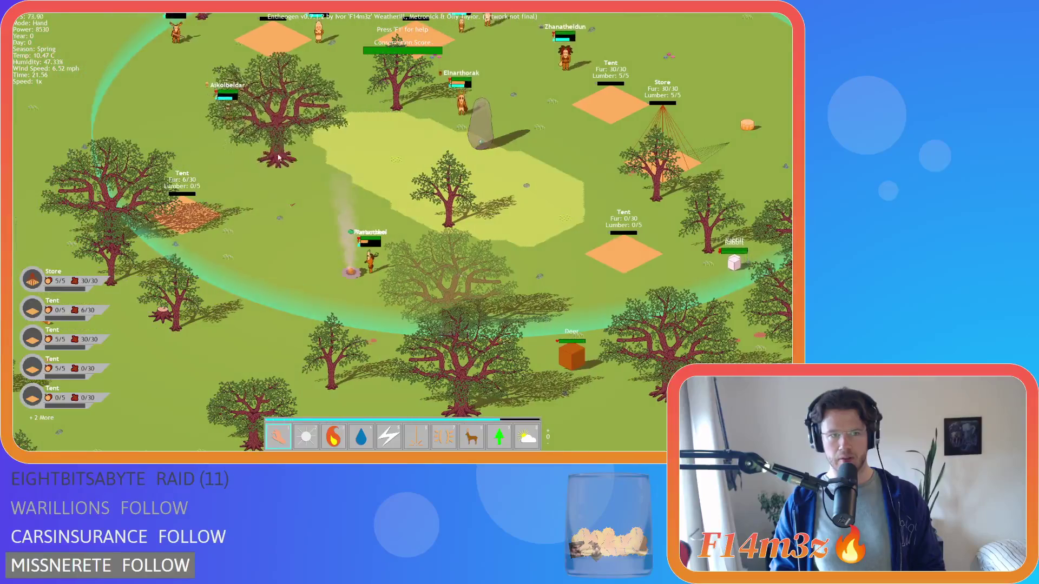
key("Up")
key("Left")
key("Up")
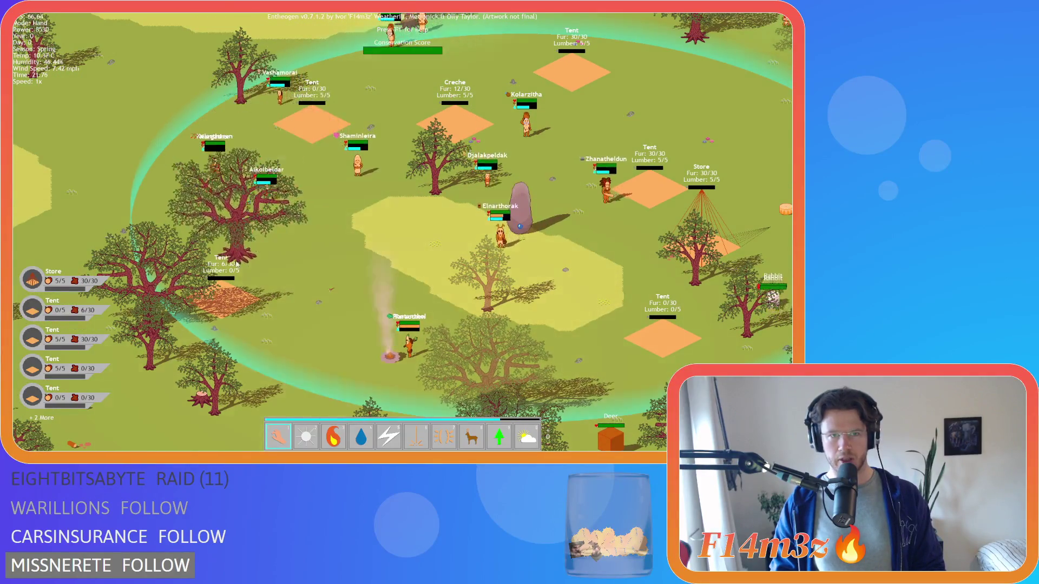
key("Down")
key("Right")
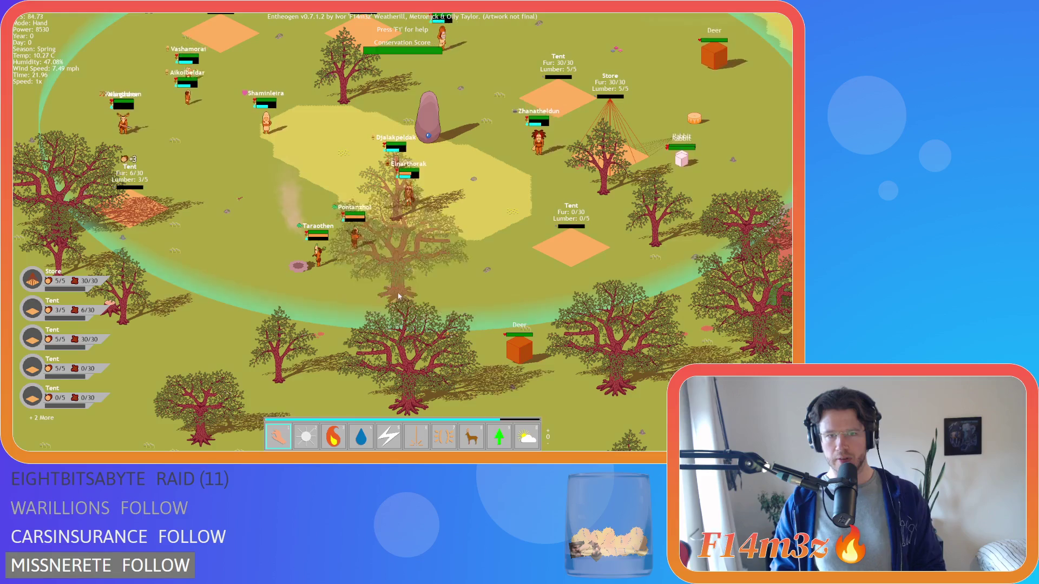
key("Right")
key("Up")
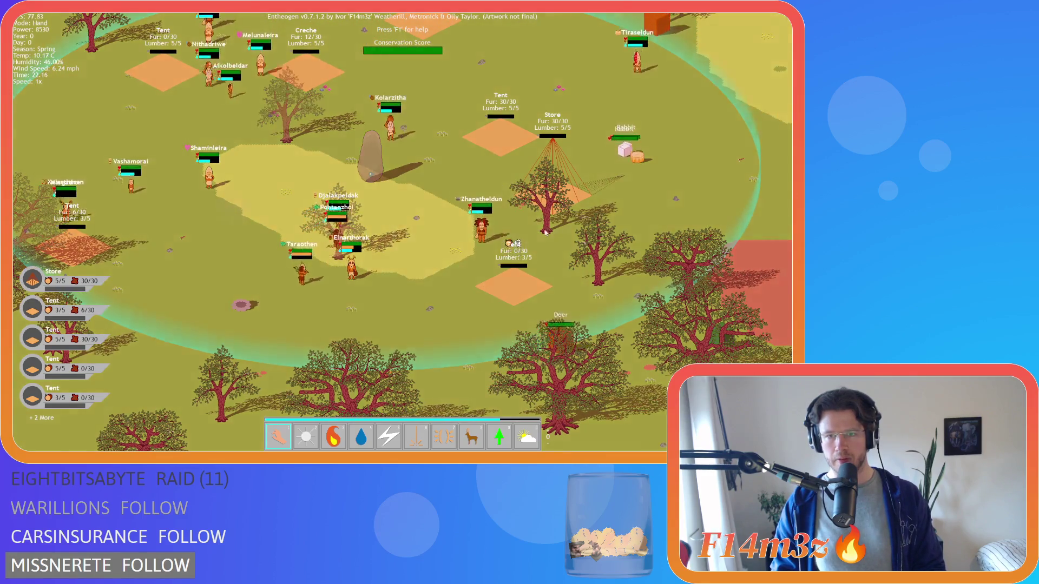
key("Up")
key("Right")
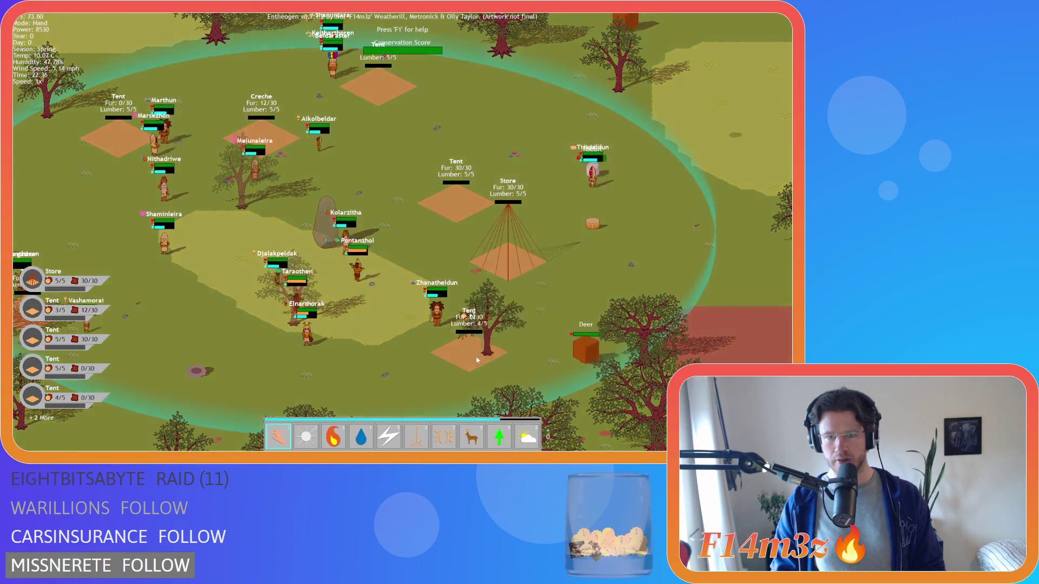
key("Left")
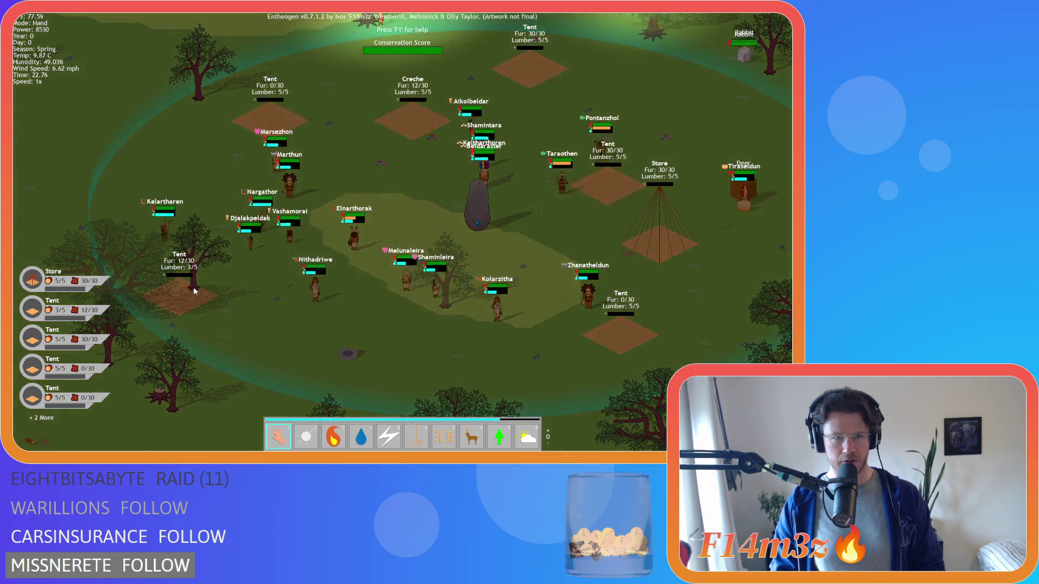
key("Up")
key("Left")
key("Right")
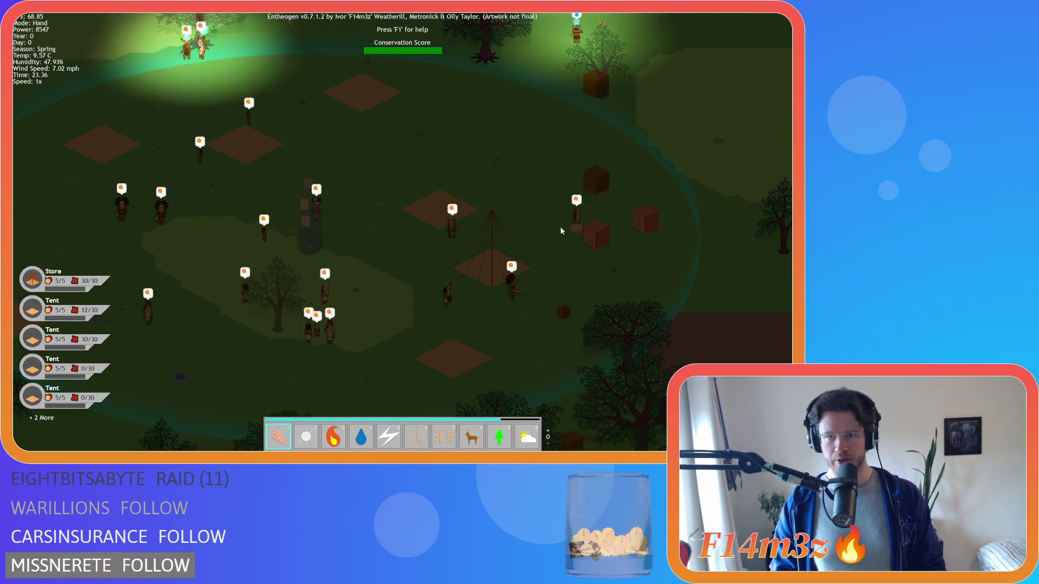
Pan across the camp with the arrow keys, switching between villager need icons and name labels.
key("Up")
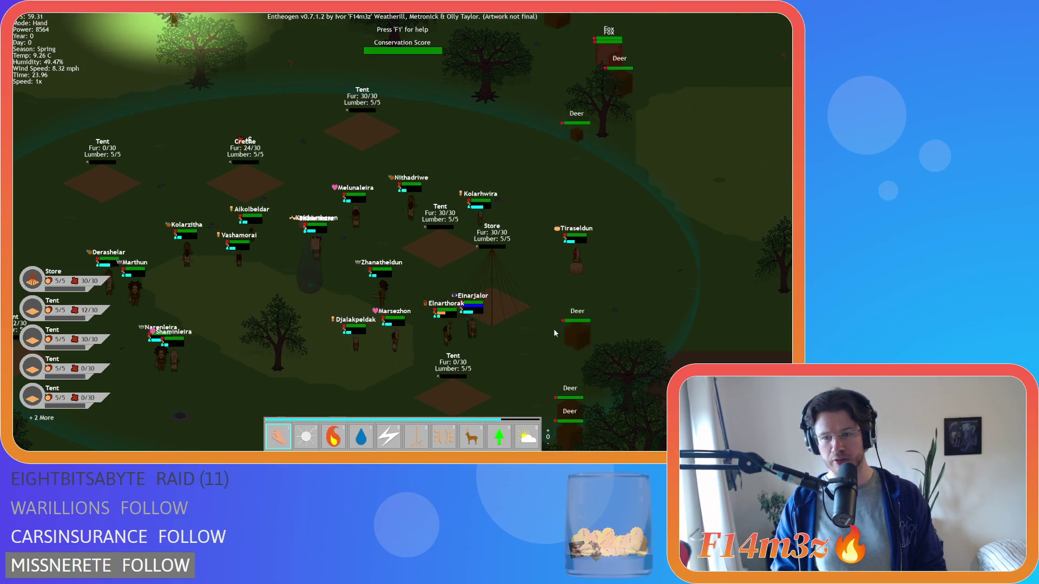
key("Down")
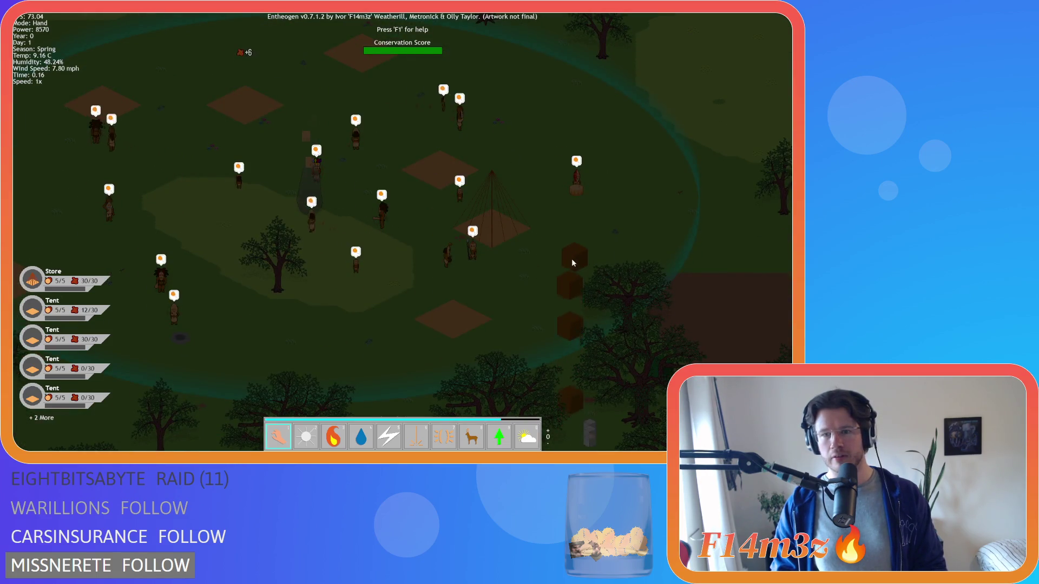
key("Left")
key("Up")
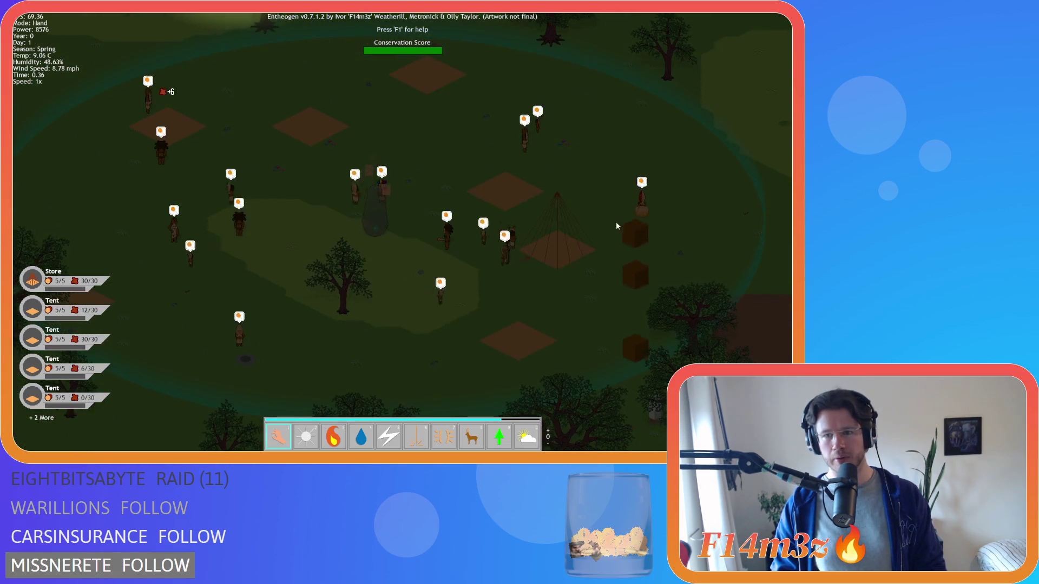
key("Left")
key("Right")
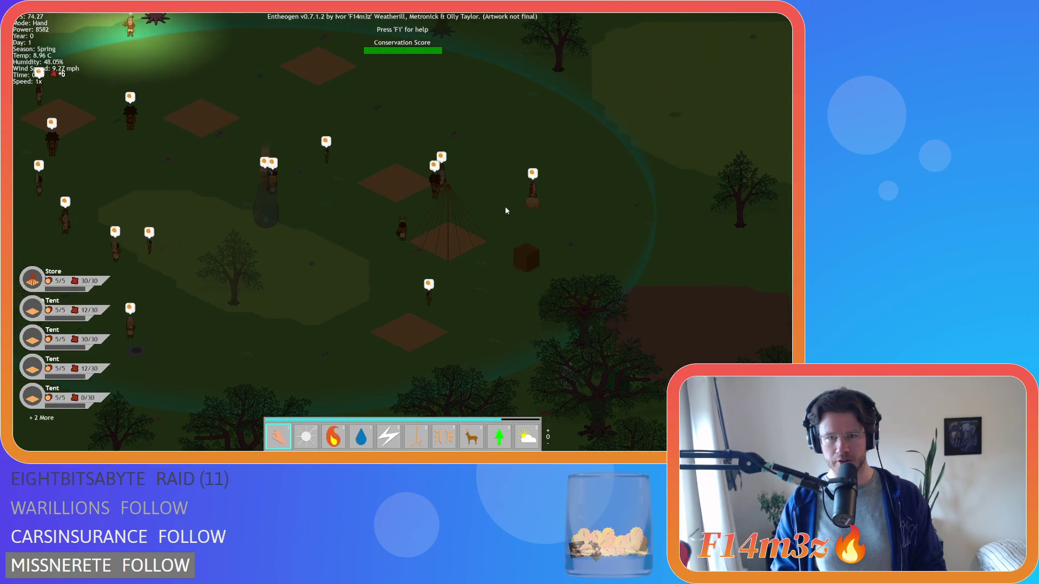
key("Up")
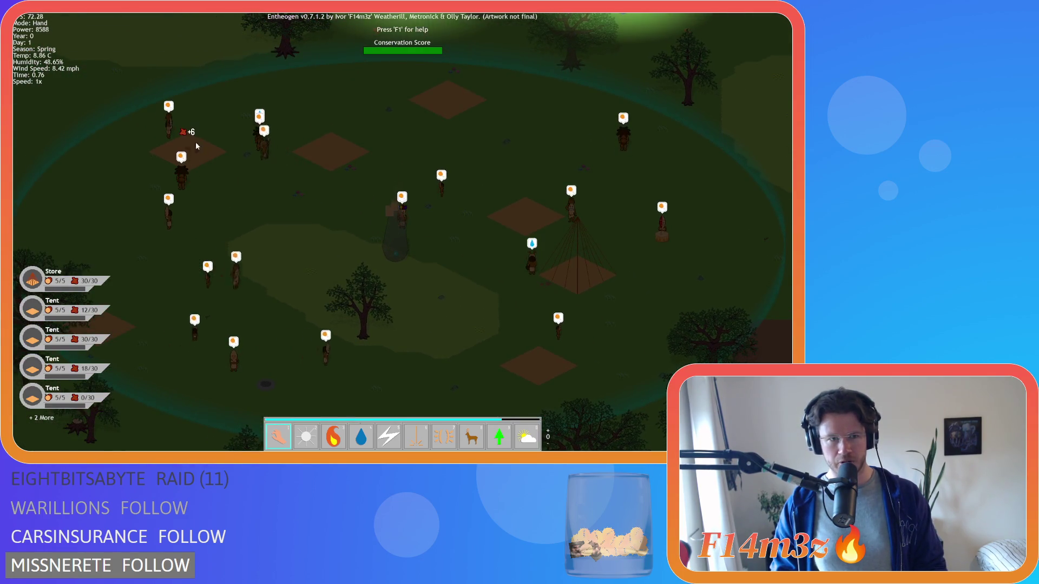
key("Down")
key("Left")
key("Right")
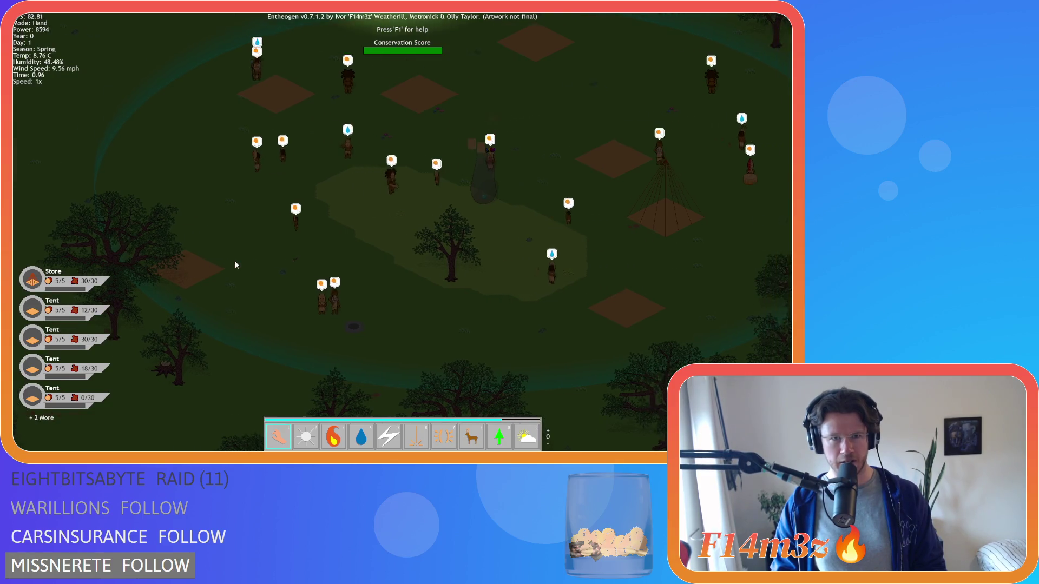
key("Up")
key("Right")
key("Up")
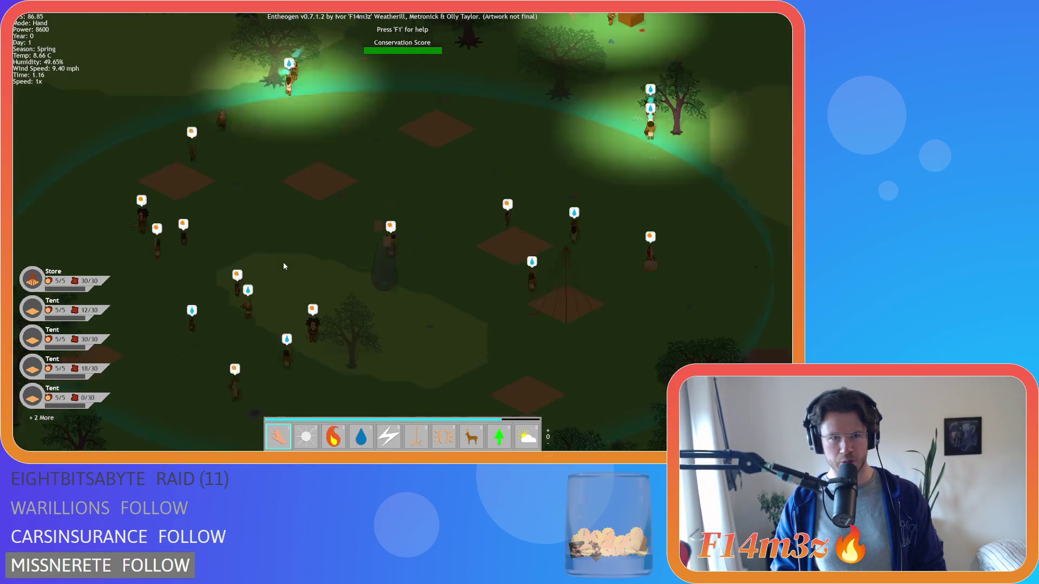
key("Down")
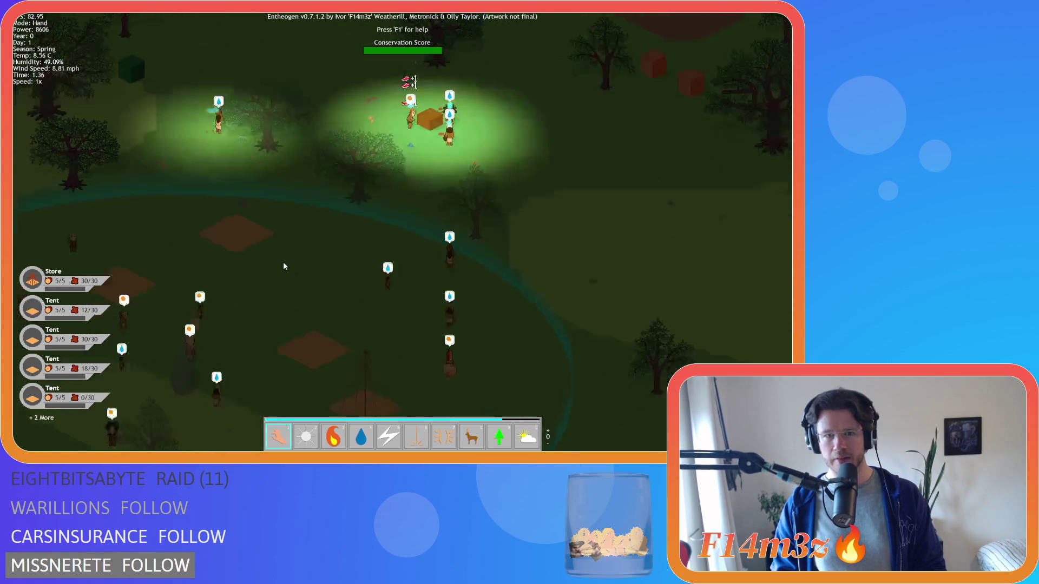
key("Right")
key("Up")
key("Down")
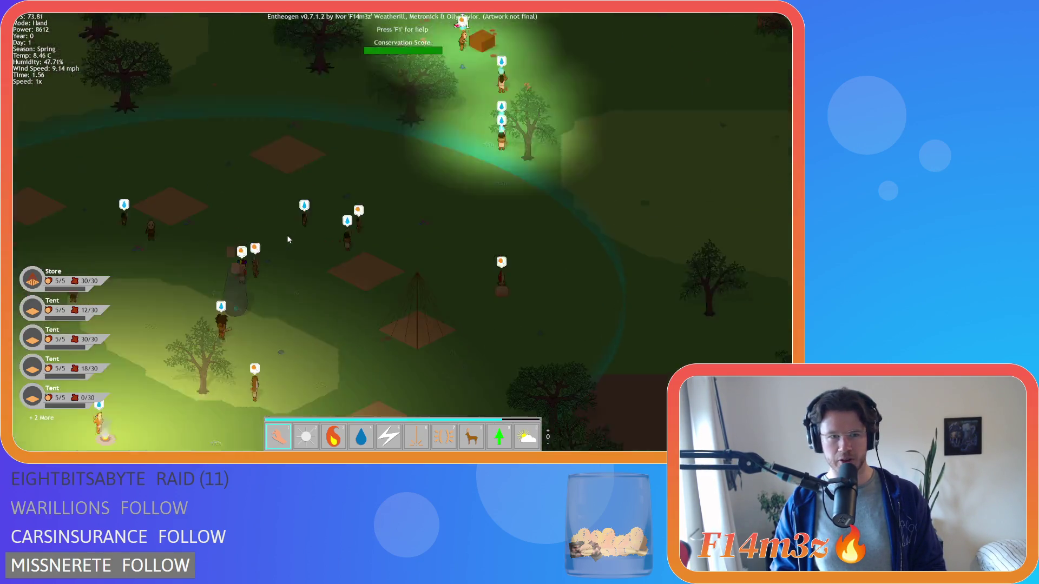
Recentre on the camp fire with name labels shown, then bring up the Tribe overview.
scroll(293, 247, "up", 3)
scroll(275, 215, "down", 5)
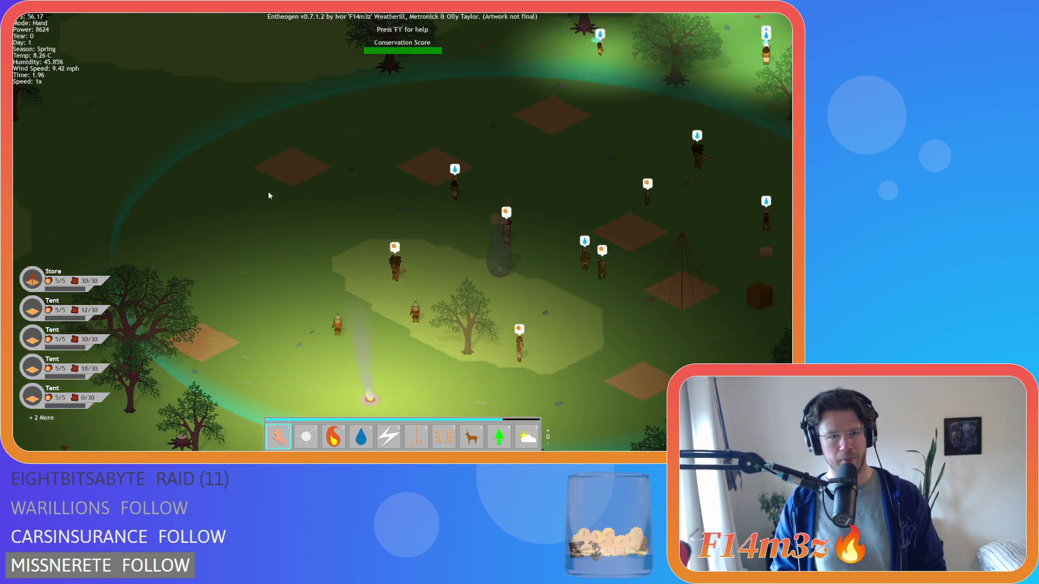
key("Down")
key("Right")
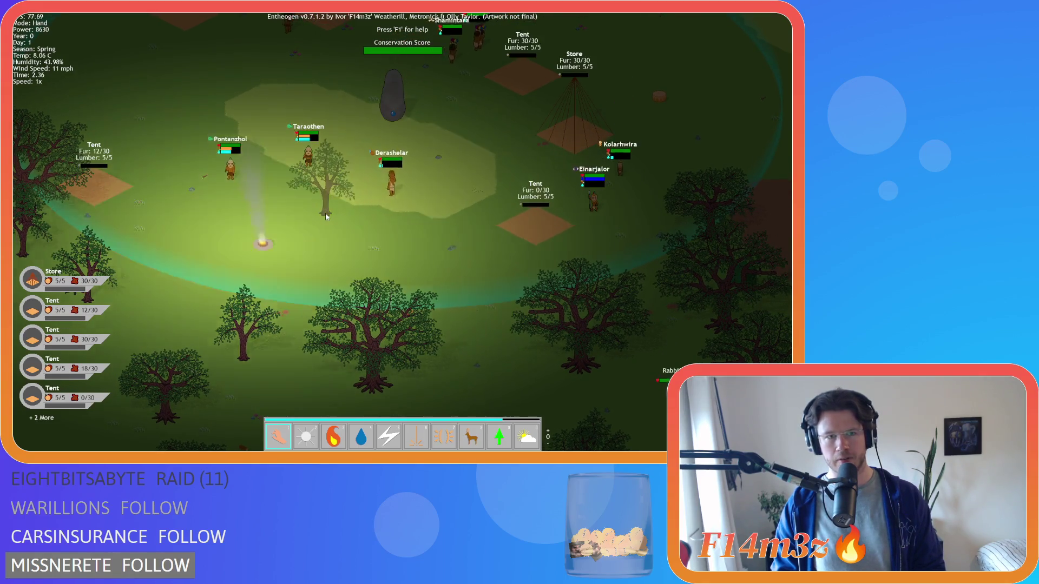
key("Up")
key("Left")
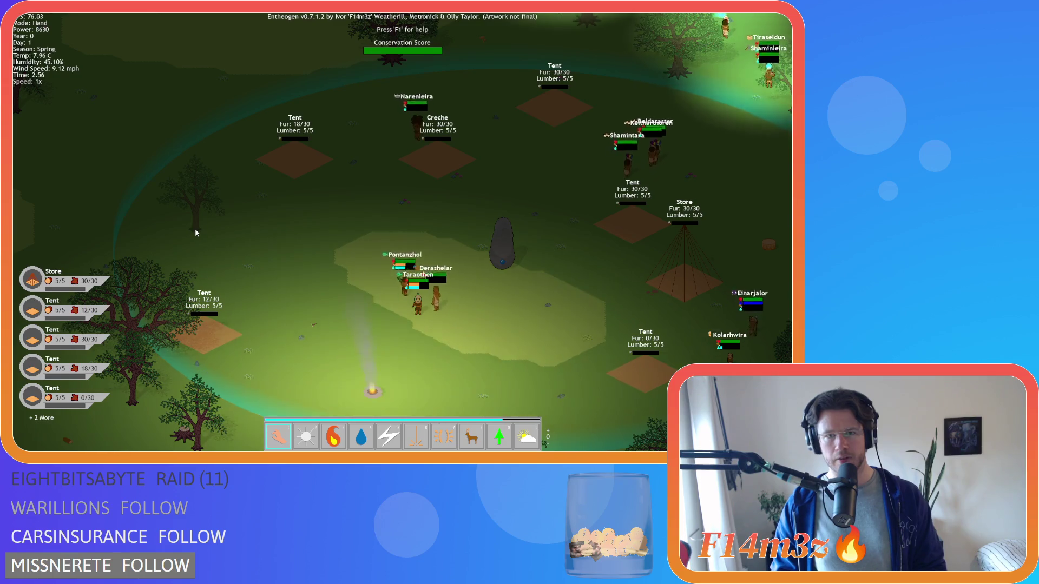
key("Down")
key("Right")
key("Up")
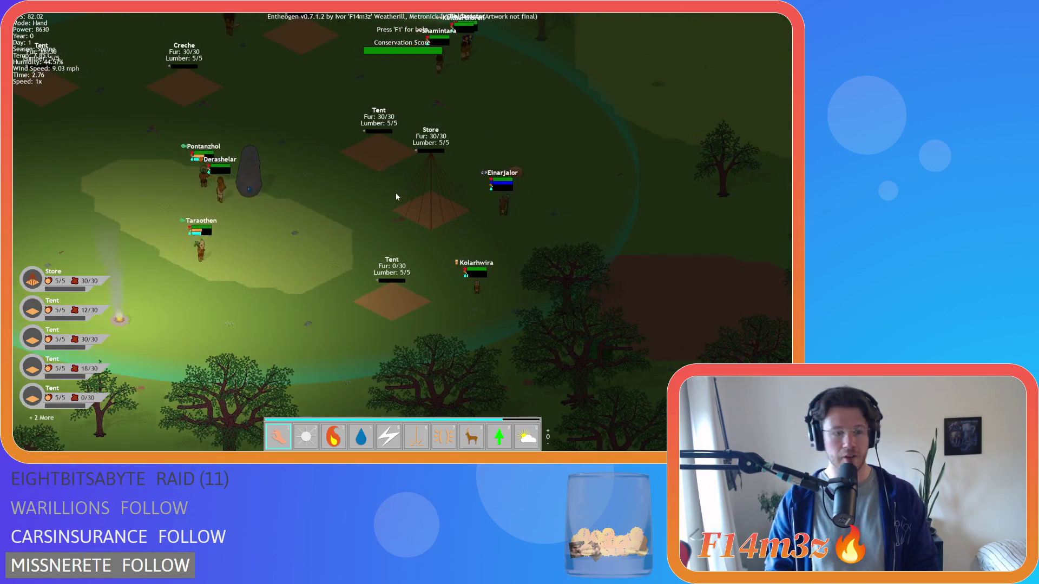
key("t")
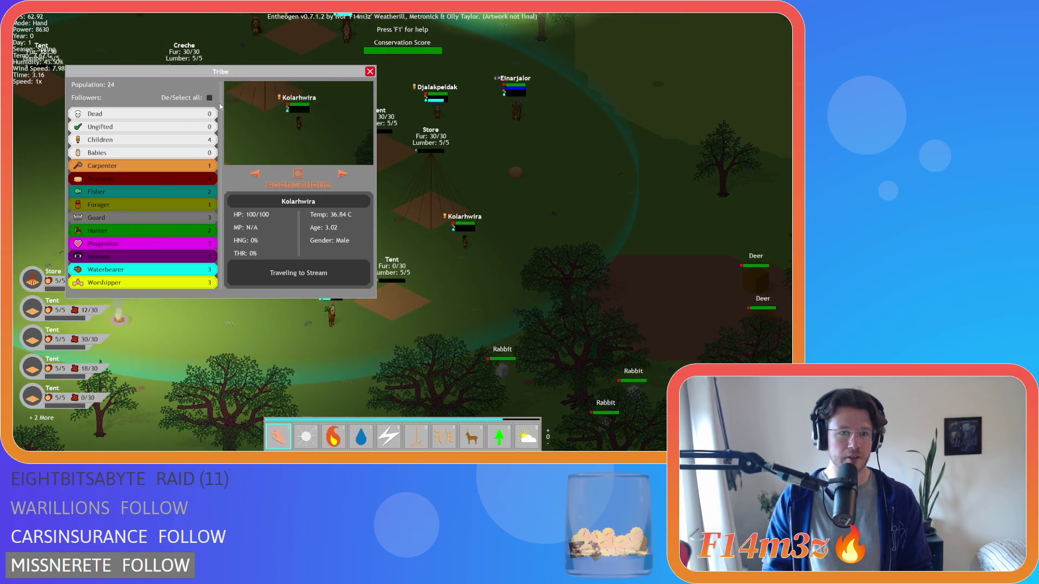
Toggle all followers, step through two more followers' details, and close the Tribe overview.
left_click(209, 99)
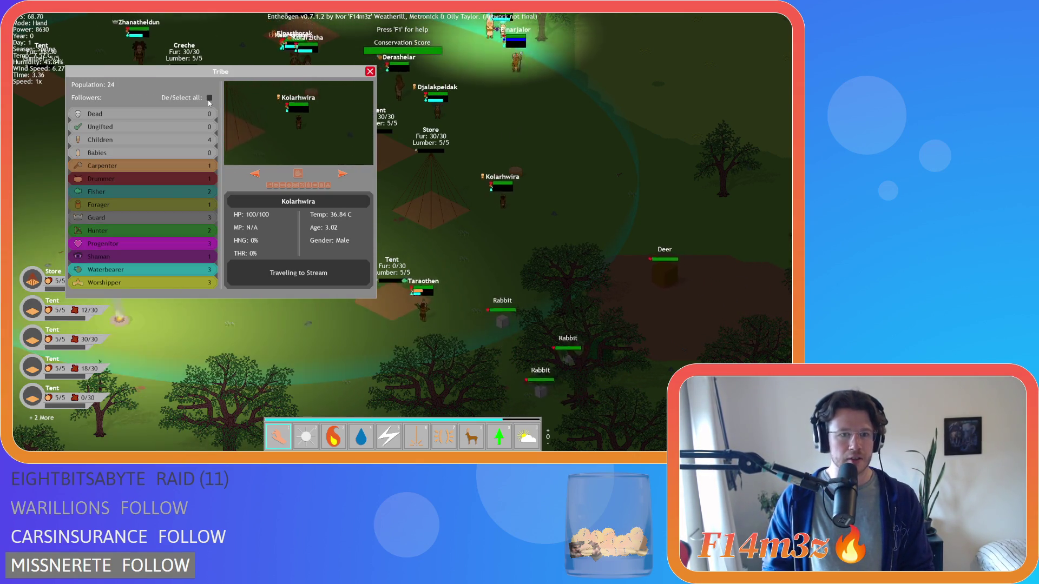
left_click(324, 185)
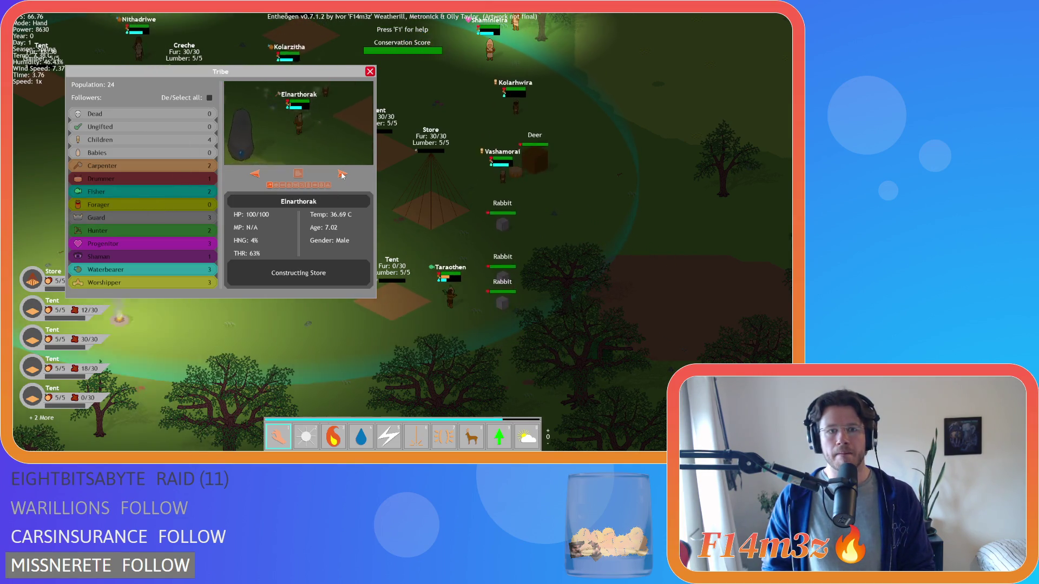
left_click(342, 174)
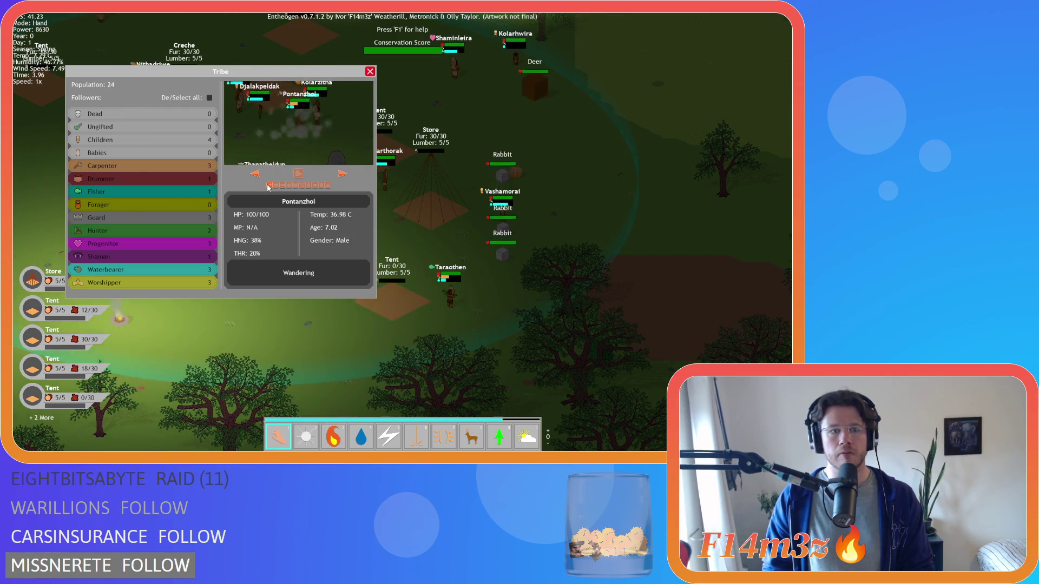
key("a")
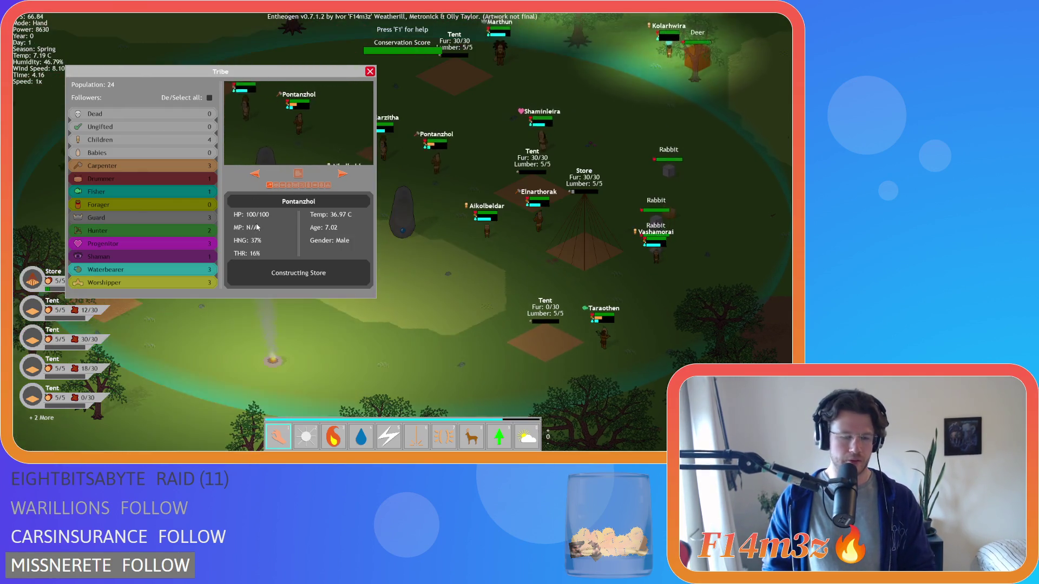
key("Escape")
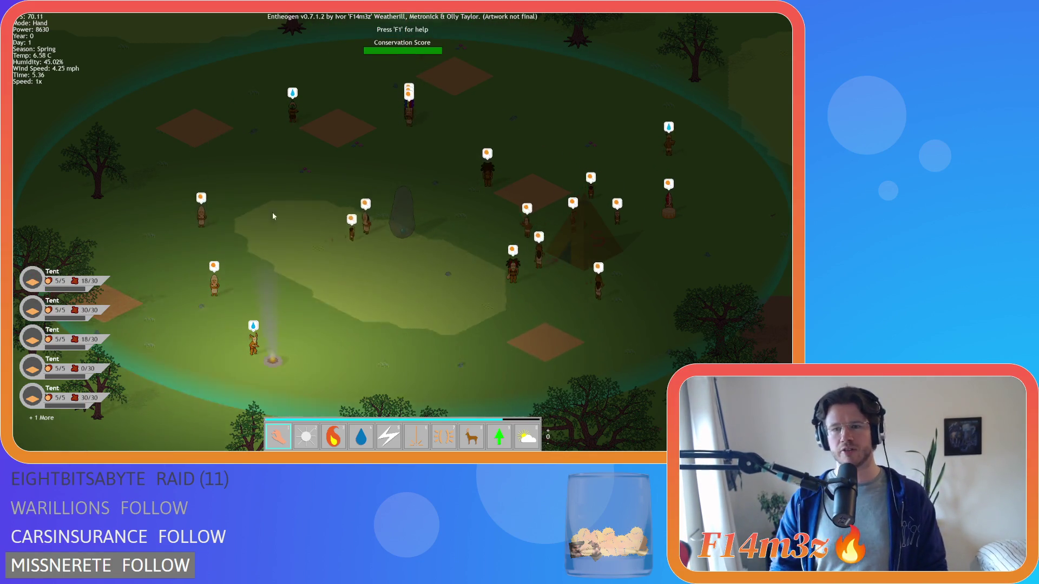
Switch to the other god-power set and place a Fountain beside the camp.
key("Tab")
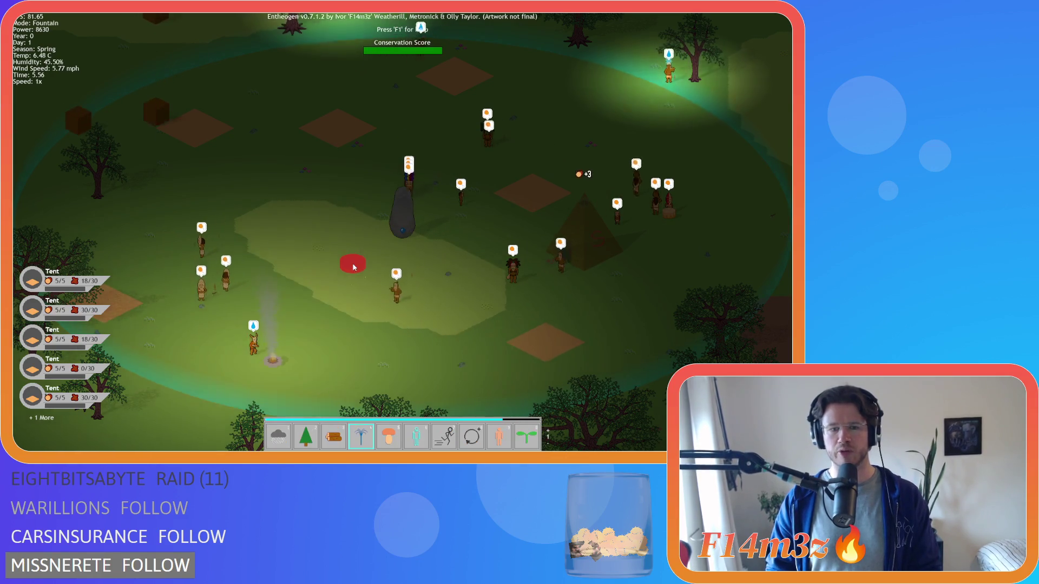
key("w")
key("4")
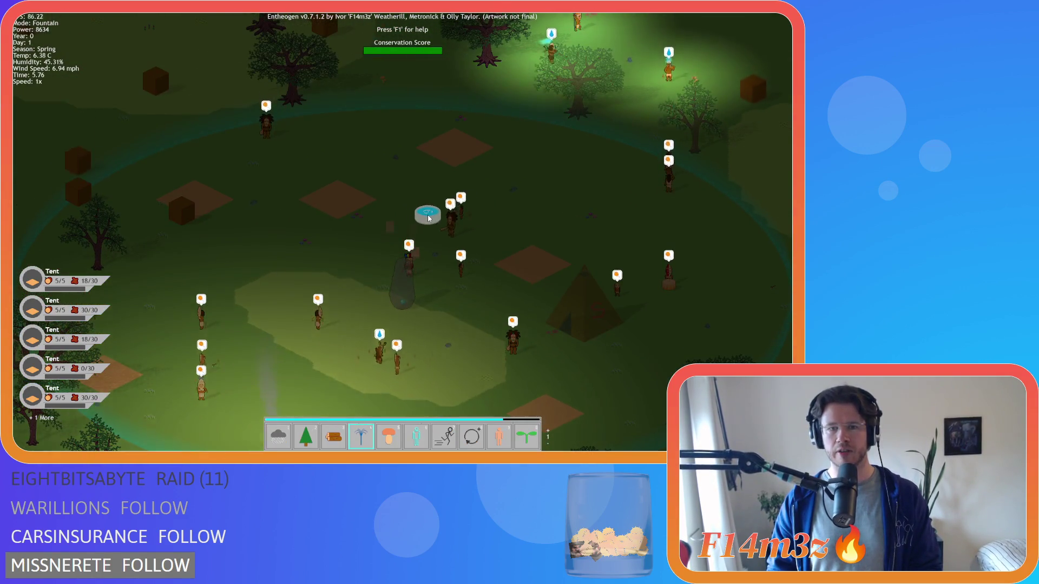
left_click(430, 216)
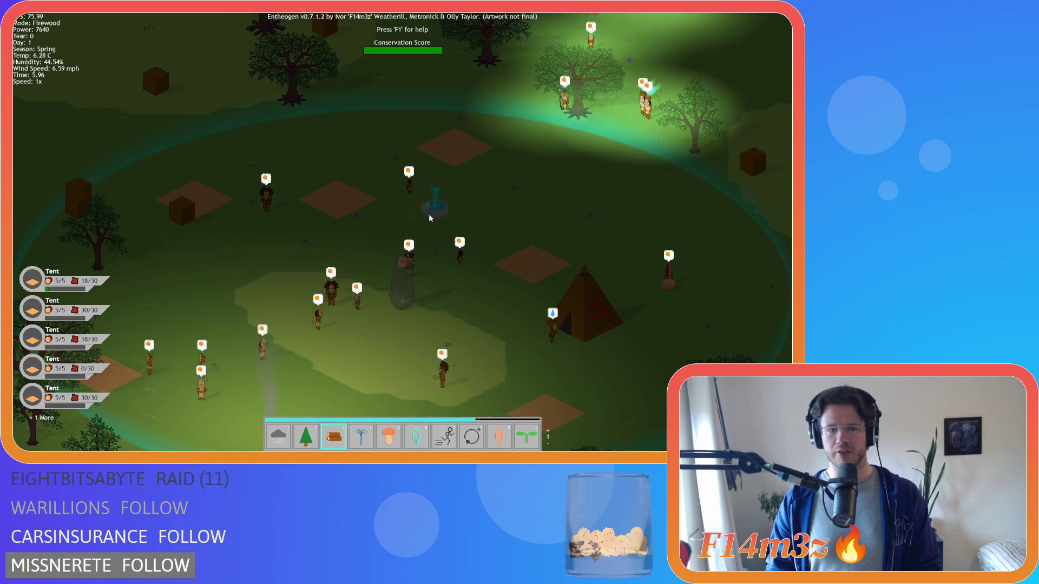
Ready Firewood near the fountain and inspect a nearby villager.
key("3")
key("Tab")
left_click(428, 215)
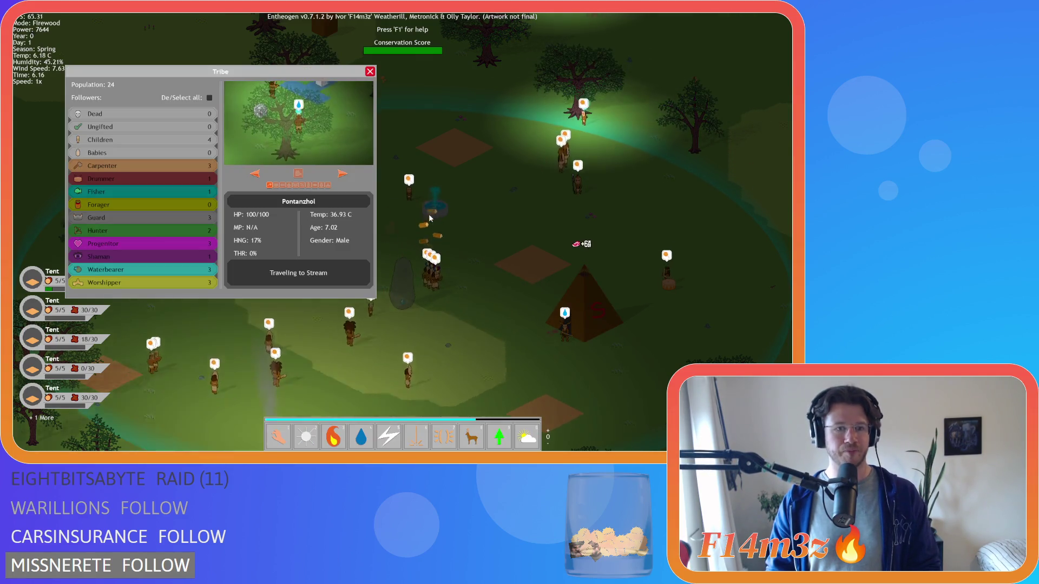
key("Escape")
key("a")
Cast Fire on the camp, check a villager fighting it, and return to the Hand.
key("3")
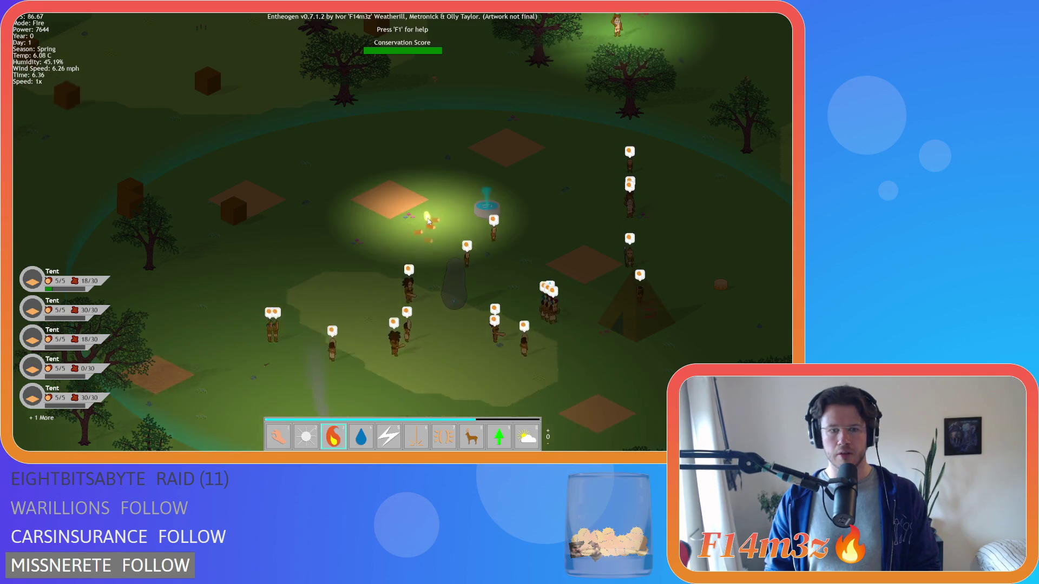
key("s")
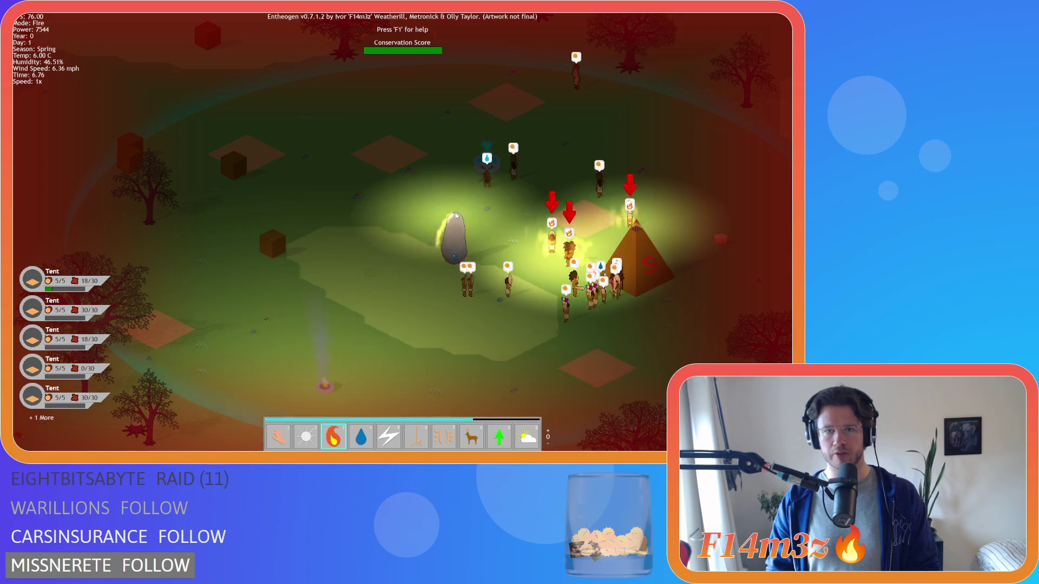
left_click(512, 186)
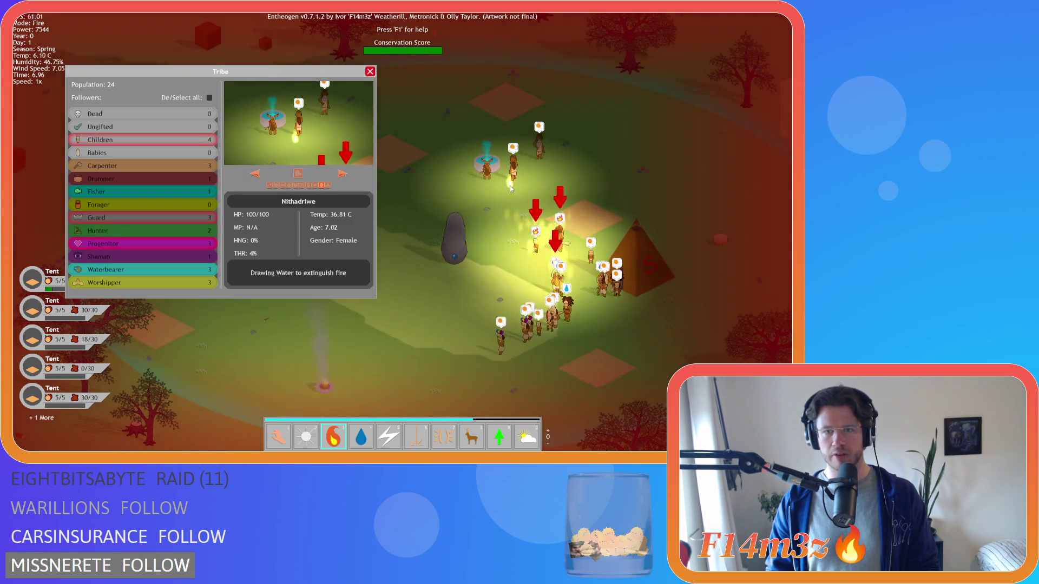
key("1")
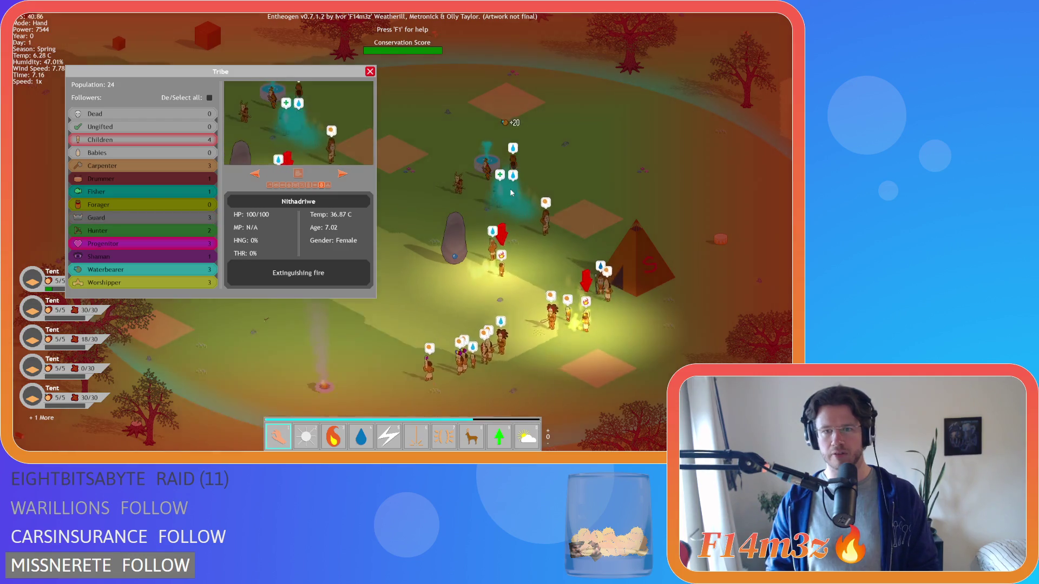
left_click(540, 186)
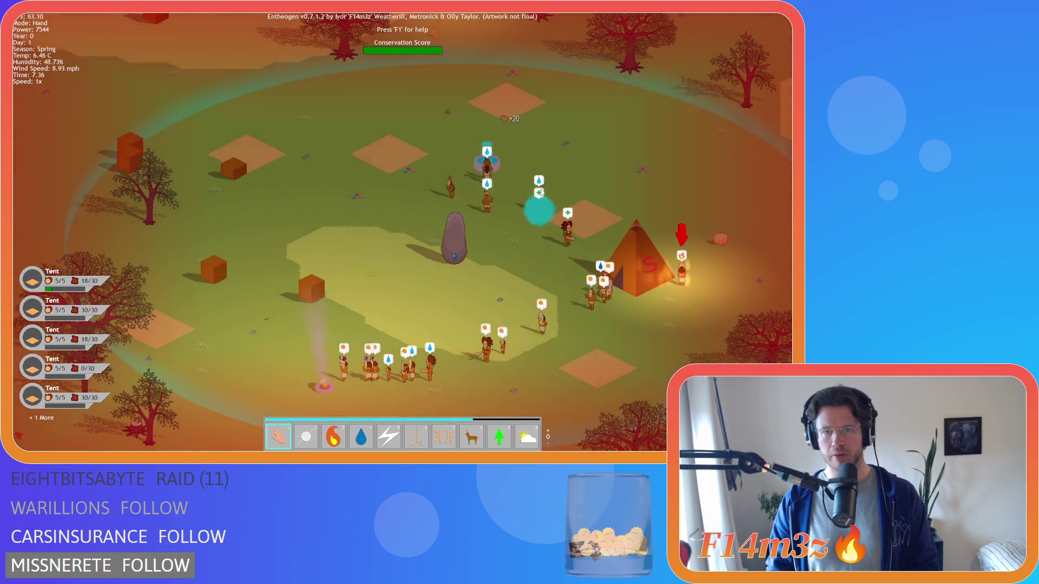
Pan around the camp to follow the villagers, keeping the fountain in view.
key("d")
key("s")
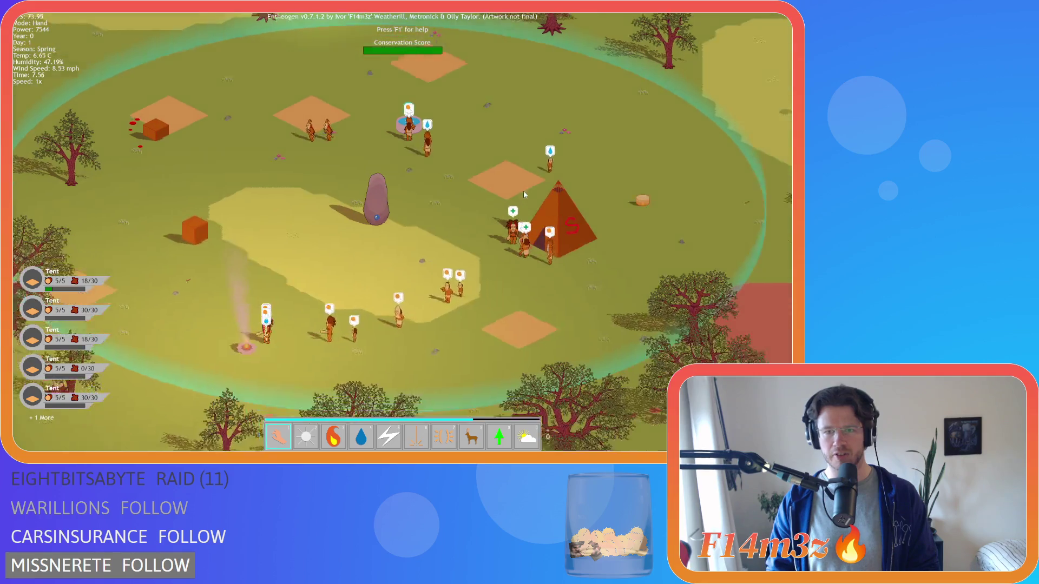
key("s")
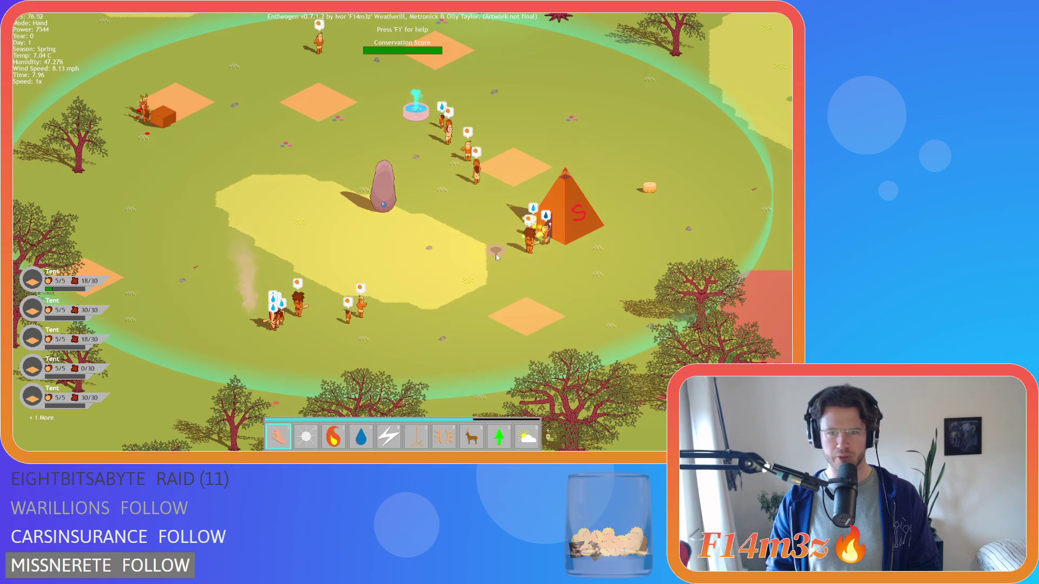
key("w")
key("d")
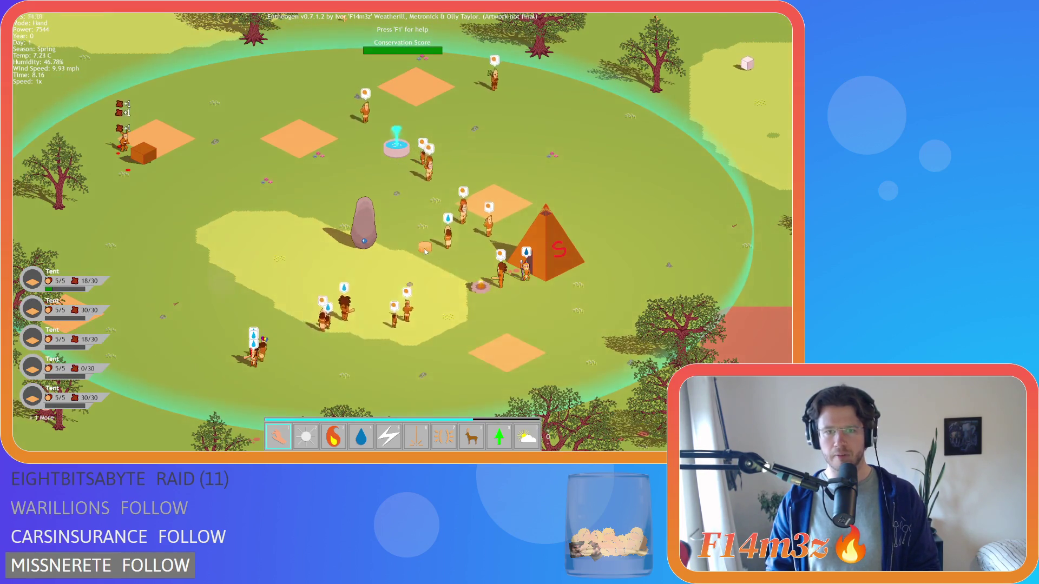
key("w")
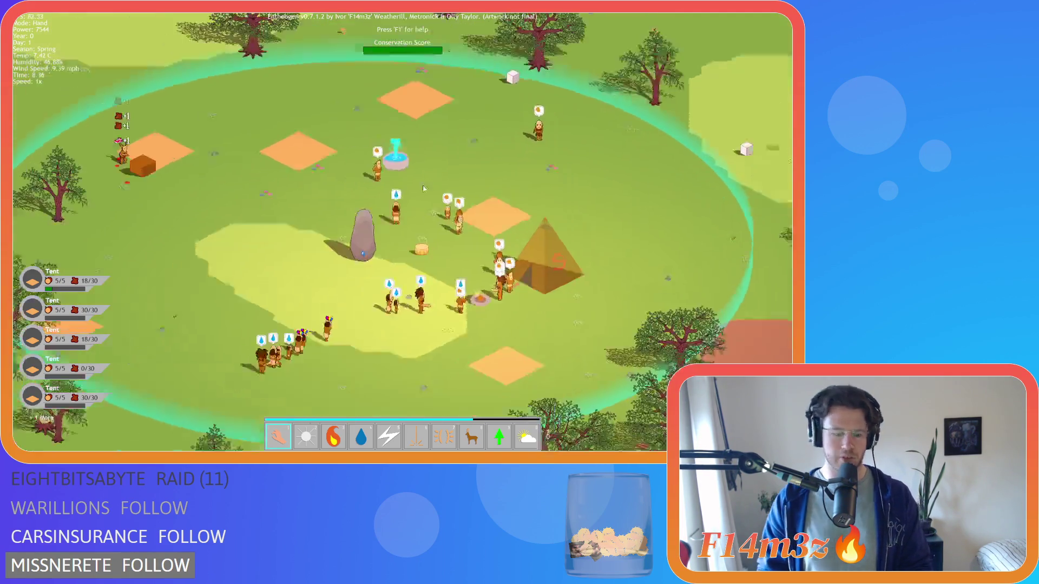
key("w")
key("a")
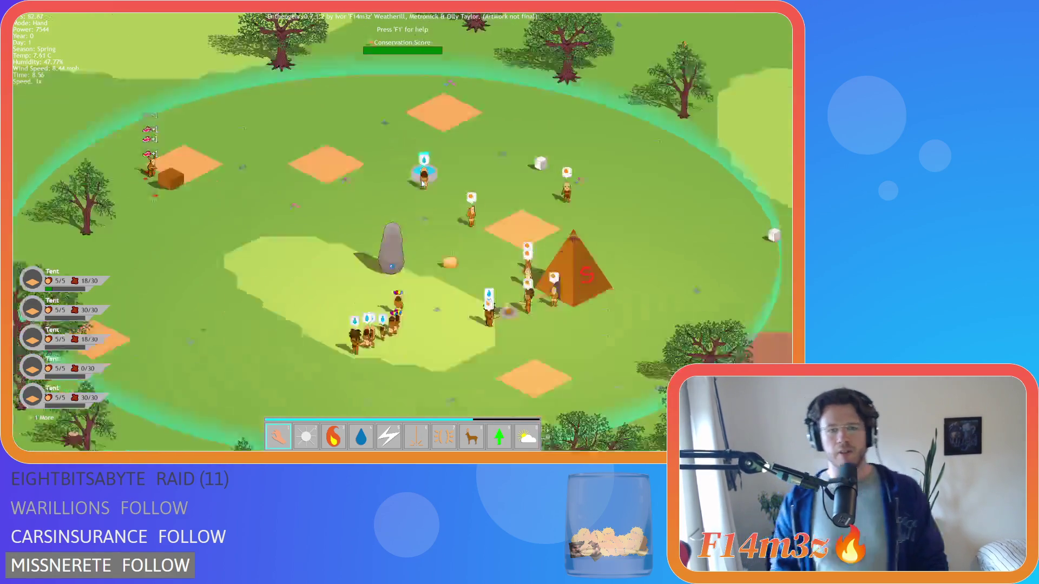
key("w")
key("d")
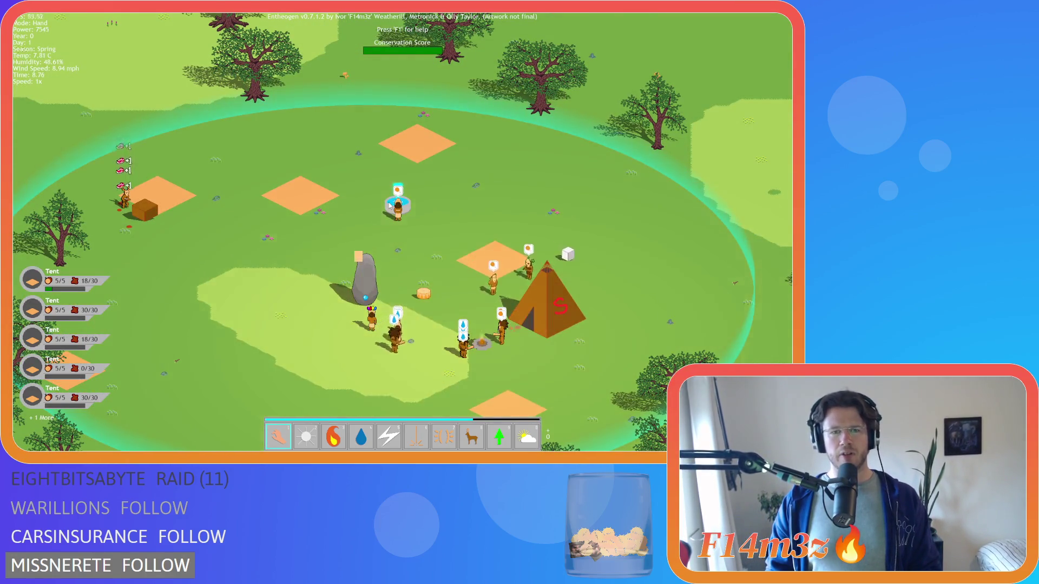
Grab a deer with the Hand and carry it toward the tents at the village's upper left.
scroll(389, 205, "down", 5)
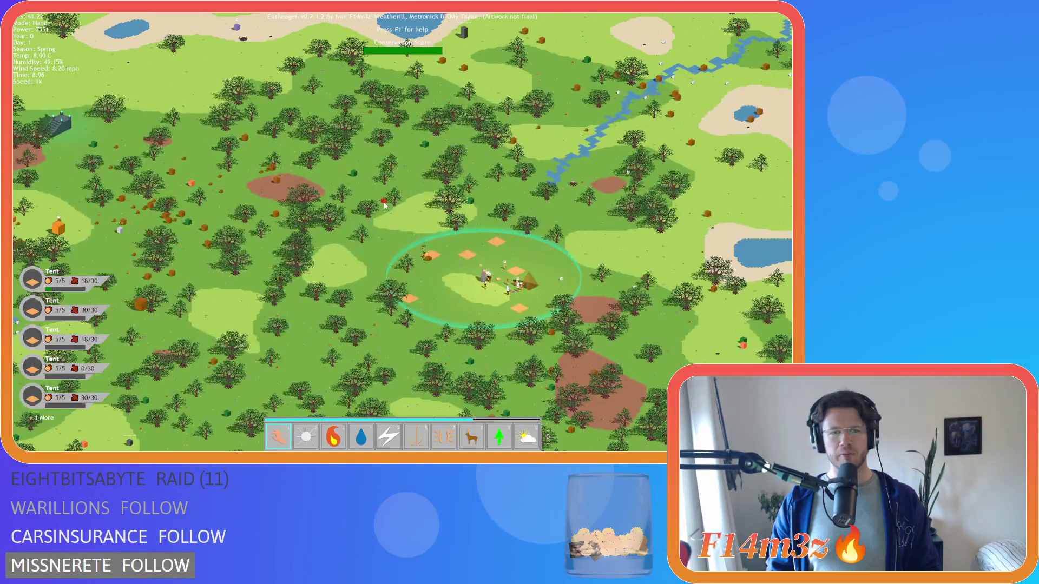
scroll(369, 195, "up", 5)
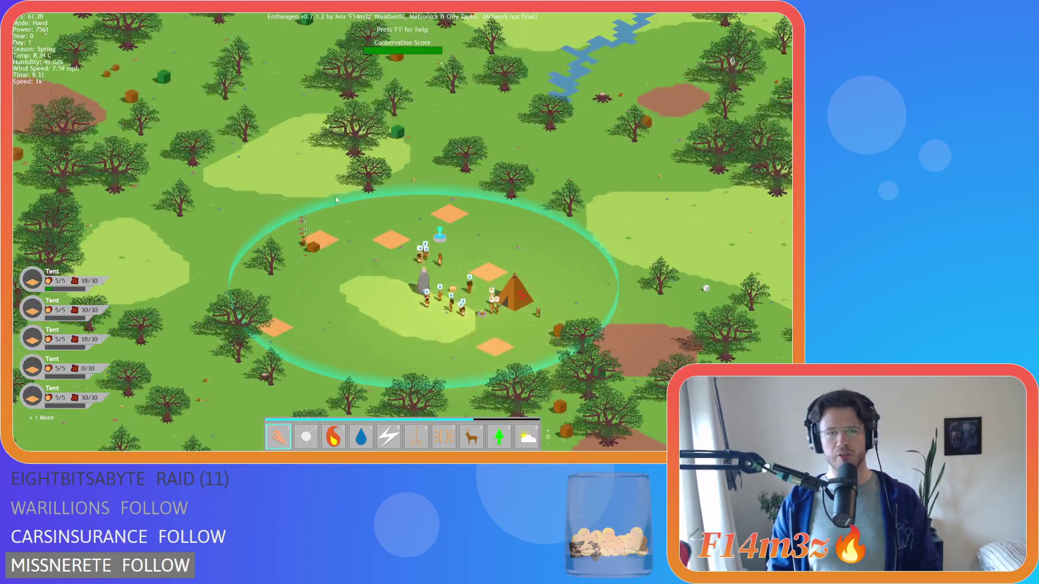
scroll(320, 287, "up", 5)
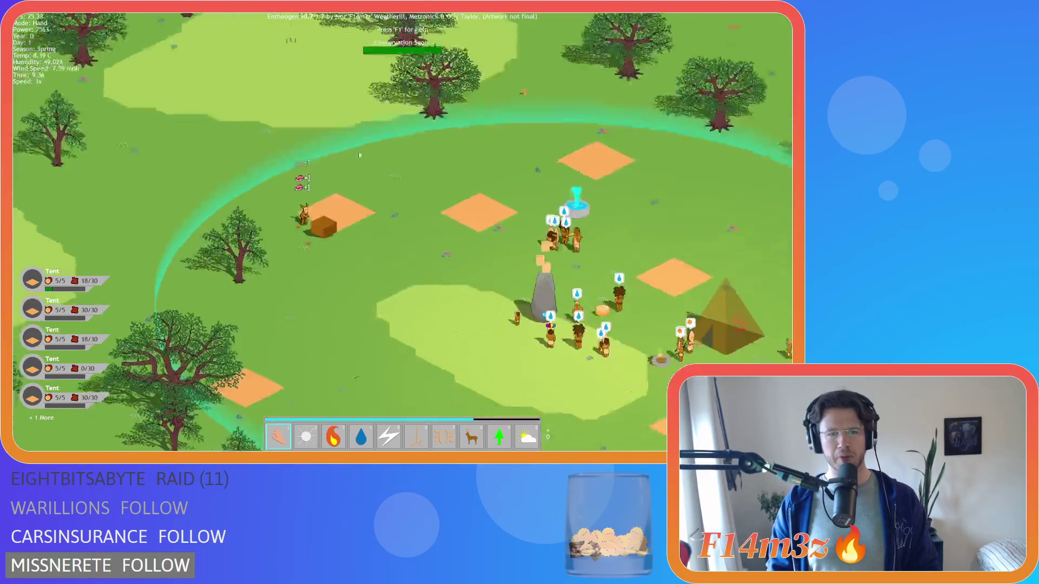
scroll(319, 287, "down", 1)
key("w")
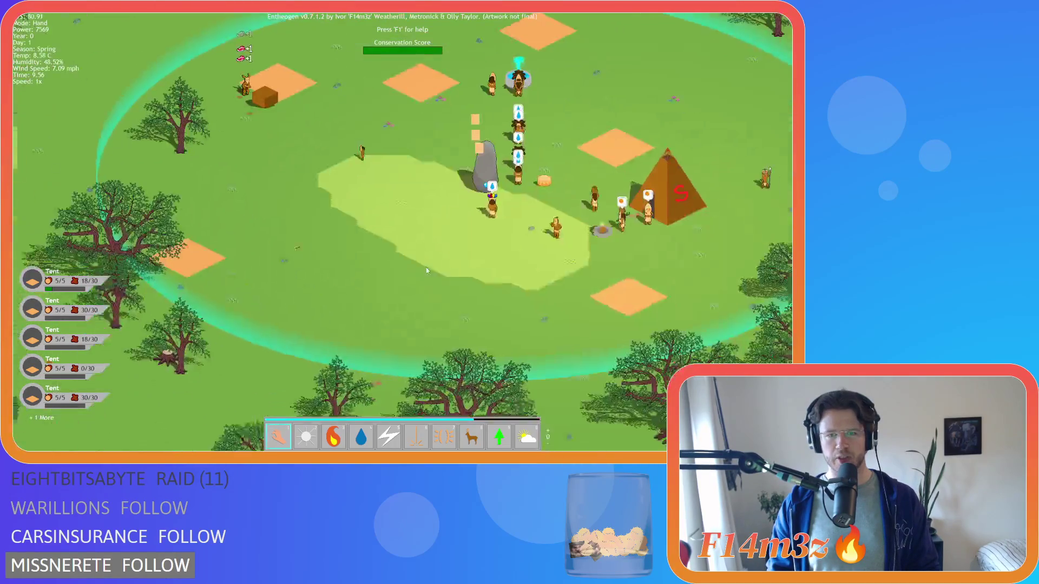
key("w")
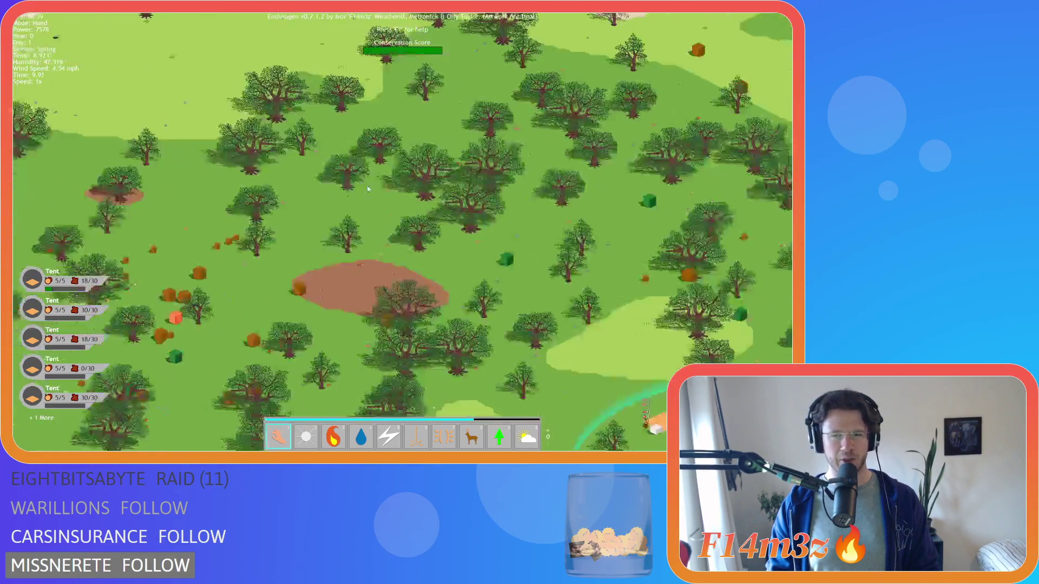
key("s")
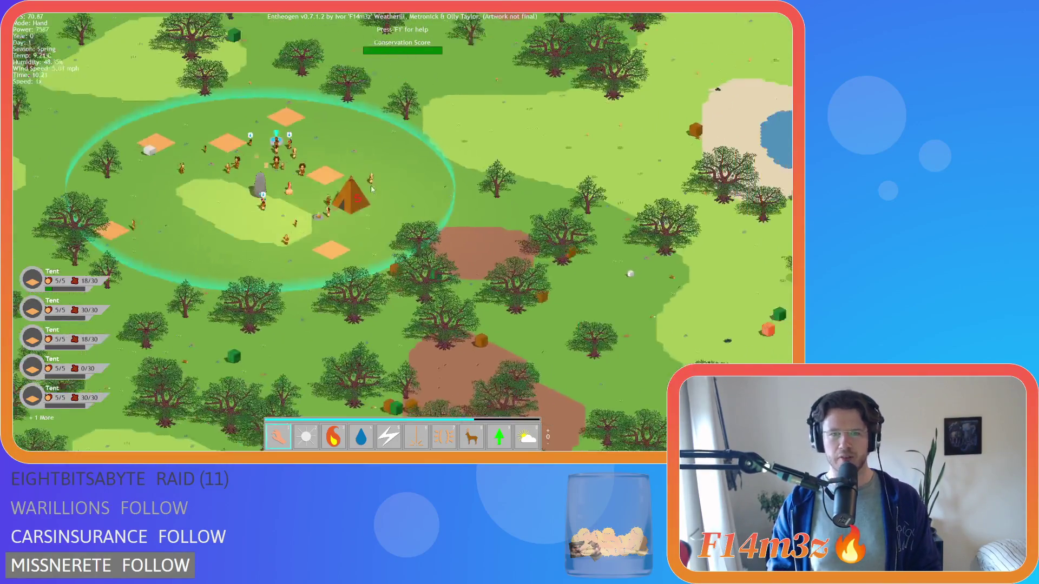
scroll(401, 236, "up", 3)
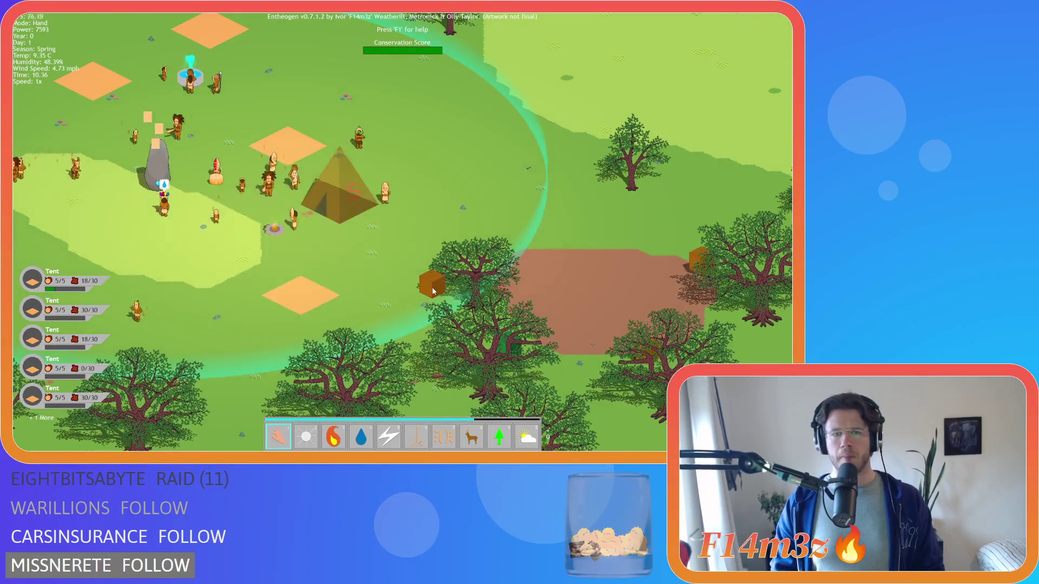
key("w")
mouse_move(433, 291)
left_mouse_down()
mouse_move(349, 179)
mouse_move(596, 195)
mouse_move(618, 172)
mouse_move(240, 116)
left_mouse_up()
key("a")
Bring the held deer over onto the tent.
key("d")
key("s")
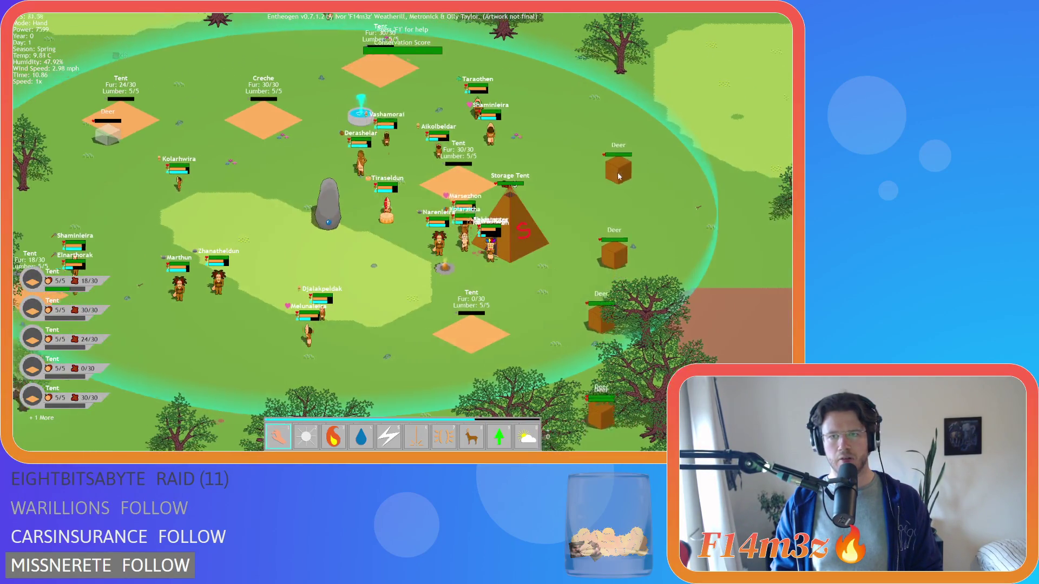
key("a")
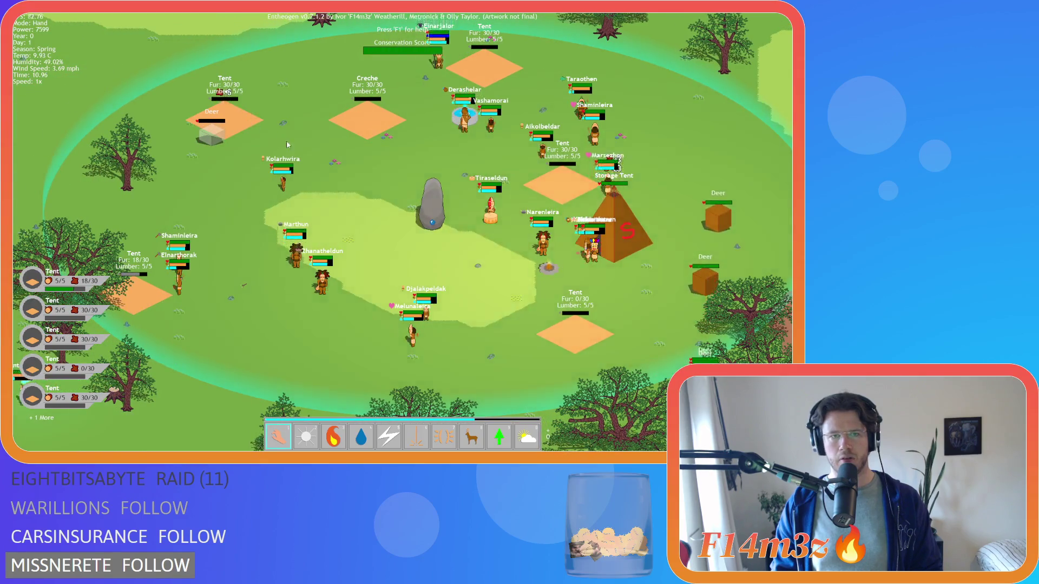
key("d")
key("w")
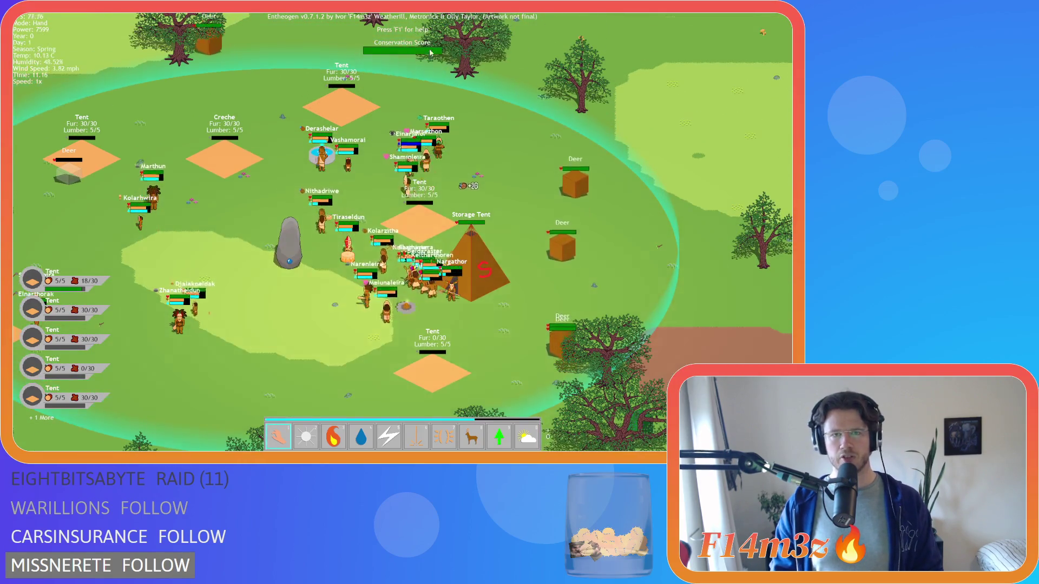
Hide the villager and building name labels and survey the village.
key("a")
key("s")
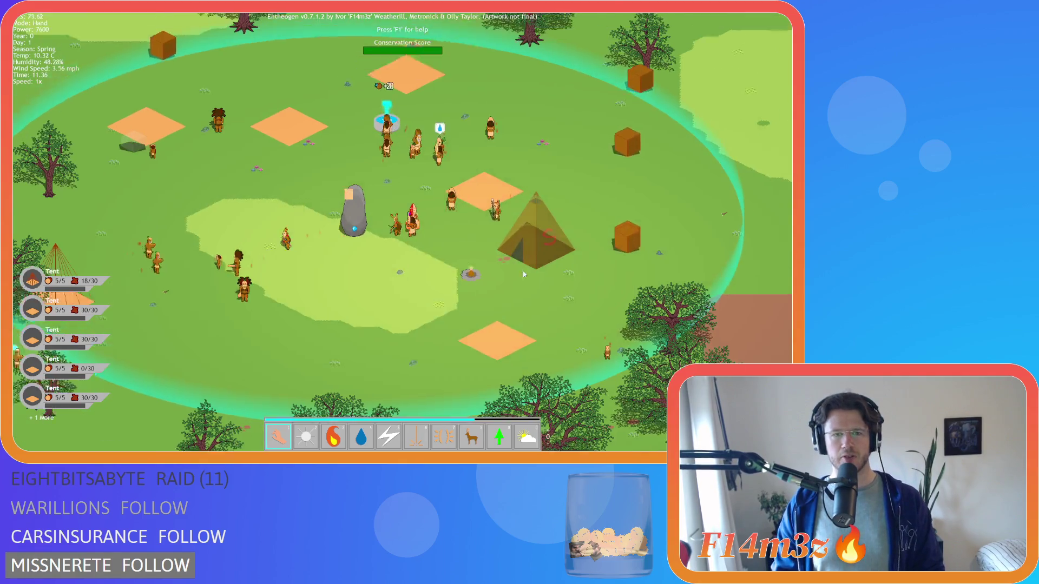
key("d")
key("w")
key("a")
key("s")
key("a")
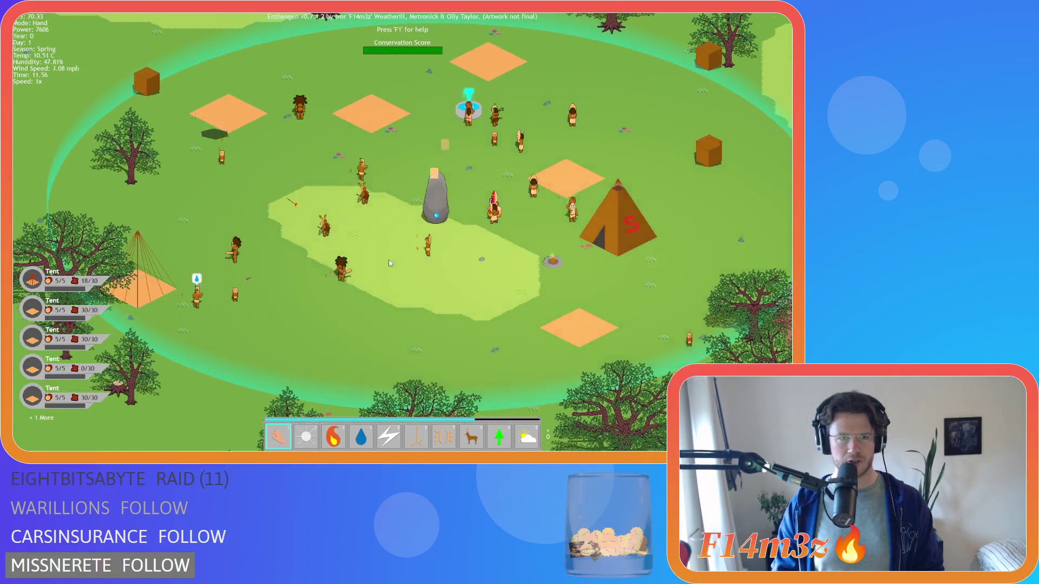
scroll(389, 258, "down", 2)
key("a")
key("w")
scroll(294, 181, "up", 5)
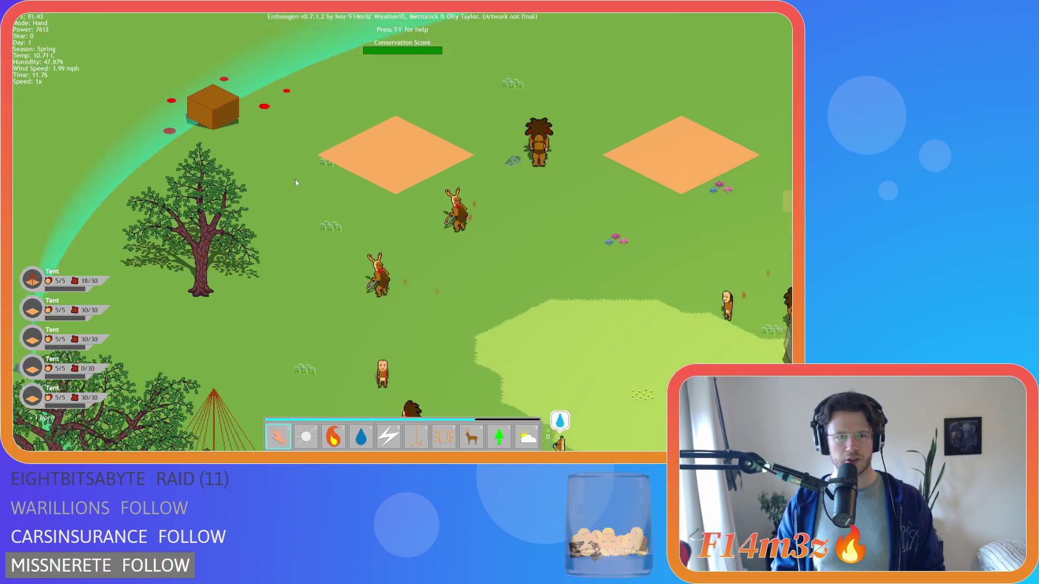
key("a")
key("w")
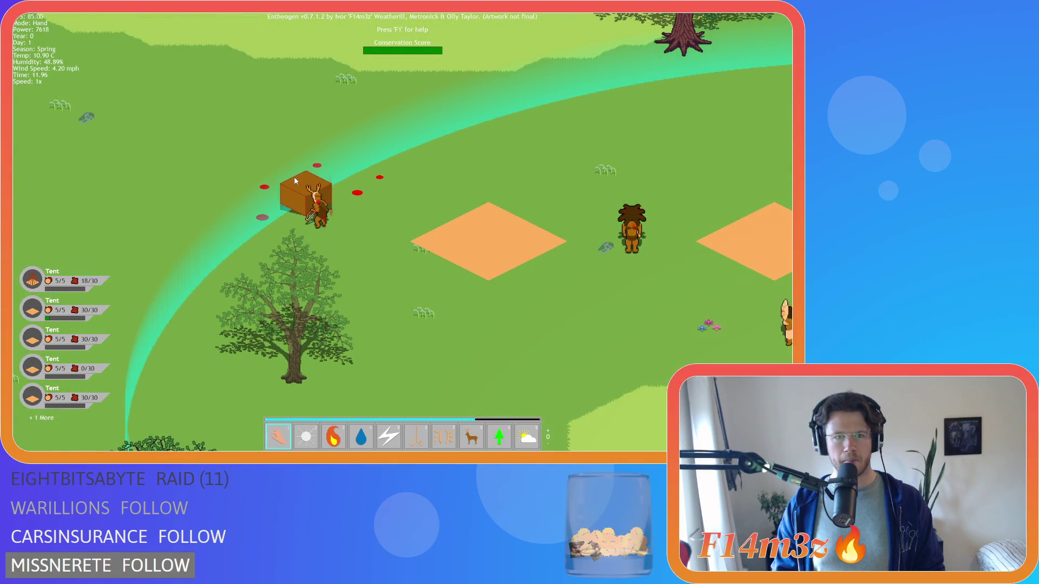
scroll(295, 180, "down", 3)
Return to the grey stone and burn the S storage tent with Fire, then switch back to Hand.
key("d")
key("s")
key("w")
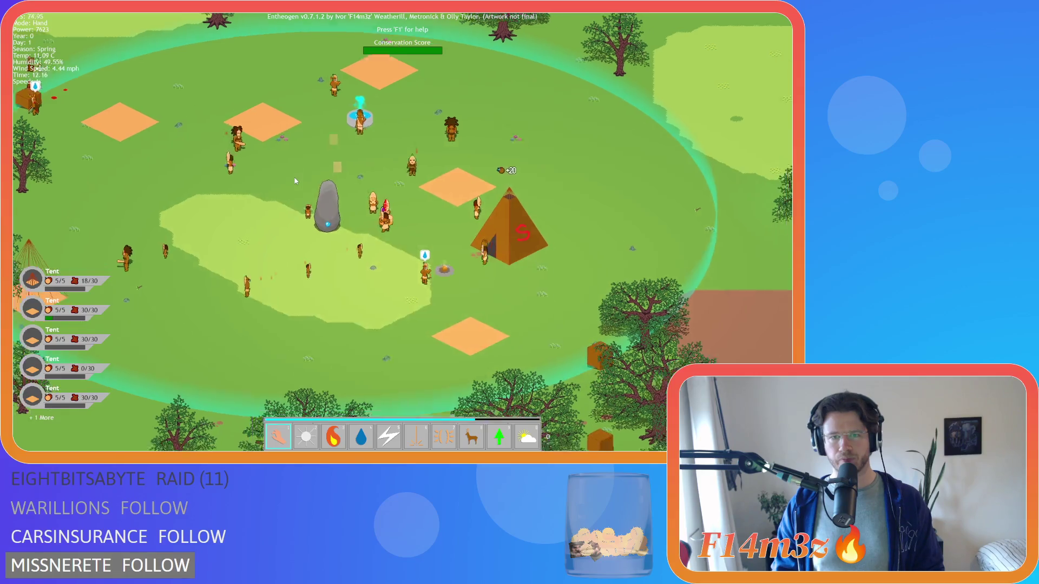
scroll(294, 179, "down", 3)
scroll(294, 179, "up", 3)
key("3")
left_click(503, 291)
key("1")
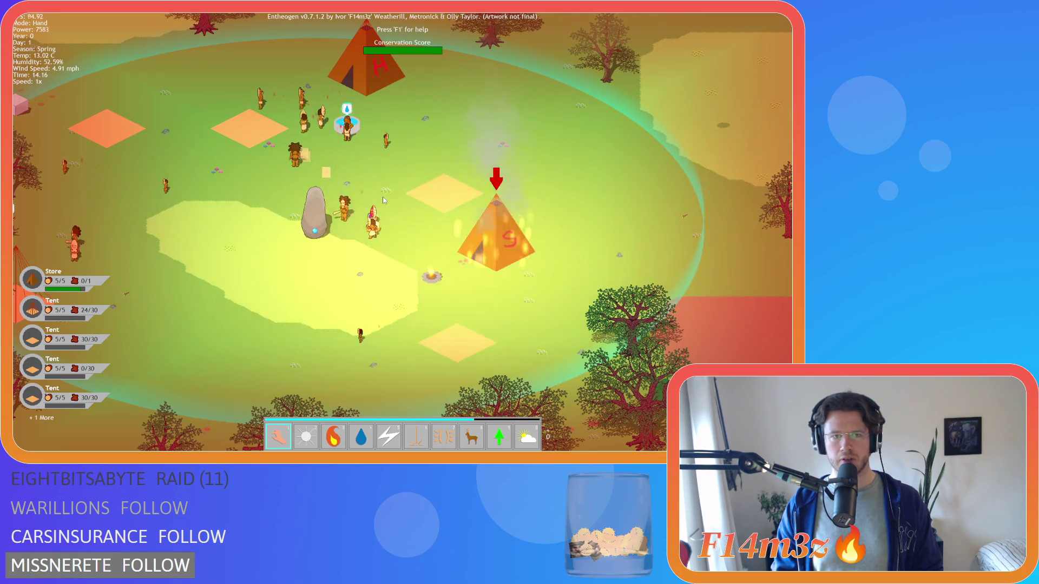
Burn the H tent with the Fire power, then return to Hand and watch it.
key("3")
left_click(370, 141)
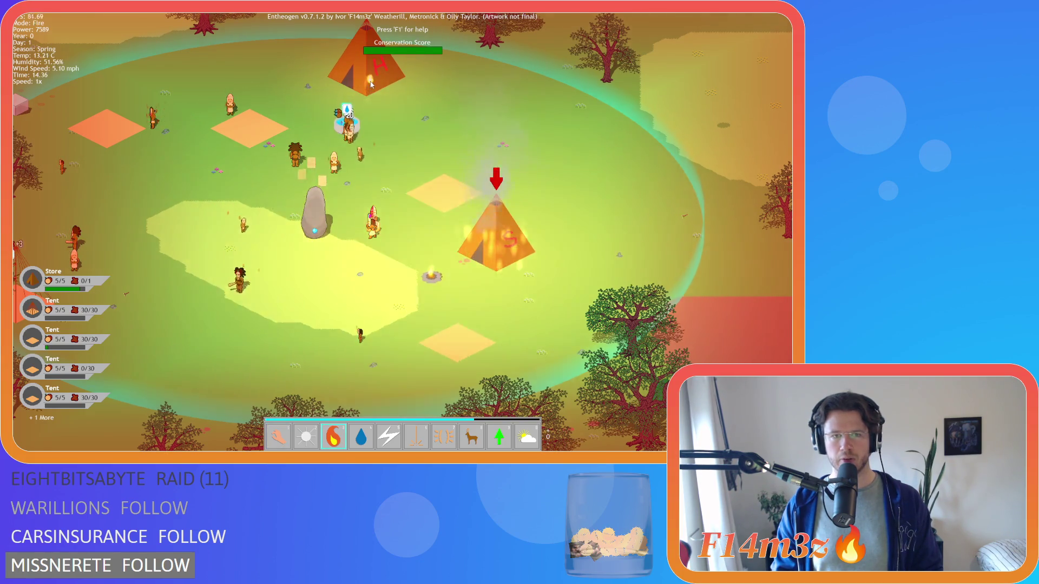
key("1")
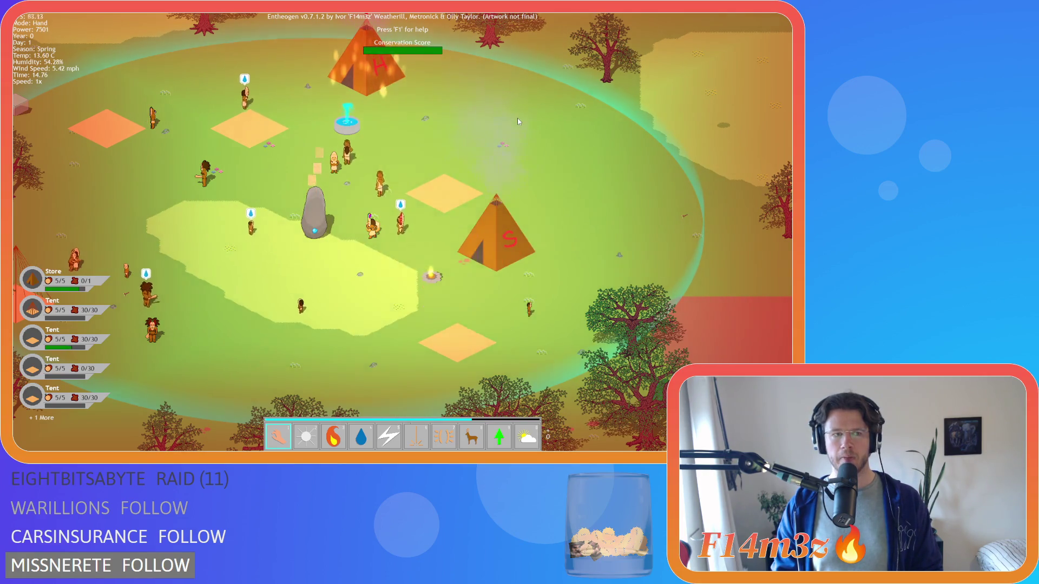
key("w")
key("a")
key("a")
key("s")
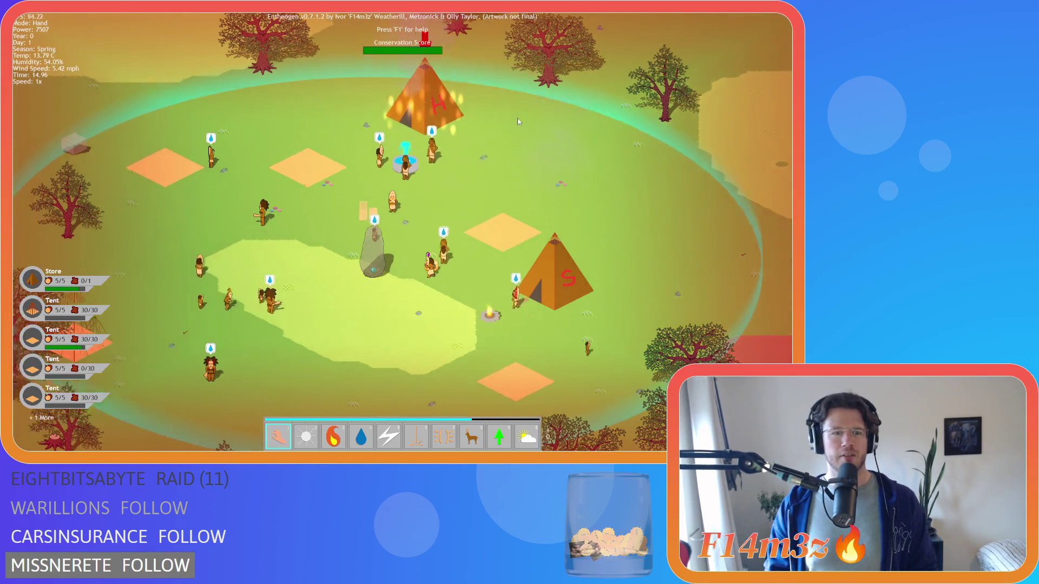
key("w")
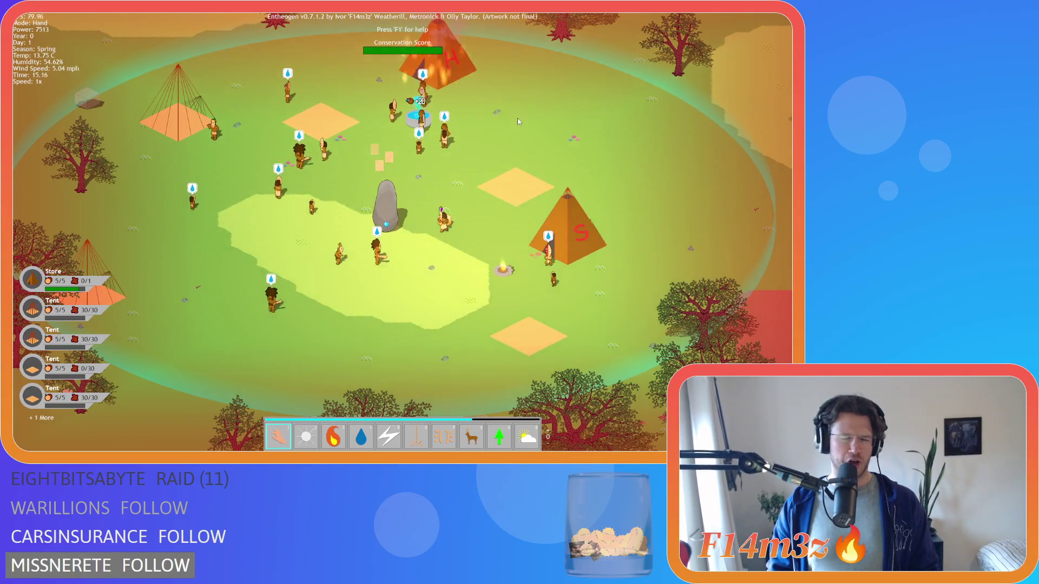
key("d")
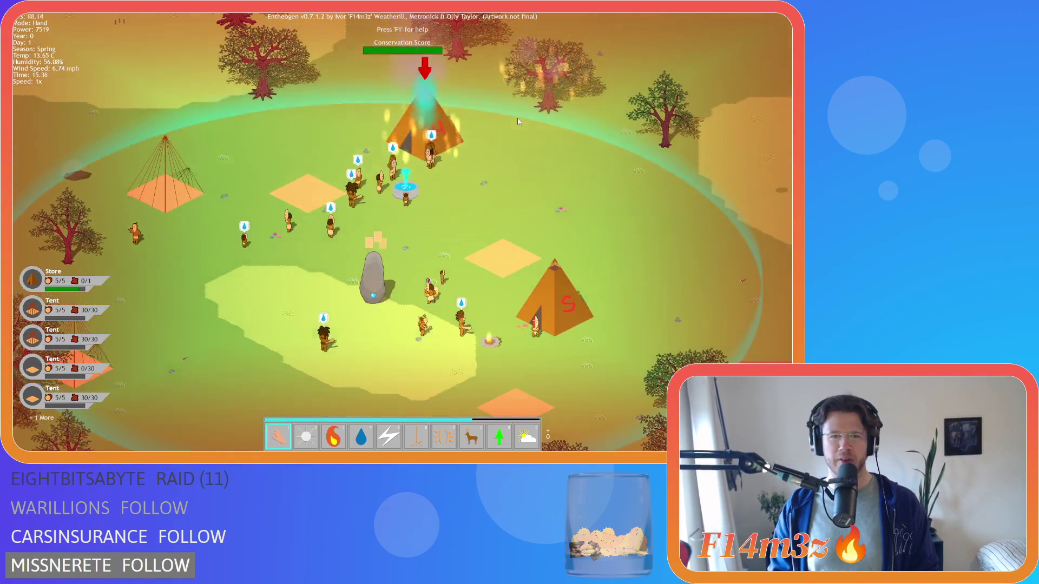
key("w")
Pan toward the burning trees, briefly select the Water power, then return to Hand.
key("a")
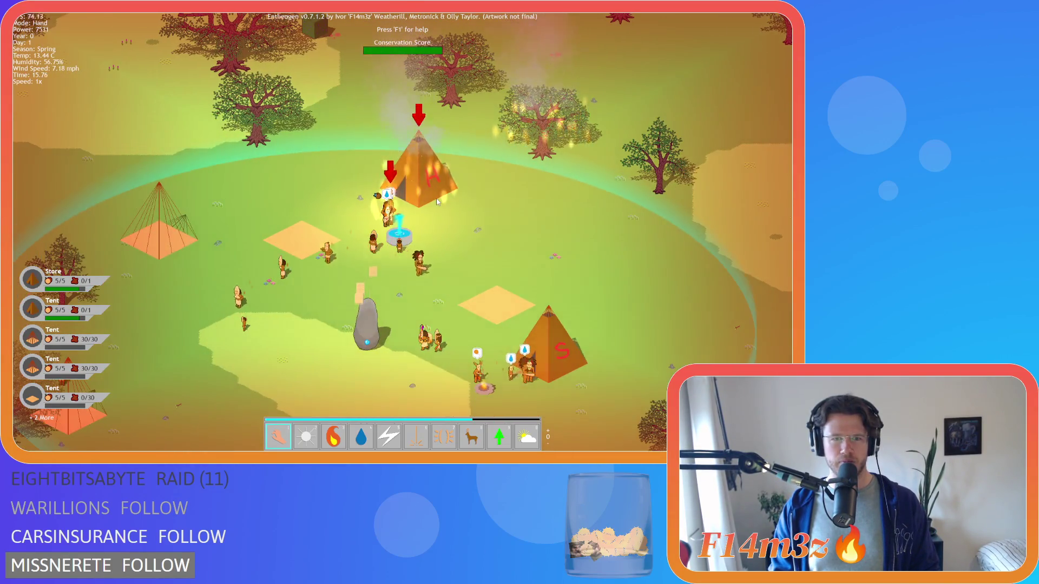
key("d")
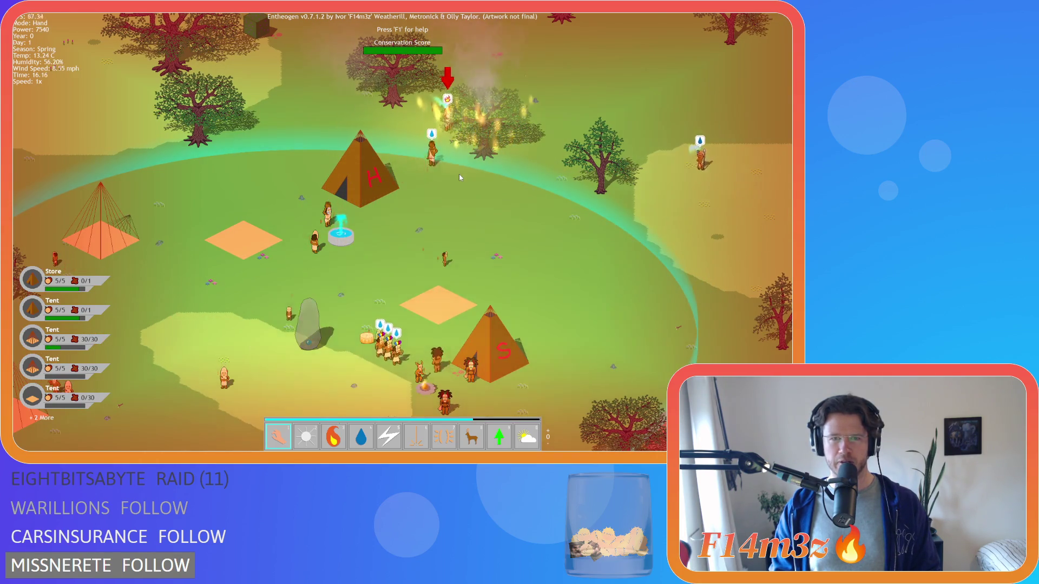
key("d")
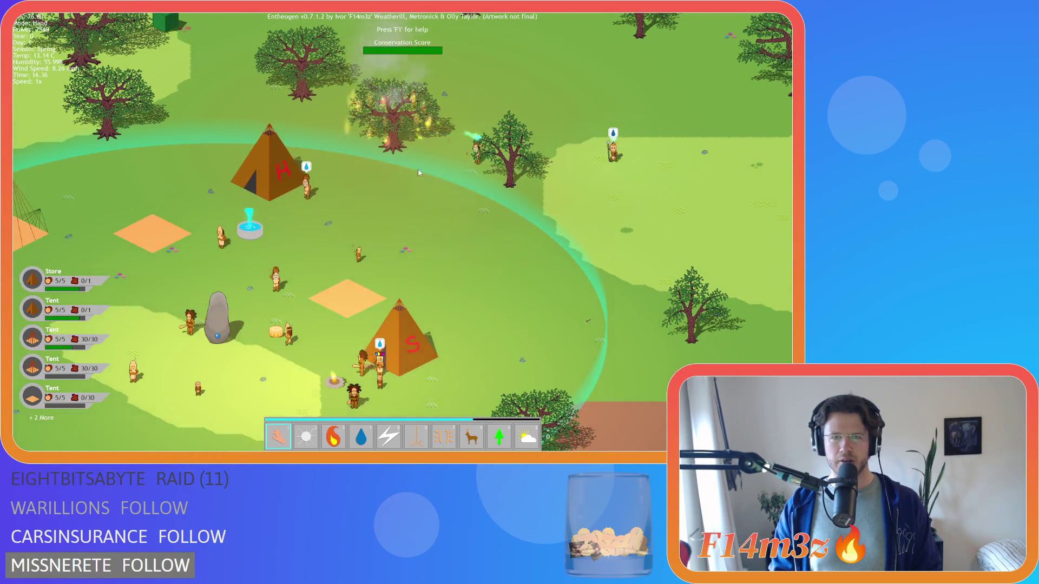
key("w")
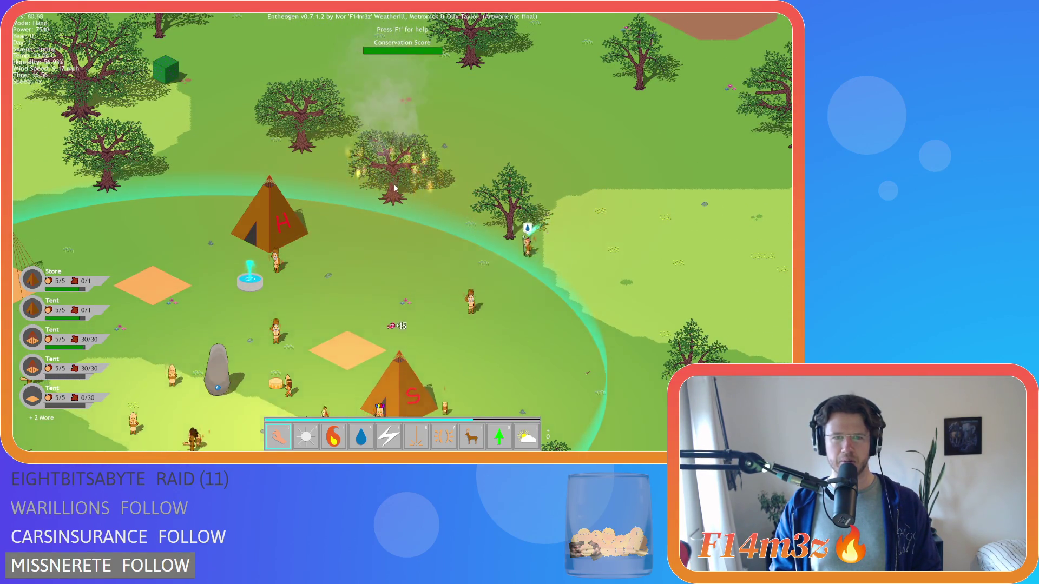
key("4")
key("a")
key("s")
key("w")
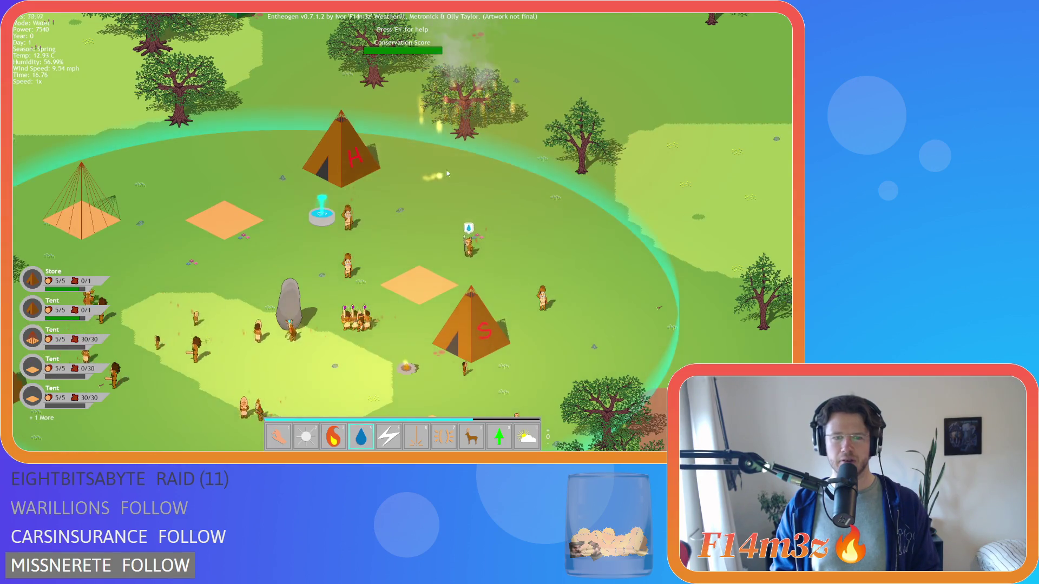
key("1")
scroll(443, 225, "down", 3)
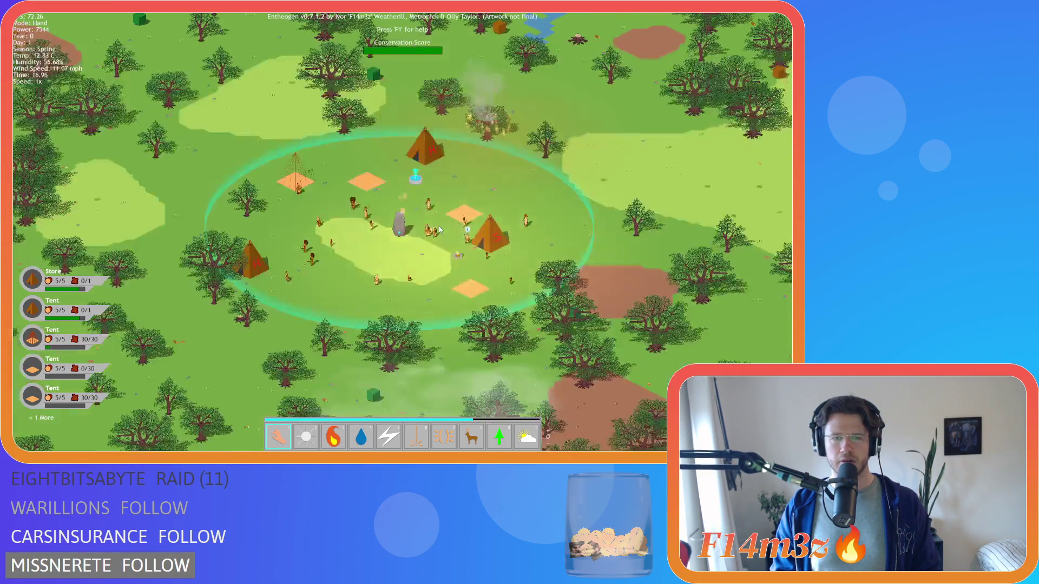
scroll(440, 229, "up", 3)
scroll(338, 268, "down", 3)
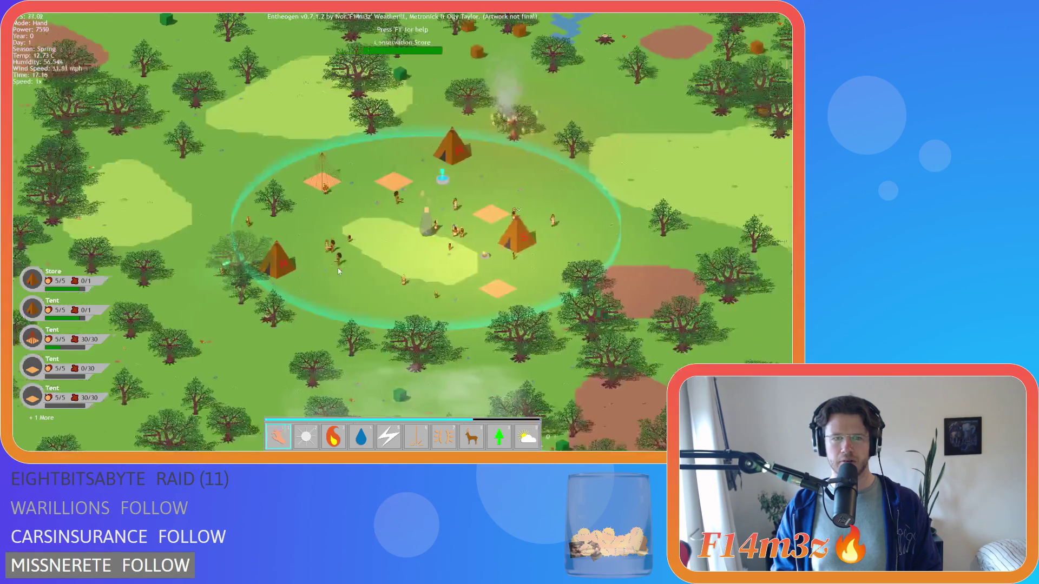
key("d")
key("s")
key("a")
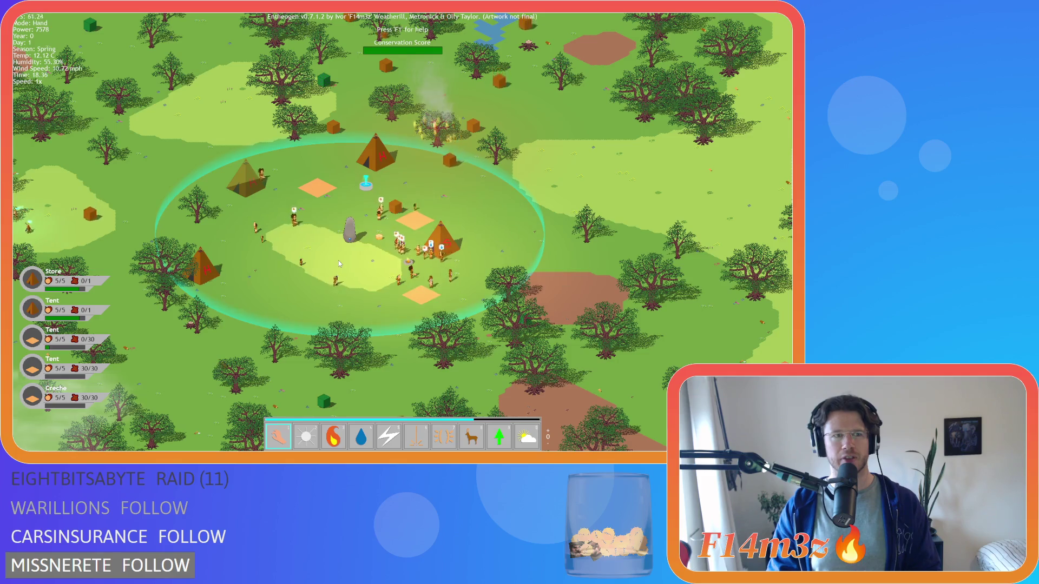
scroll(339, 261, "up", 5)
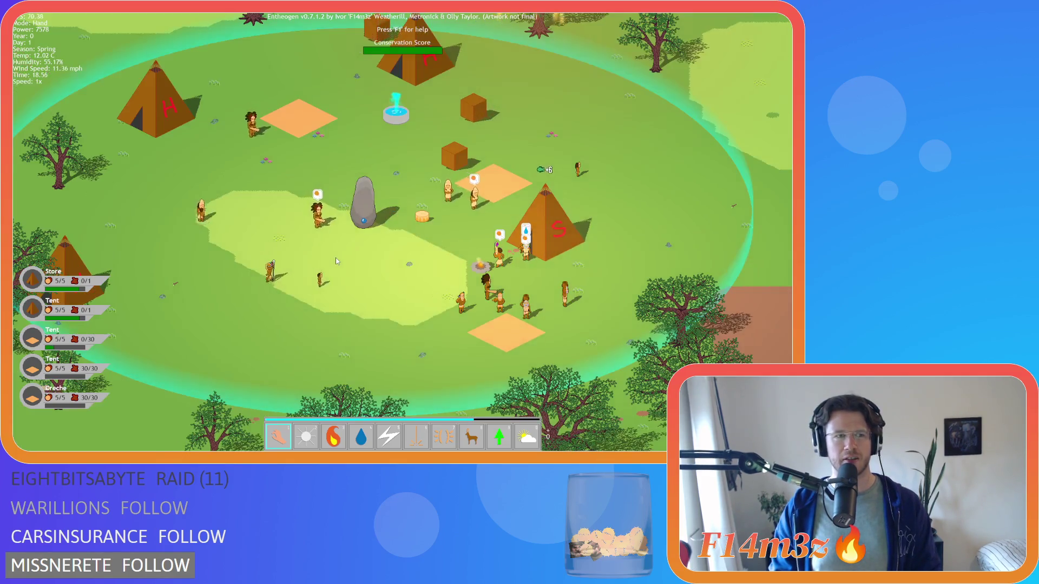
scroll(335, 260, "down", 5)
scroll(336, 260, "up", 5)
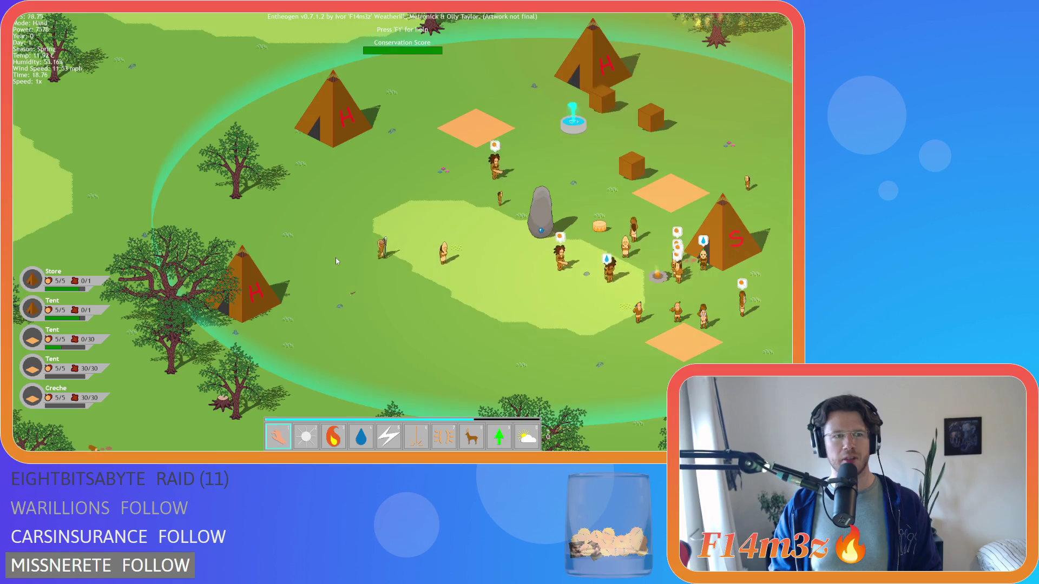
scroll(335, 258, "down", 5)
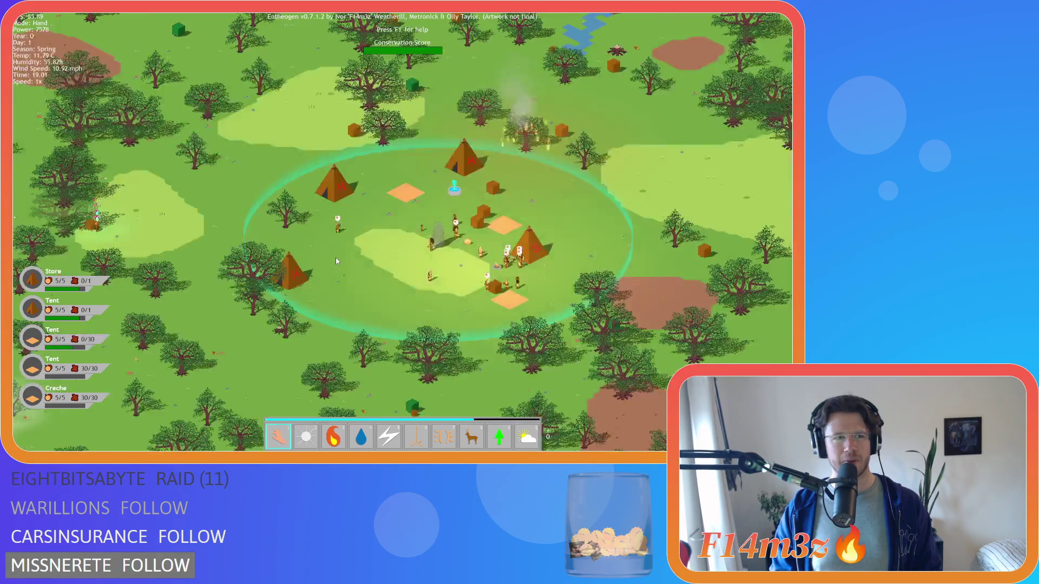
scroll(336, 258, "up", 5)
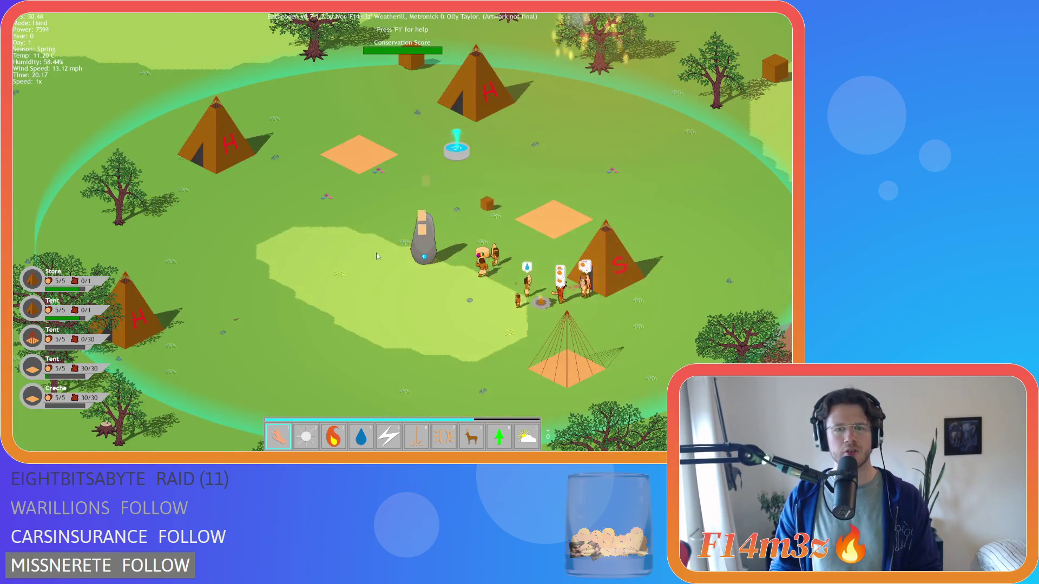
key("d")
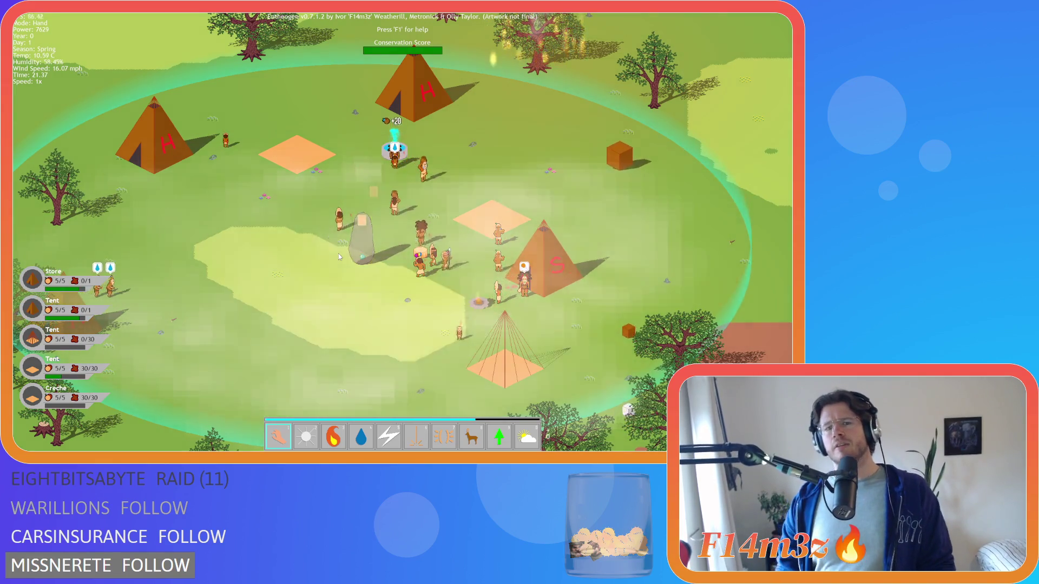
Zoom and pan around to recentre on the tent village.
scroll(339, 256, "down", 5)
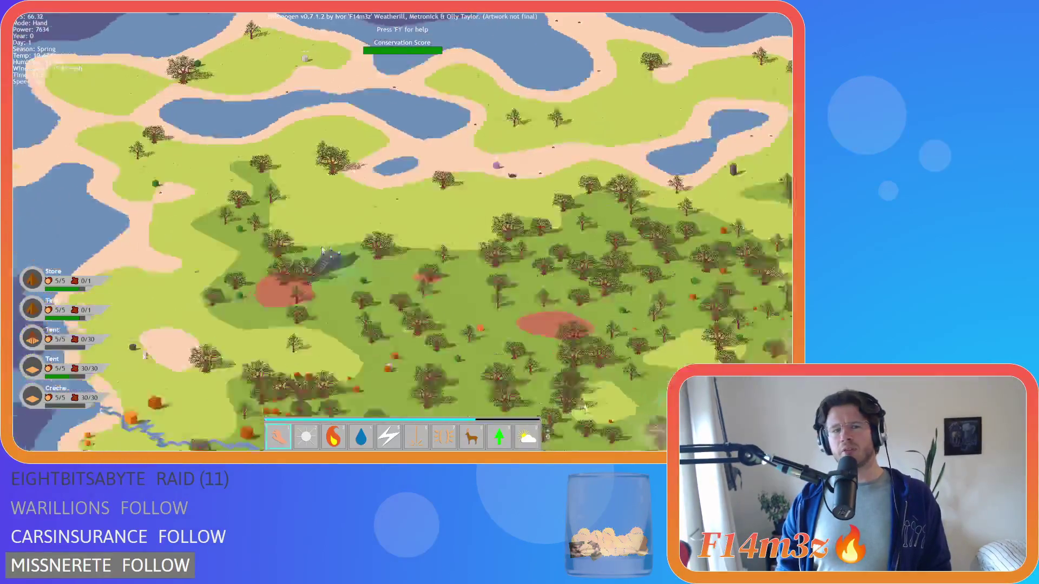
scroll(339, 256, "up", 8)
scroll(414, 204, "down", 4)
key("s")
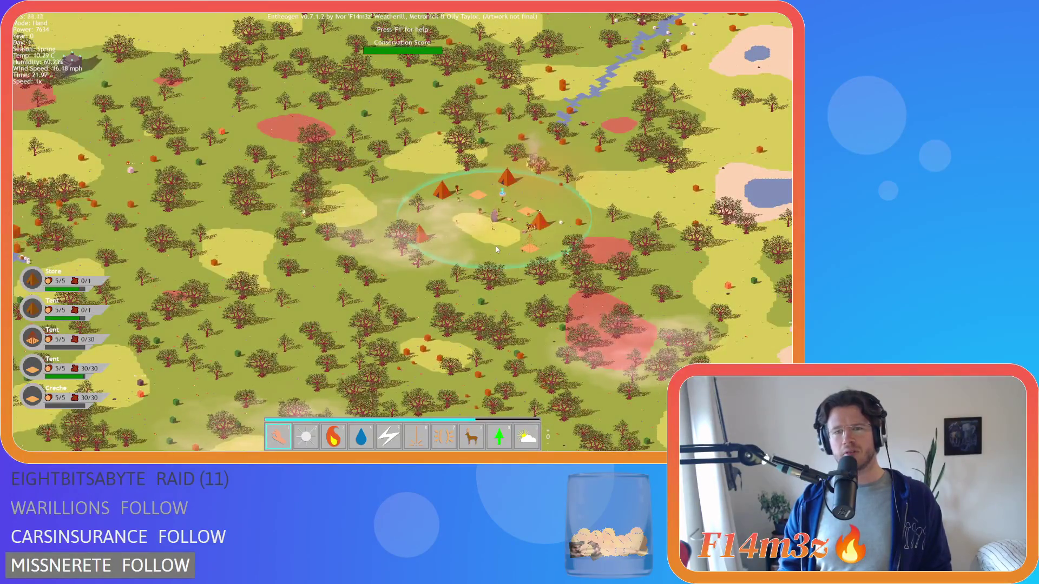
scroll(496, 249, "up", 6)
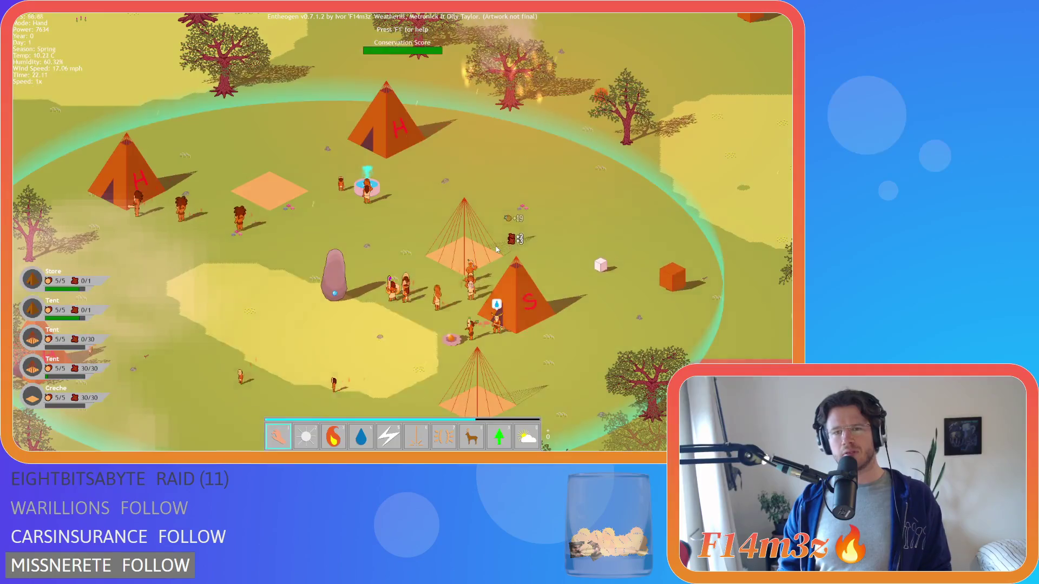
key("s")
key("a")
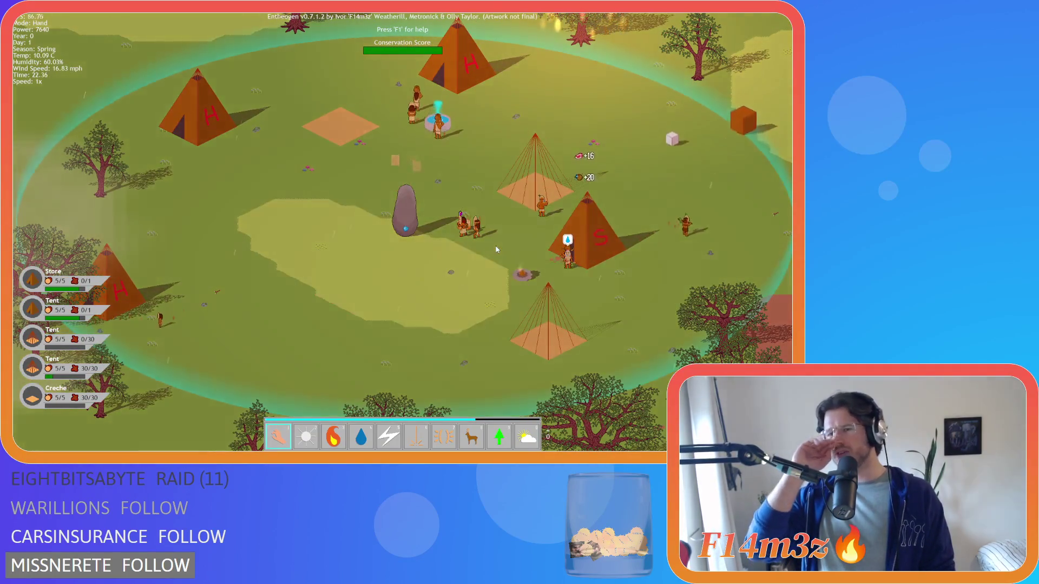
key("d")
key("a")
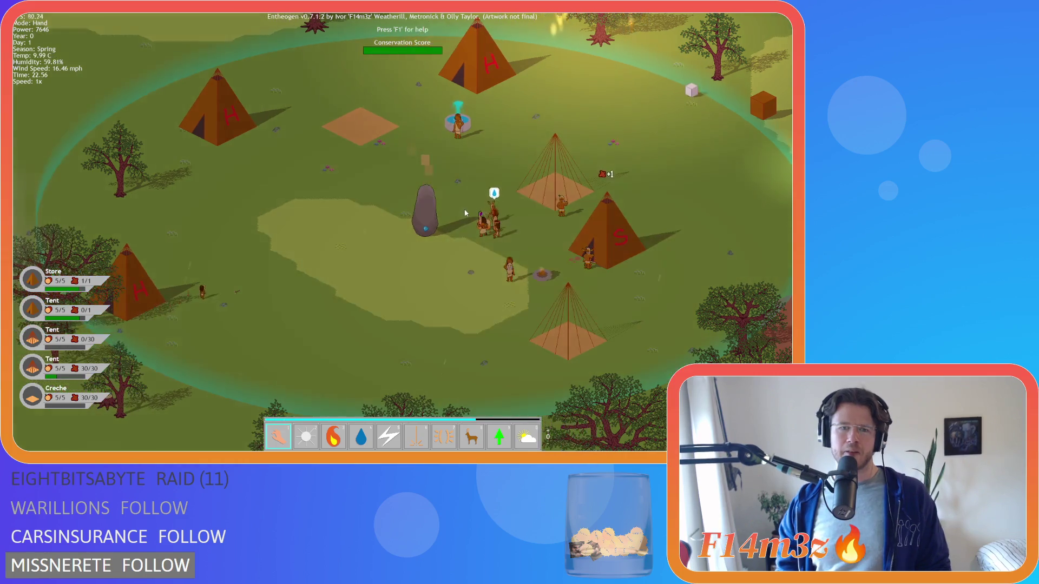
key("w")
key("d")
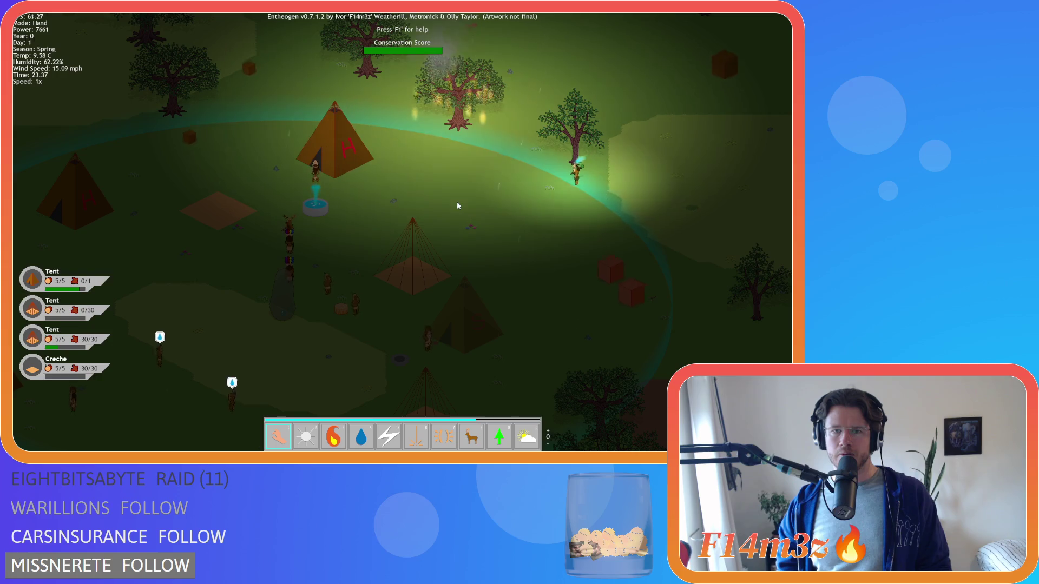
Toggle name labels and health bars with Alt, then pan toward the standing stone.
key("alt")
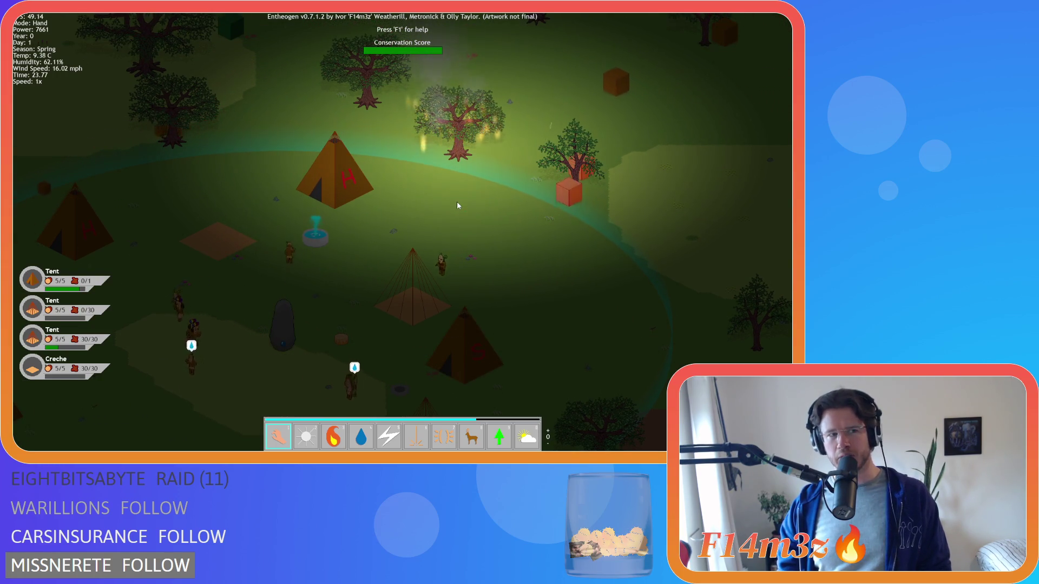
key("alt")
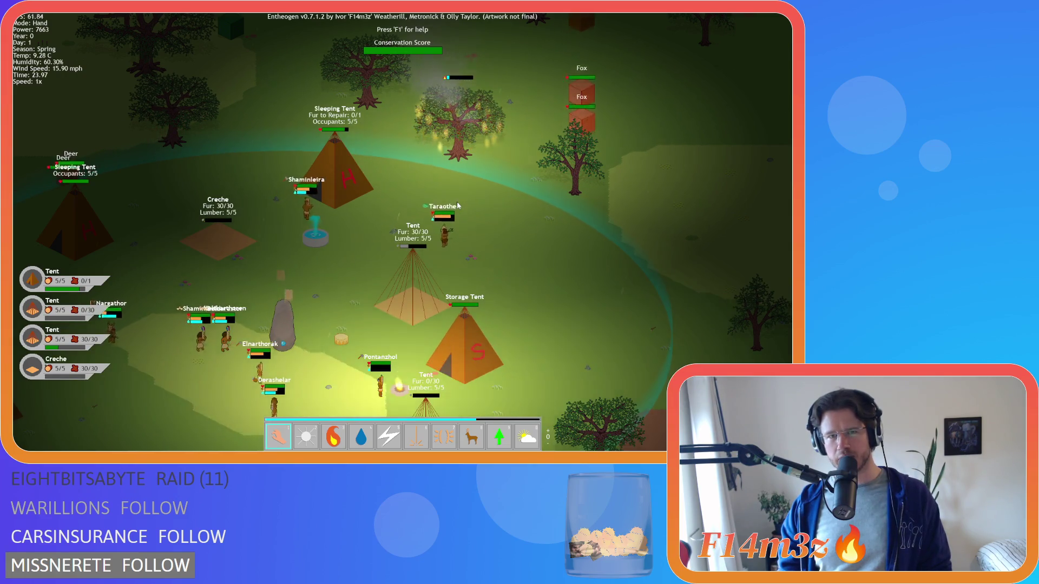
scroll(399, 118, "up", 3)
scroll(399, 118, "down", 3)
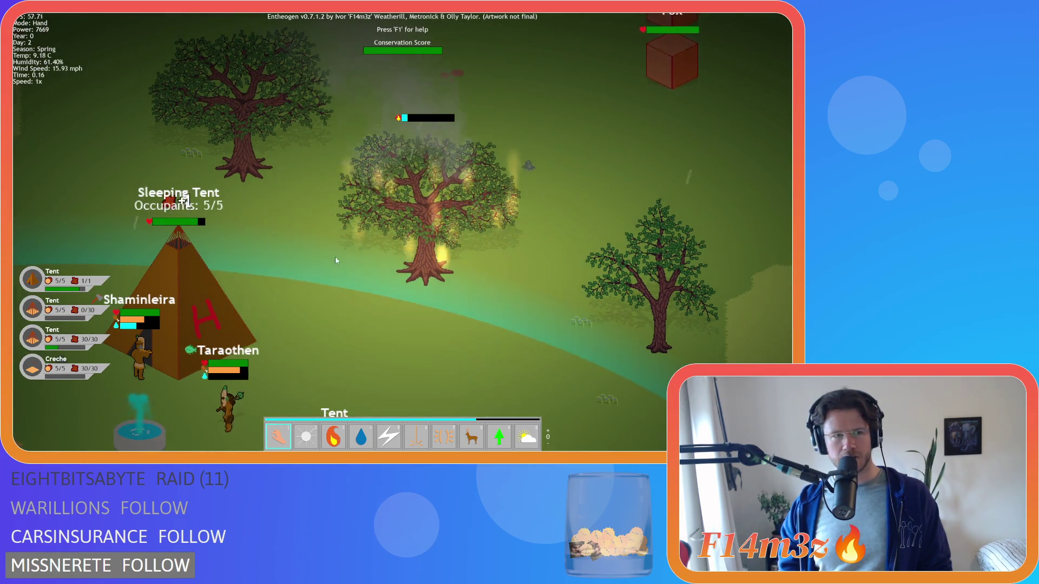
key("s")
key("a")
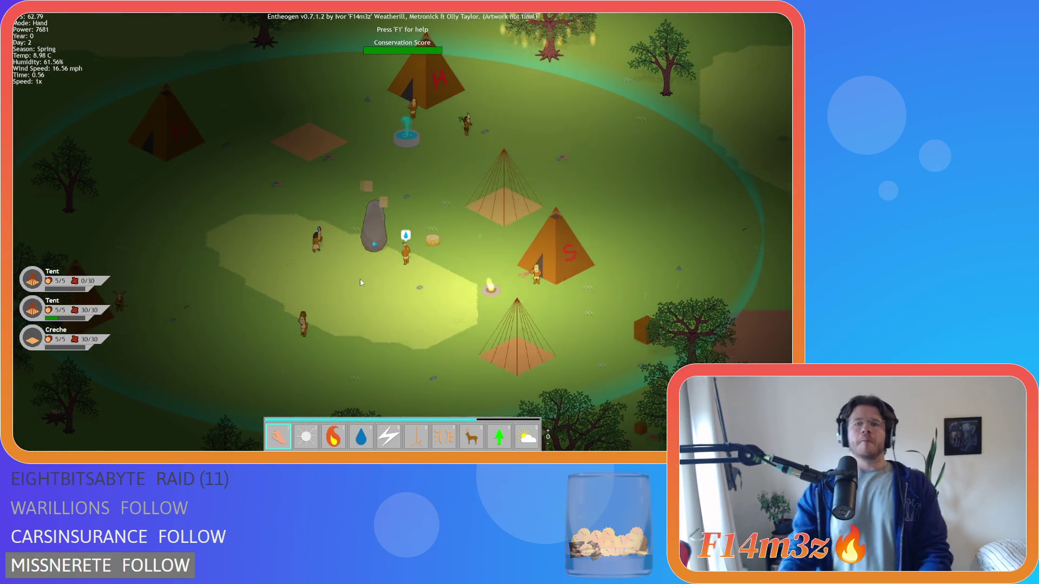
key("s")
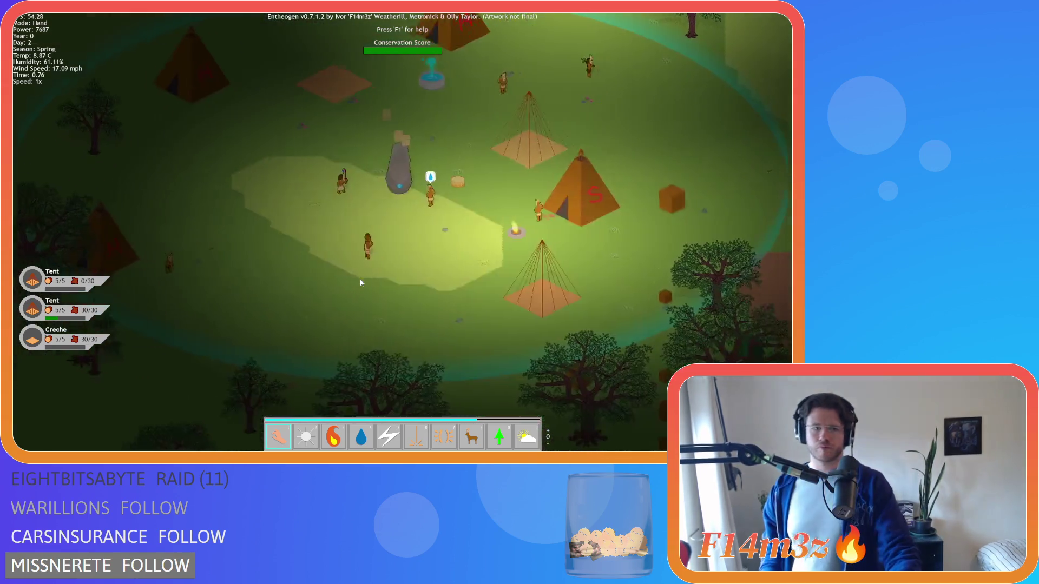
key("w")
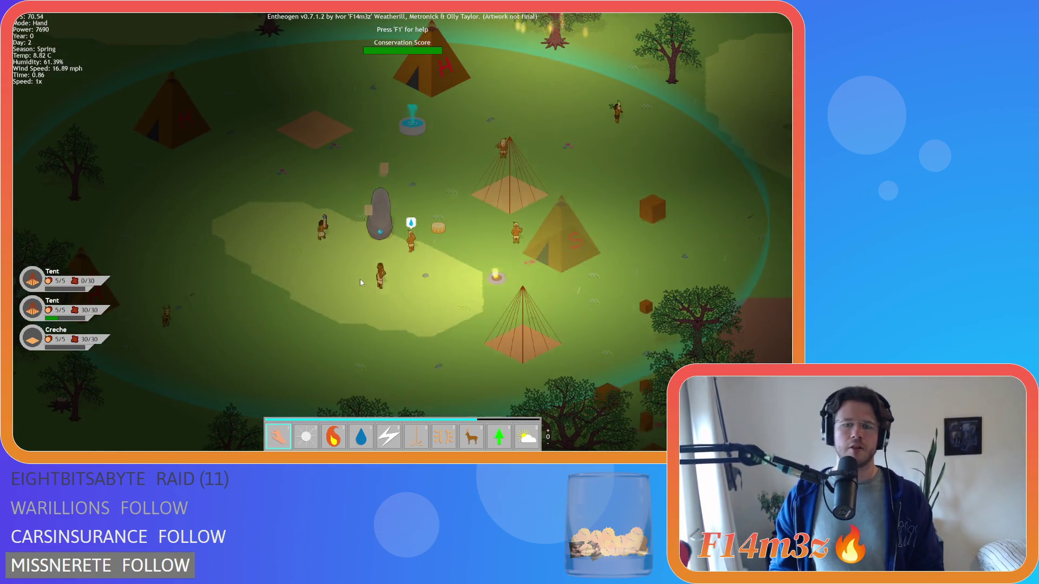
key("w")
key("a")
key("d")
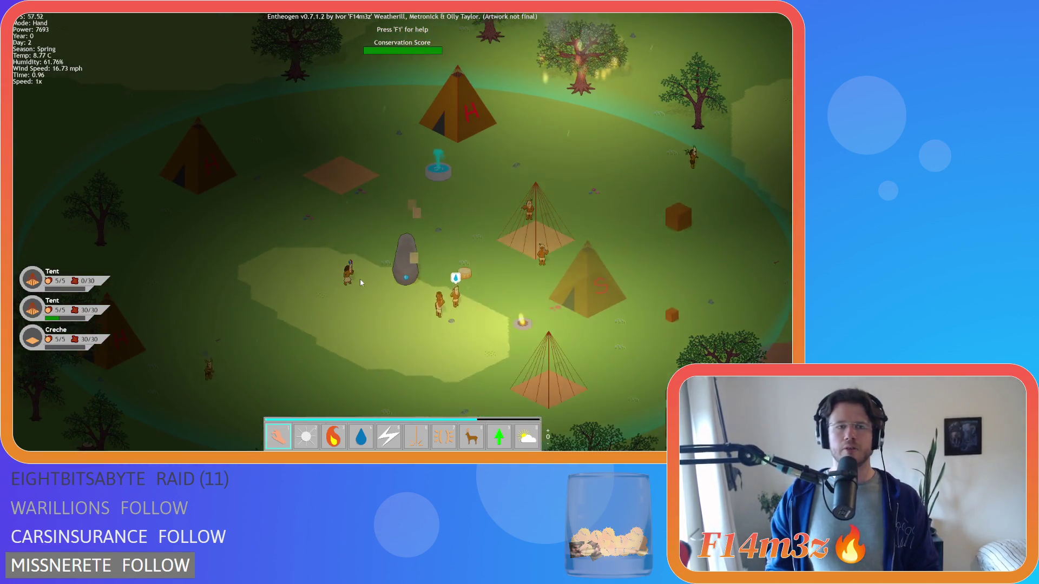
key("s")
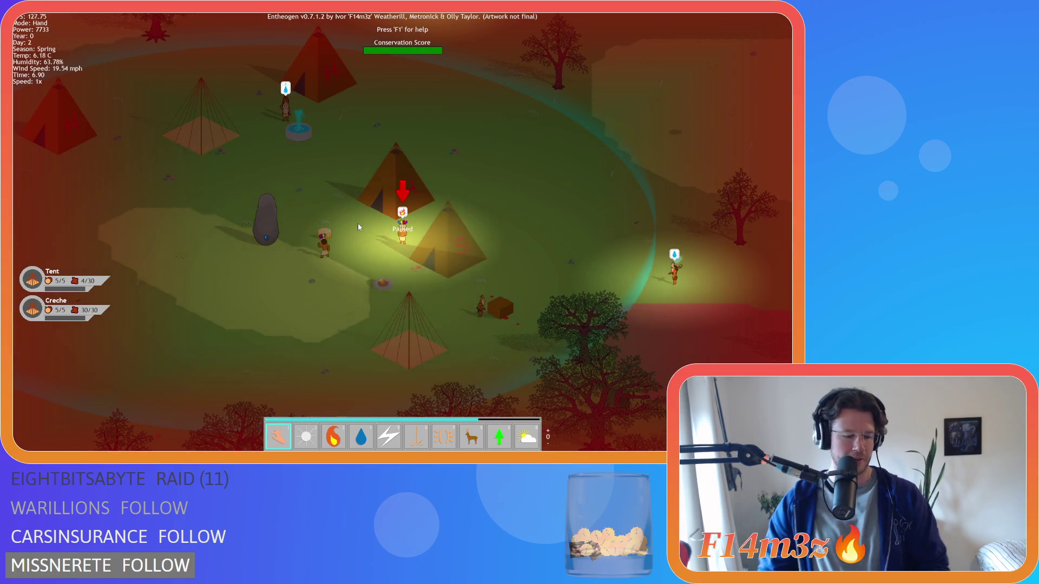
Zoom in and pan with WASD across the tents toward the storage tent, following the villagers.
key("s")
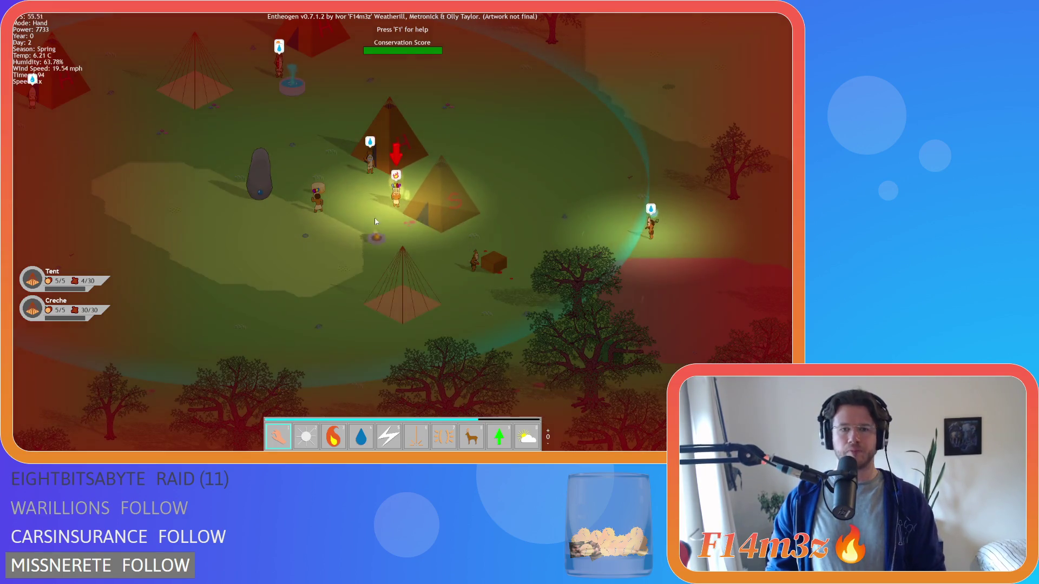
scroll(399, 209, "up", 3)
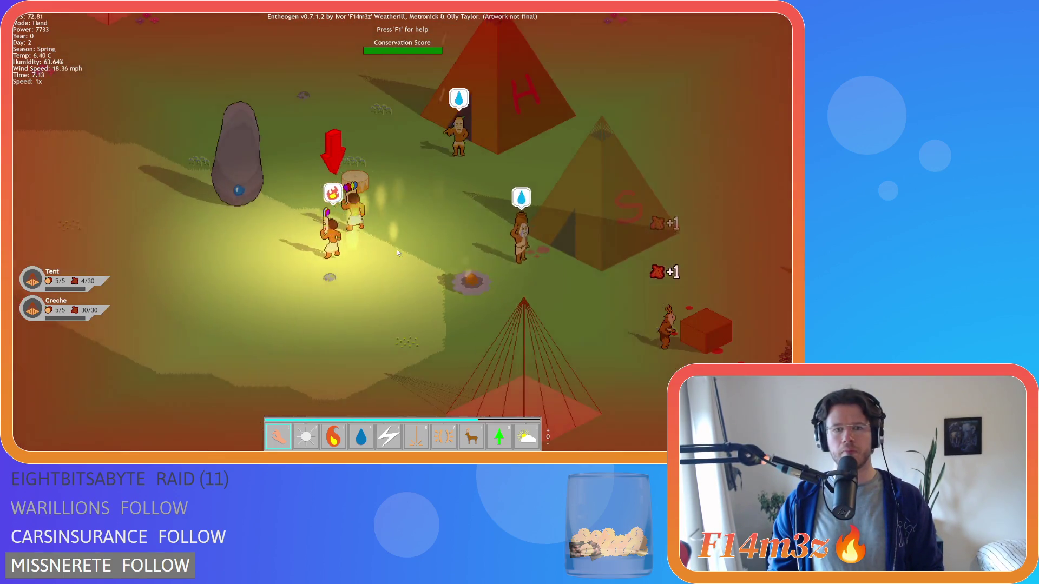
key("a")
key("w")
key("d")
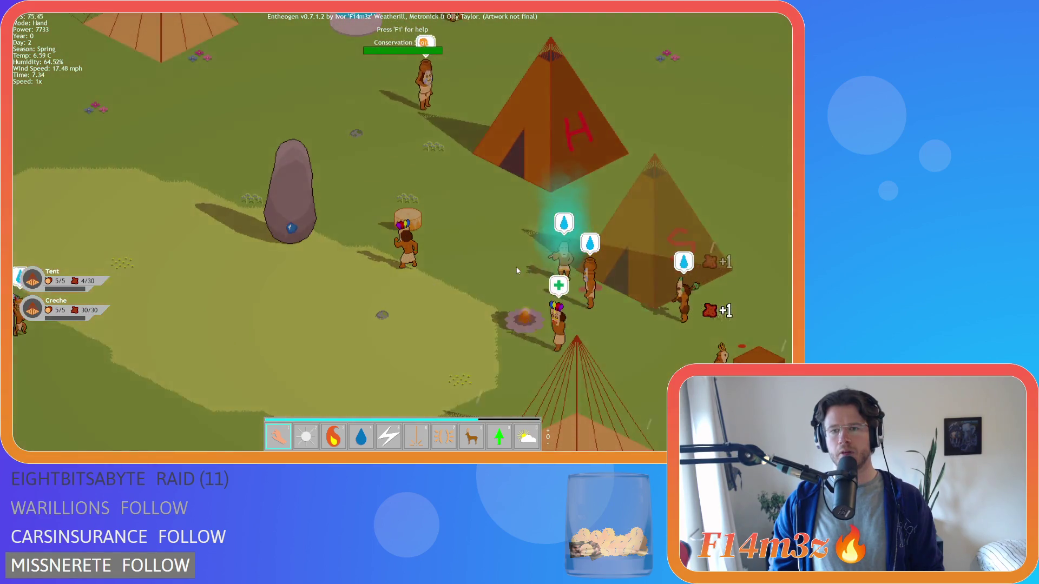
key("d")
key("s")
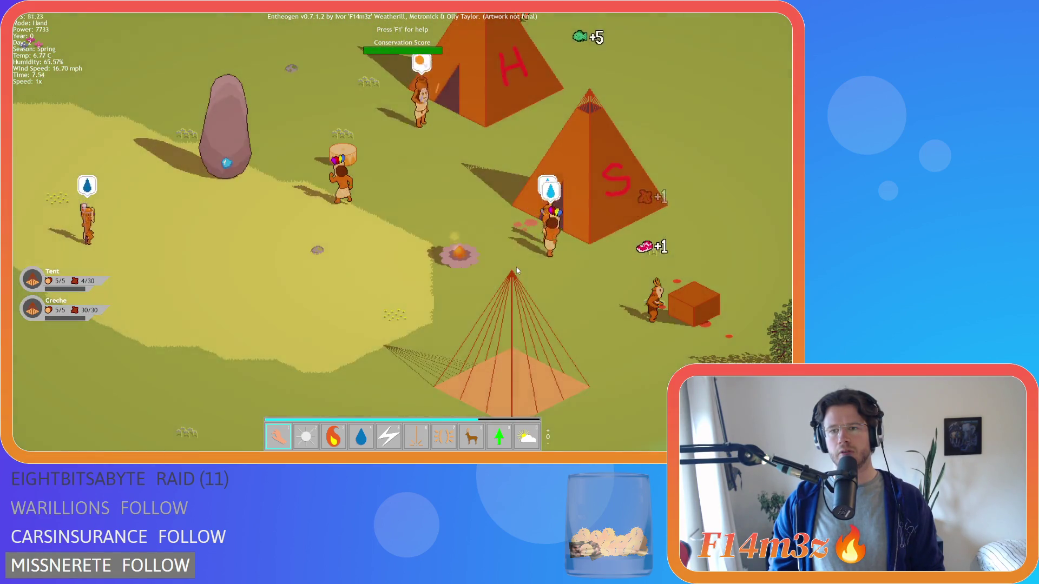
key("d")
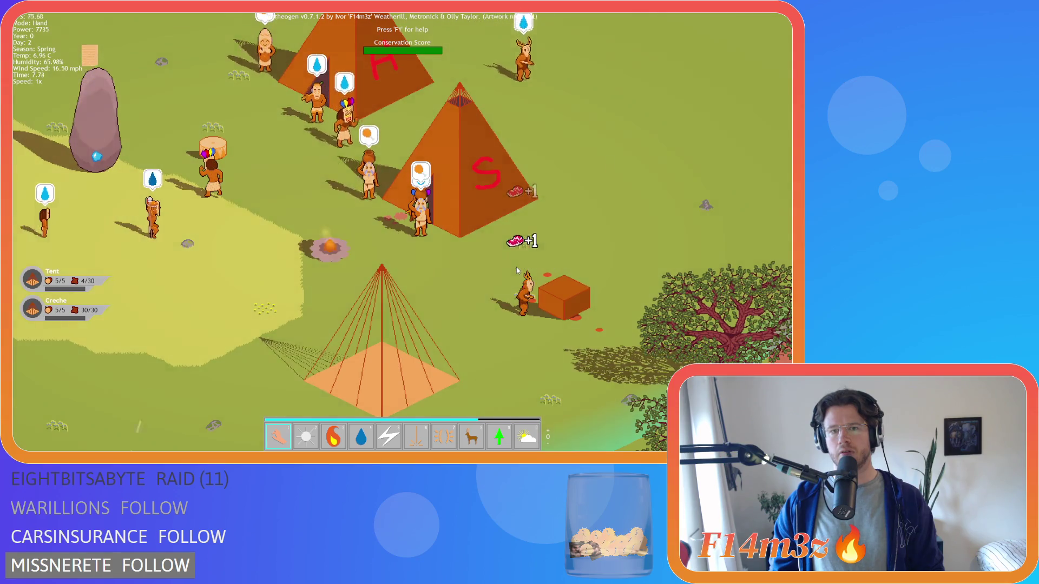
scroll(517, 269, "down", 3)
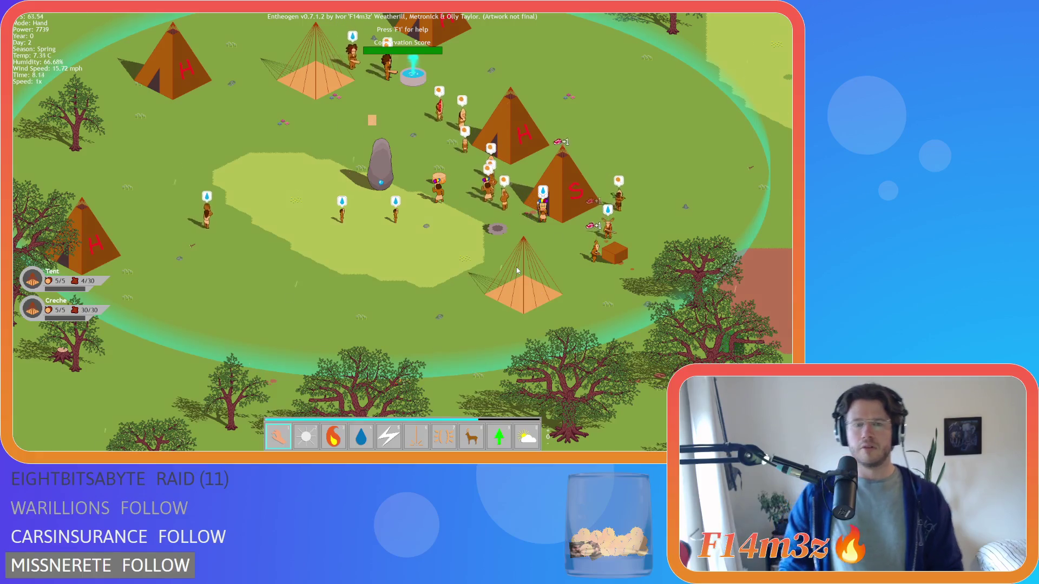
Pan around the village and the forest south of camp, re-centring on the villagers.
key("Right")
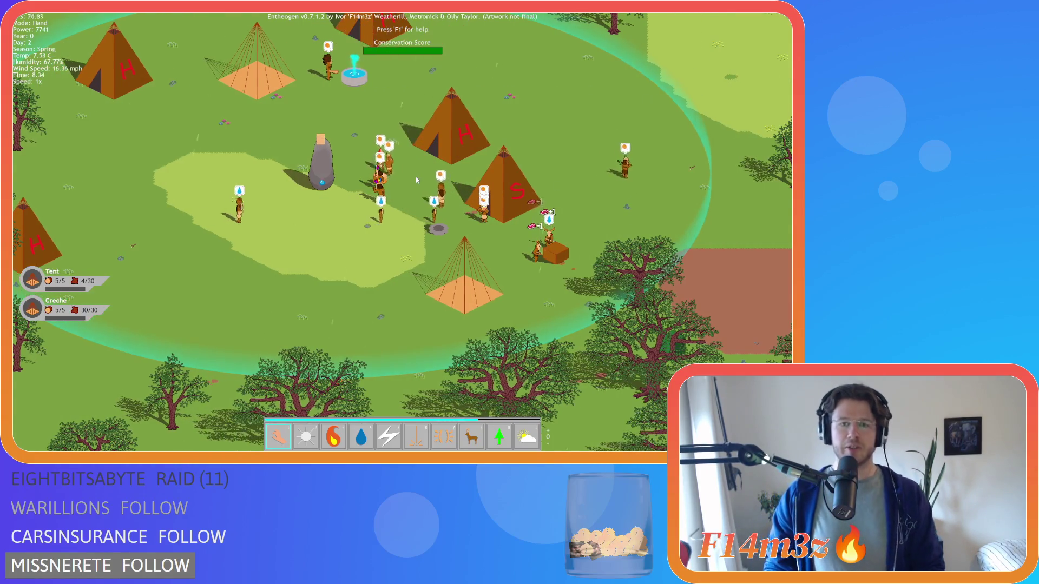
key("Up")
key("Right")
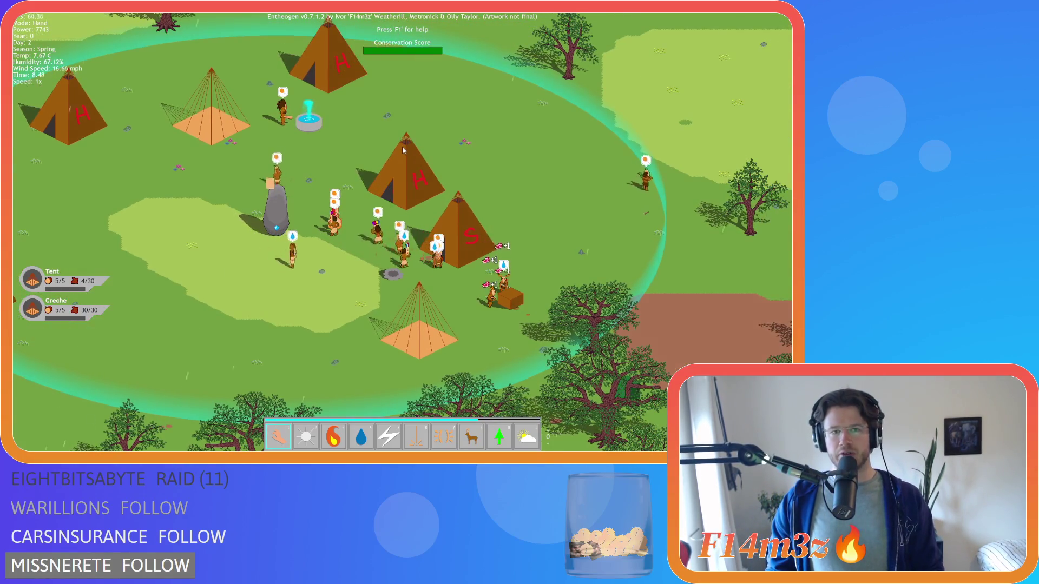
key("Left")
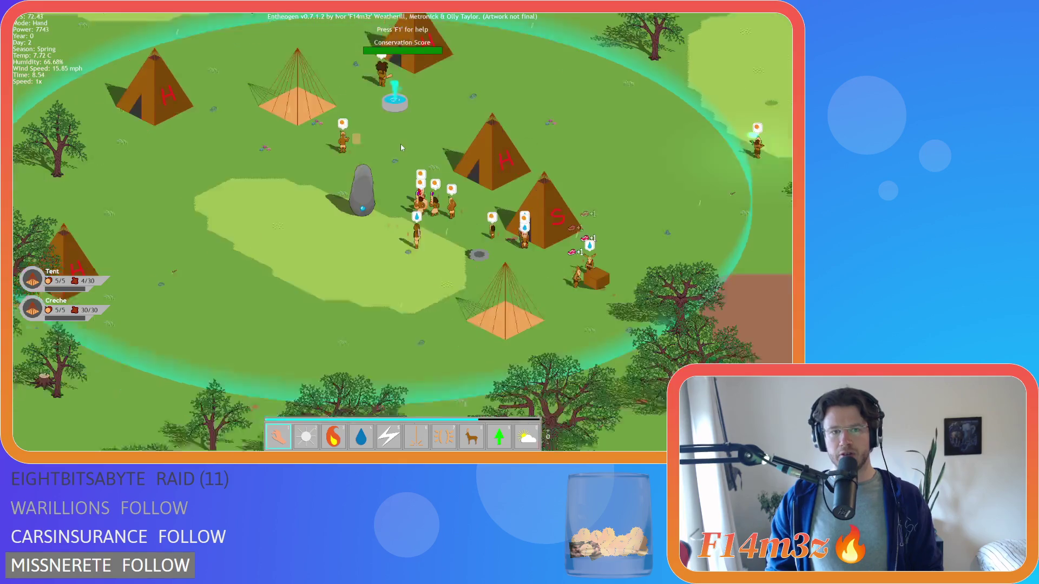
key("Up")
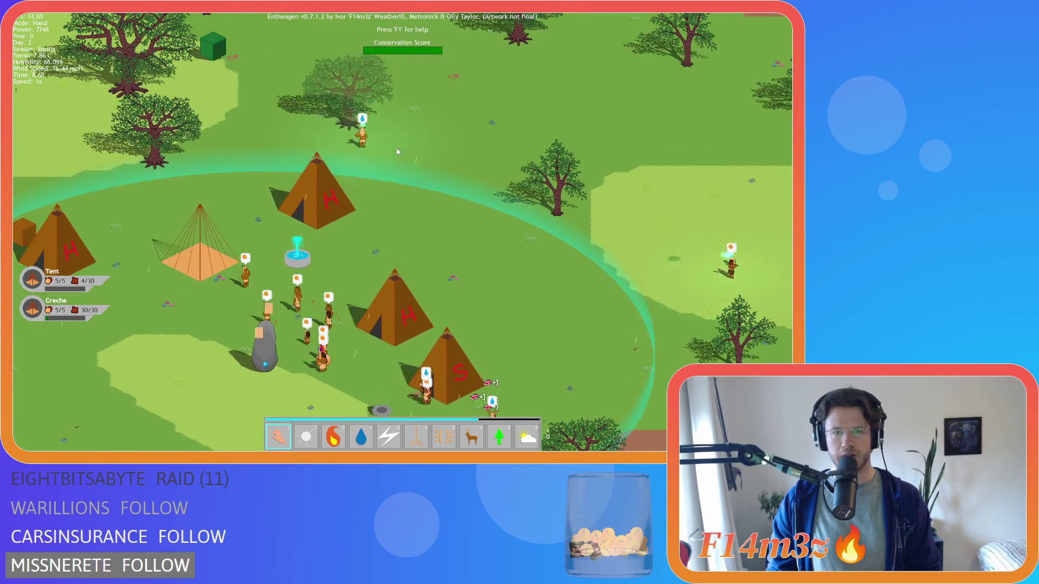
key("Down")
key("Left")
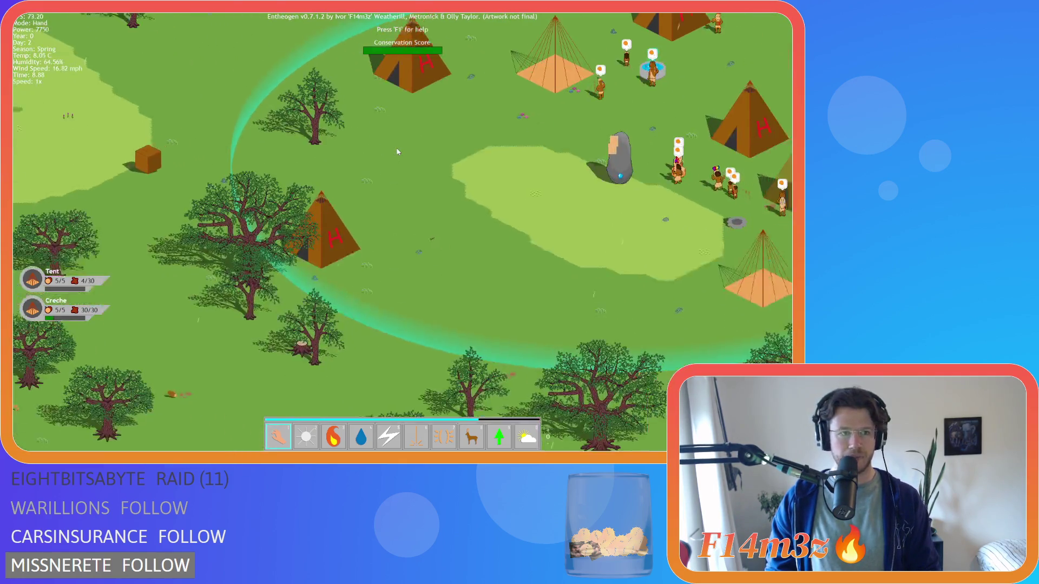
key("Up")
key("Right")
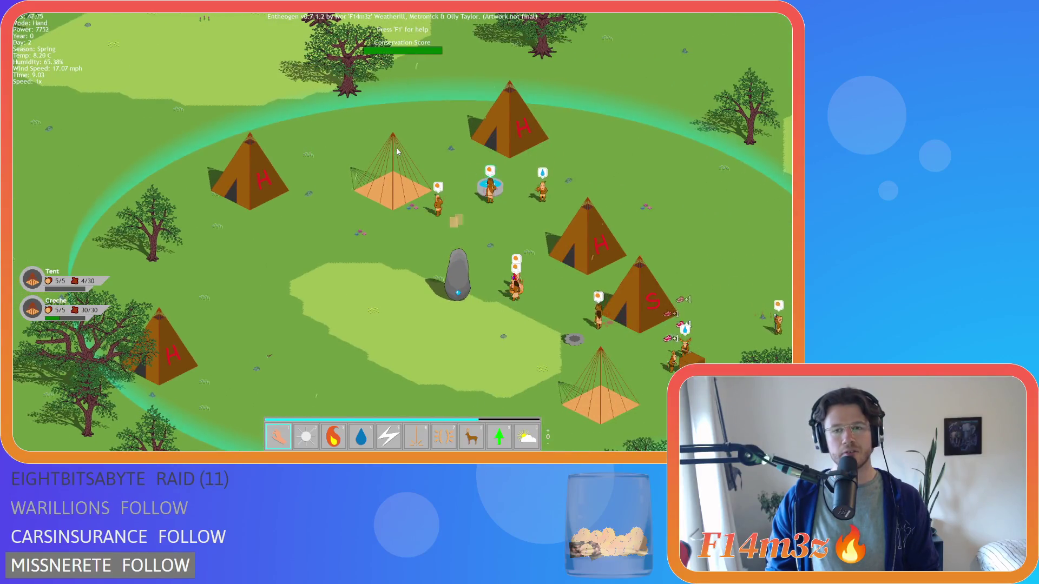
key("Down")
key("Right")
key("Right")
key("Up")
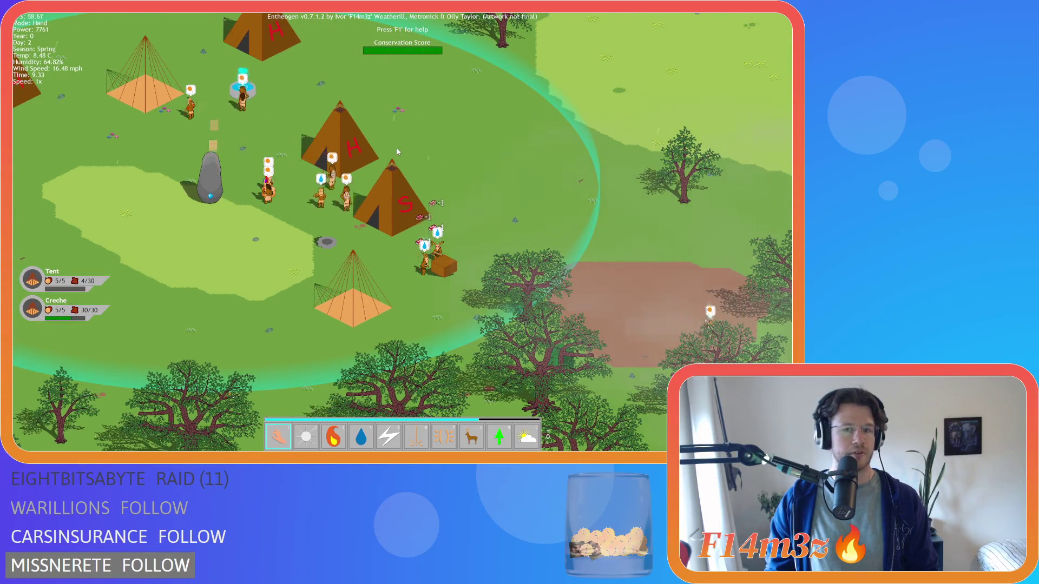
key("Right")
key("Left")
key("Left")
key("Down")
key("Up")
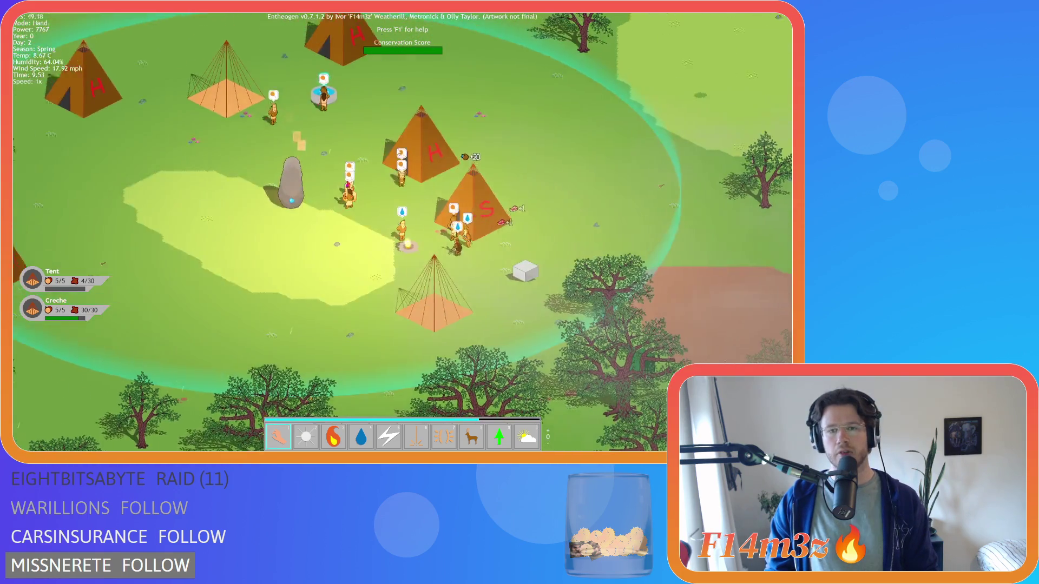
key("Left")
key("Up")
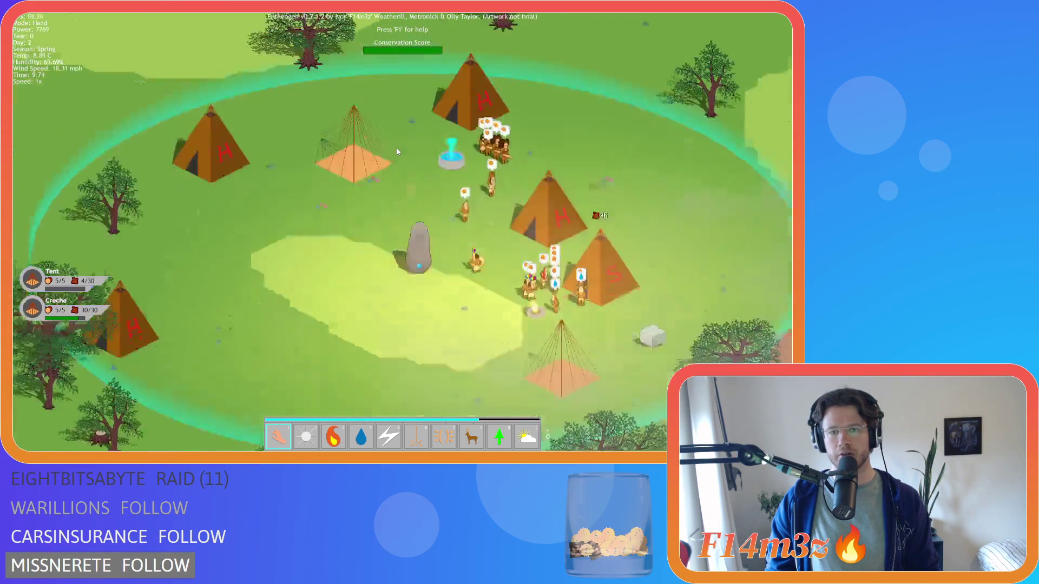
key("Down")
key("Up")
key("Down")
key("Right")
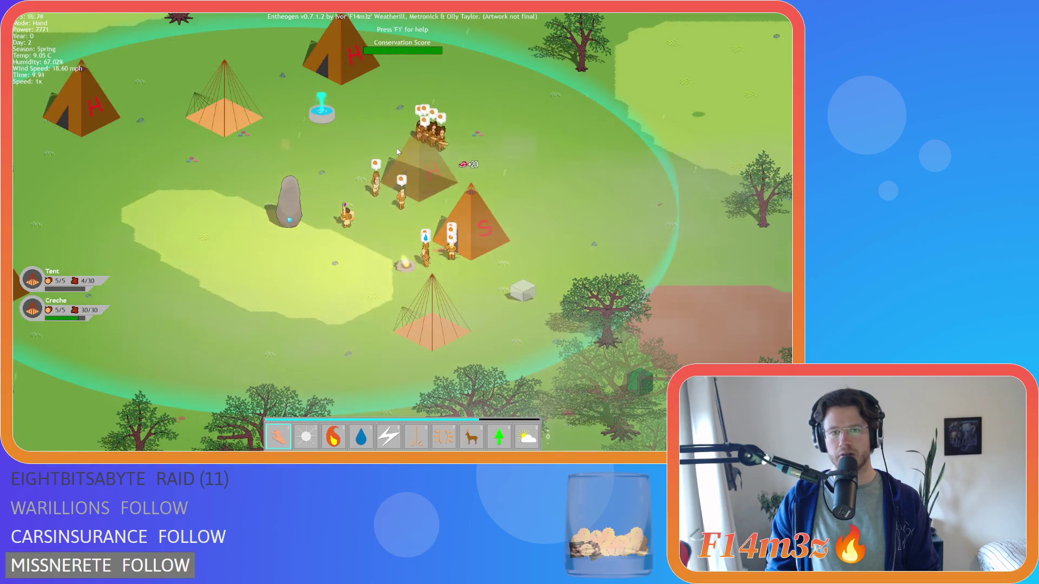
key("Left")
key("Up")
key("Down")
key("Up")
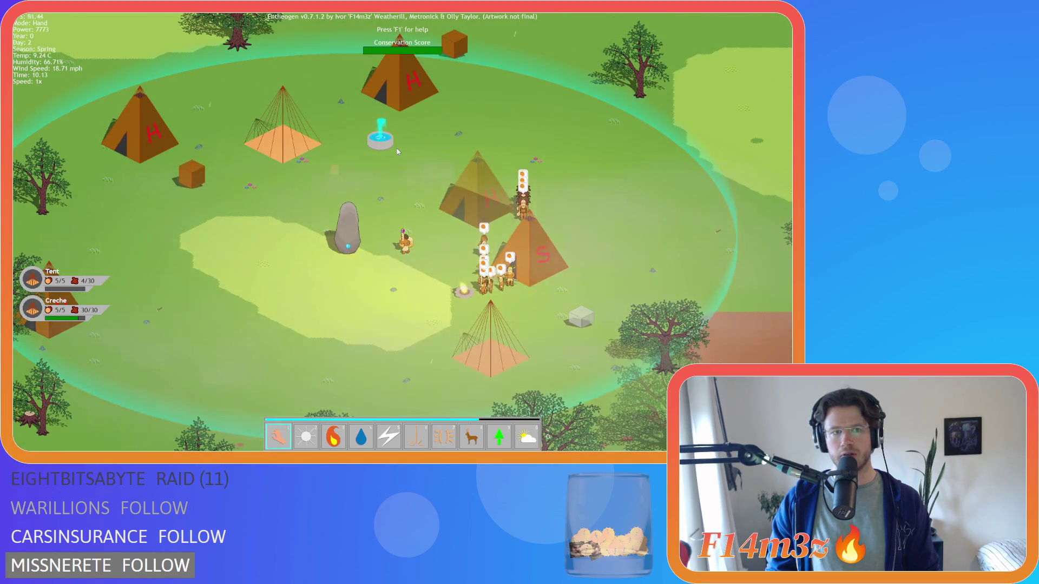
key("Down")
key("Left")
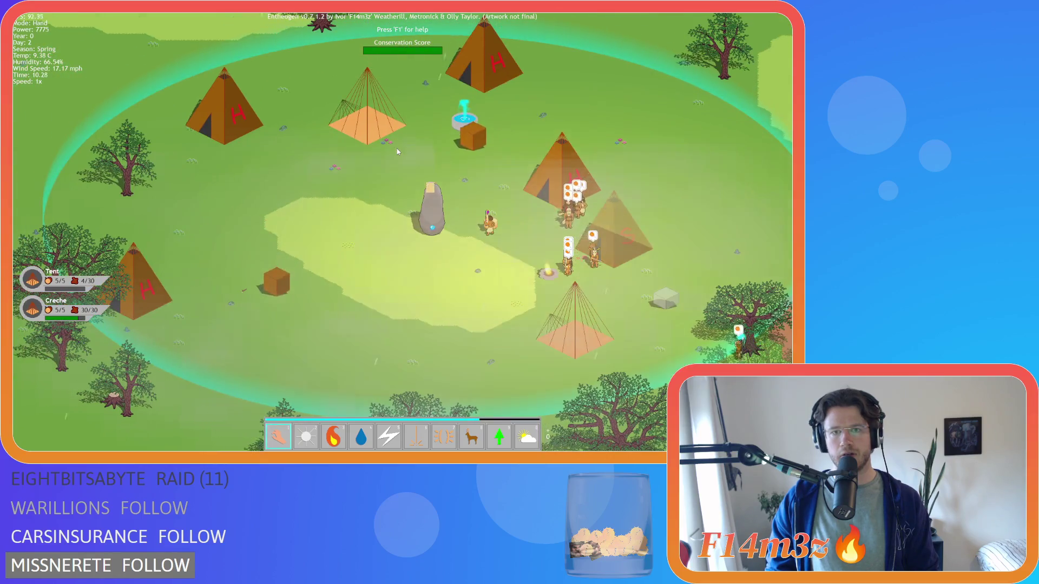
key("s")
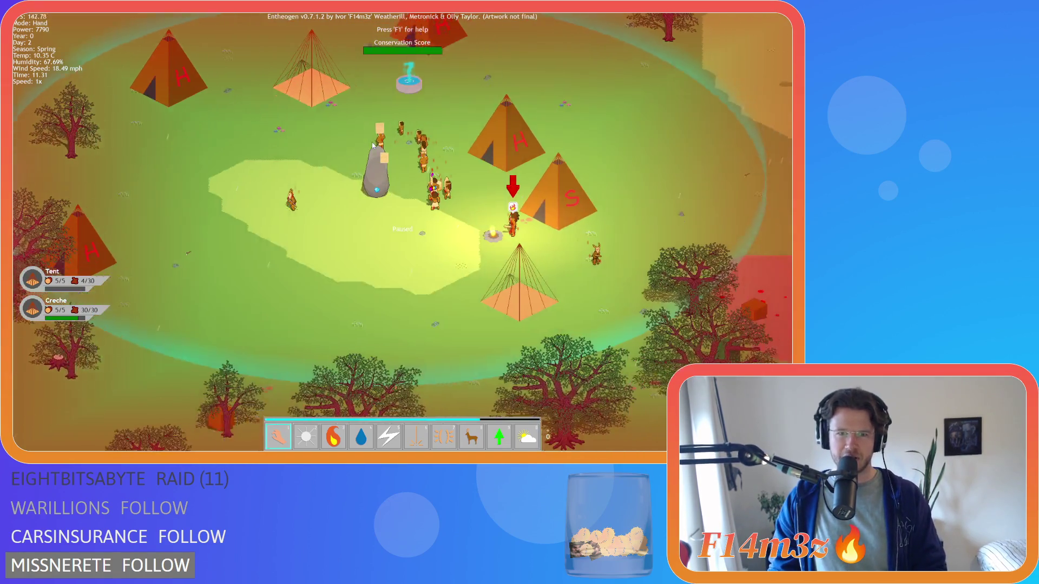
key("space")
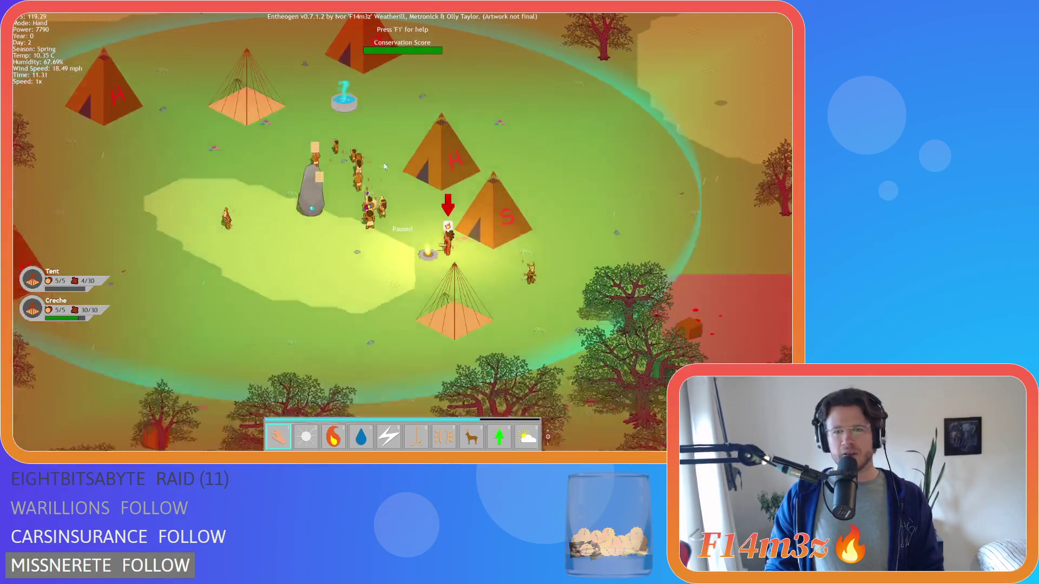
key("Left")
key("Down")
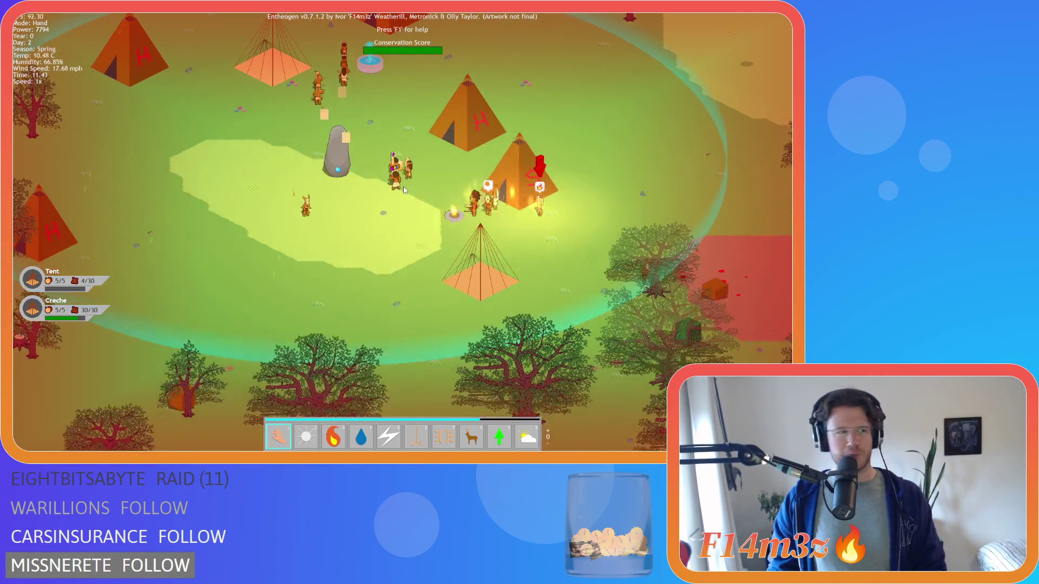
key("Right")
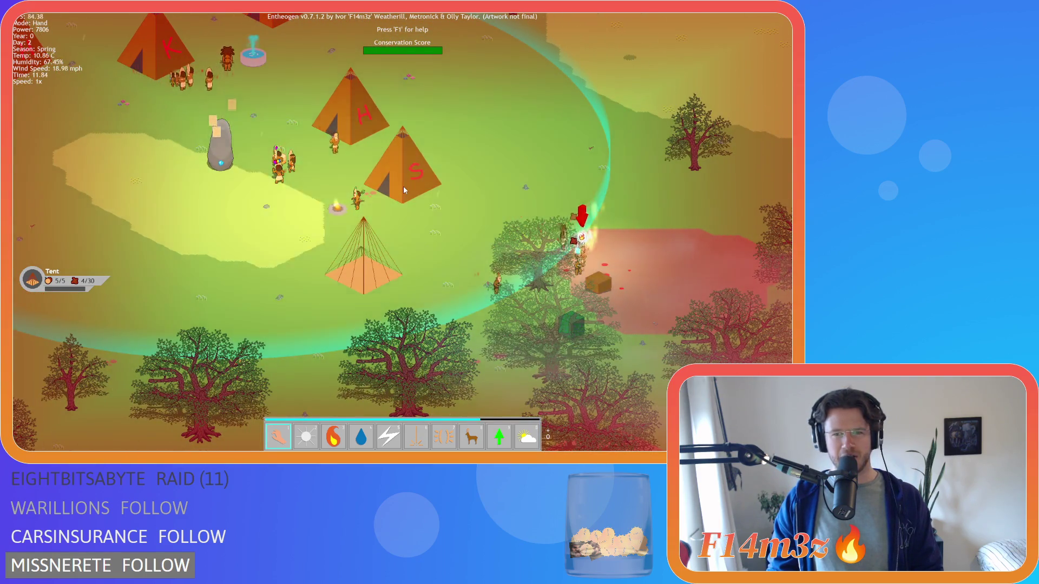
key("Down")
key("Left")
key("Up")
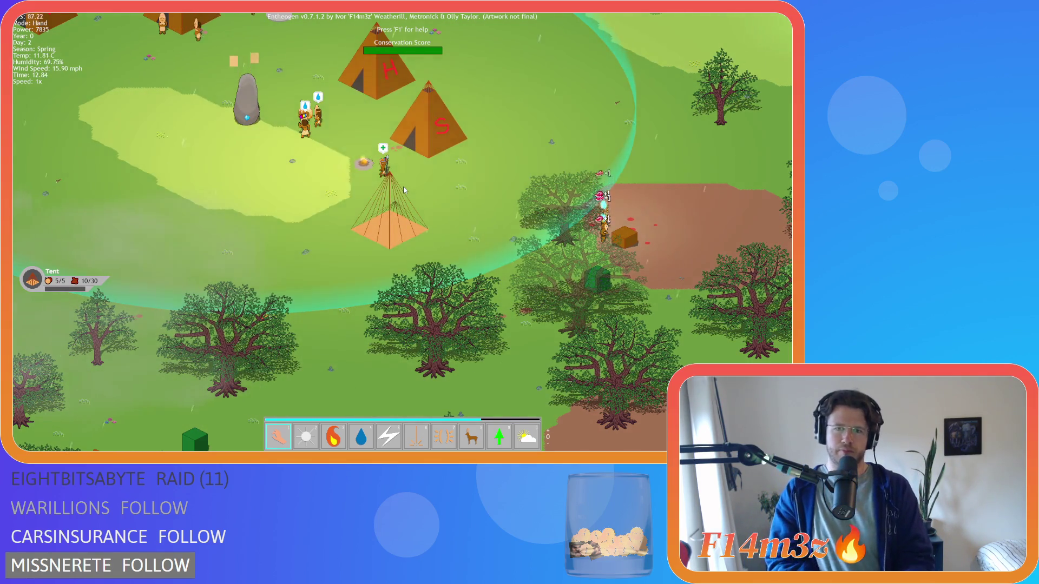
key("w")
key("d")
key("w")
key("a")
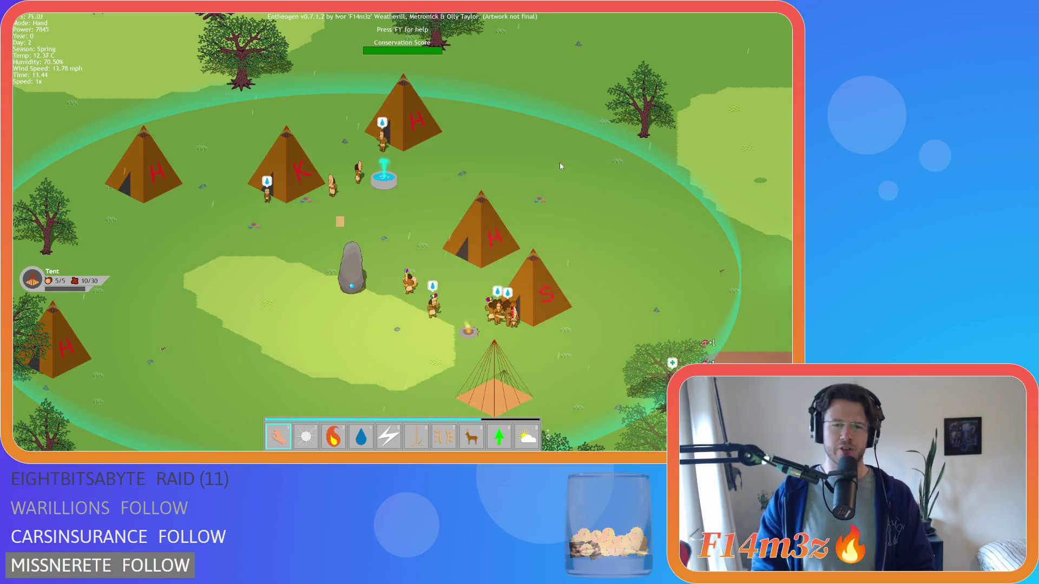
Zoom in and out to frame the camp and surrounding forest.
key("s")
key("a")
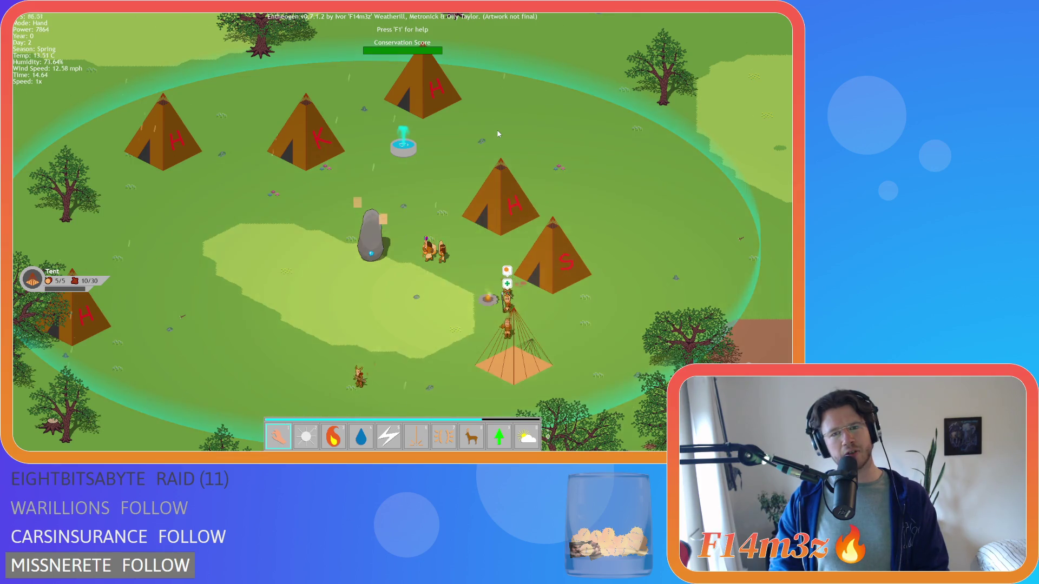
scroll(499, 134, "down", 3)
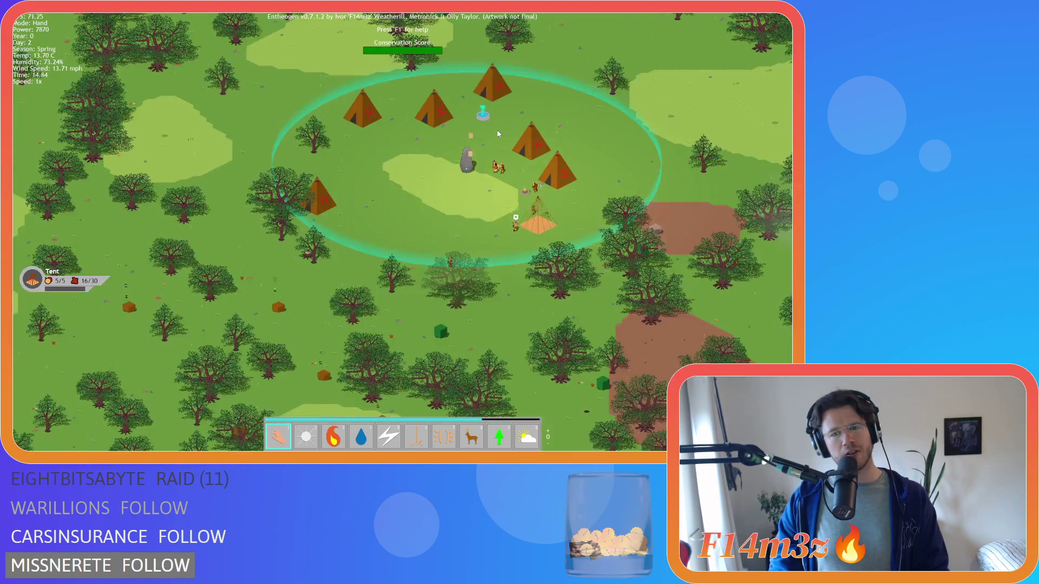
scroll(499, 134, "up", 2)
scroll(499, 134, "down", 2)
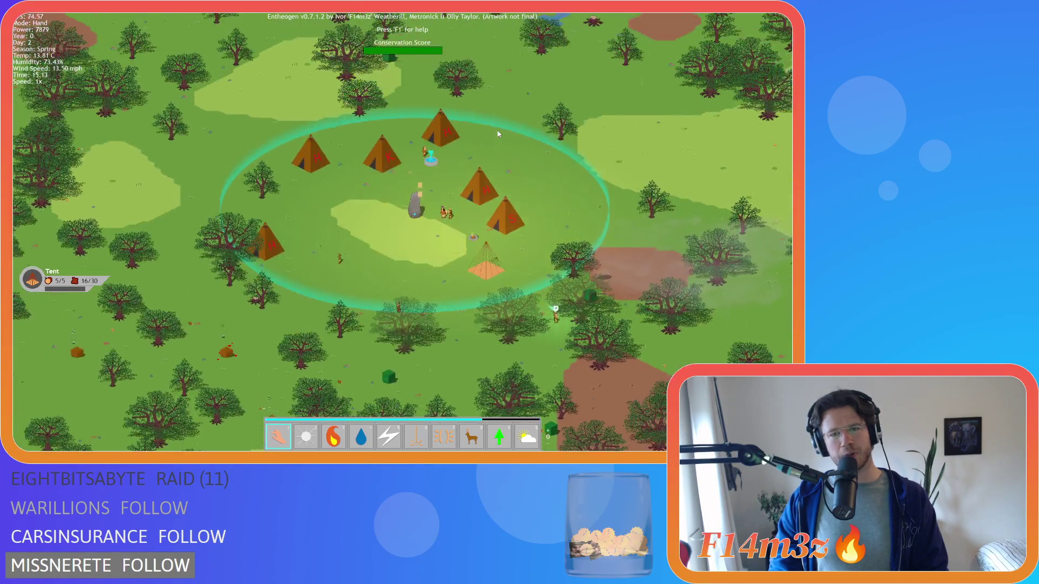
scroll(499, 134, "up", 4)
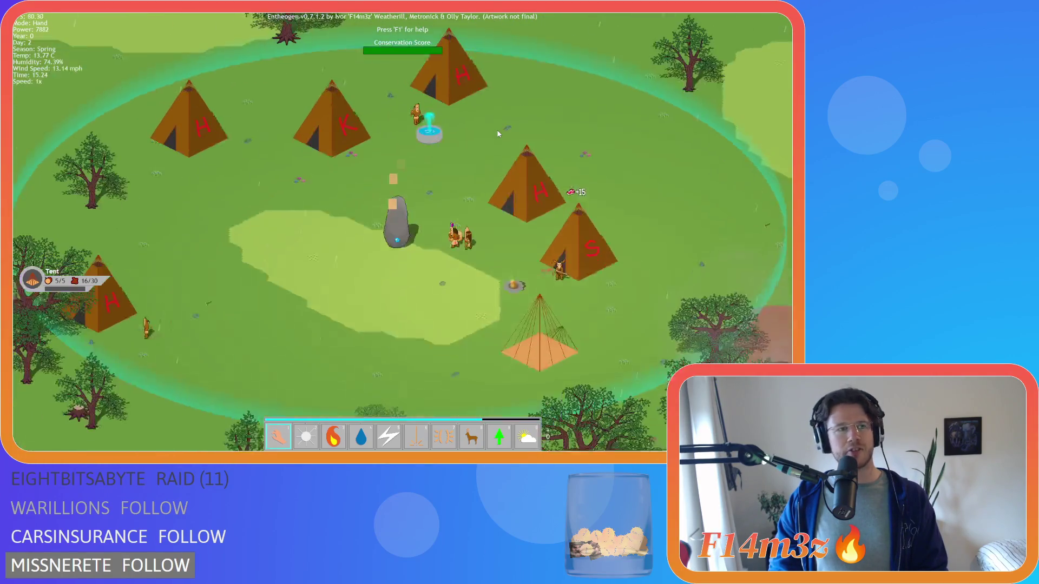
key("s")
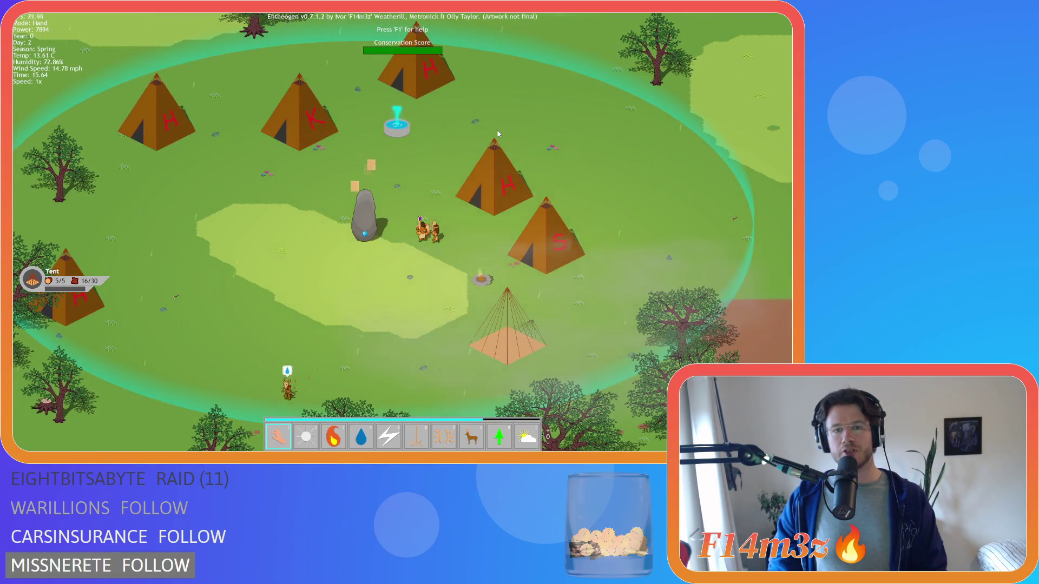
scroll(498, 134, "down", 4)
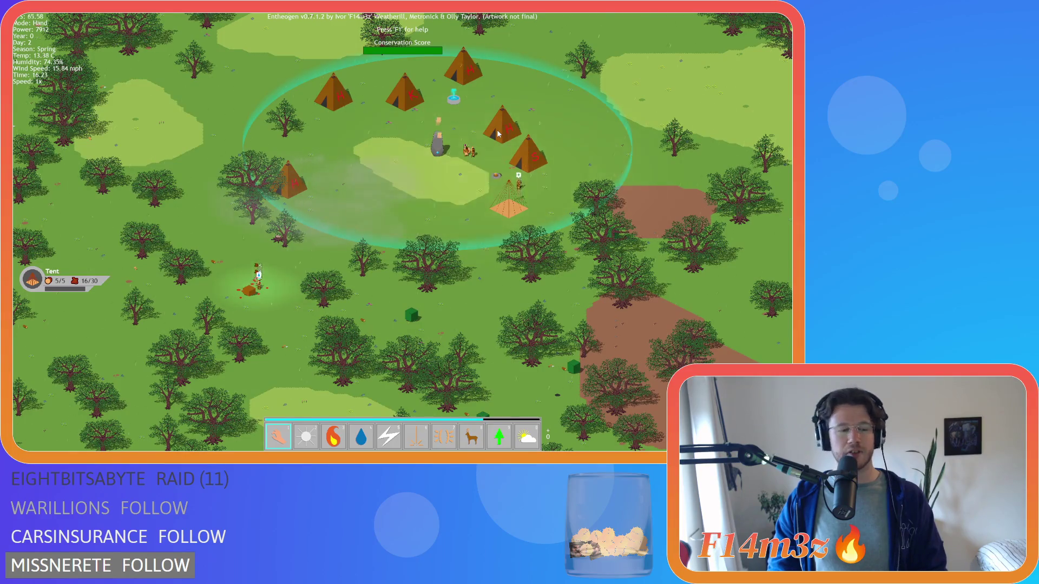
Pan the map around the camp, then quit the game by confirming Y at the prompt.
key("Up")
key("Right")
key("Down")
key("Left")
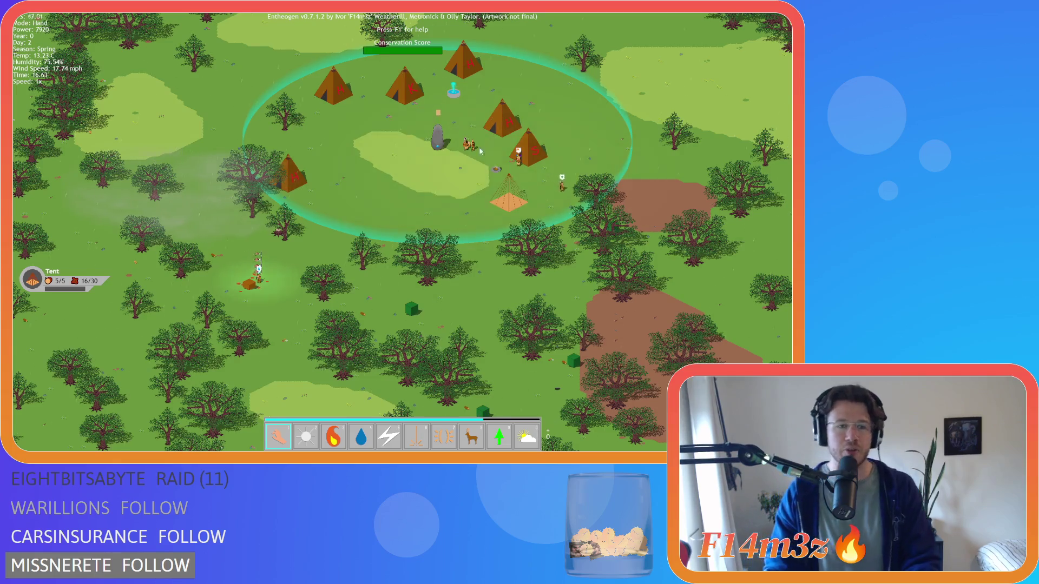
key("Down")
key("Right")
key("Up")
key("Down")
key("Left")
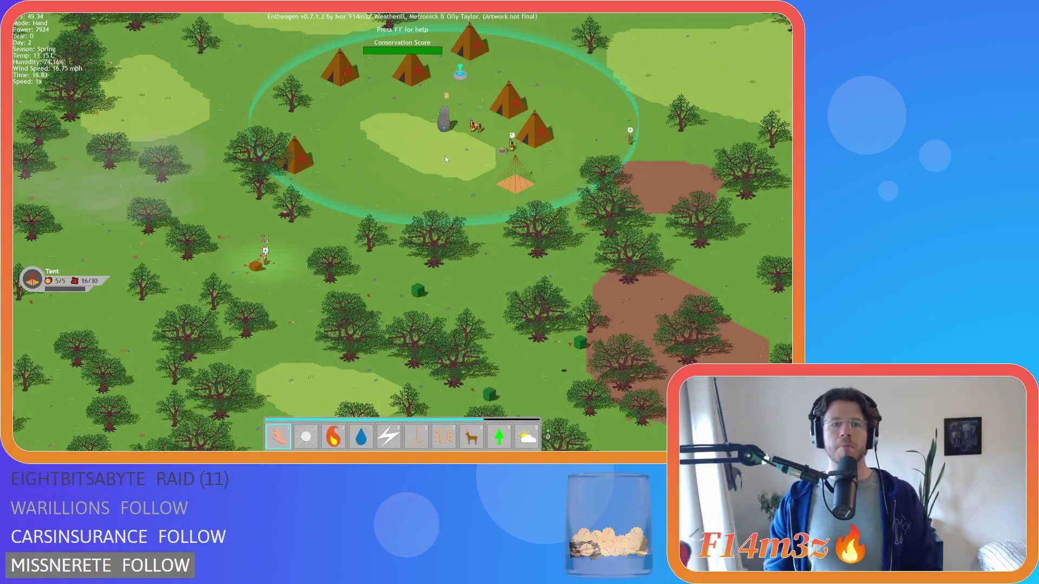
key("Escape")
key("y")
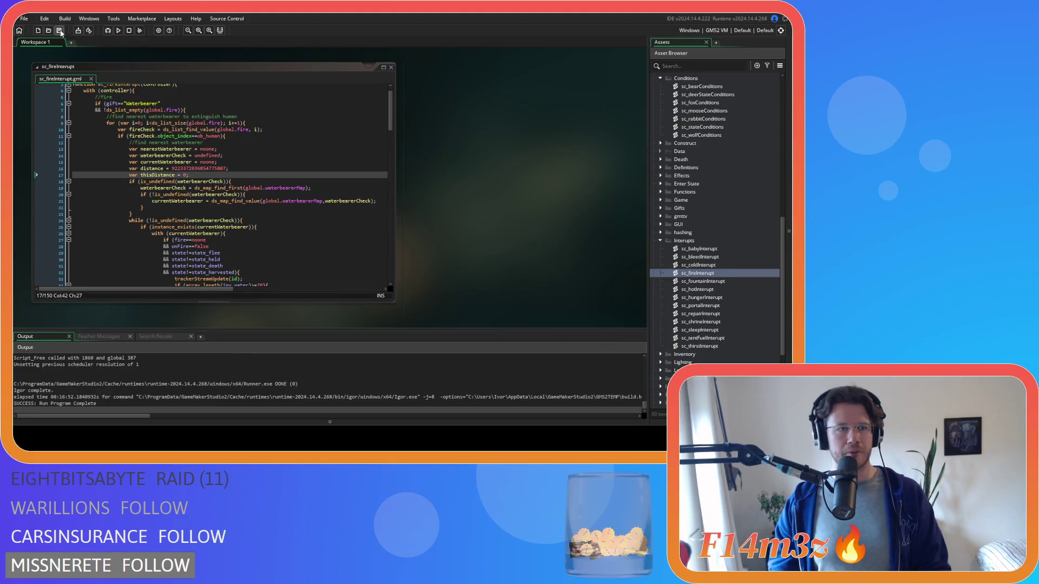
Read through the sc_fireInterupt code from the fireCheck line, then collapse the Interupts folder.
left_click(316, 147)
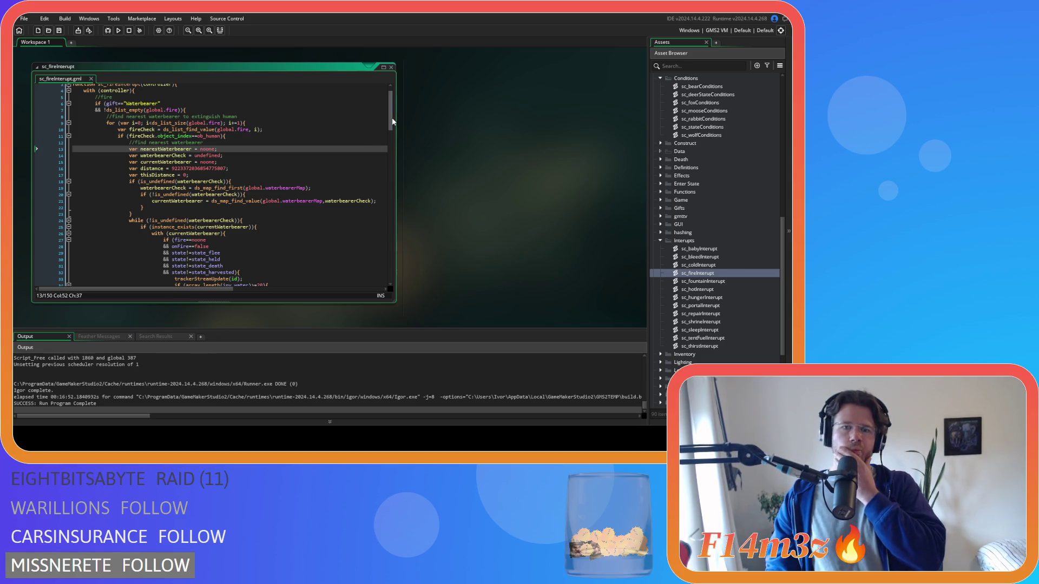
mouse_move(388, 126)
left_mouse_down()
mouse_move(393, 261)
mouse_move(381, 107)
left_mouse_up()
left_click(319, 152)
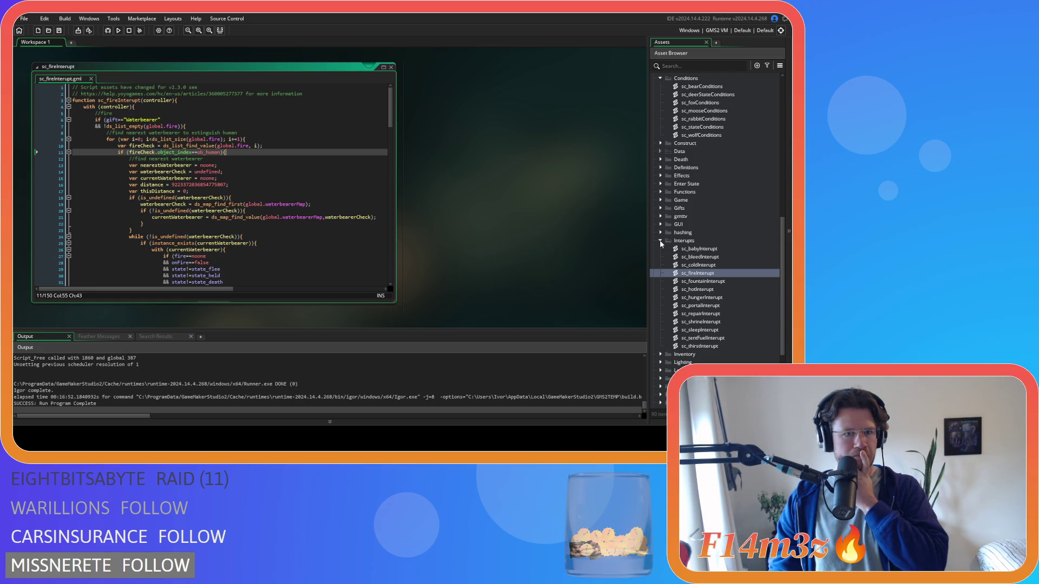
left_click(661, 241)
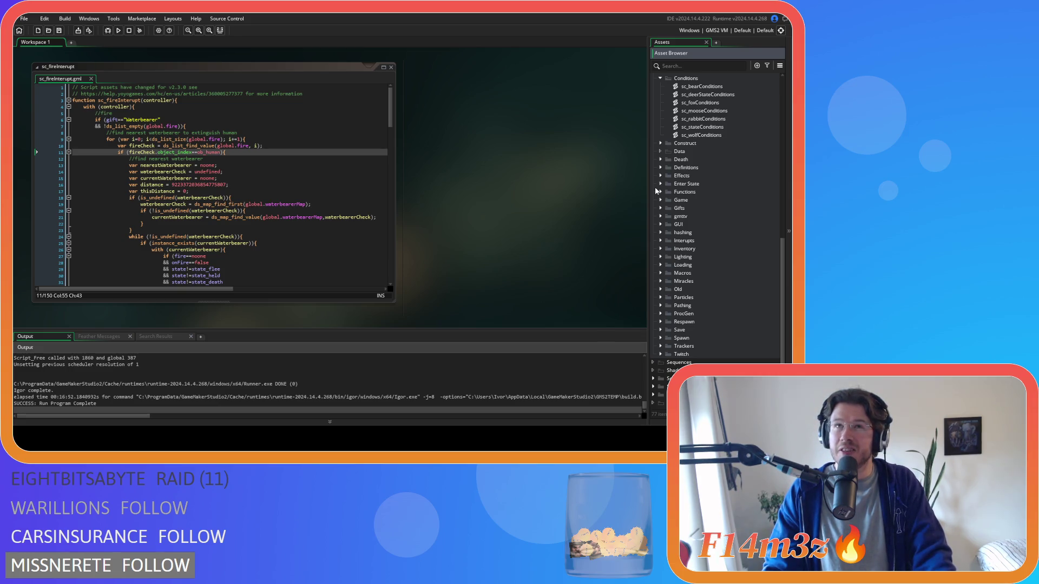
right_click(547, 120)
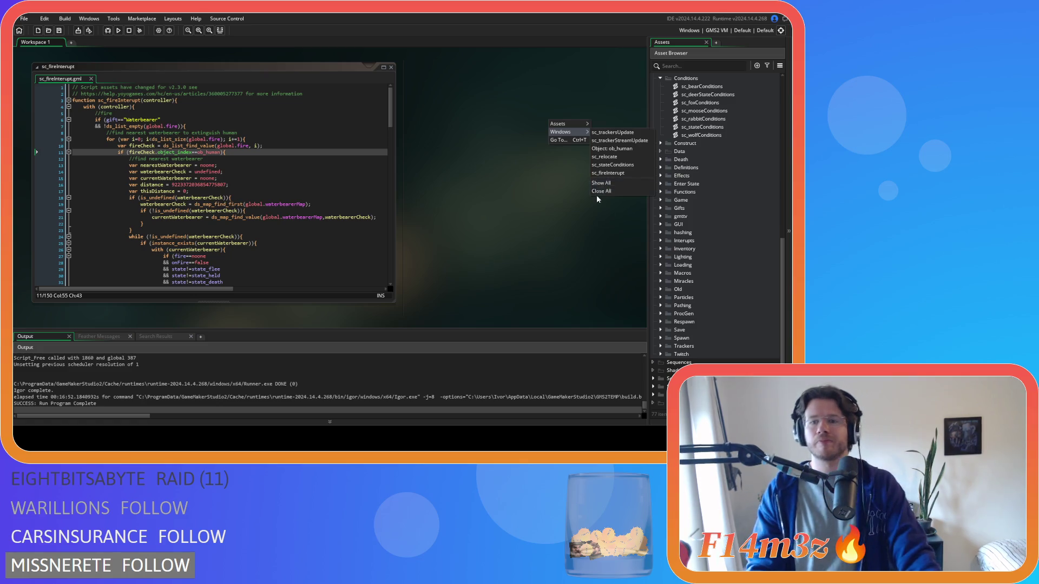
Close every open editor window from the workspace's Windows > Close All.
left_click(596, 193)
right_click(587, 170)
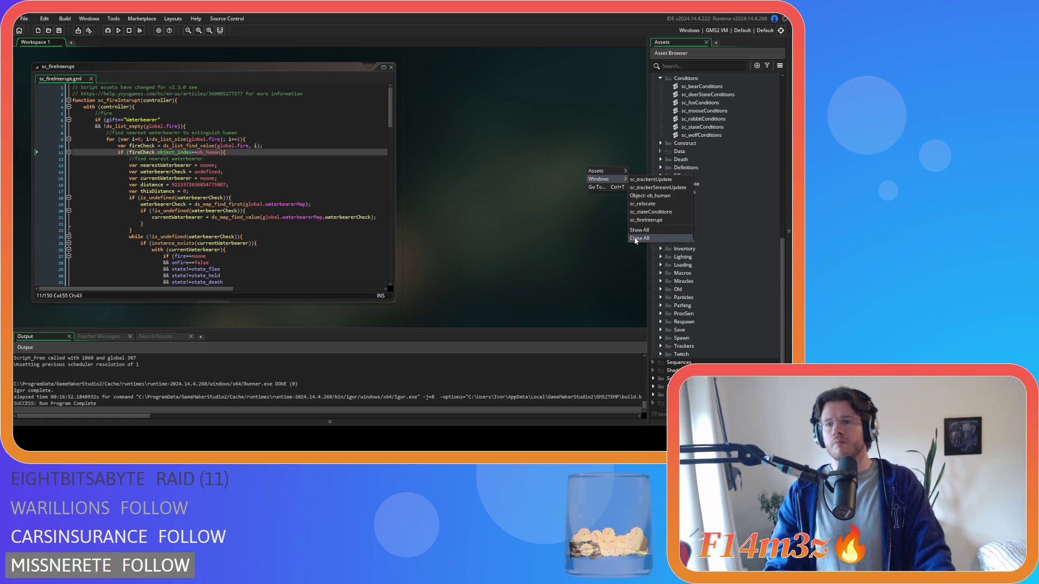
left_click(650, 238)
Collapse the Scripts and Objects folders and set the Windows build output to GMS2 YYC.
scroll(701, 131, "up", 3)
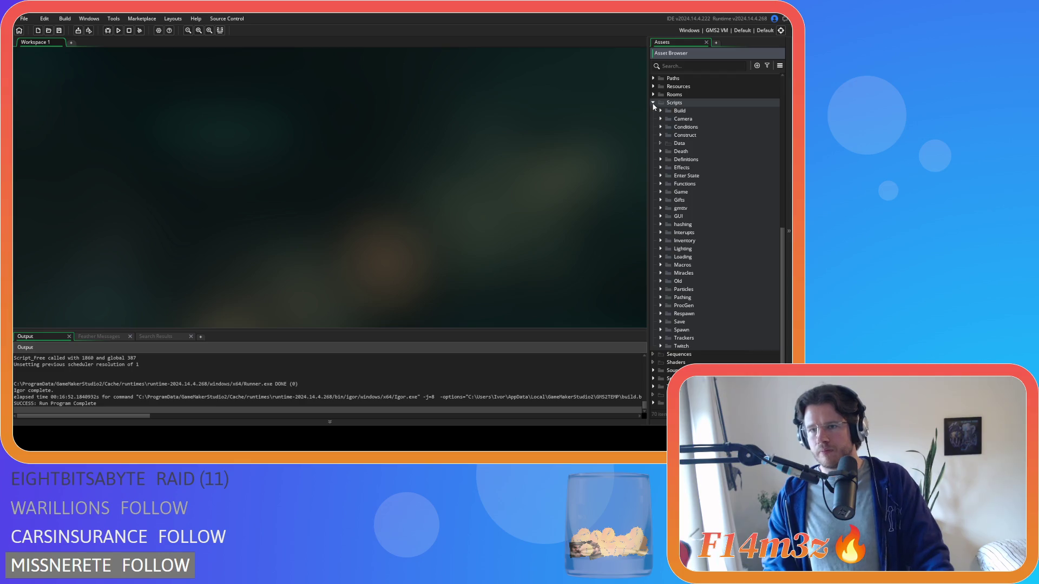
left_click(654, 103)
scroll(660, 151, "up", 3)
left_click(653, 169)
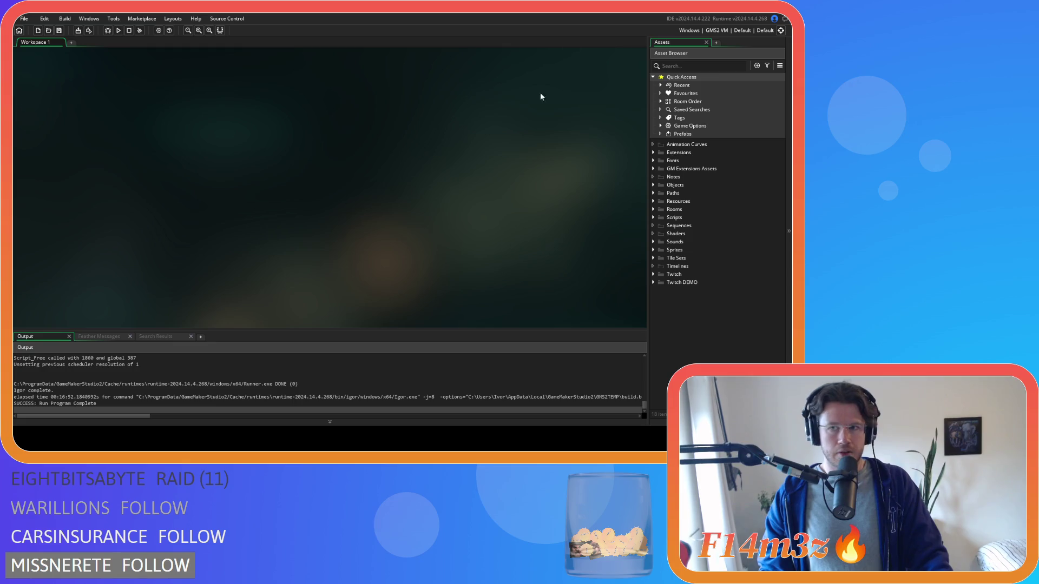
left_click(709, 31)
left_click(563, 62)
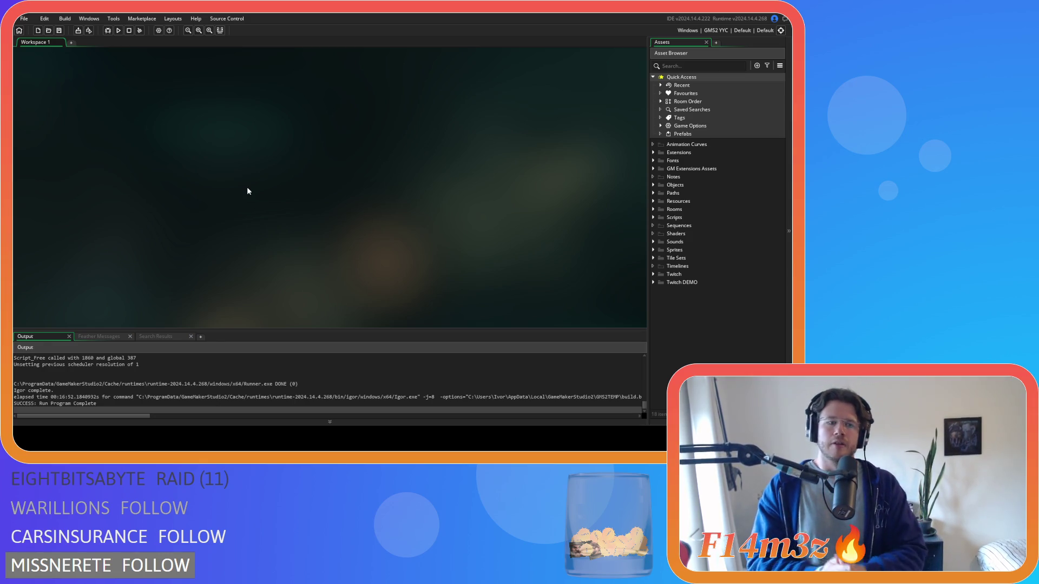
Build the game with F5, then open ob_deer from Objects > Animal > Prey.
key("F5")
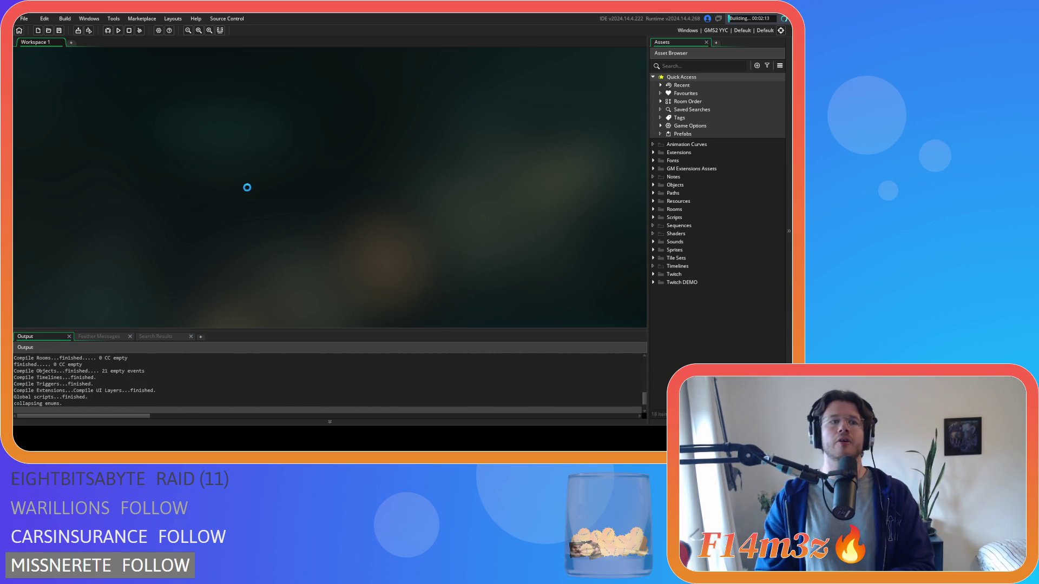
left_click(654, 185)
left_click(661, 193)
left_click(667, 210)
left_click(667, 210)
left_click(667, 217)
double_click(697, 225)
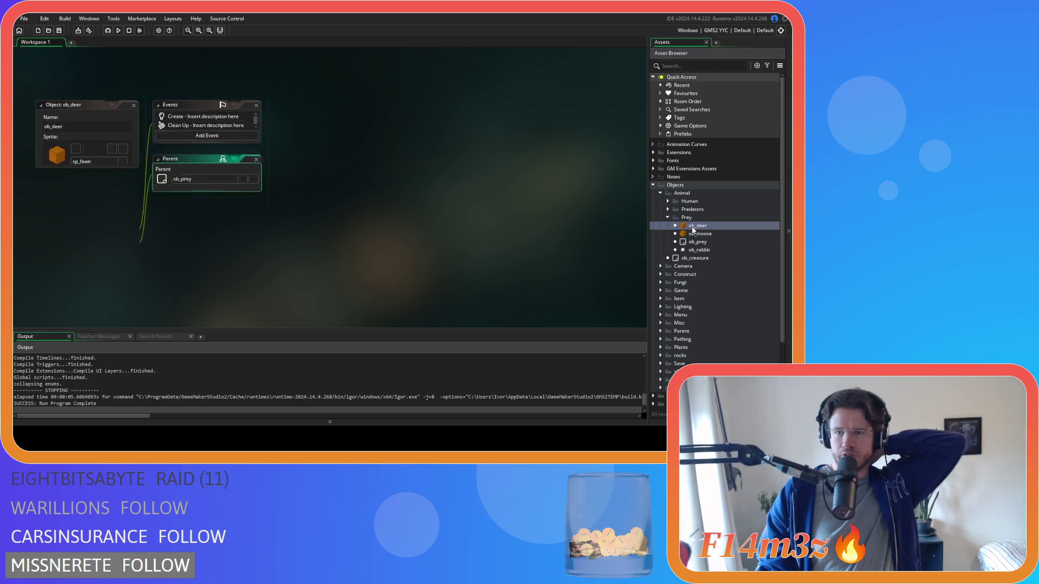
Open ob_deer's Step event and scroll to the global.tickTimer check near line 336.
left_click(201, 117)
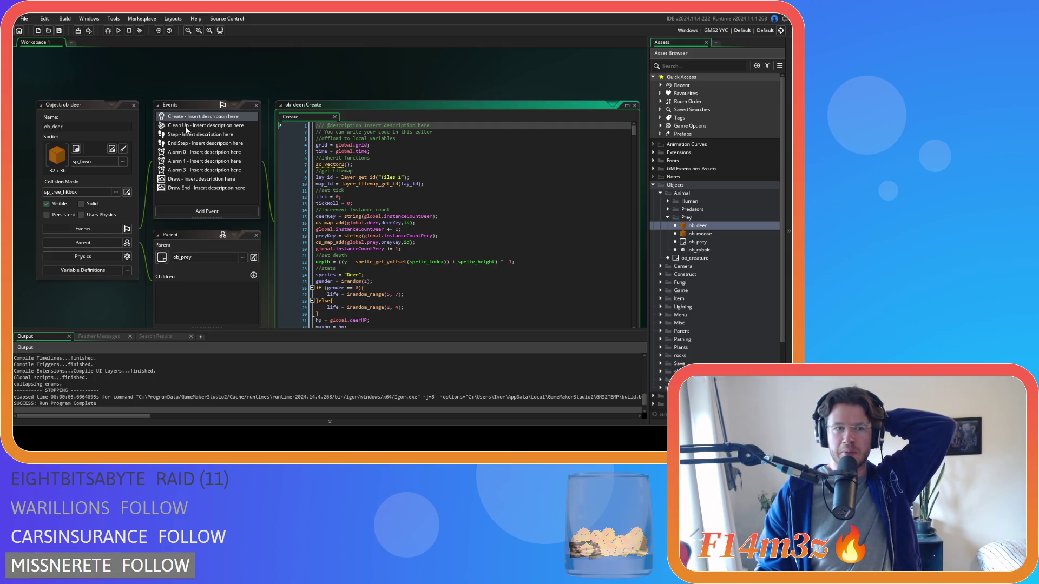
left_click(185, 135)
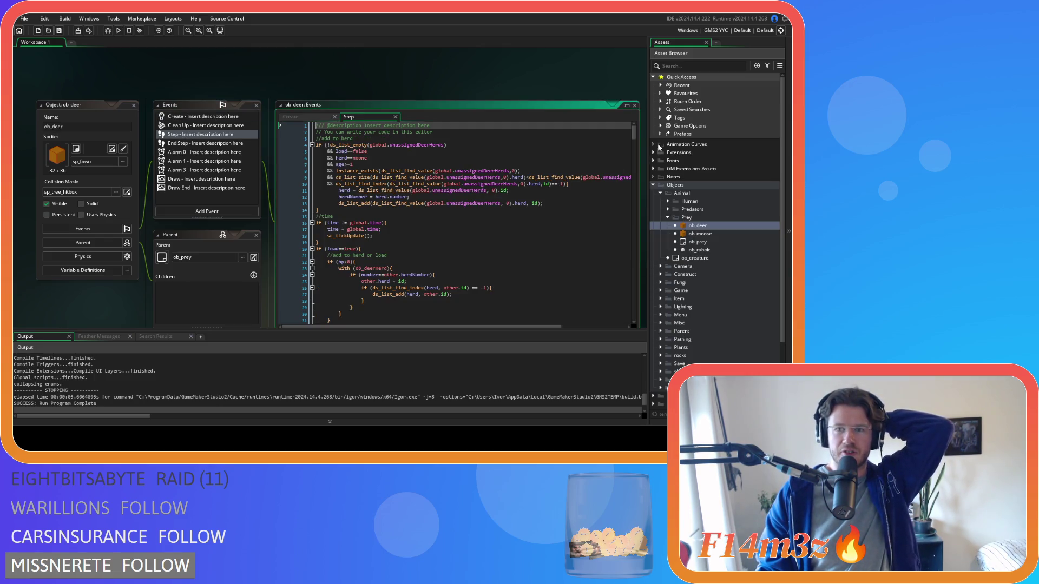
scroll(474, 85, "down", 1)
left_click_drag(635, 104, 631, 249)
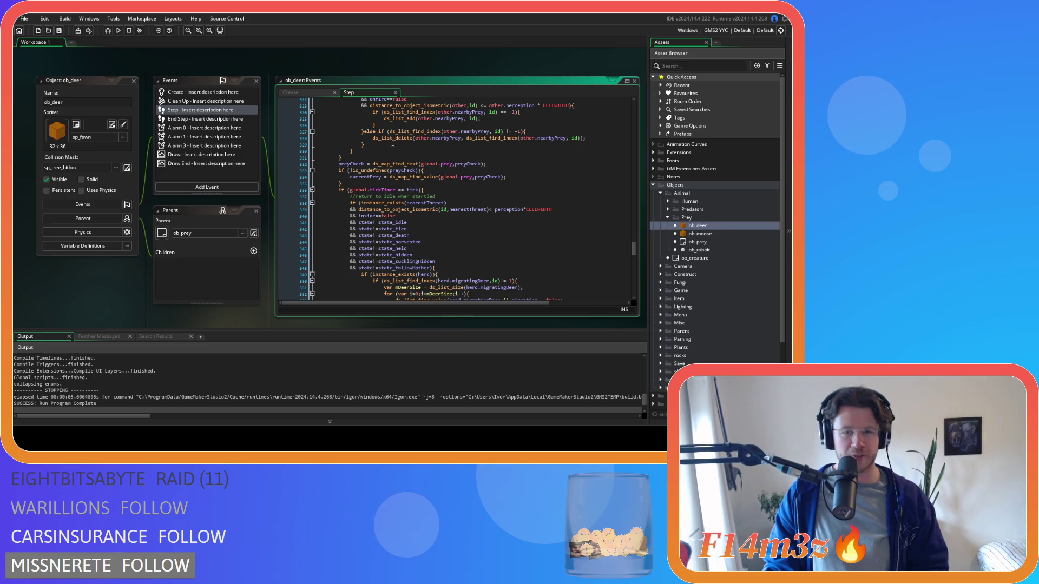
left_click_drag(400, 196, 418, 194)
Remove the stray space before == in the tick-timer check and save the Step code.
left_click(403, 190)
key("BackSpace")
key("Right")
key("Right")
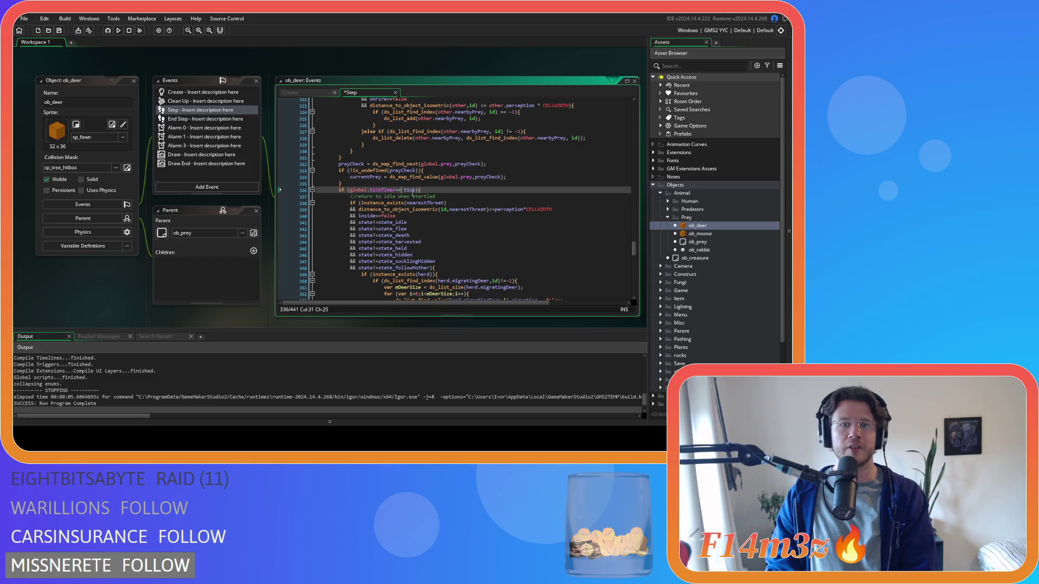
left_click(458, 197)
key("ctrl+s")
Change the Autumn season check on line 218 from '=' to '=='.
scroll(459, 196, "down", 4)
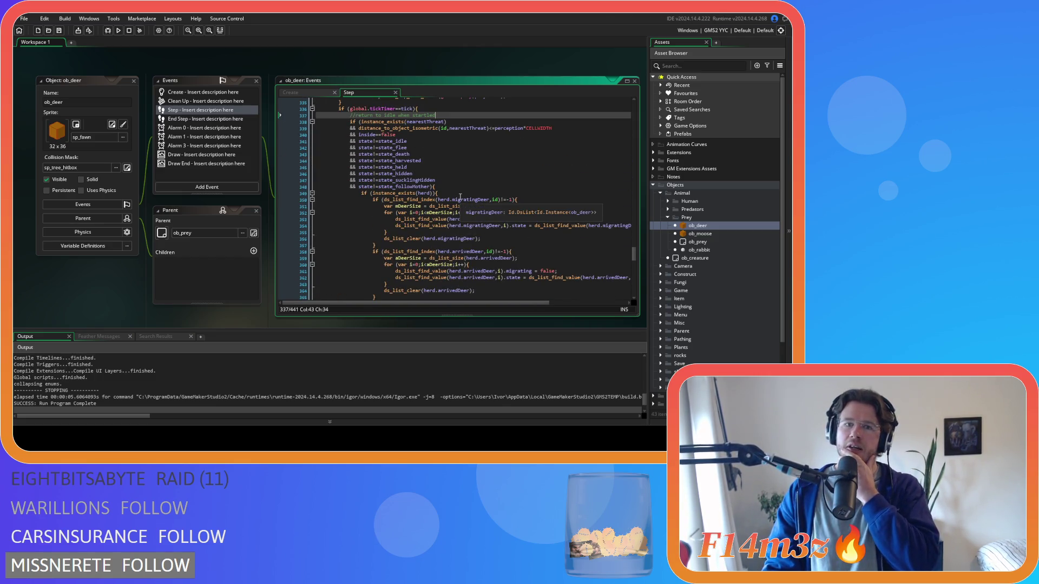
scroll(489, 204, "up", 10)
scroll(492, 206, "up", 3)
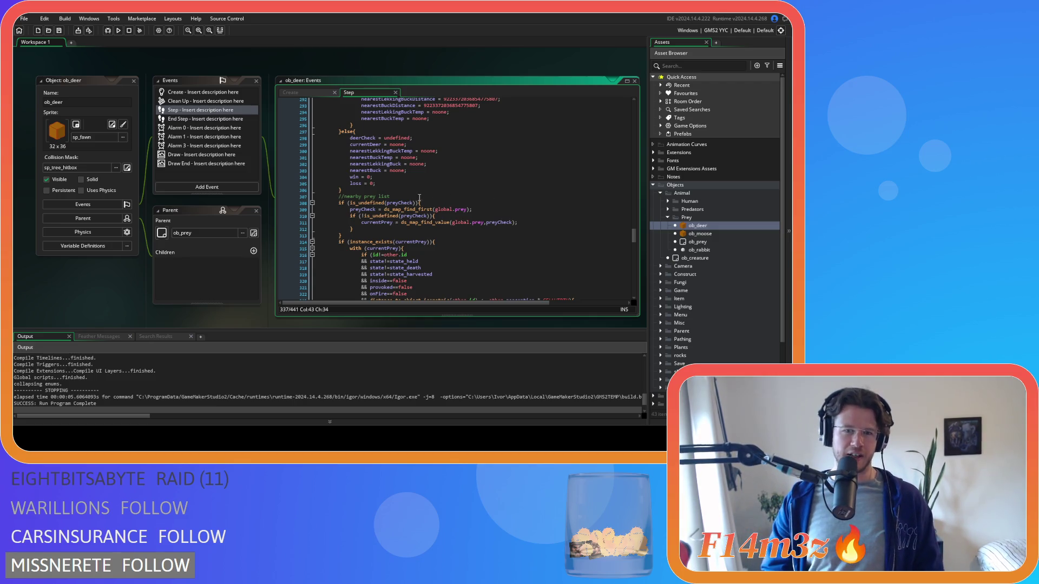
left_click(402, 197)
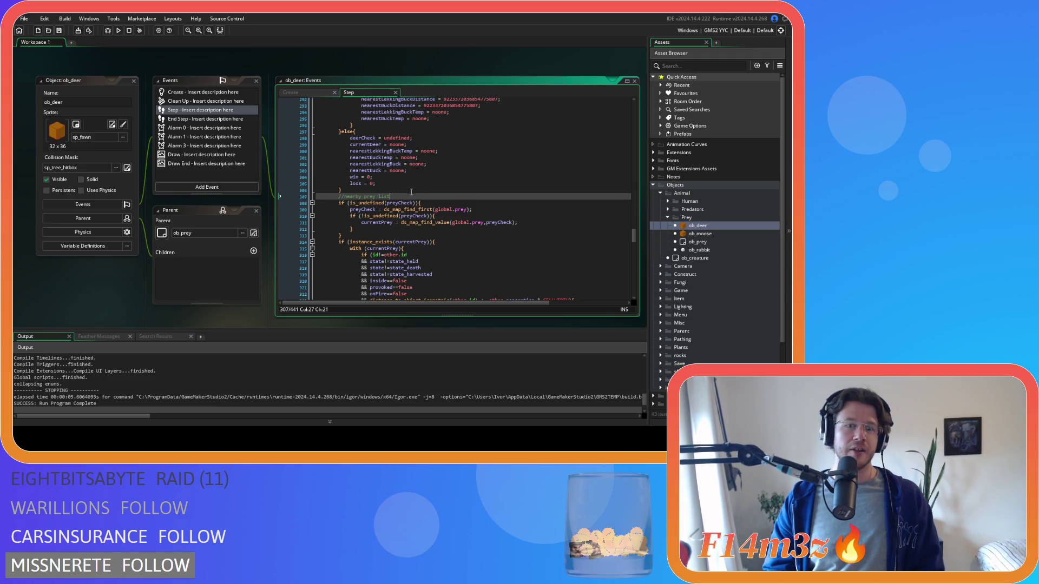
left_click(435, 177)
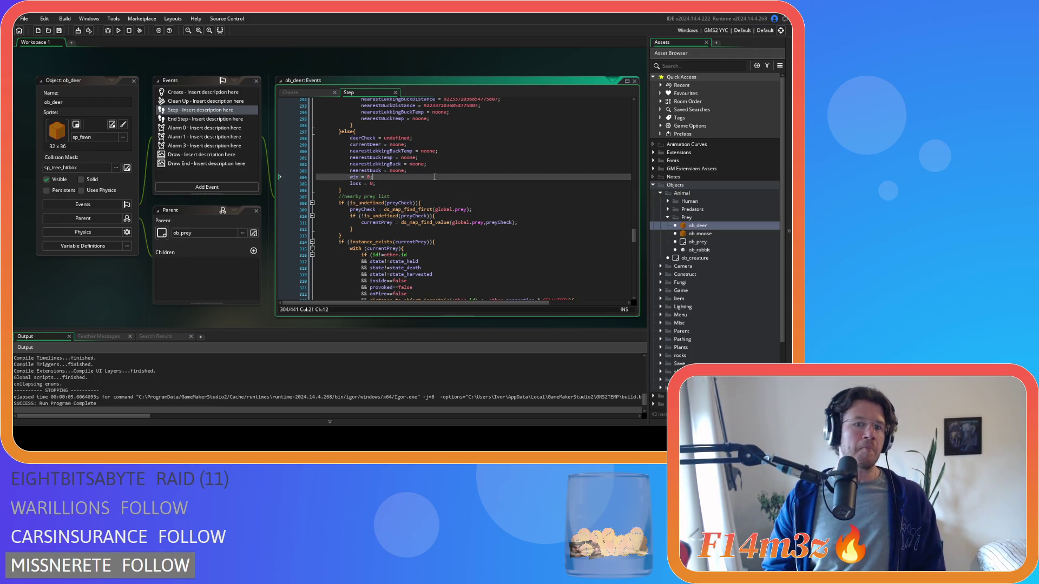
left_click(439, 172)
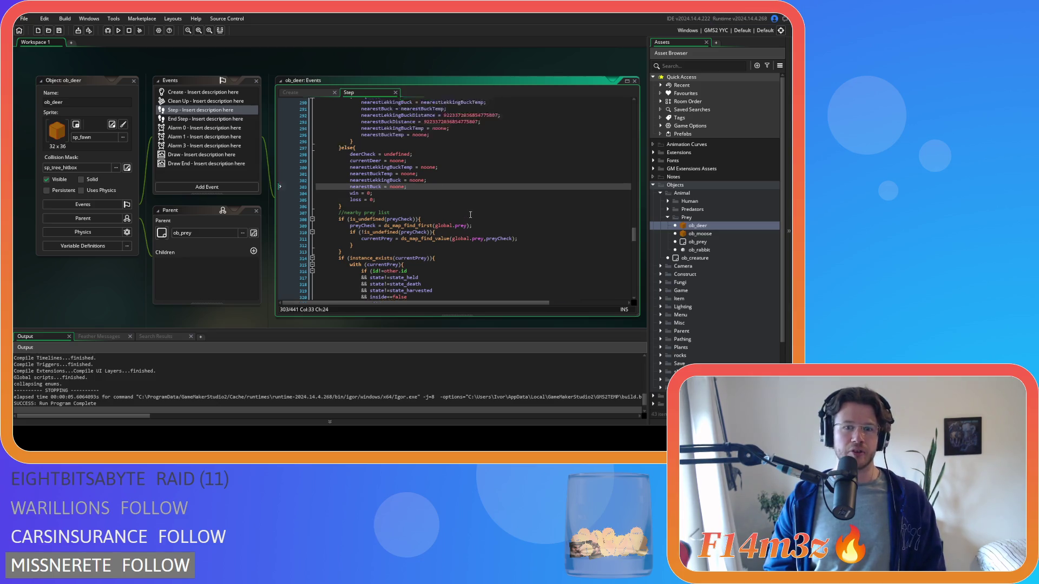
scroll(490, 230, "up", 12)
scroll(490, 230, "up", 20)
scroll(490, 229, "down", 3)
left_click(391, 186)
key("BackSpace")
key("BackSpace")
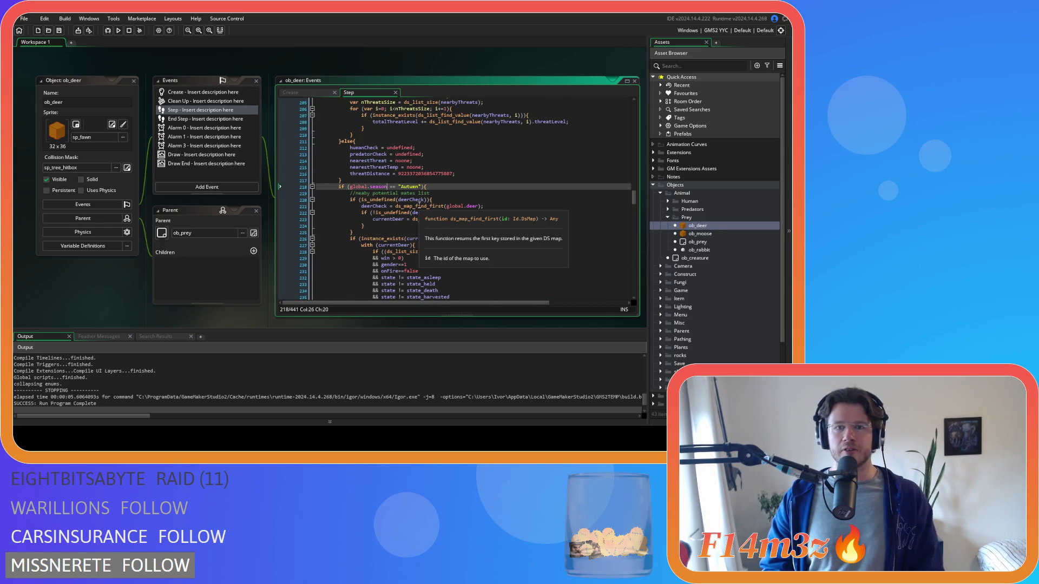
type("==")
key("Delete")
Search the Step code for 'nearestSt' with Find and Replace.
scroll(457, 214, "down", 3)
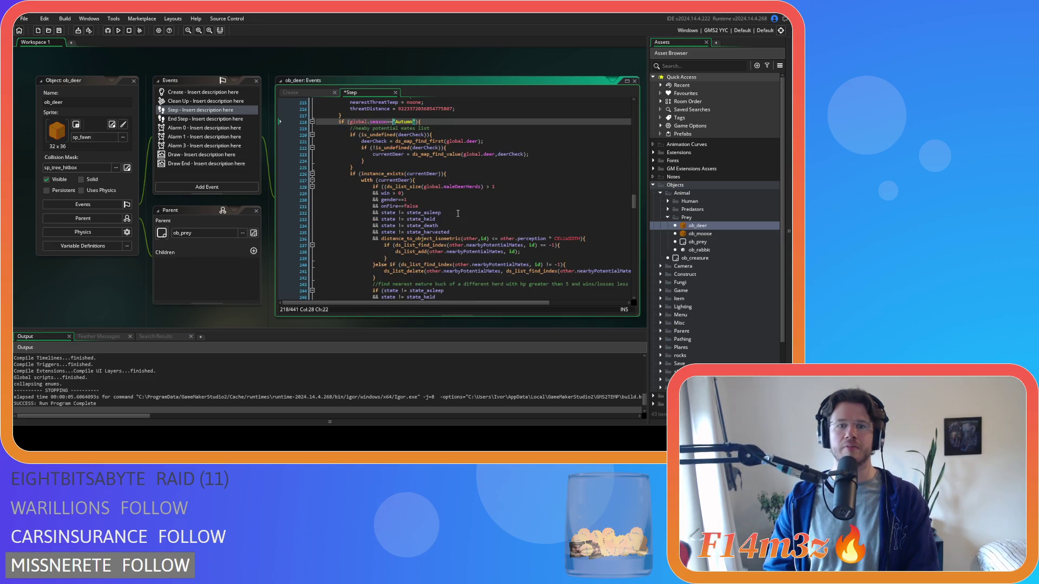
left_click(462, 189)
scroll(477, 244, "down", 8)
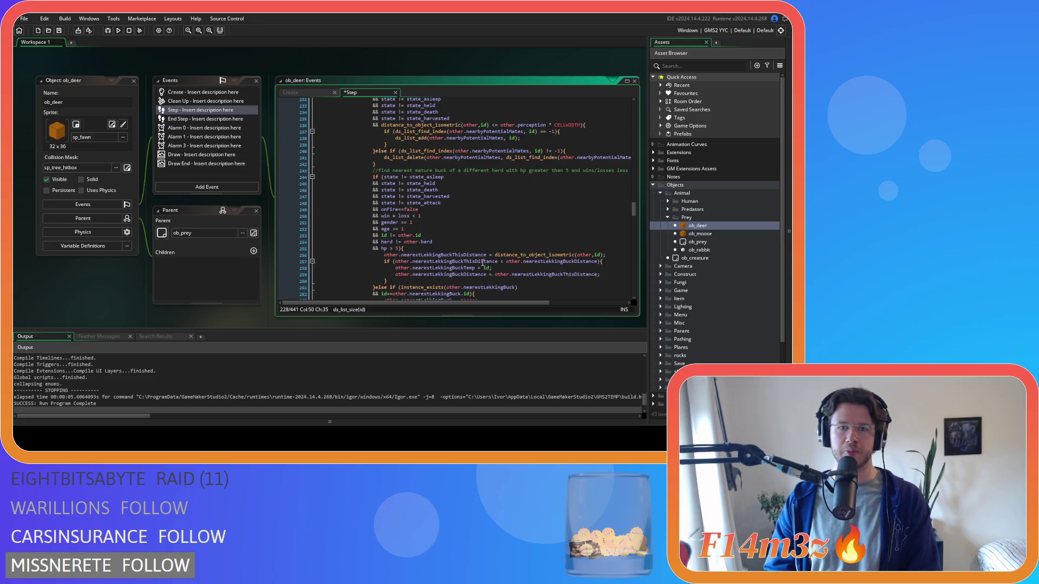
scroll(482, 263, "down", 4)
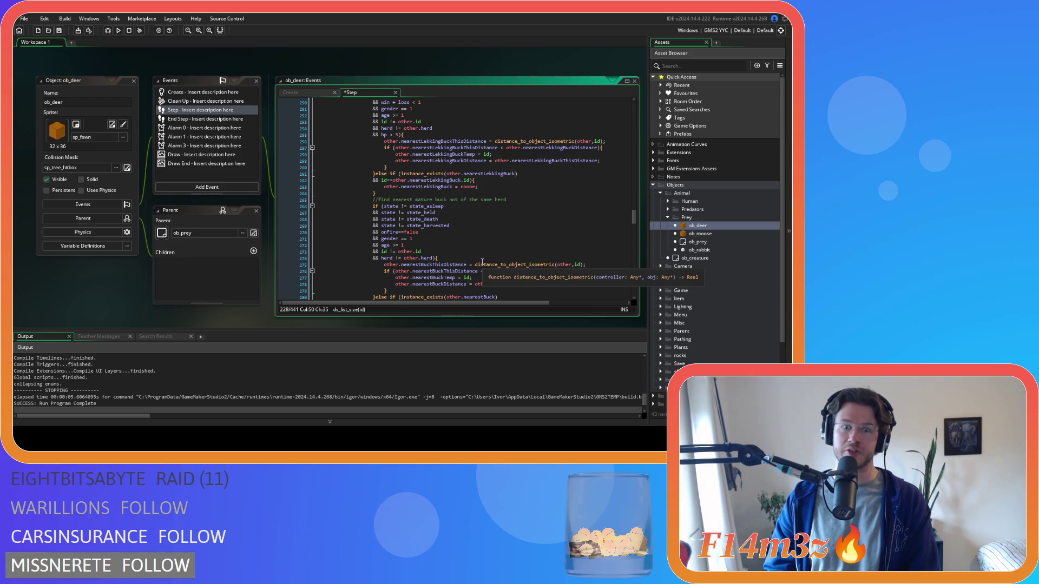
scroll(482, 262, "down", 3)
scroll(483, 261, "up", 5)
left_click(524, 161)
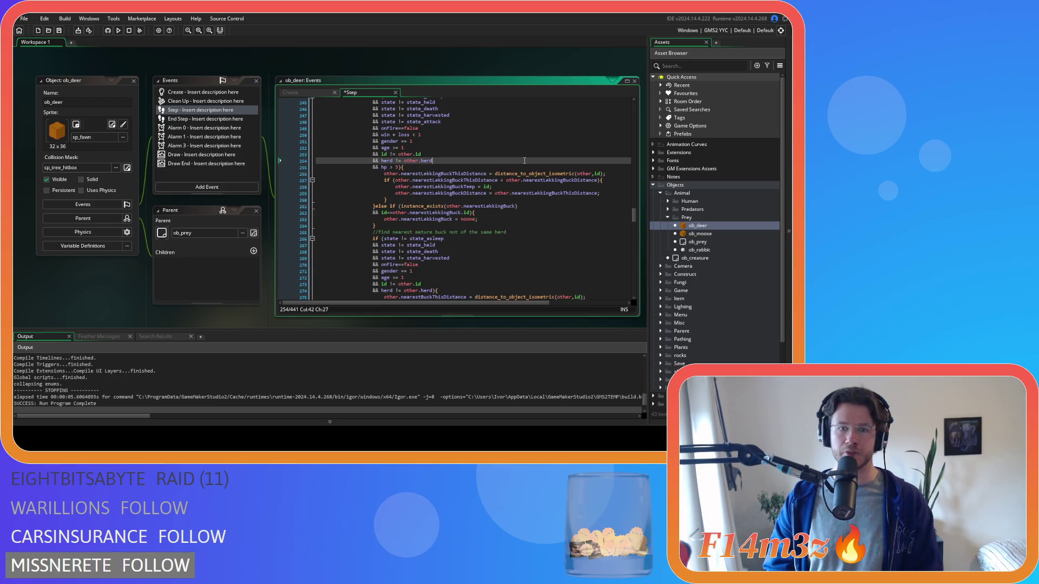
key("ctrl+f")
type("nearestSt")
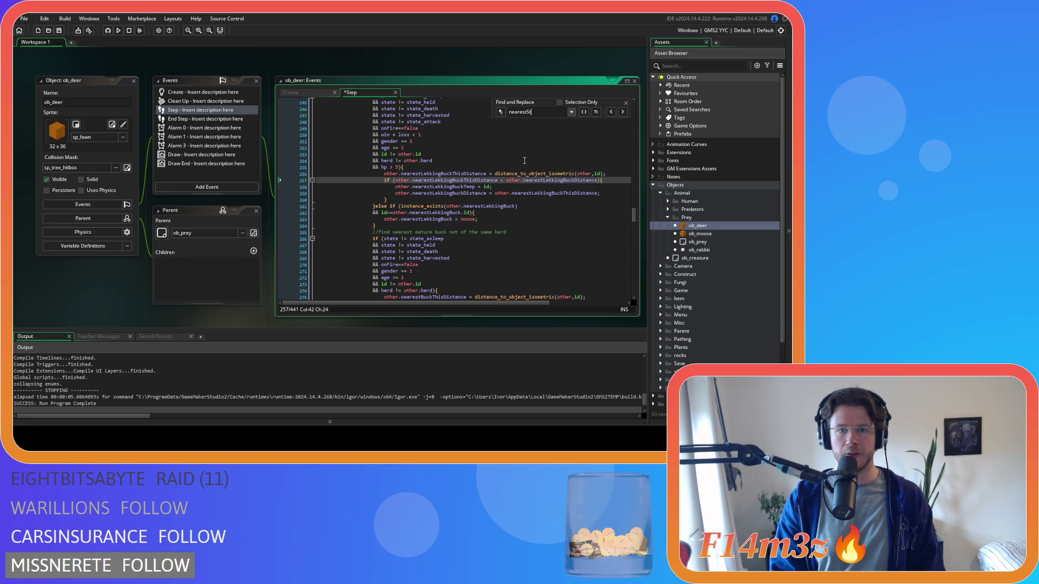
key("BackSpace")
key("BackSpace")
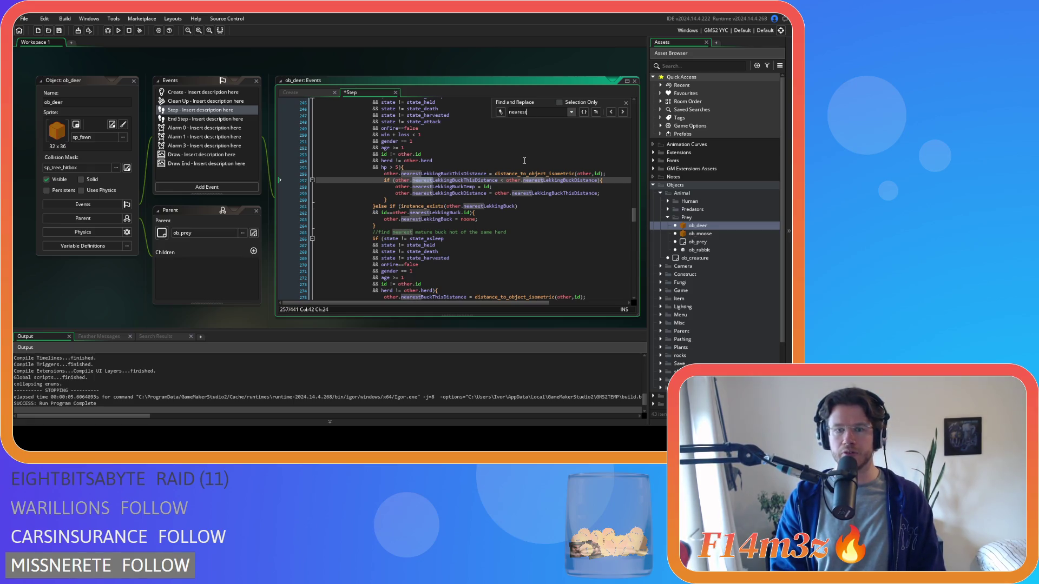
key("BackSpace")
key("BackSpace")
key("BackSpace")
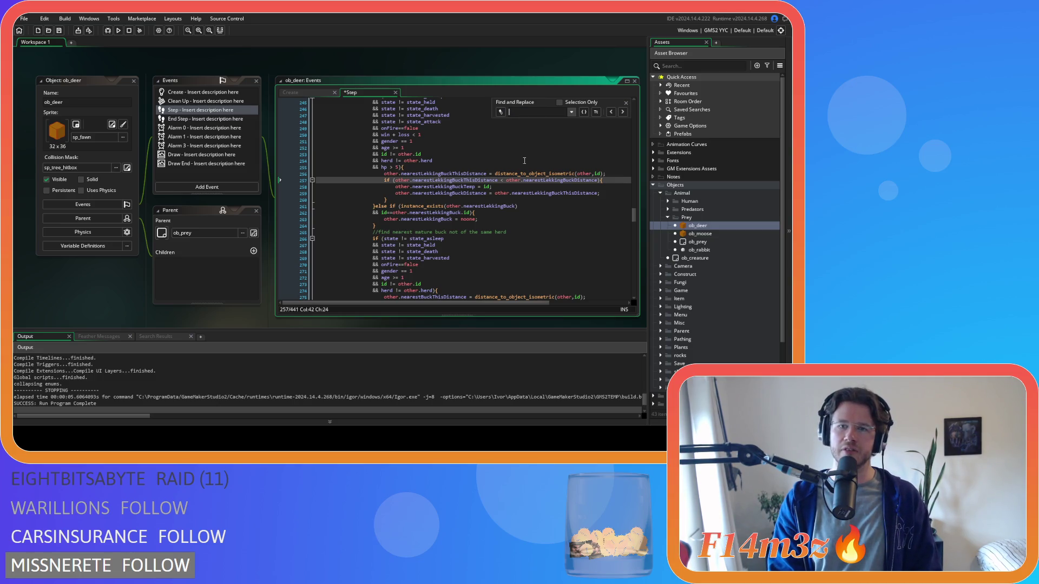
type("nearestStream")
key("ctrl+a")
type("nearest")
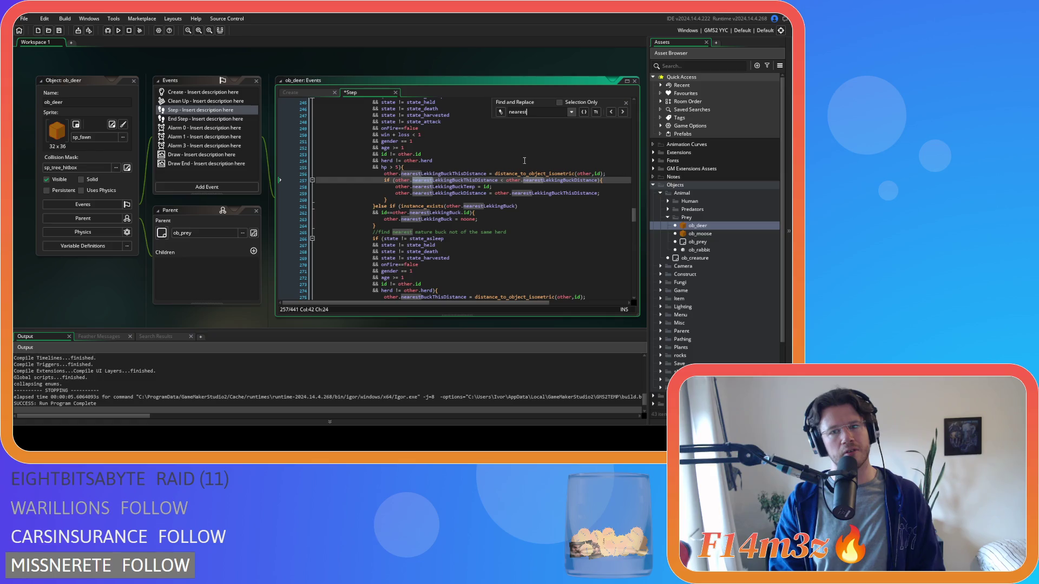
type("wat")
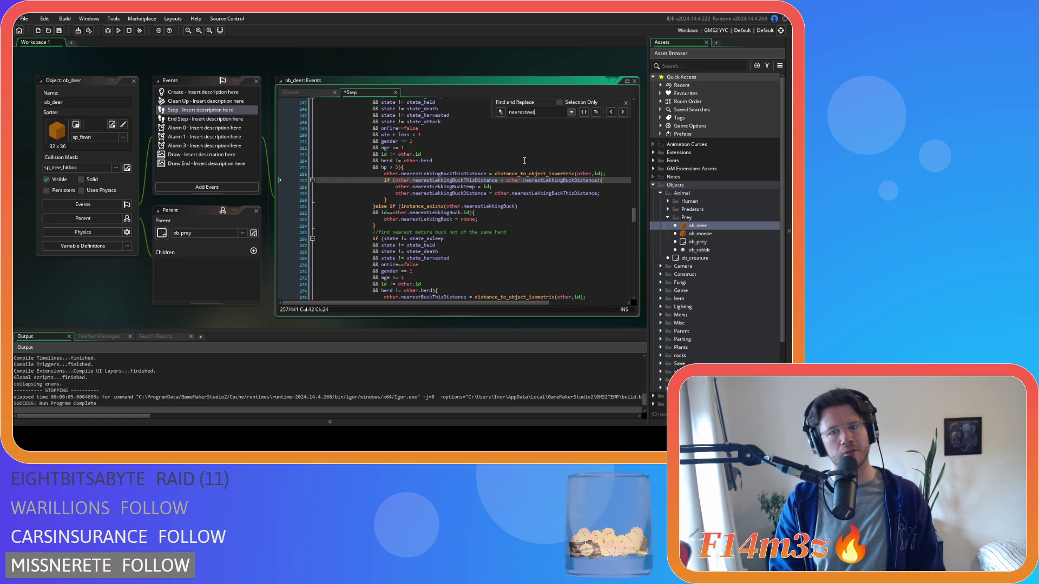
key("BackSpace")
key("BackSpace")
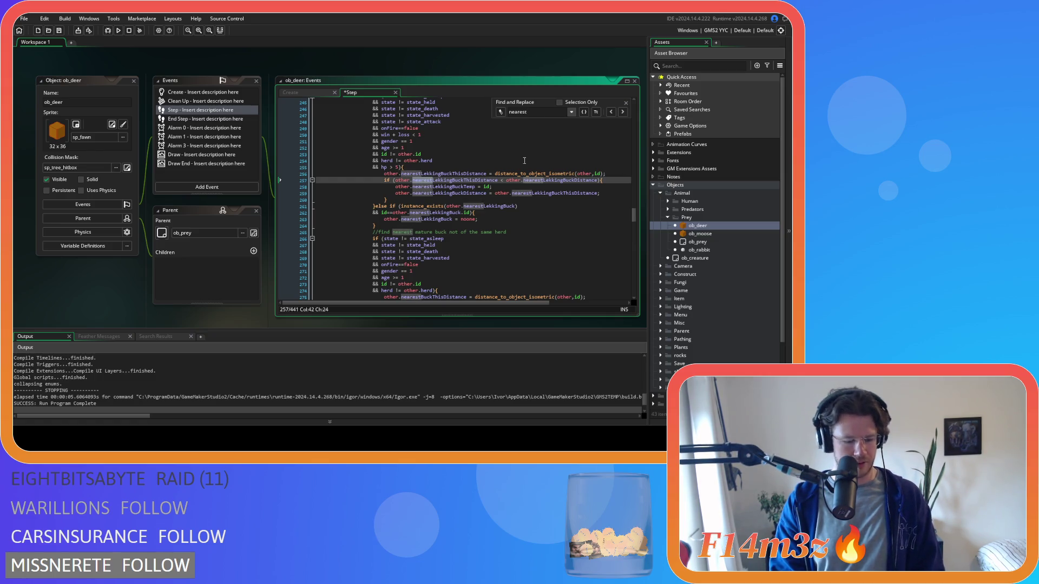
type("Fresh")
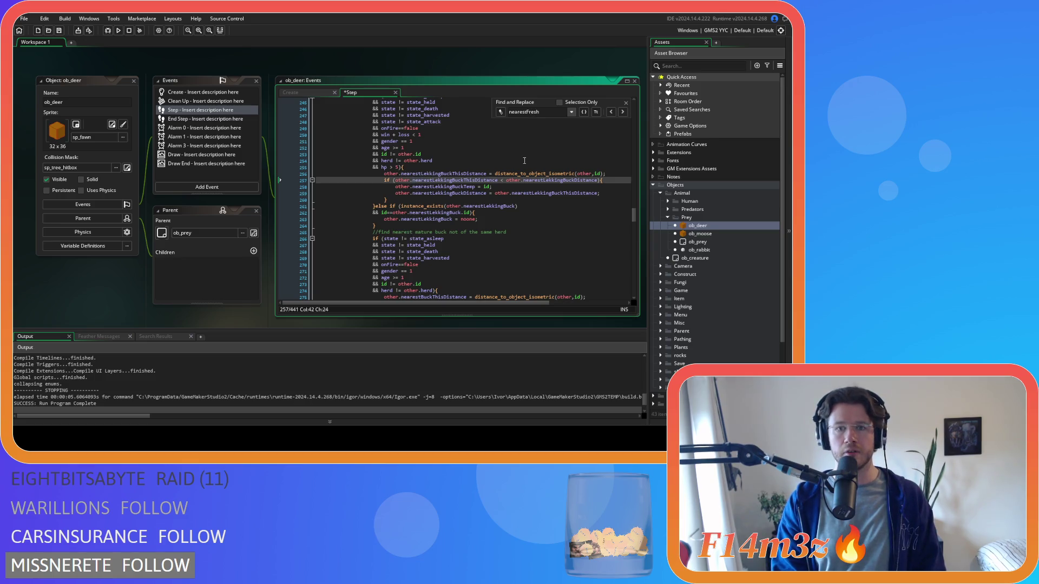
left_click(626, 103)
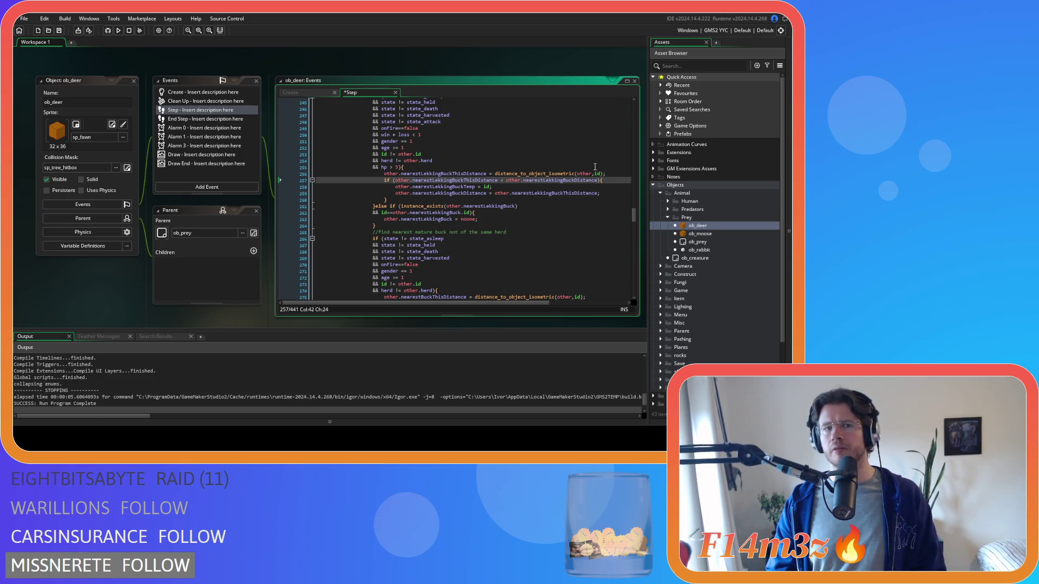
scroll(638, 216, "down", 5)
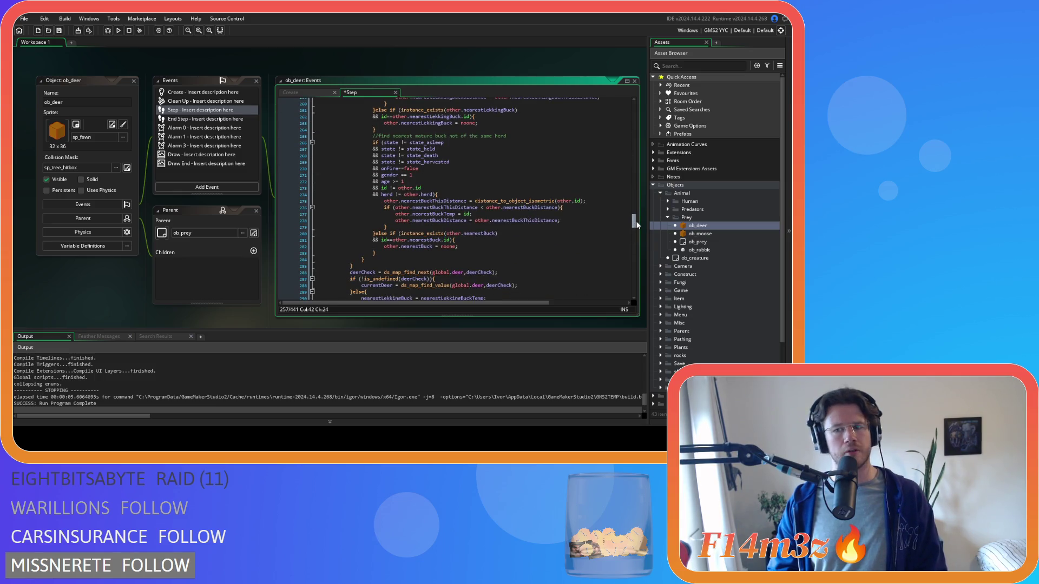
mouse_move(637, 224)
left_mouse_down()
mouse_move(637, 261)
mouse_move(632, 236)
left_mouse_up()
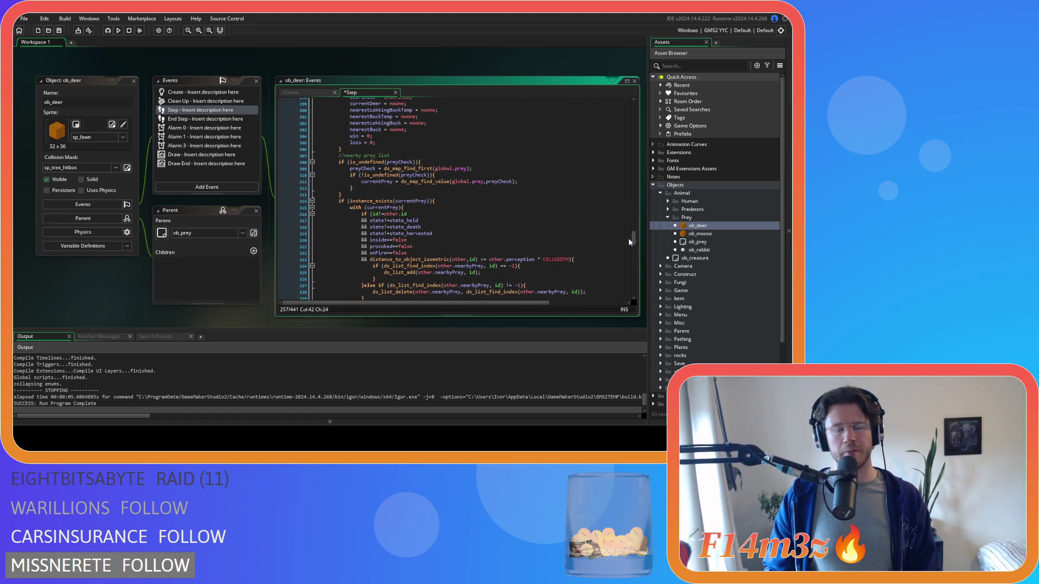
scroll(515, 209, "down", 10)
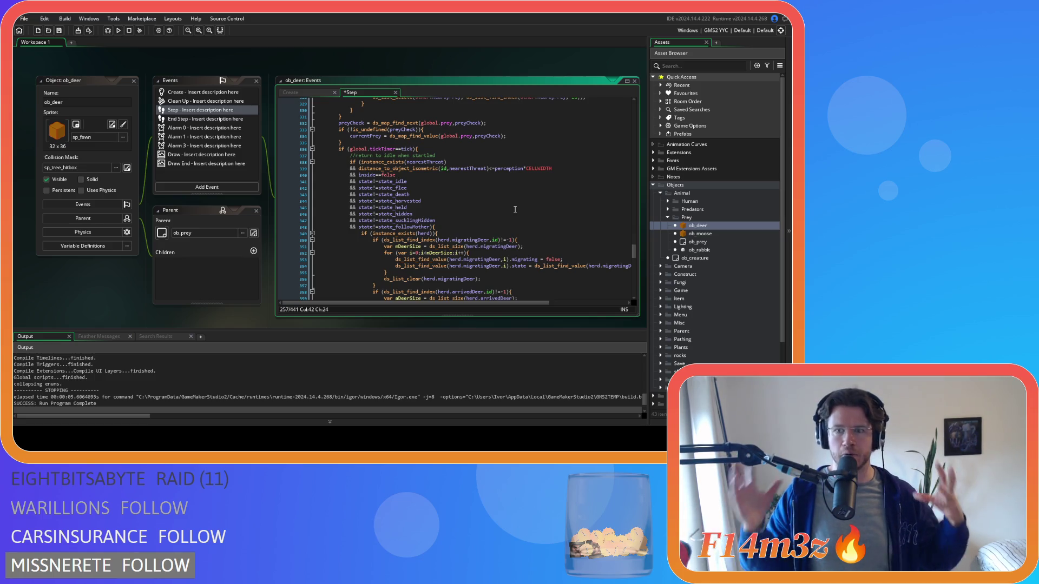
Close all ob_deer editor windows via the workspace's Windows > Close All.
right_click(61, 59)
mouse_move(81, 72)
left_click(128, 90)
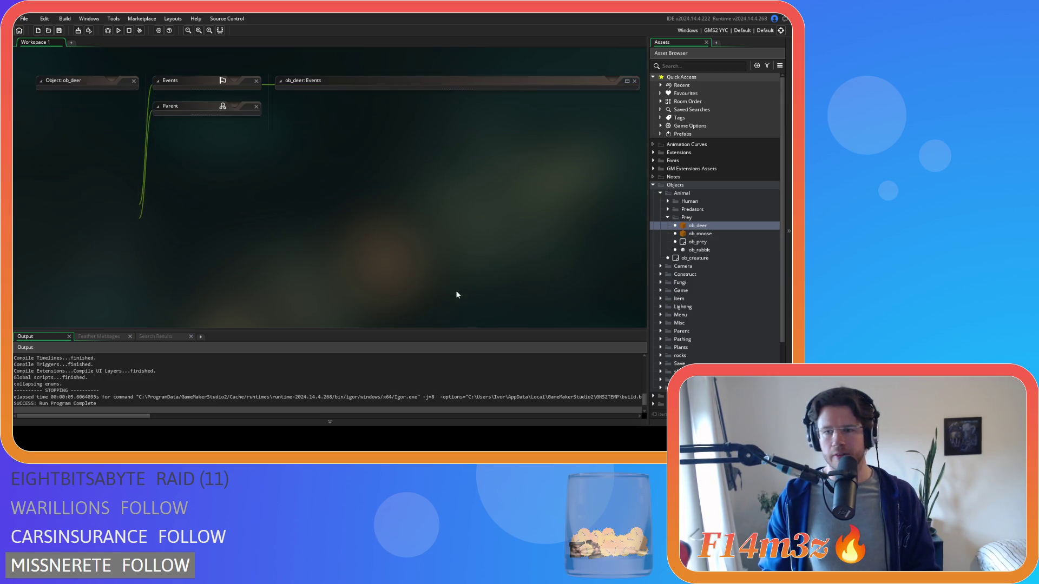
Collapse the Prey folder and open sc_deerStateConditions from Scripts > Conditions.
left_click(667, 218)
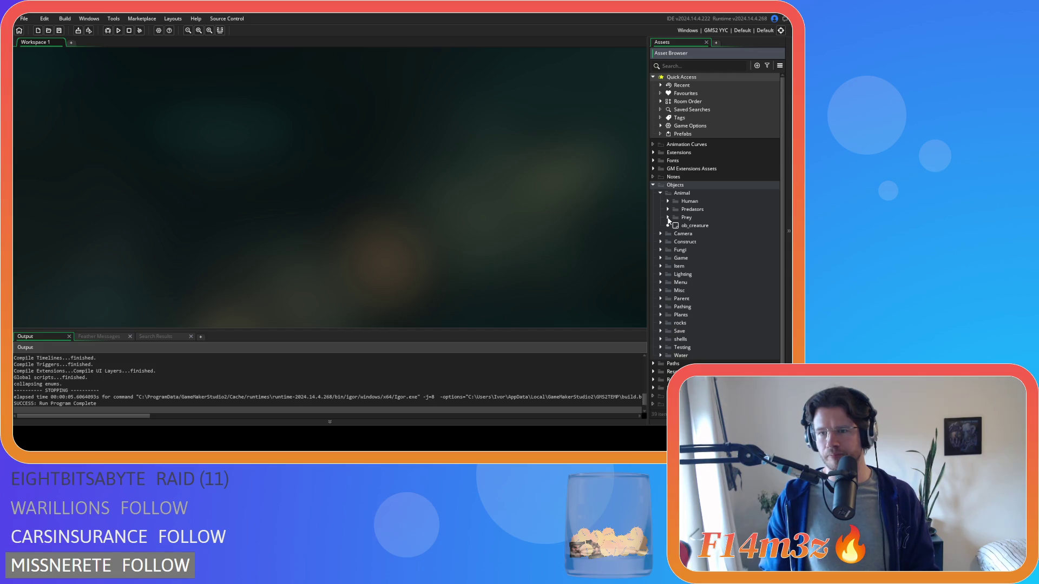
scroll(671, 244, "down", 3)
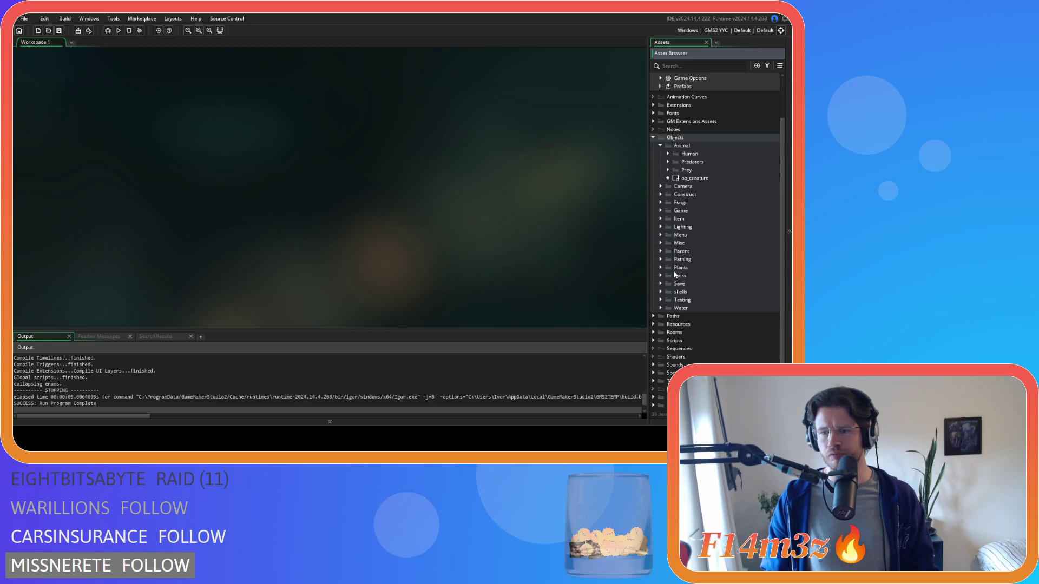
left_click(653, 340)
scroll(654, 338, "down", 5)
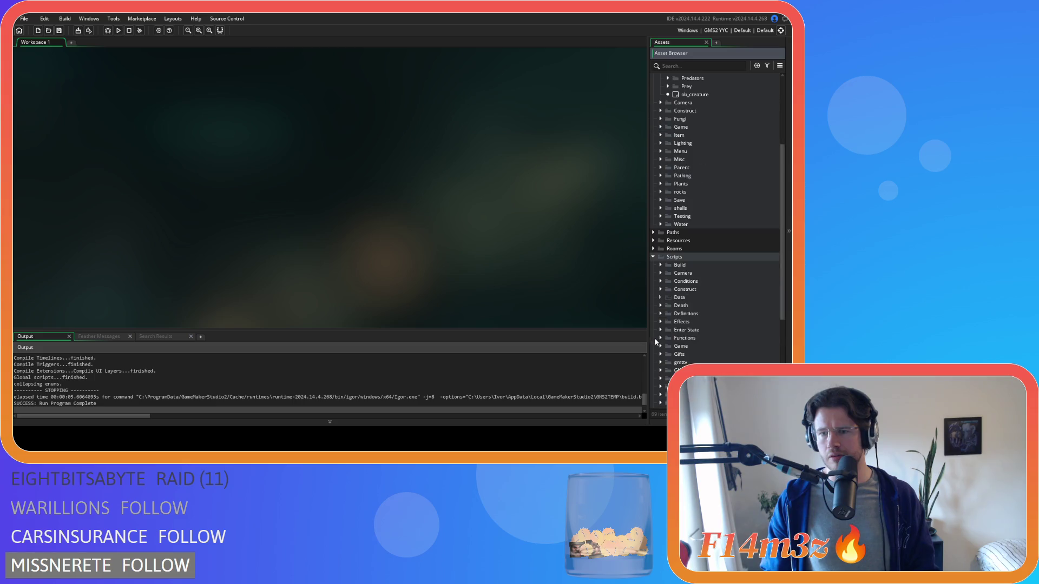
left_click(661, 281)
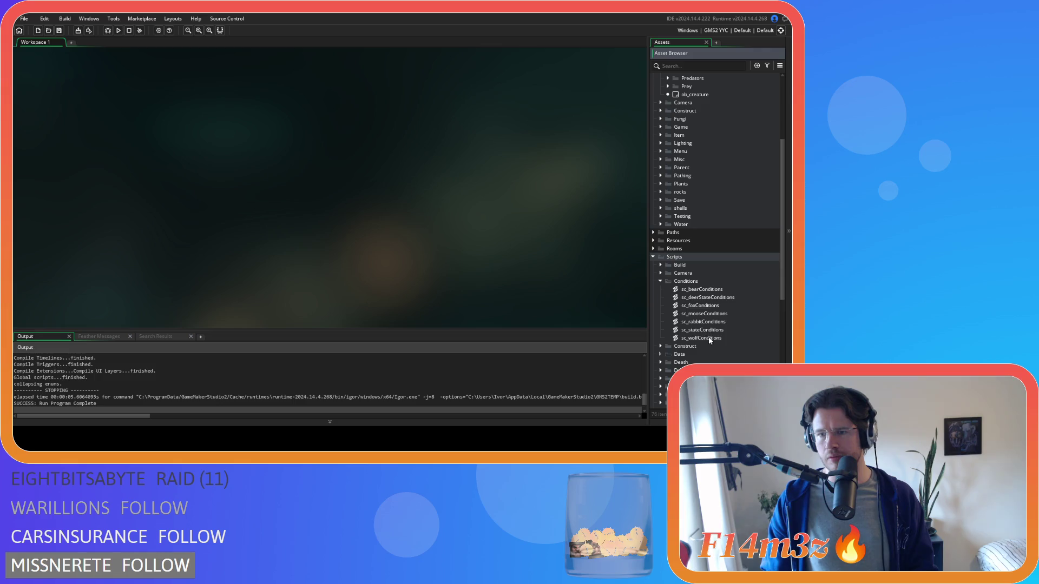
double_click(707, 298)
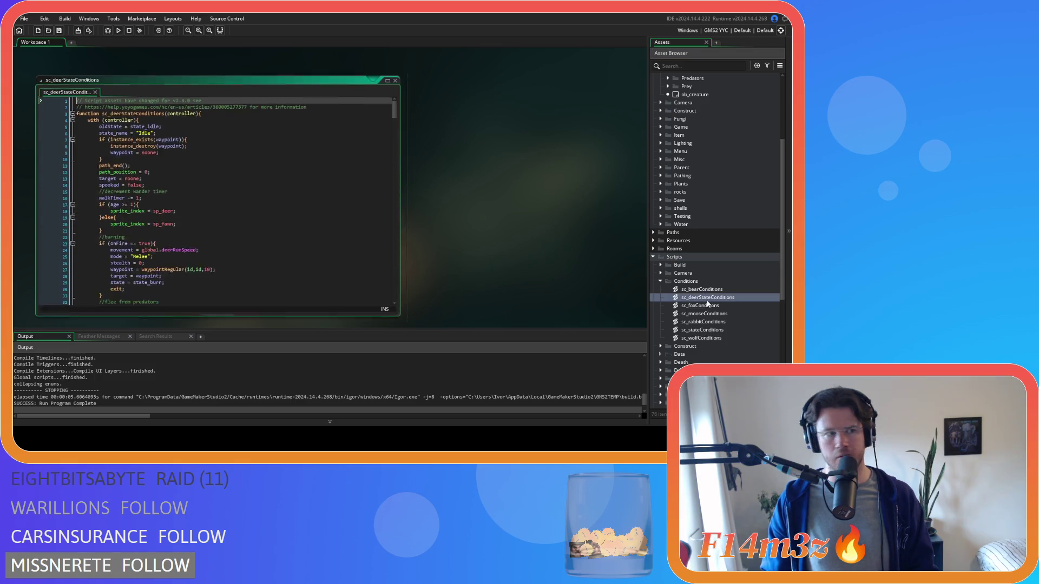
Search the deer script for 'stream' to find the freshwater drink check on line 170.
left_click(254, 159)
key("ctrl+f")
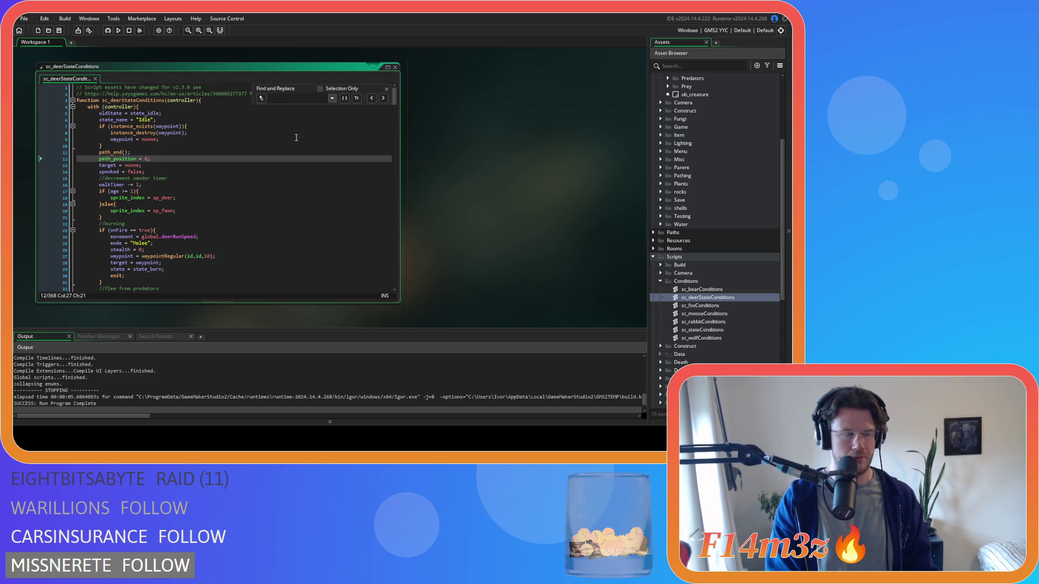
type("stream")
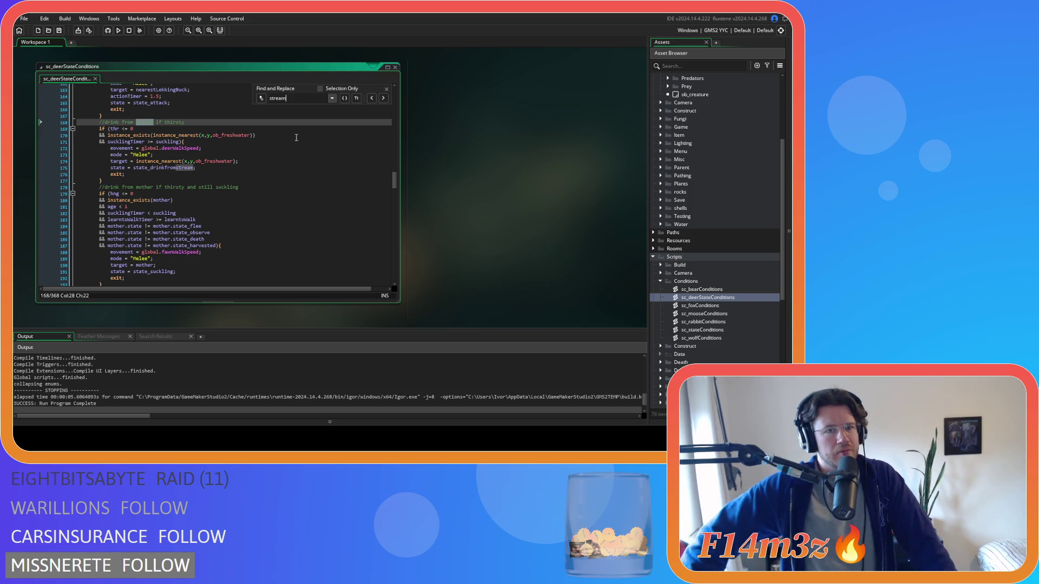
left_click_drag(162, 135, 255, 138)
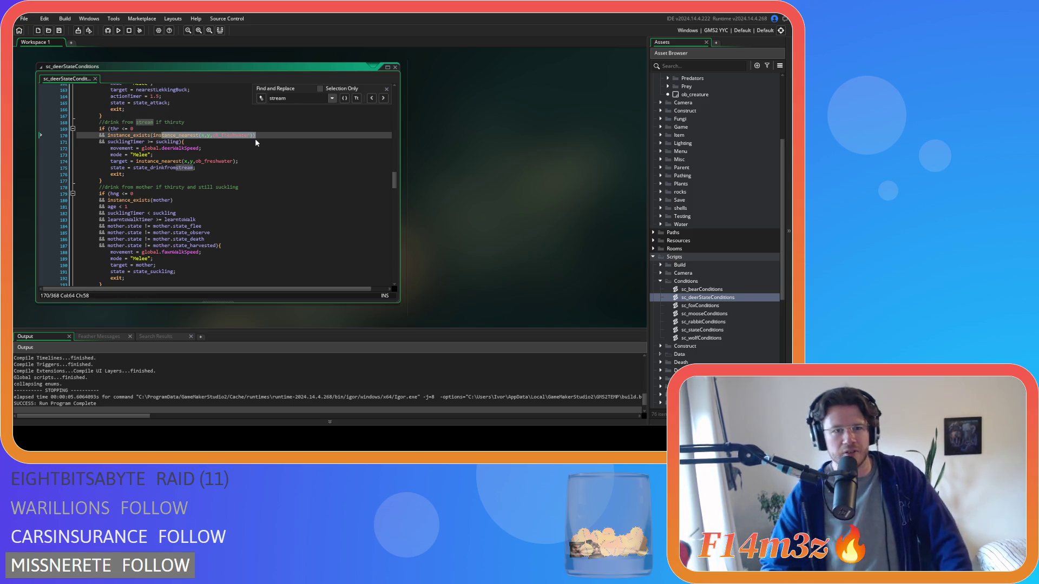
left_click(238, 135)
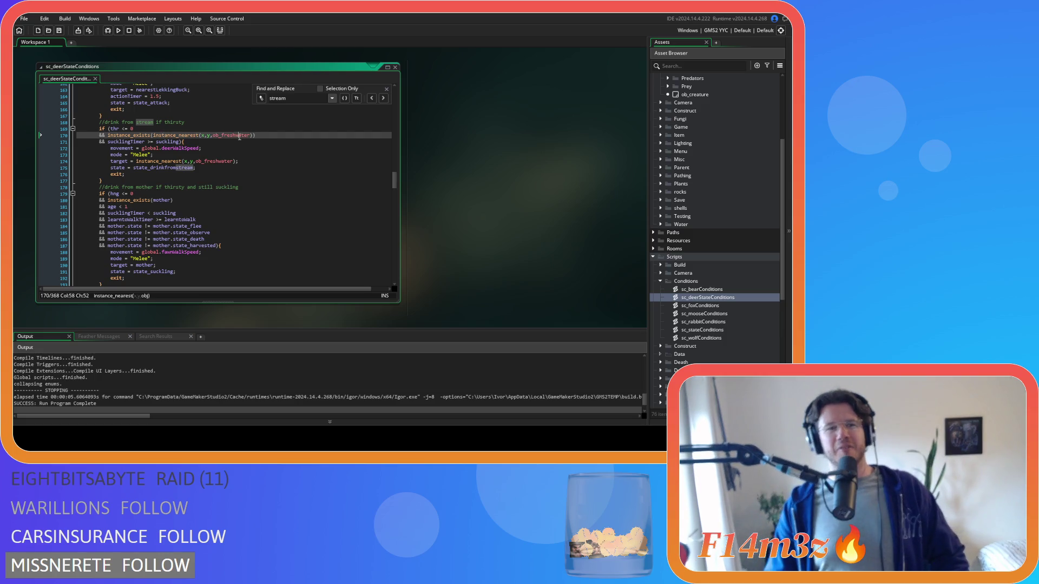
mouse_move(204, 133)
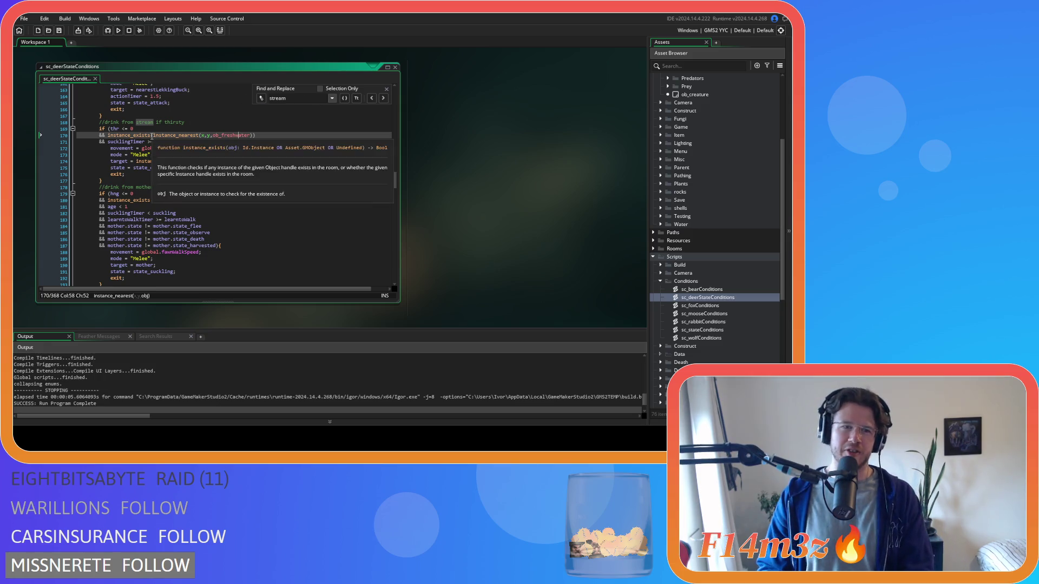
left_click(118, 135)
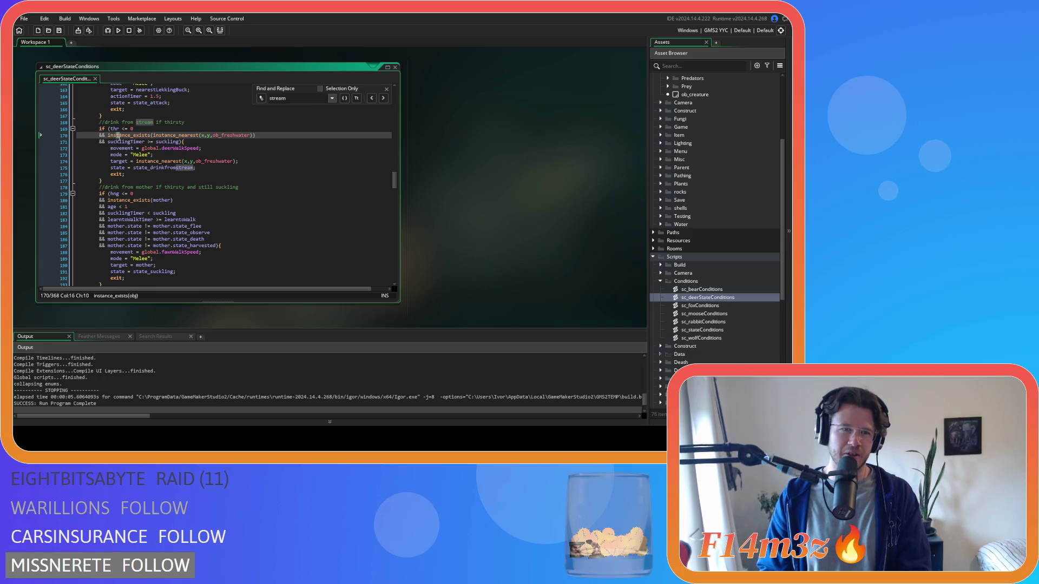
left_click(160, 136)
Replace instance_nearest(x,y,ob_freshwater) with ob_freshwater on line 170 and save the deer script.
left_click_drag(162, 138, 251, 136)
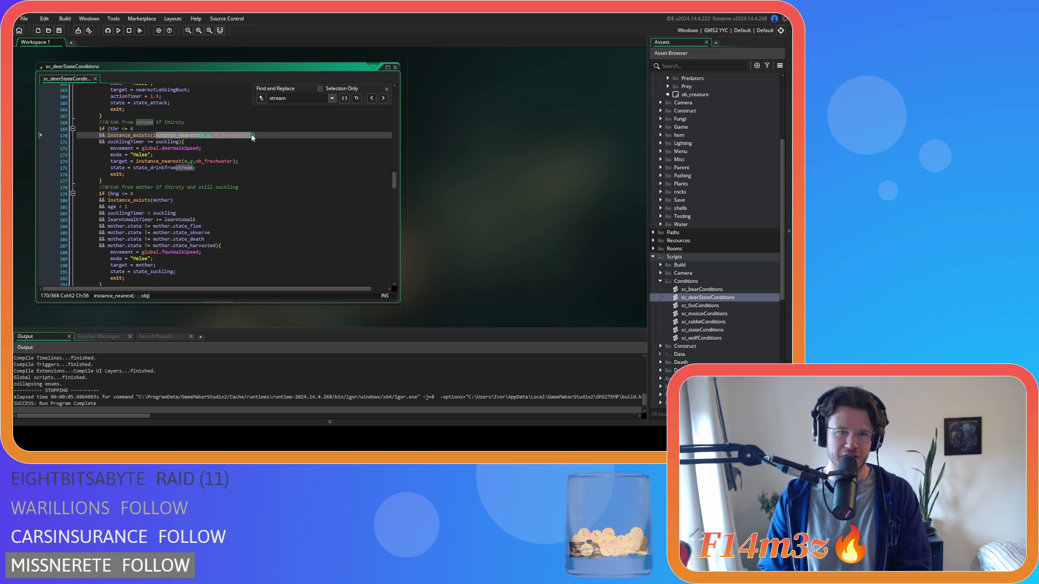
type("ob_freshwater")
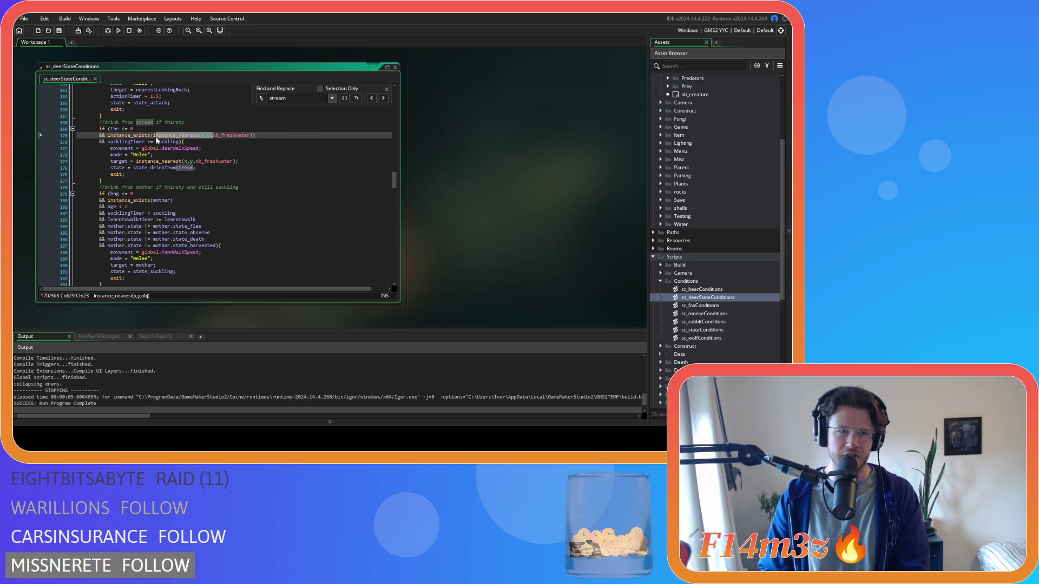
type(")")
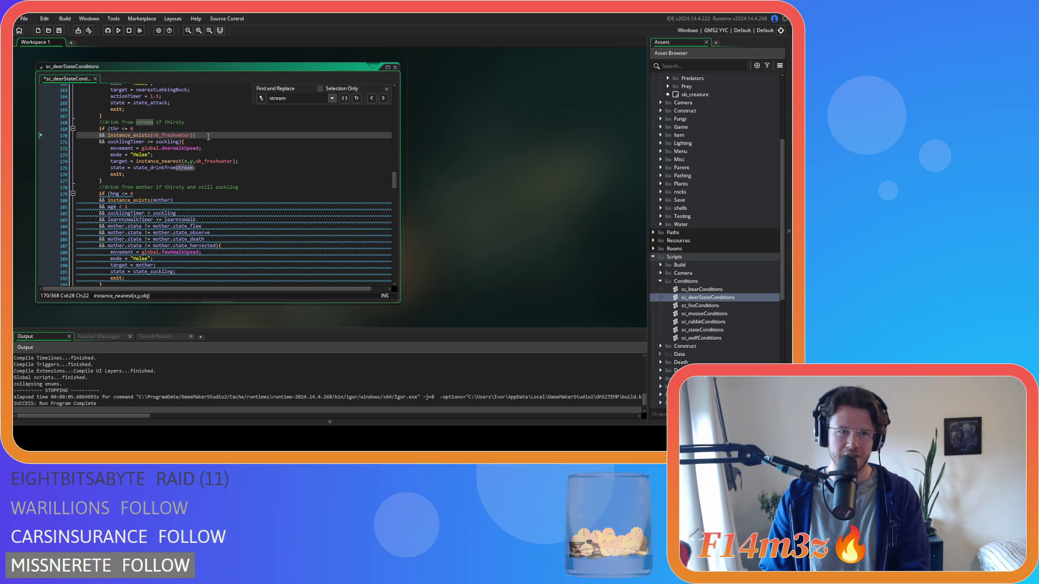
left_click(193, 135)
key("BackSpace")
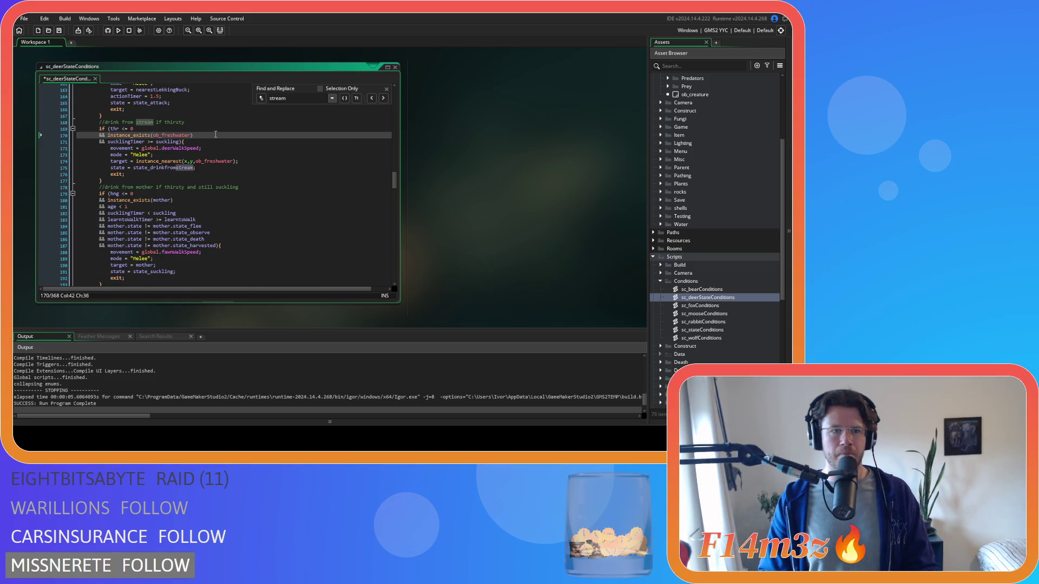
left_click(177, 135)
key("End")
key("ctrl+s")
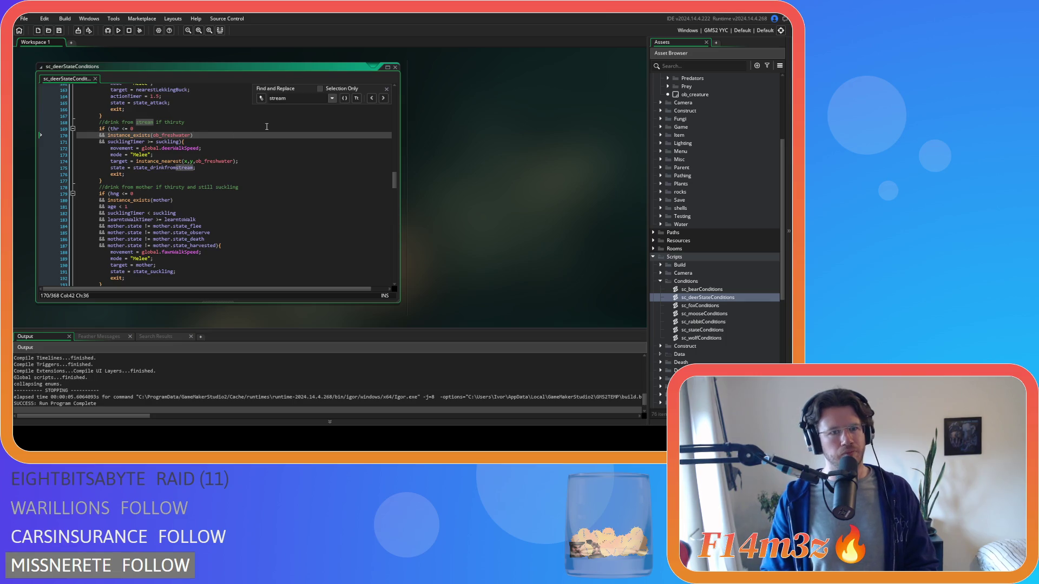
Step through the other ob_freshwater matches in the deer script.
double_click(174, 135)
key("ctrl+f")
left_click(383, 98)
left_click(383, 99)
left_click(384, 98)
left_click(387, 89)
left_click(354, 122)
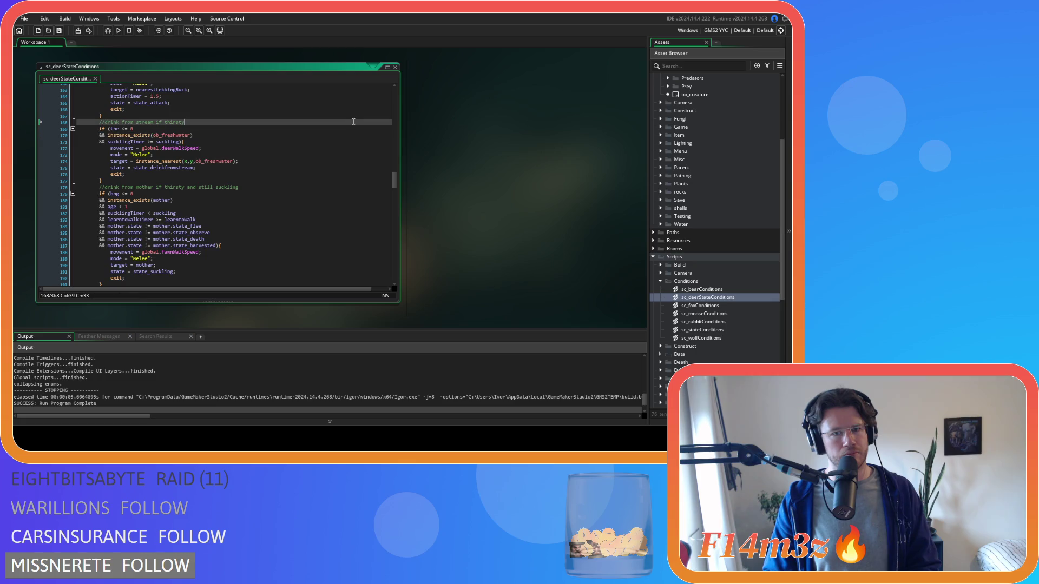
Open sc_bearConditions and start a search in its code.
double_click(702, 290)
left_click(285, 137)
key("ctrl+f")
Strip instance_nearest(x,y, and the extra parenthesis from the bear's line 181 drink check.
type("ob_")
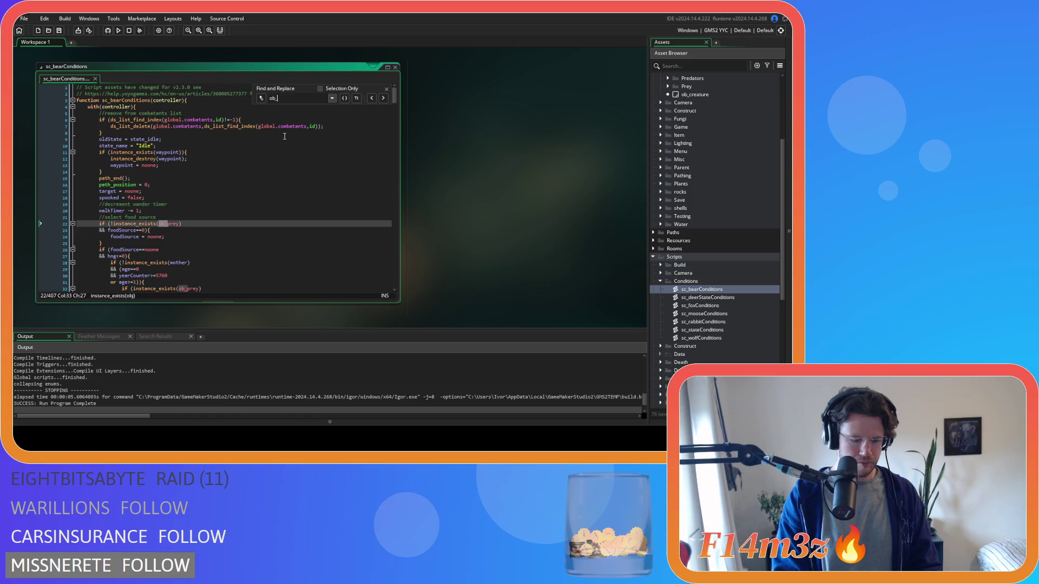
type("fresh")
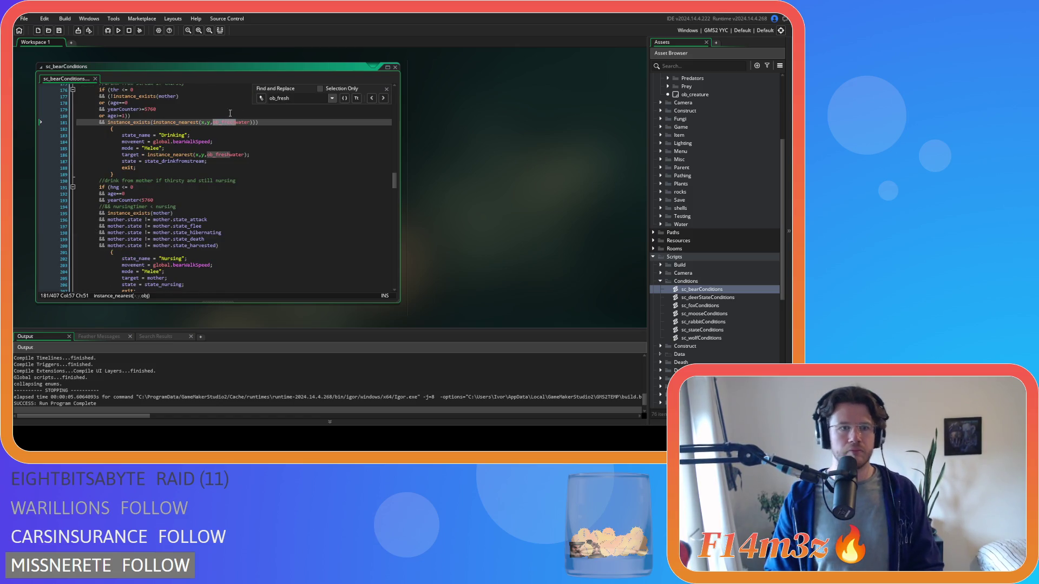
left_click(387, 88)
mouse_move(156, 122)
left_click_drag(153, 122, 211, 125)
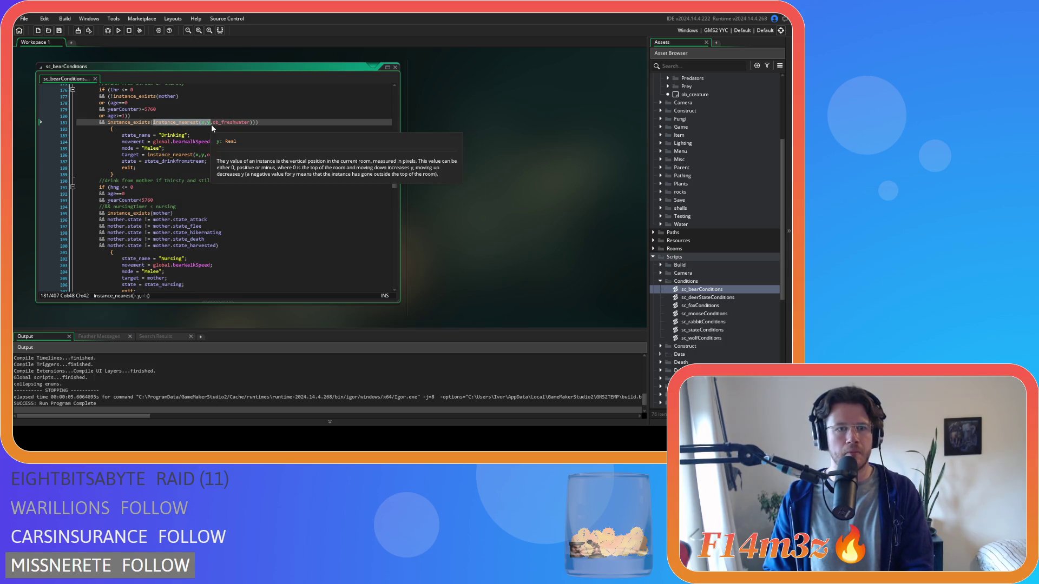
key("BackSpace")
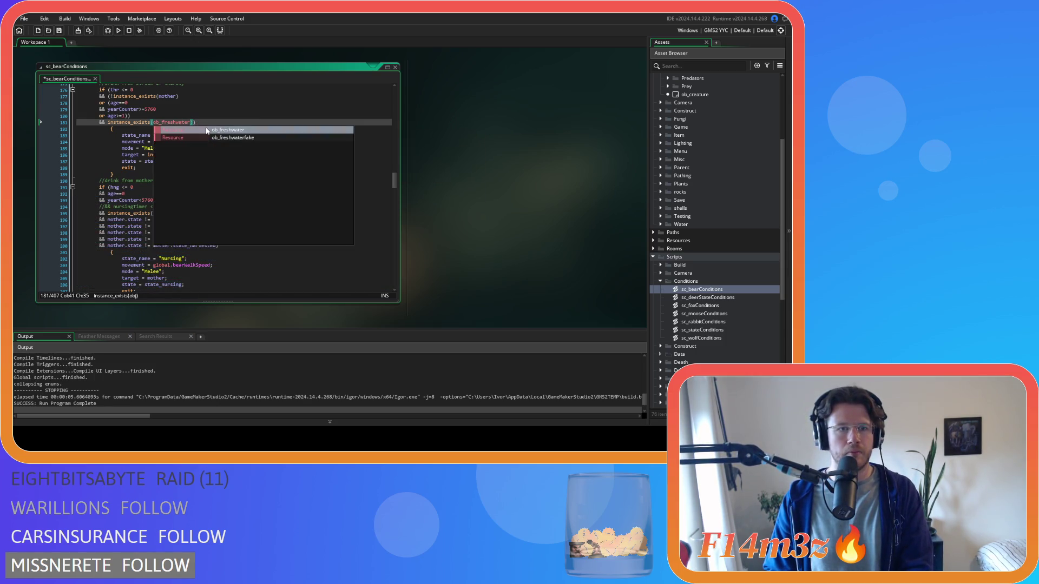
left_click(206, 122)
key("BackSpace")
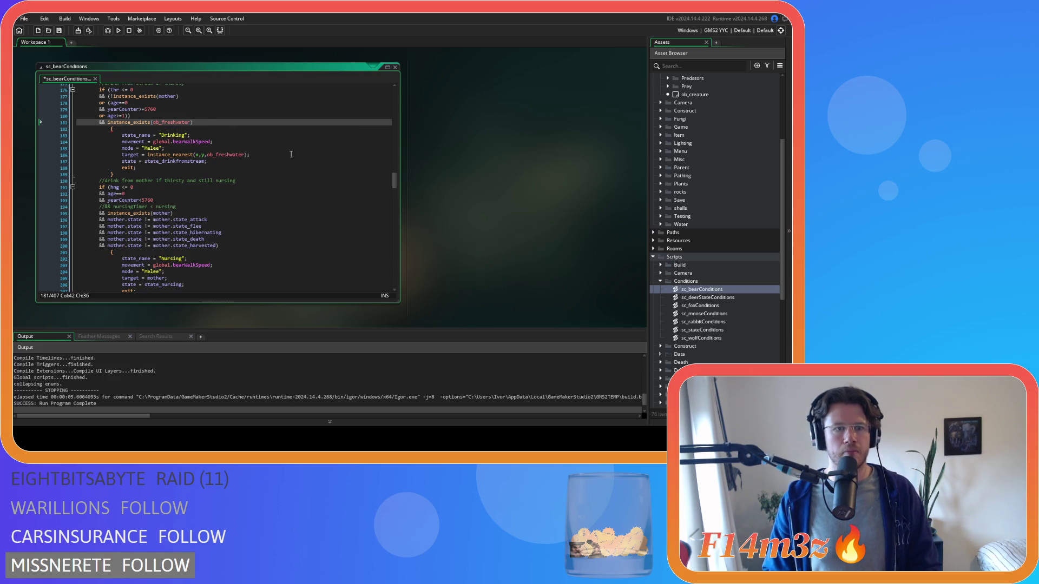
key("ctrl+Tab")
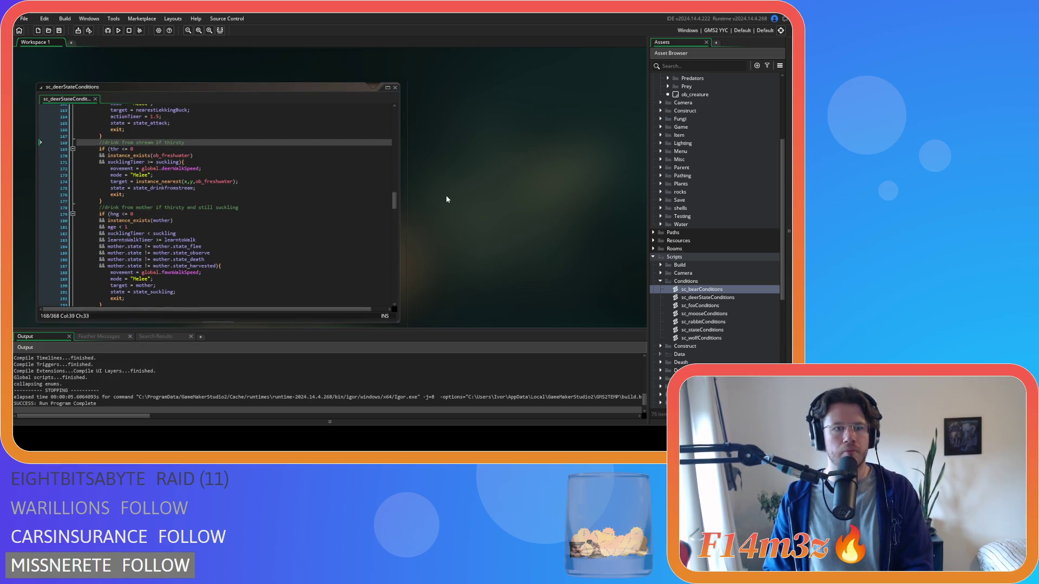
key("ctrl+Tab")
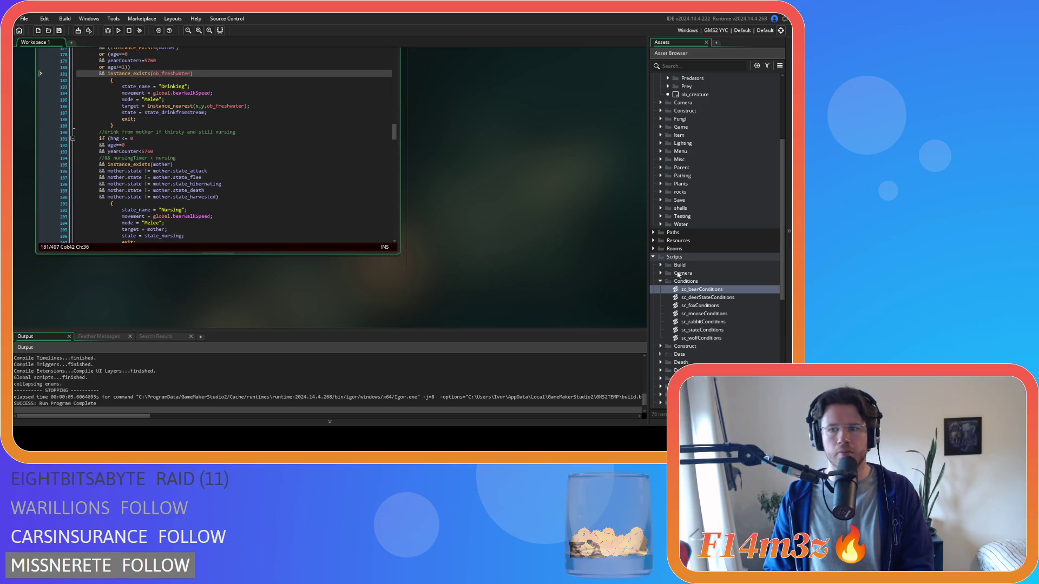
In sc_foxConditions, remove instance_nearest(x,y, from the line 110 drink check and save.
double_click(704, 306)
left_click(273, 158)
key("ctrl+f")
type("ob_fresh")
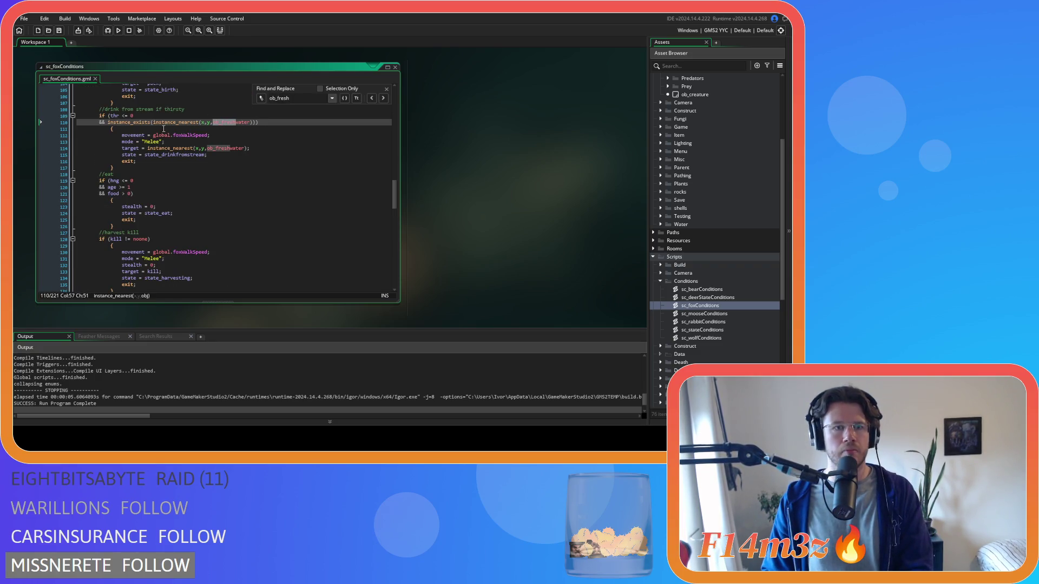
left_click(173, 122)
left_click_drag(173, 122, 210, 125)
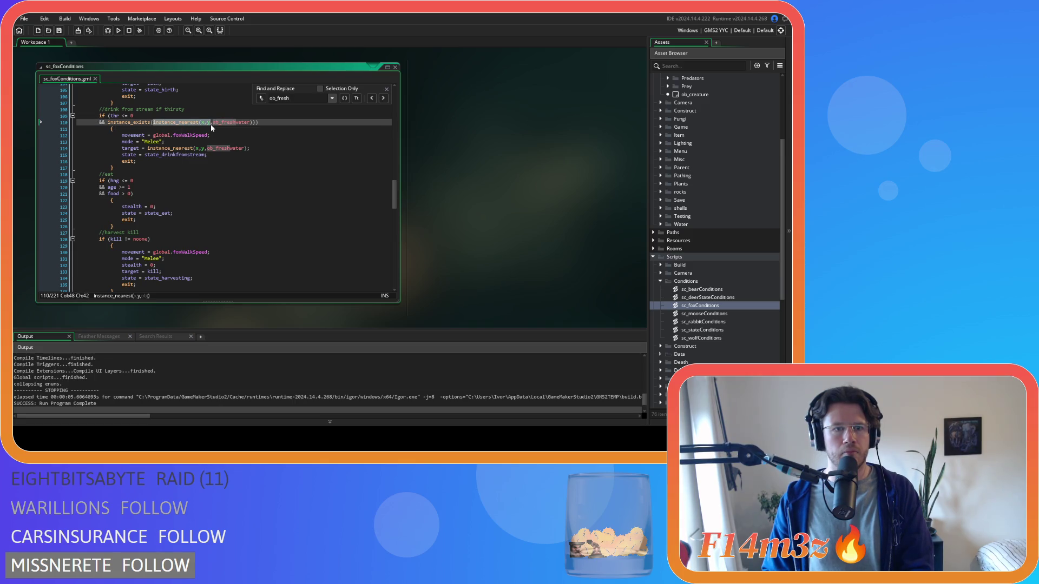
mouse_move(211, 122)
key("BackSpace")
key("ctrl+s")
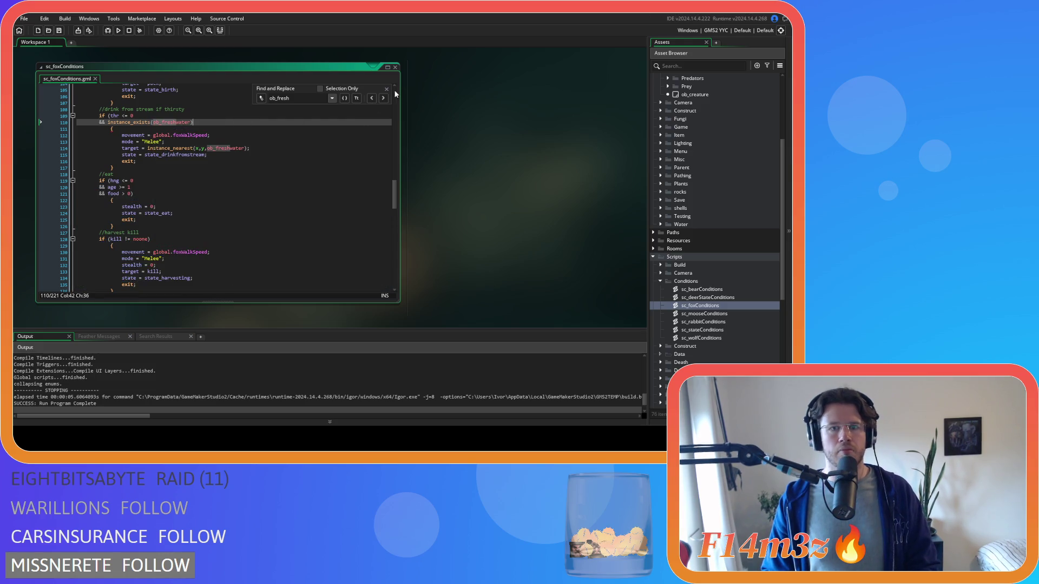
key("Escape")
double_click(704, 314)
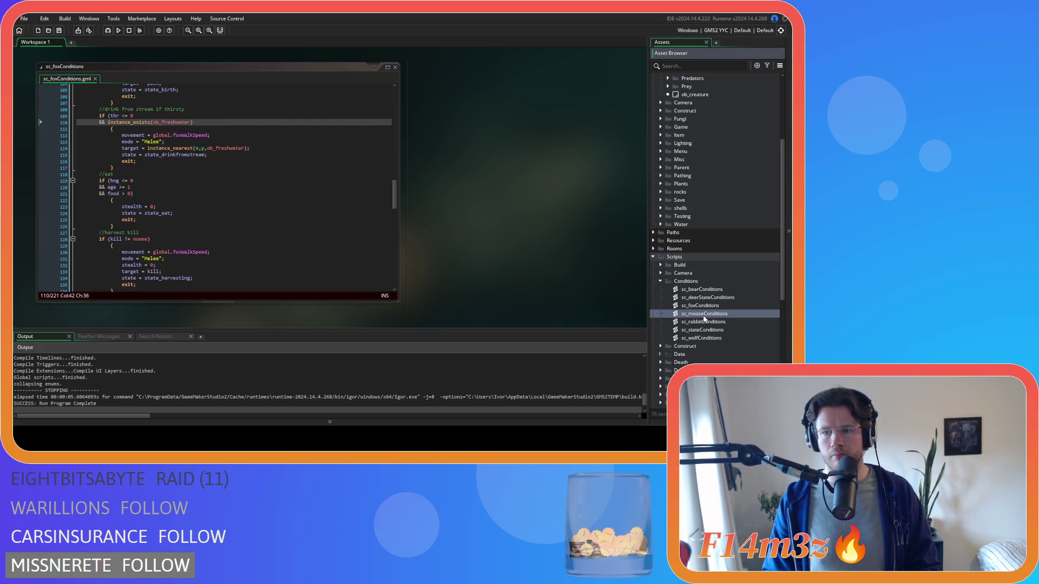
Remove instance_nearest(x,y, and the extra parenthesis from the moose's line 179 drink check.
key("ctrl+f")
type("ob_fresh")
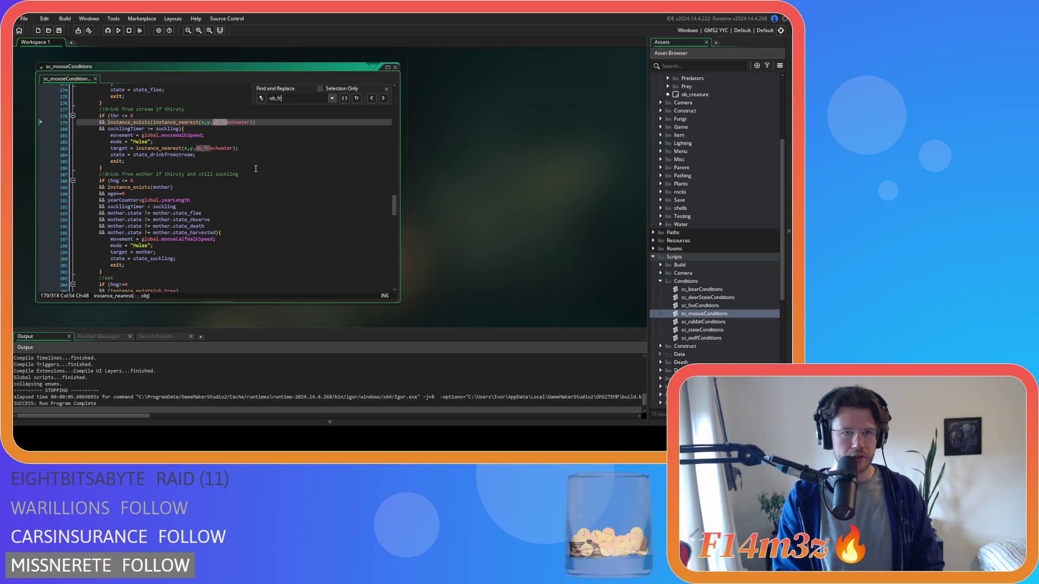
left_click(387, 88)
left_click(154, 122)
left_click_drag(155, 122, 195, 123)
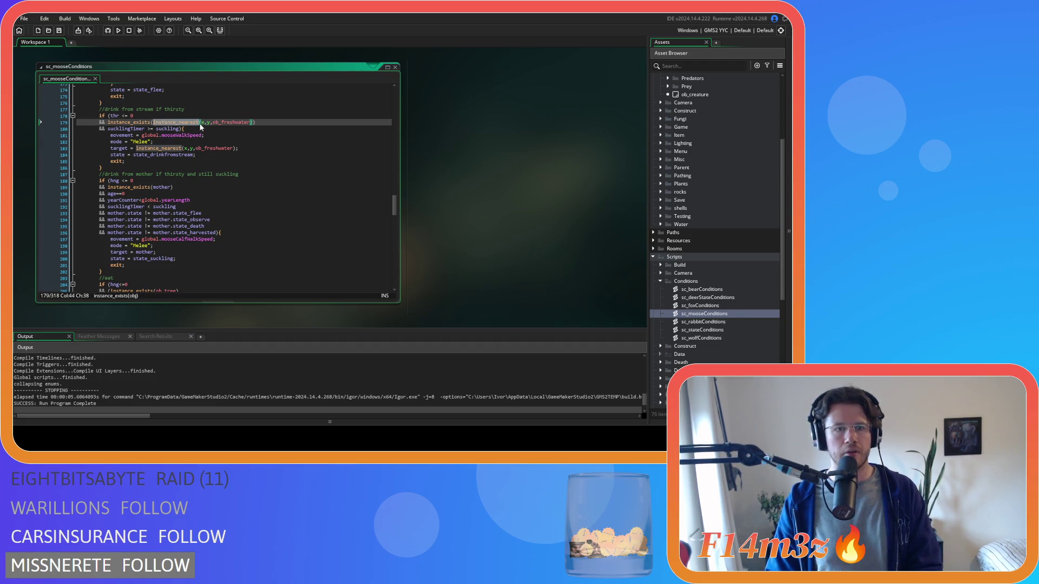
key("Delete")
key("ctrl+Right")
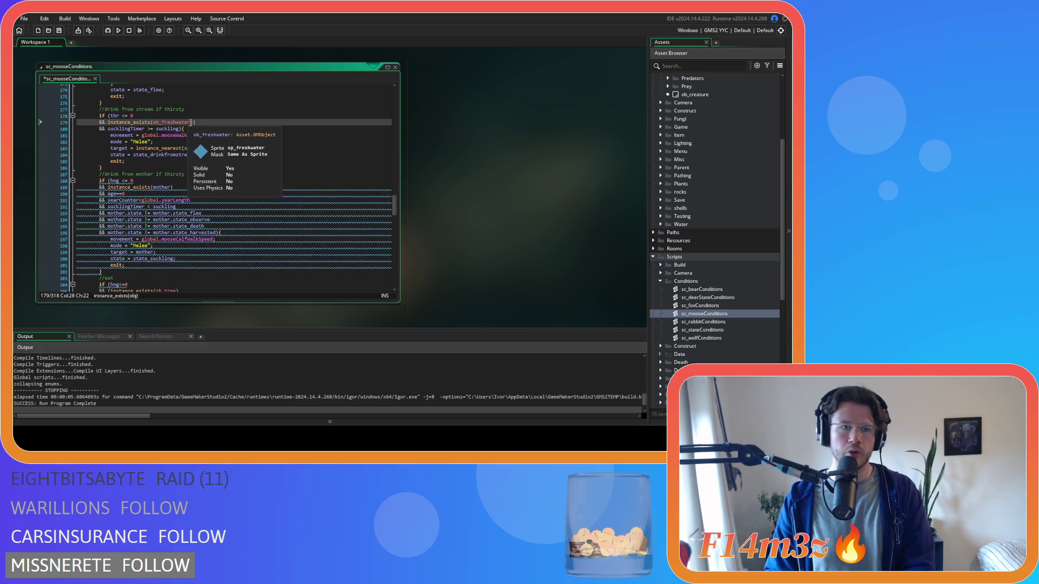
key("Right")
key("Delete")
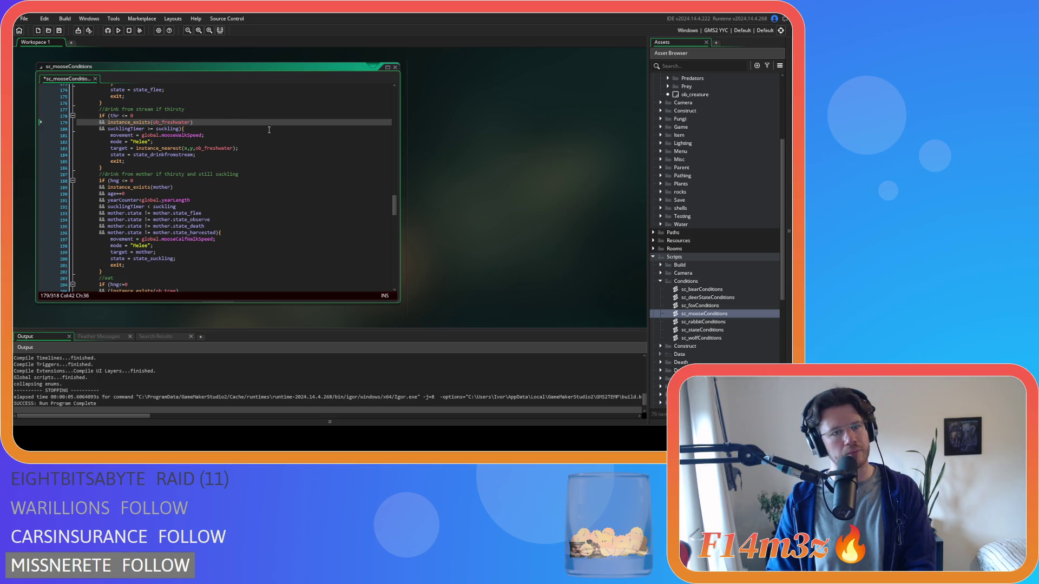
scroll(485, 209, "down", 5)
Restore the missing closing parenthesis at the end of fox line 110.
left_click(255, 137)
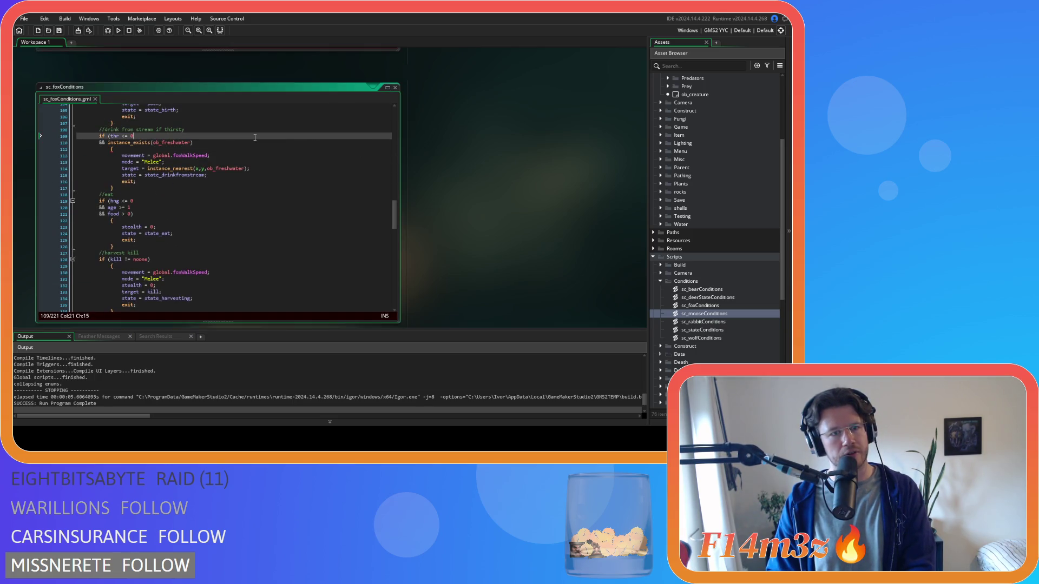
left_click(238, 143)
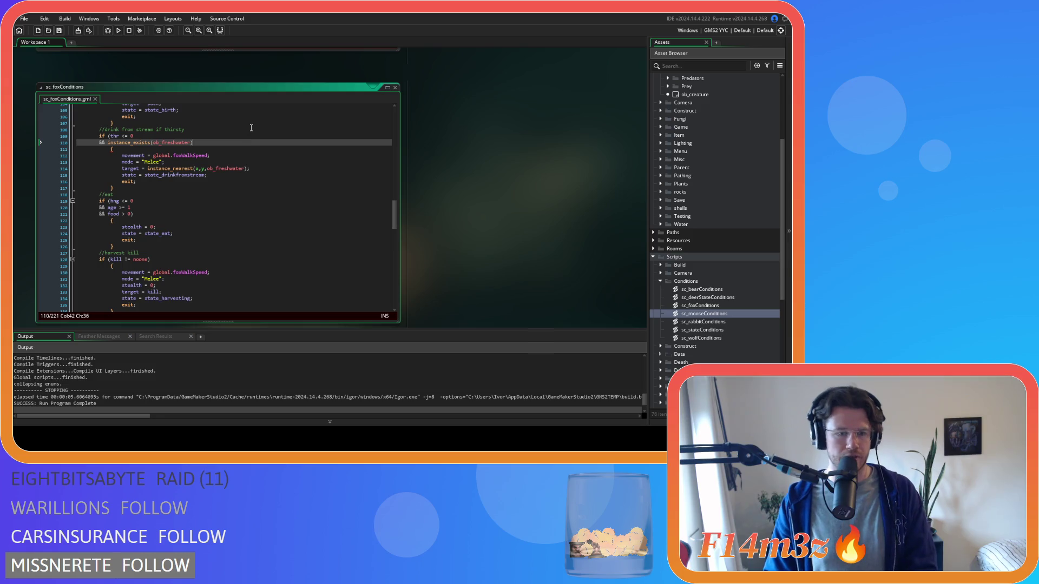
type(")")
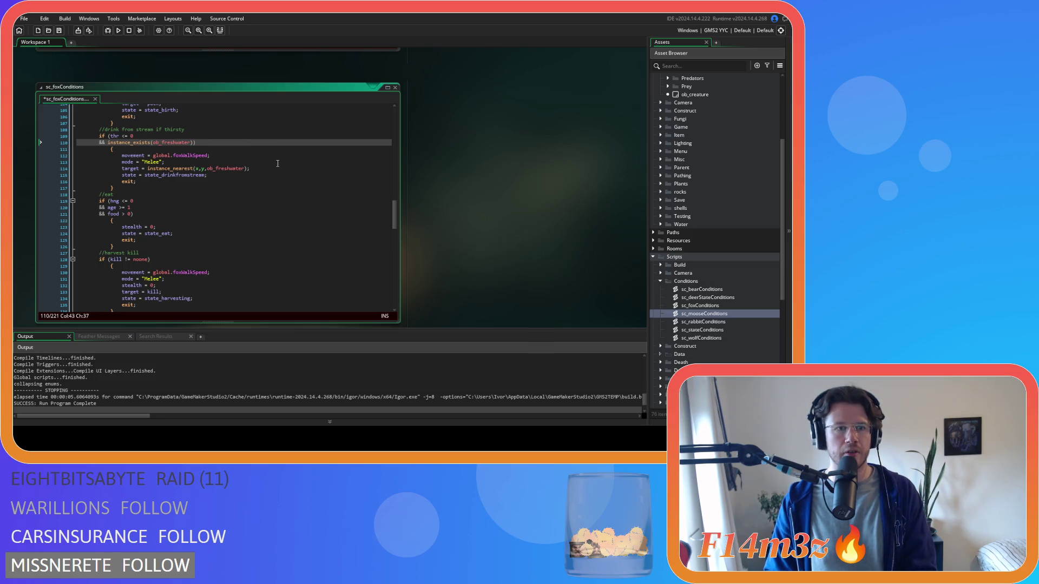
Compare the edited check against the bear and deer drink checks on lines 170–171.
scroll(426, 198, "up", 5)
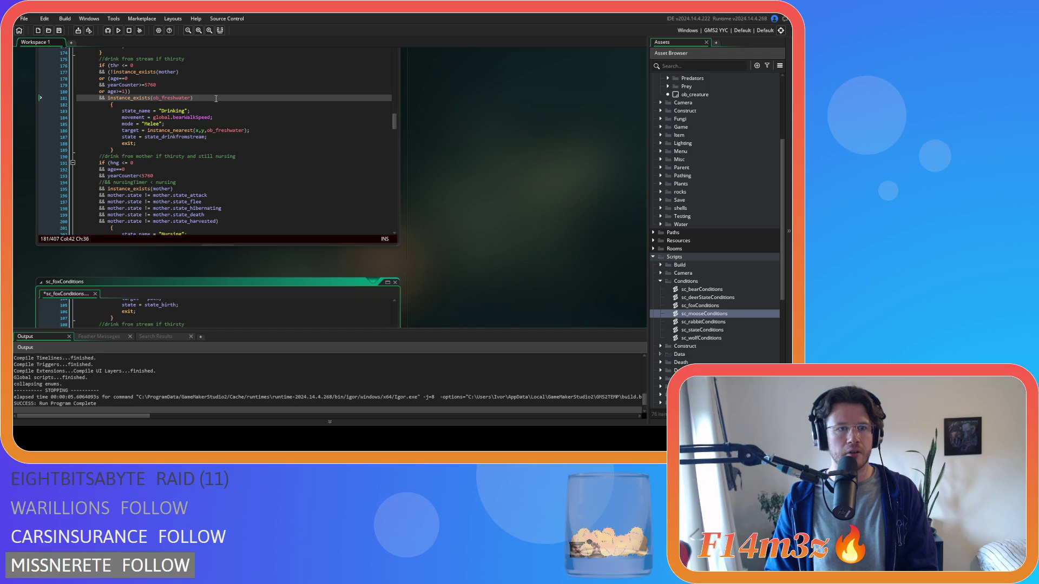
left_click(216, 99)
scroll(443, 178, "up", 8)
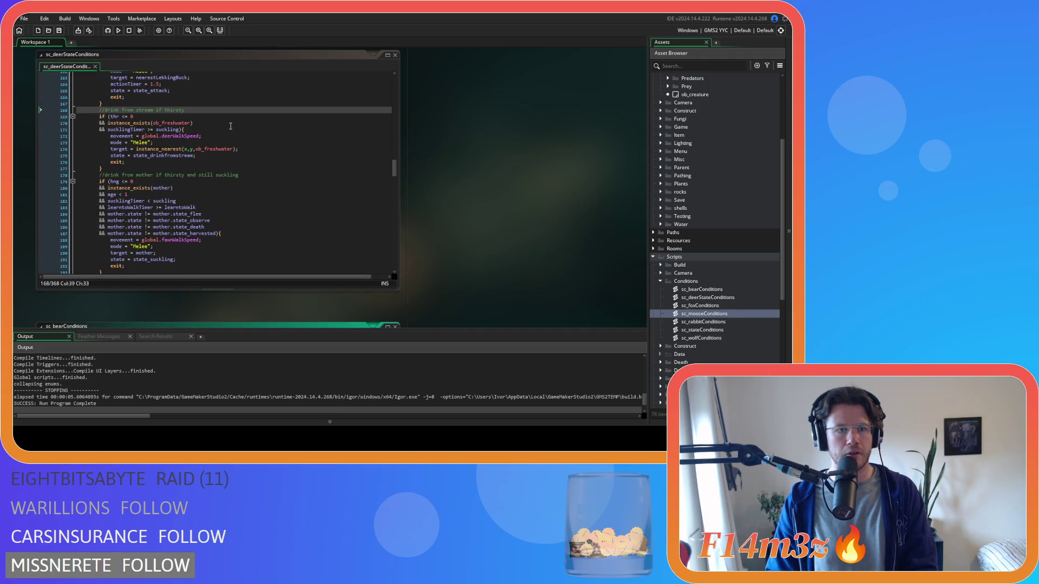
left_click(224, 129)
left_click(219, 124)
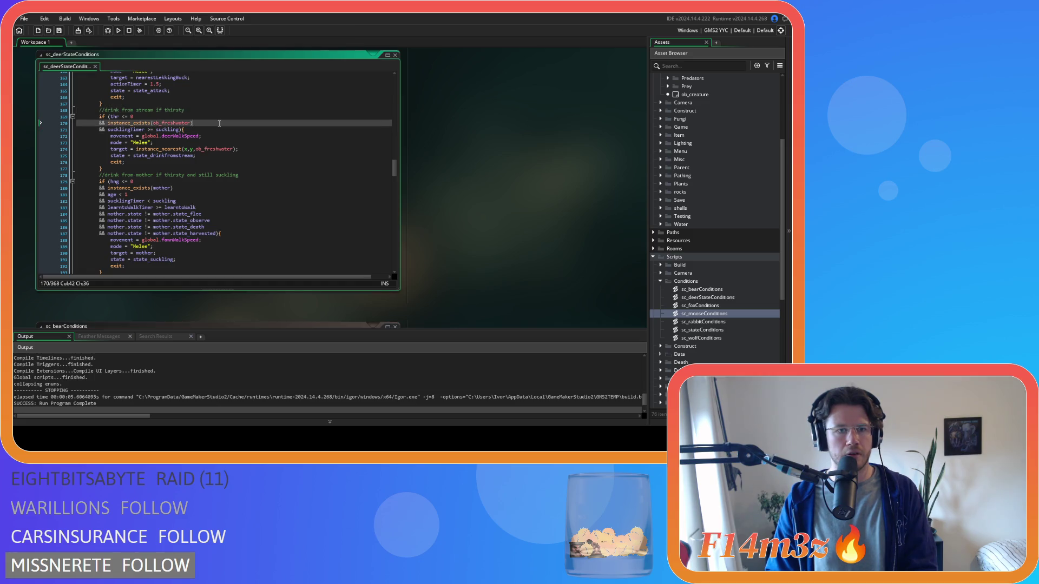
left_click(180, 130)
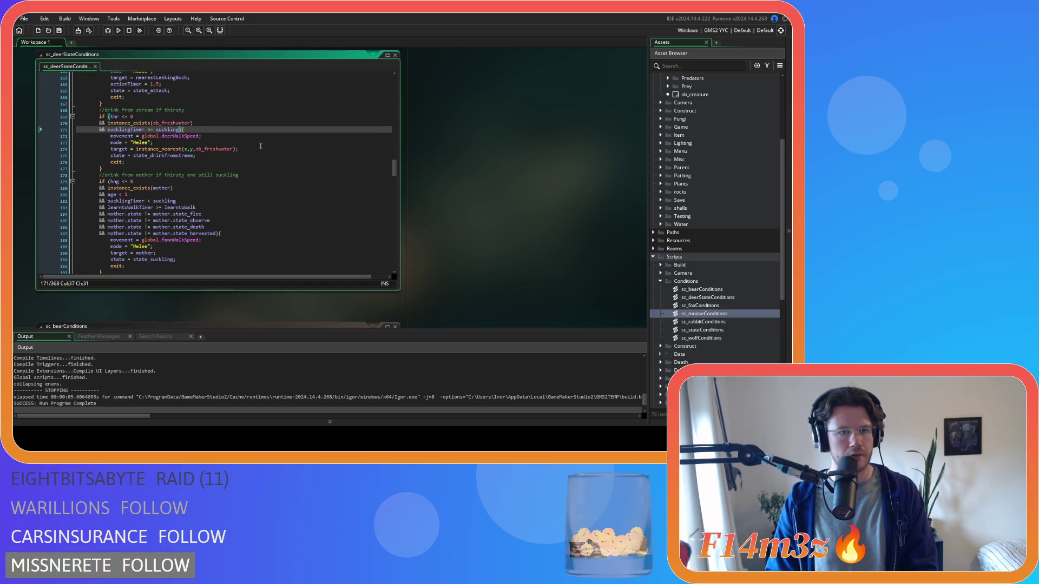
scroll(459, 204, "down", 5)
scroll(459, 209, "down", 5)
scroll(492, 181, "down", 2)
scroll(481, 176, "up", 4)
Review the end of the moose drink block, then open sc_rabbitConditions.
left_click(233, 100)
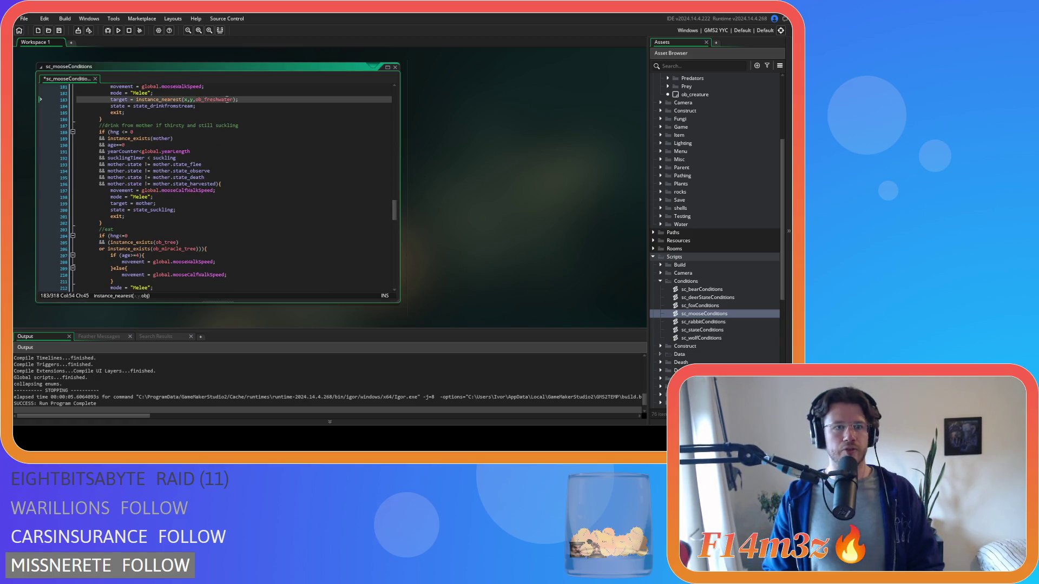
scroll(211, 153, "up", 3)
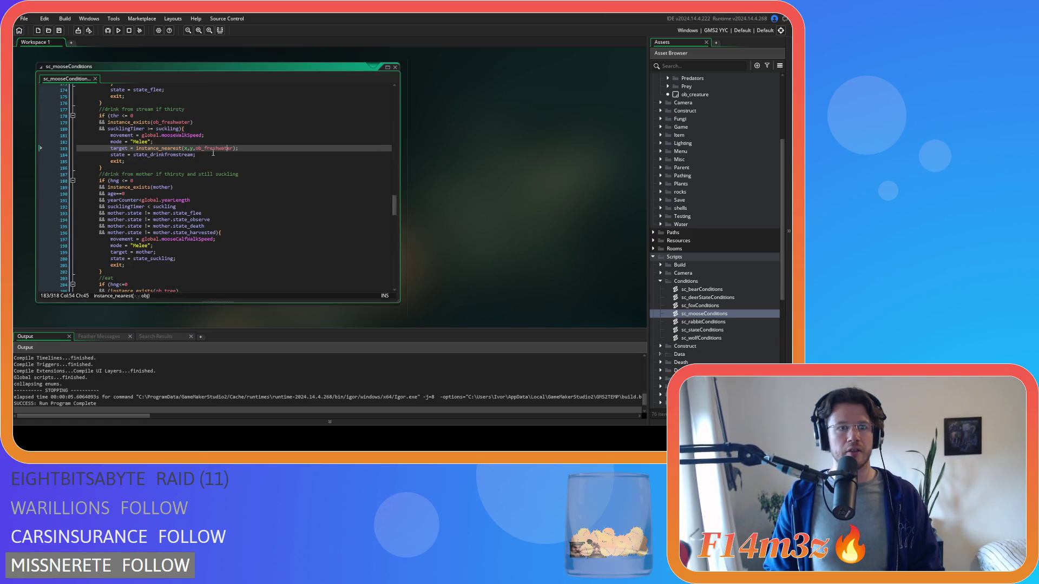
left_click(243, 161)
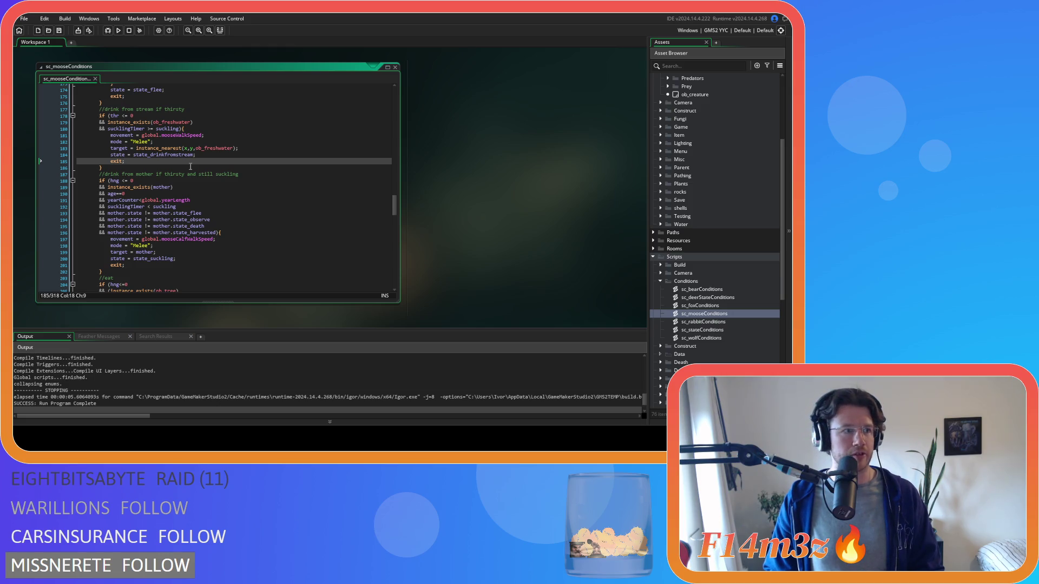
left_click(257, 165)
left_click(234, 161)
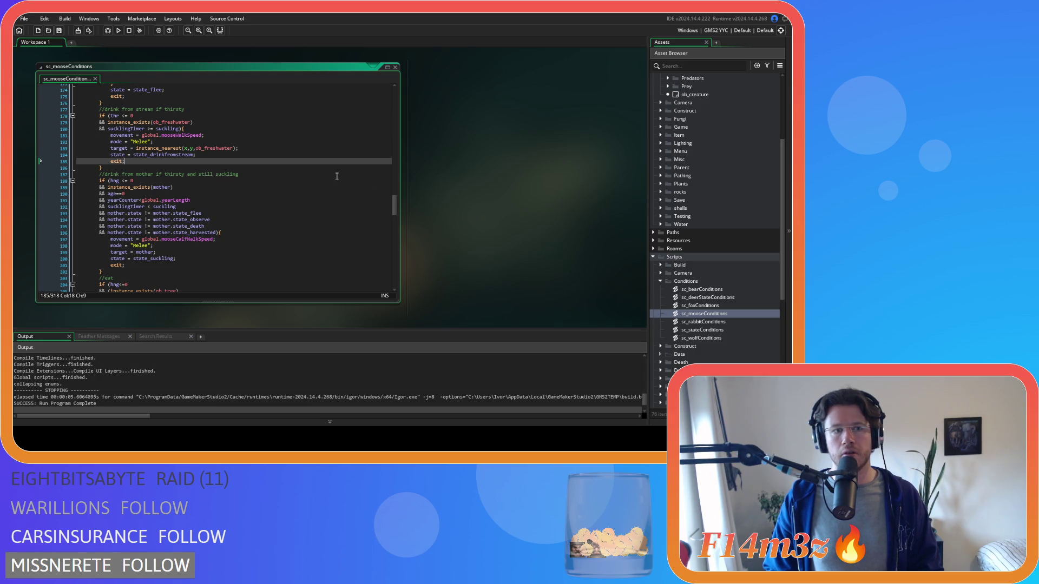
double_click(703, 322)
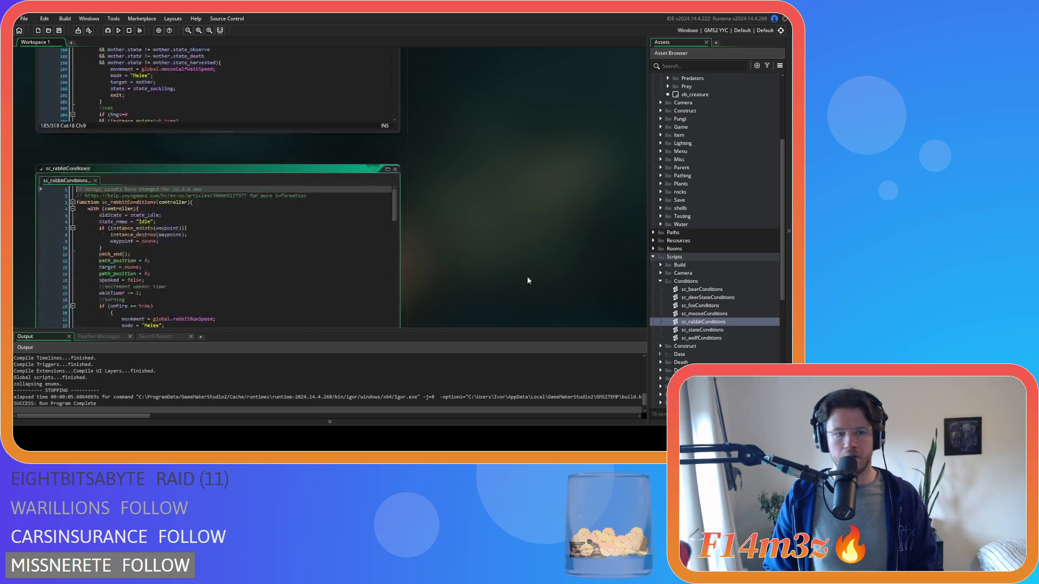
Change the rabbit's line 122 check to instance_exists(ob_freshwater) by deleting instance_nearest(x,y,.
left_click(219, 190)
key("ctrl+f")
type("ob")
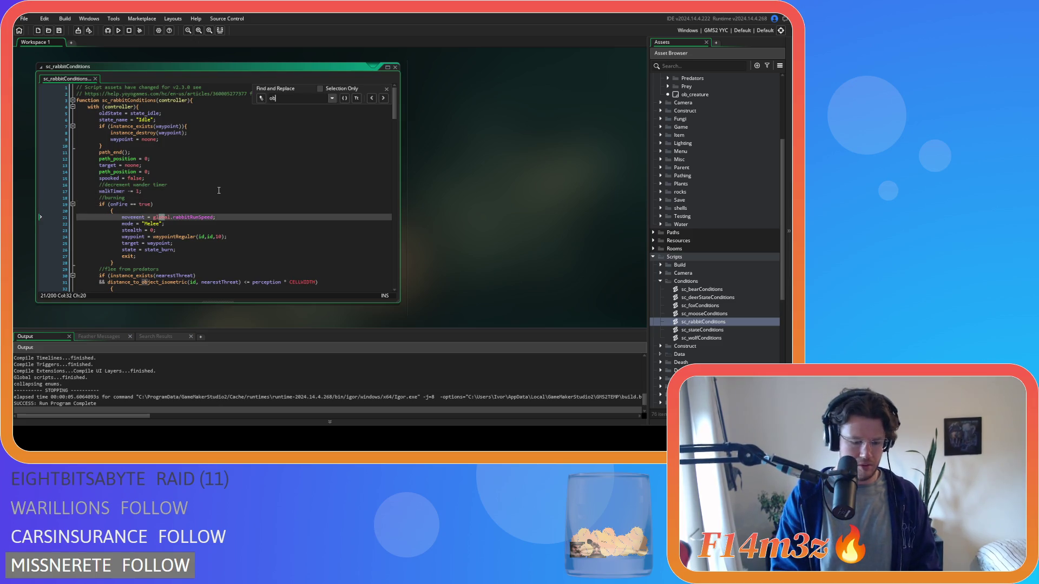
type("_freshwa")
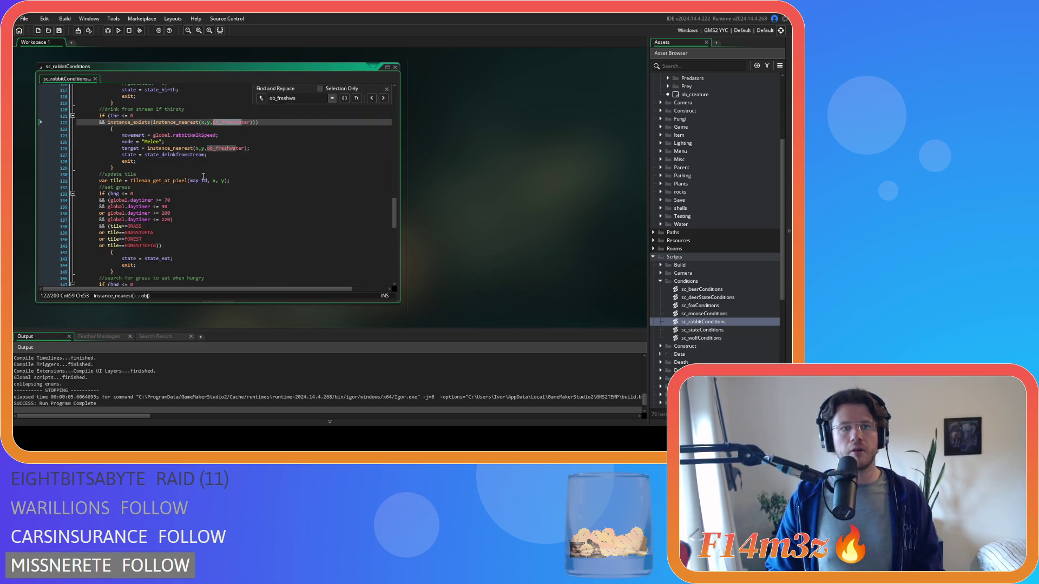
left_click_drag(154, 123, 211, 129)
key("BackSpace")
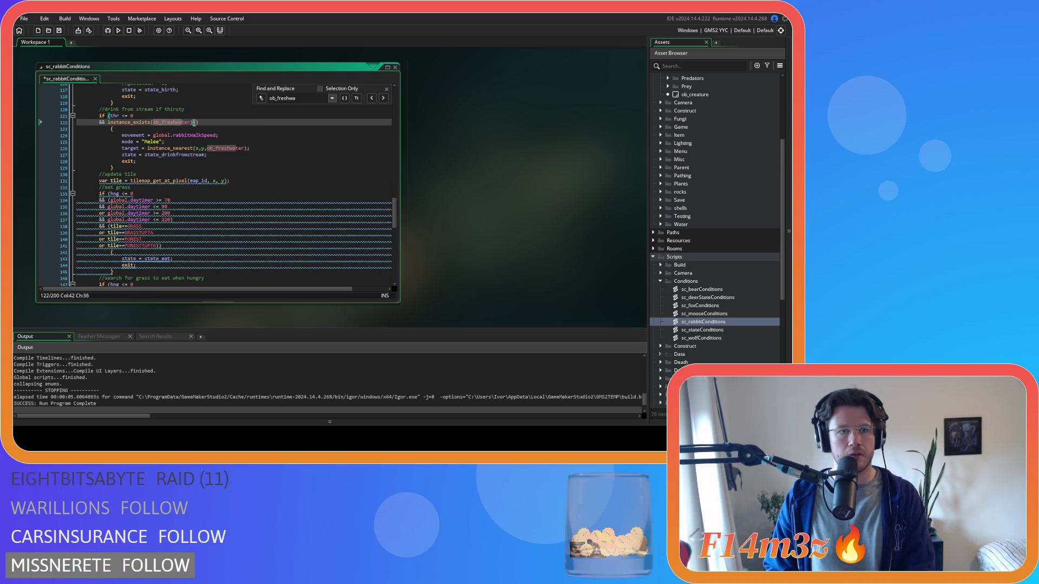
type(")")
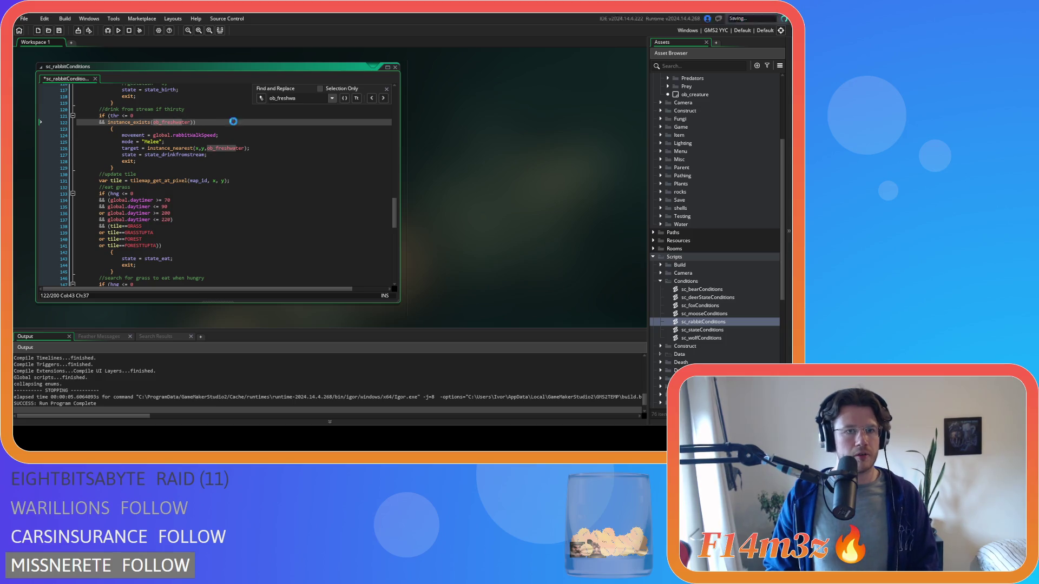
left_click(319, 128)
left_click(385, 89)
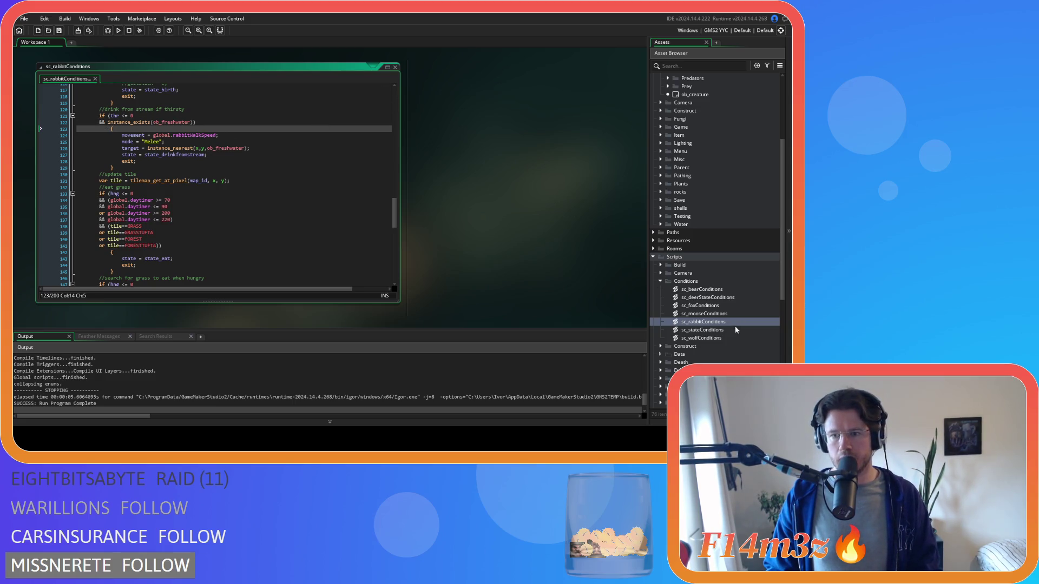
Open sc_wolfConditions and briefly start a search in it.
double_click(714, 337)
left_click(323, 158)
key("ctrl+f")
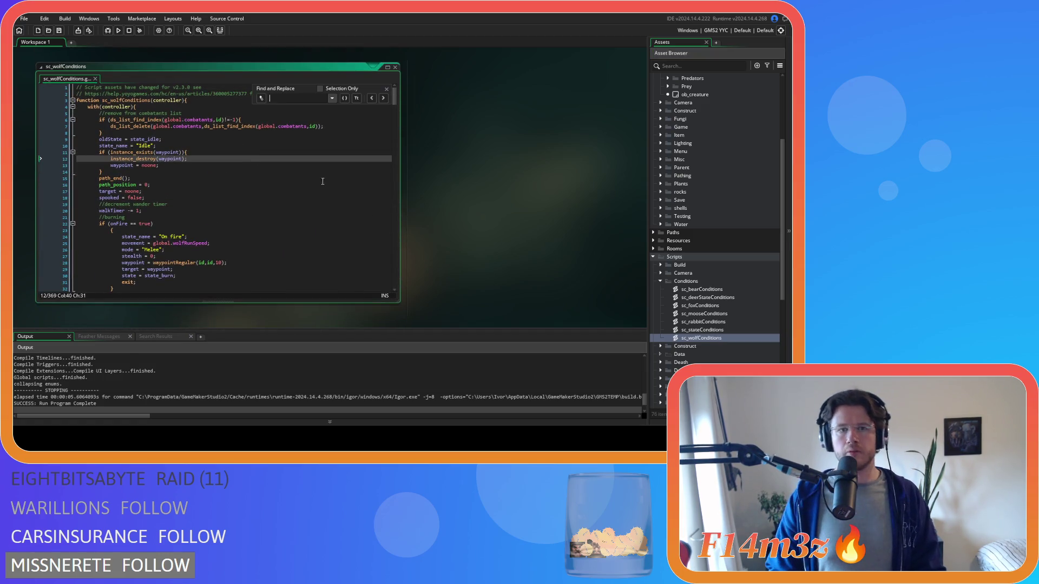
left_click(386, 89)
Close every open script editor with Windows > Close All.
right_click(468, 103)
mouse_move(487, 112)
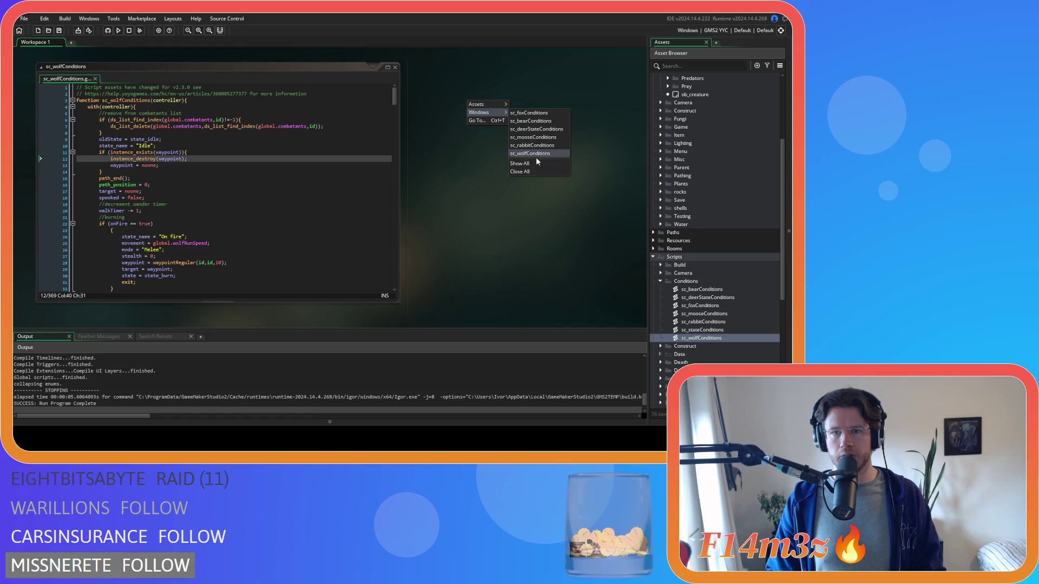
left_click(535, 171)
Collapse the Conditions, Scripts, Animal and Objects folders and launch a fresh build with Run.
left_click(660, 281)
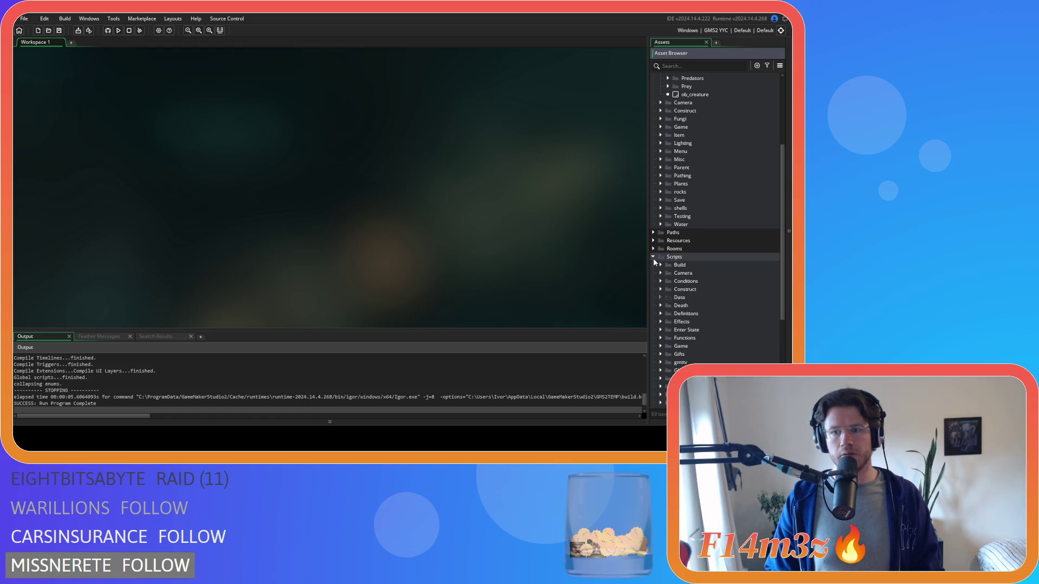
left_click(653, 258)
left_click(660, 145)
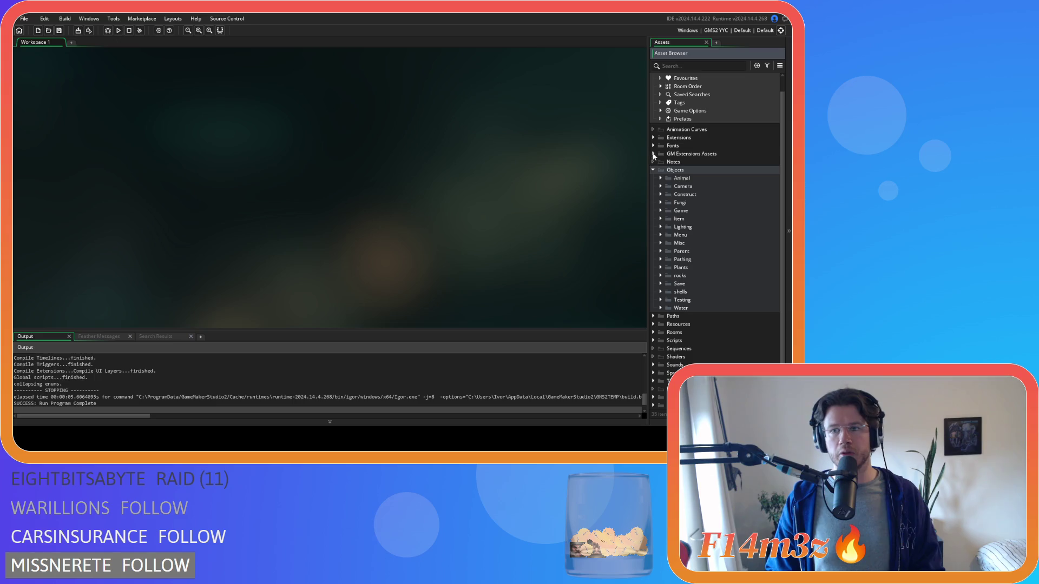
left_click(652, 170)
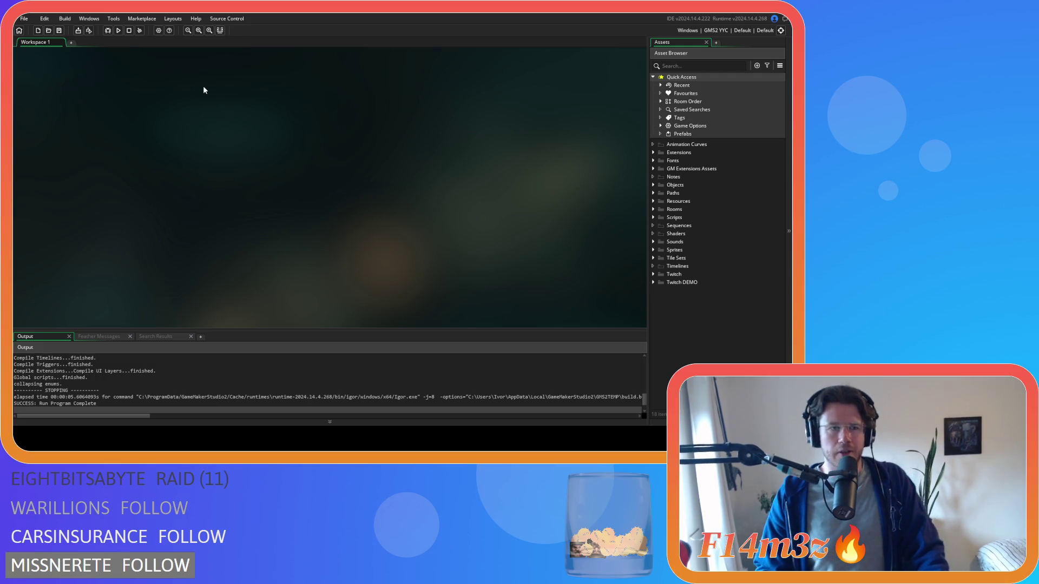
left_click(119, 31)
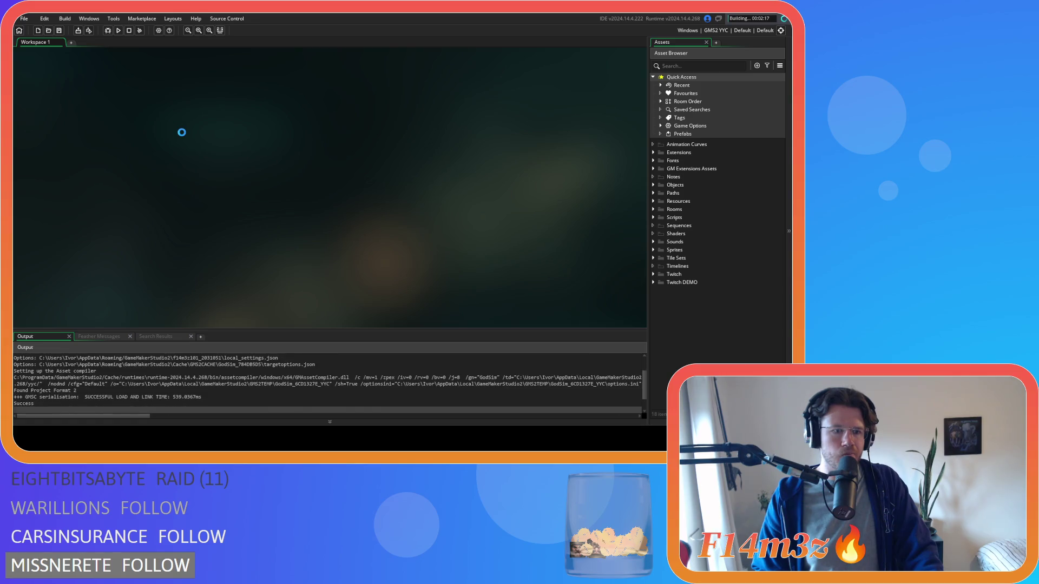
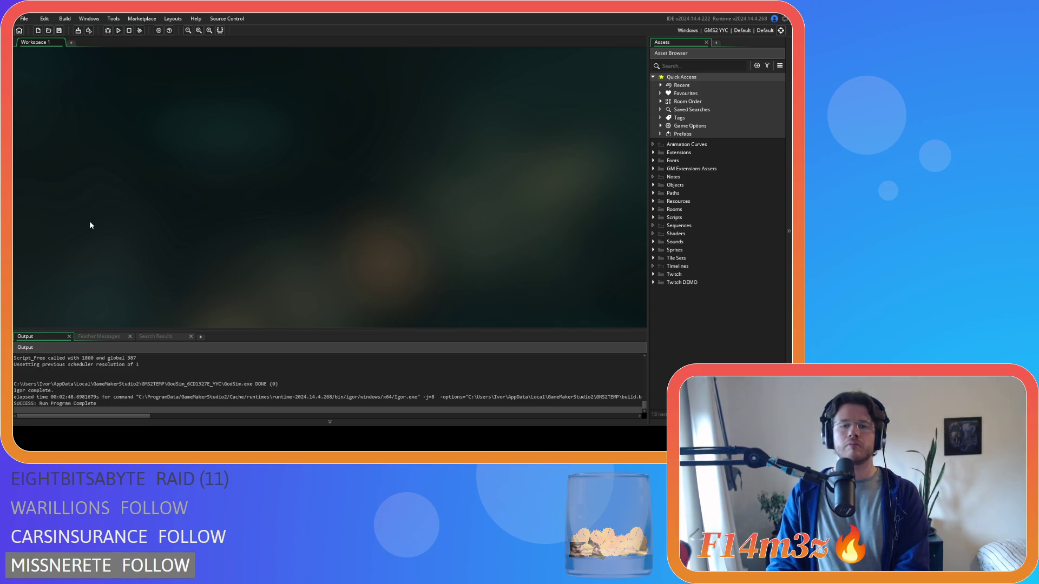
Open the sc_particleCleanUp script from Scripts > Particles and check its last emitter stream line, 125.
left_click(653, 218)
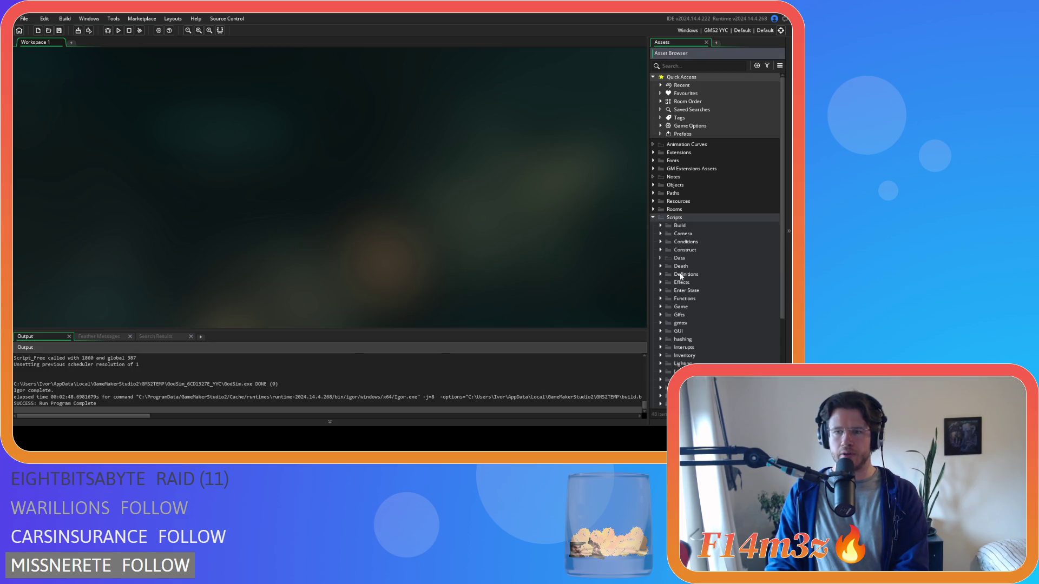
left_click(660, 307)
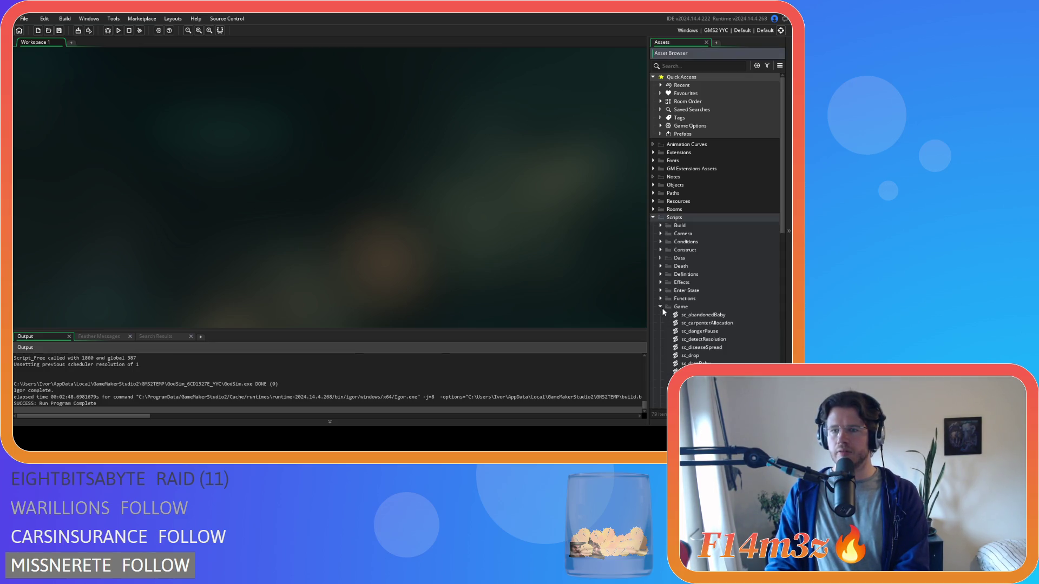
left_click(661, 307)
left_click(661, 307)
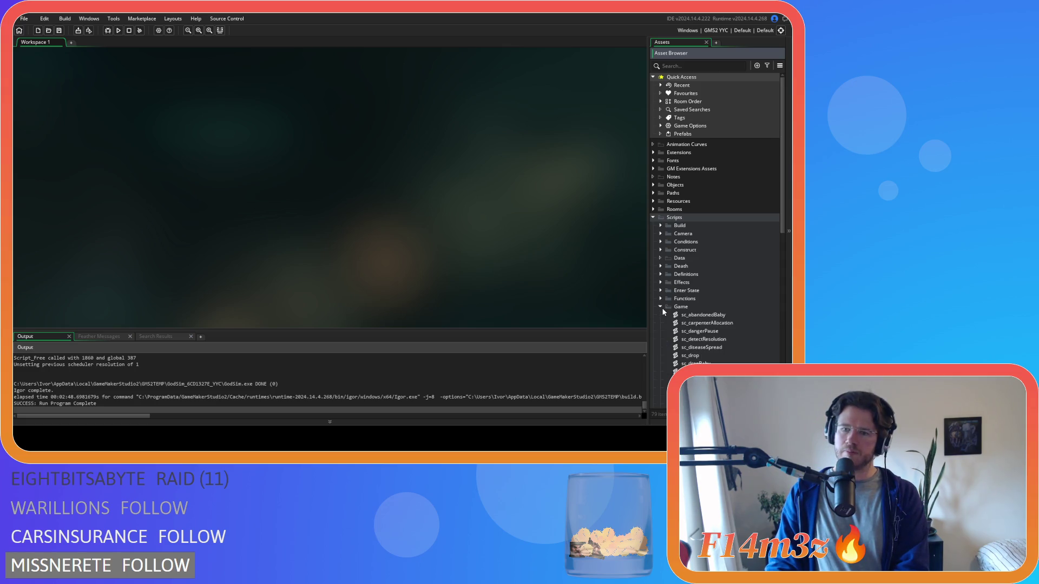
scroll(662, 312, "down", 5)
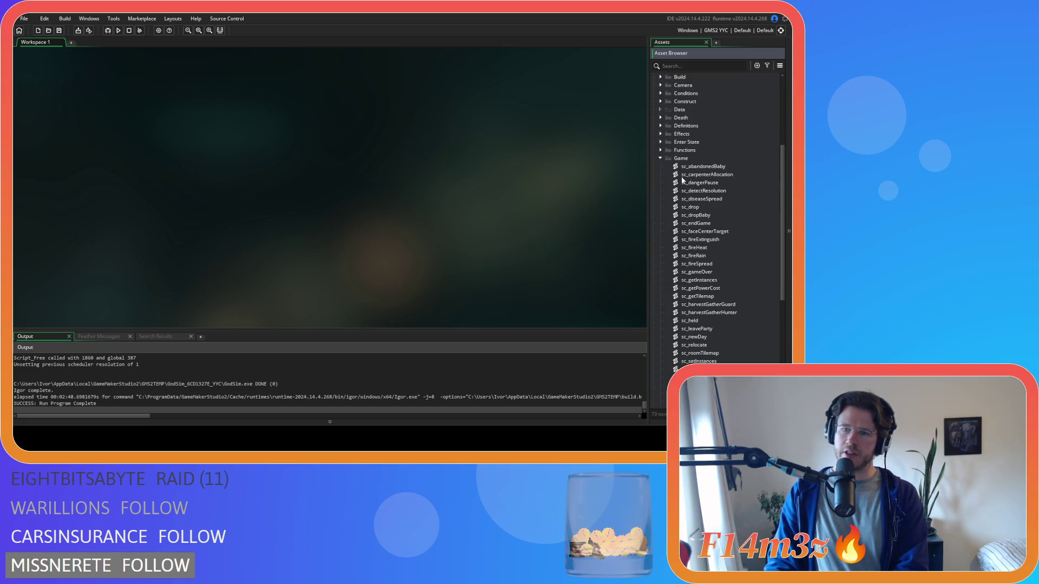
left_click(660, 158)
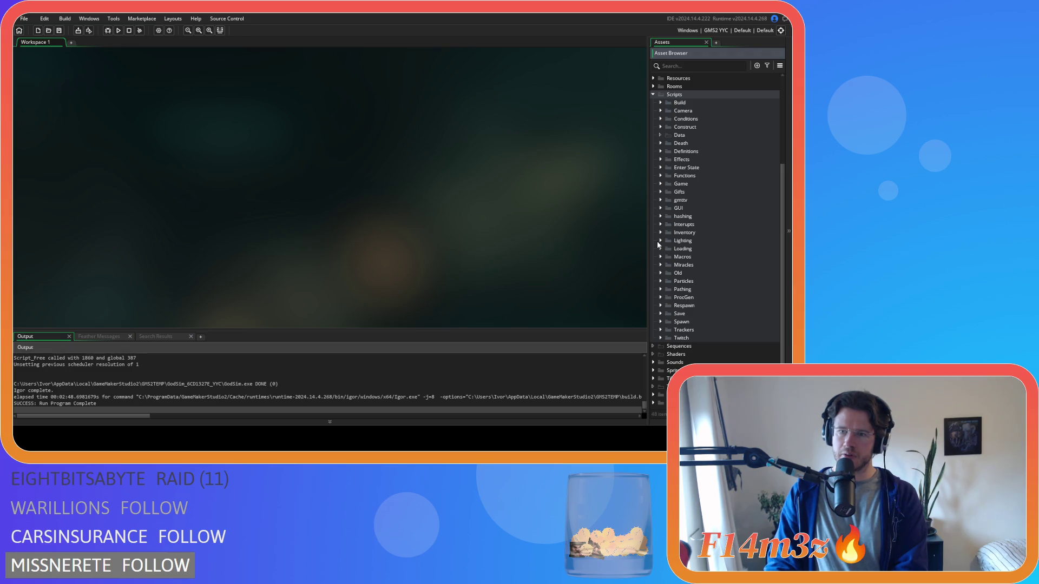
left_click(660, 280)
double_click(702, 289)
scroll(281, 222, "down", 20)
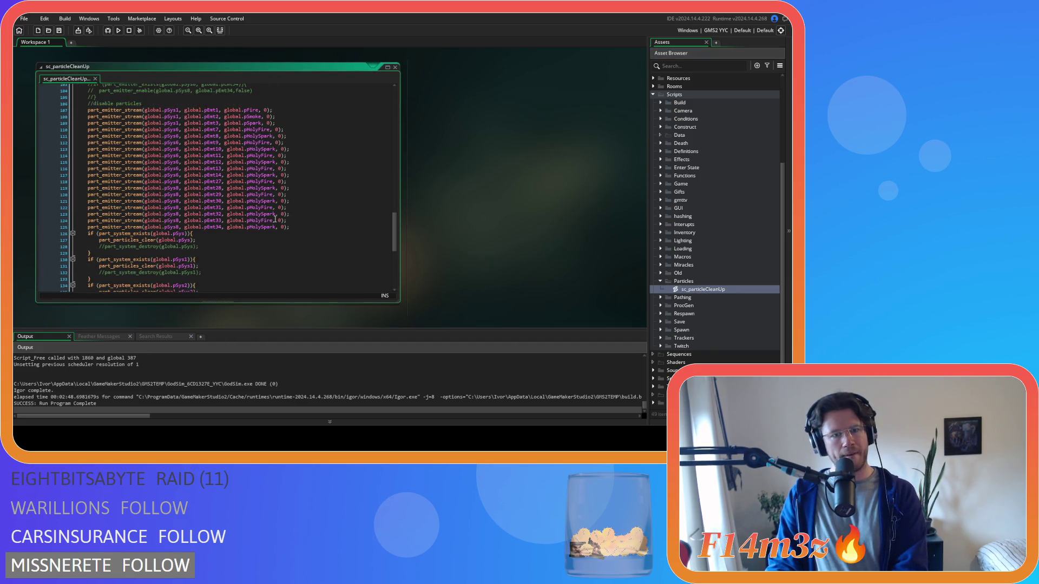
left_click(295, 227)
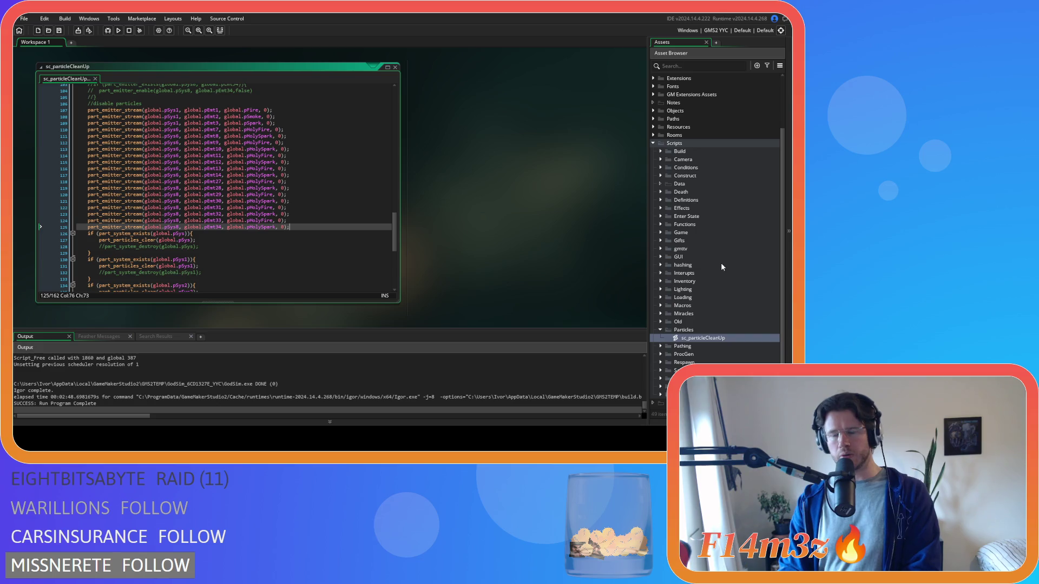
scroll(694, 289, "up", 3)
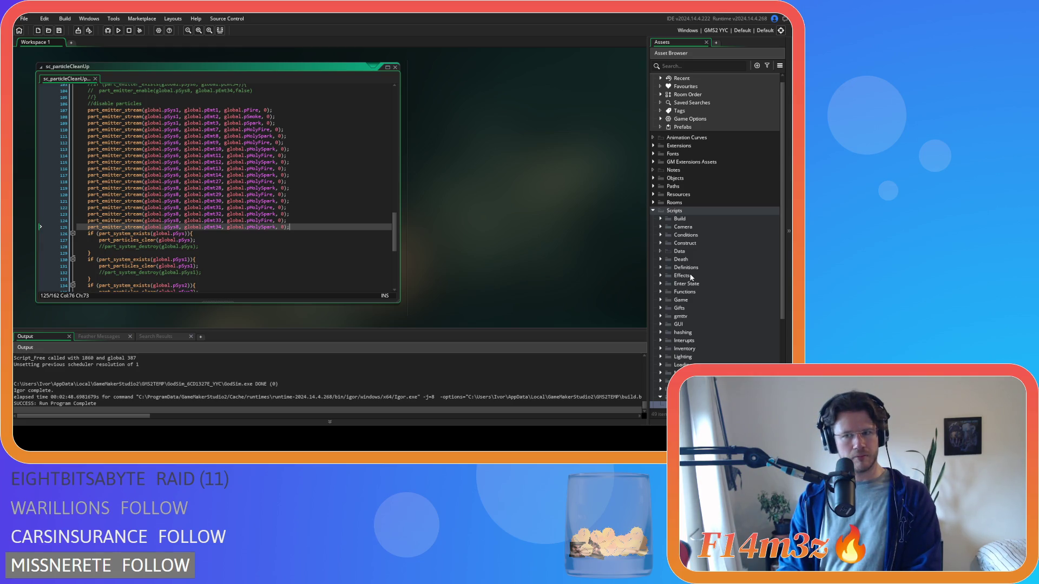
Open the ob_particles object from Objects > Game.
left_click(654, 179)
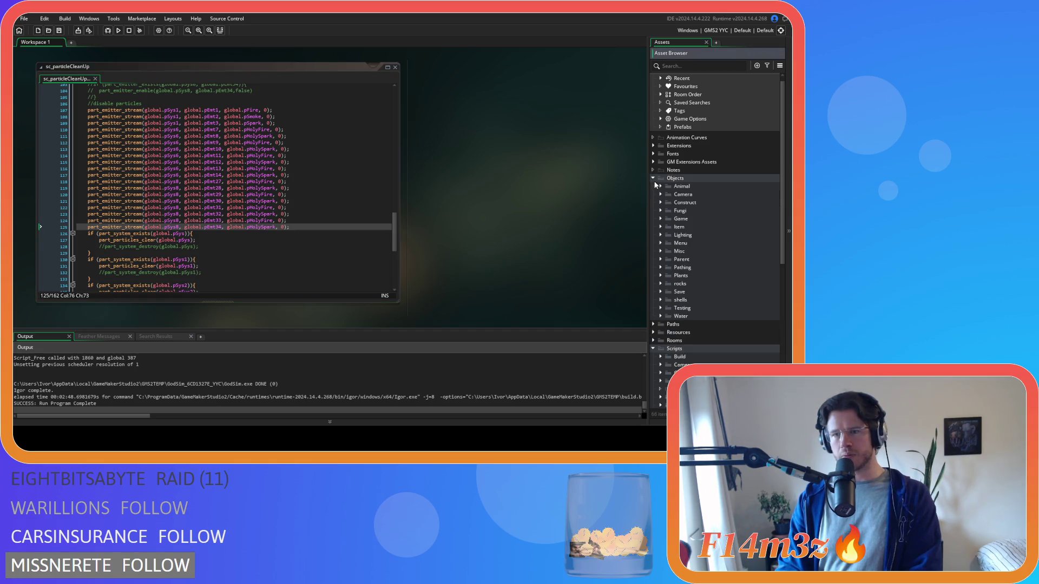
left_click(661, 219)
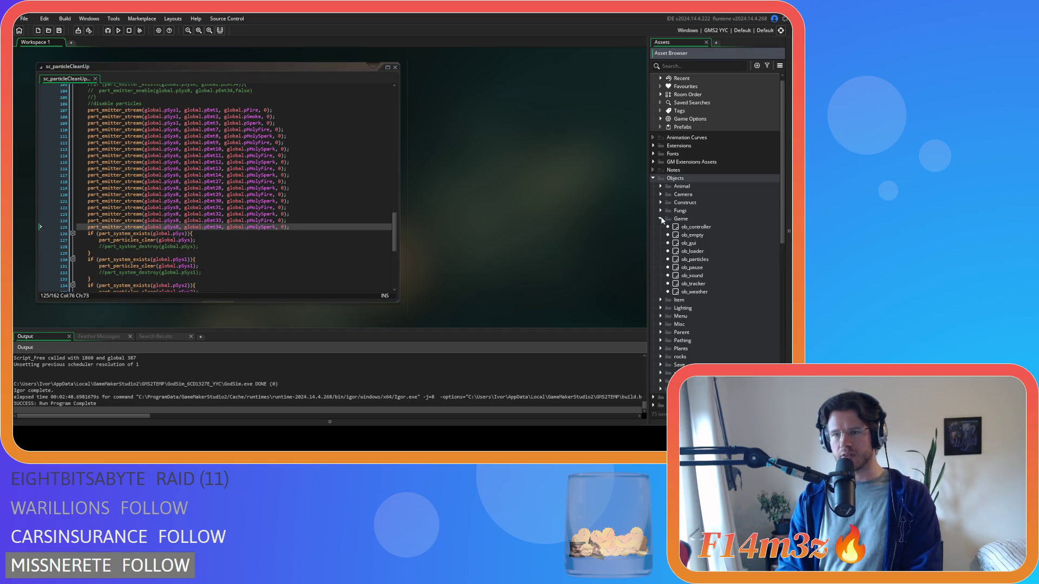
double_click(677, 259)
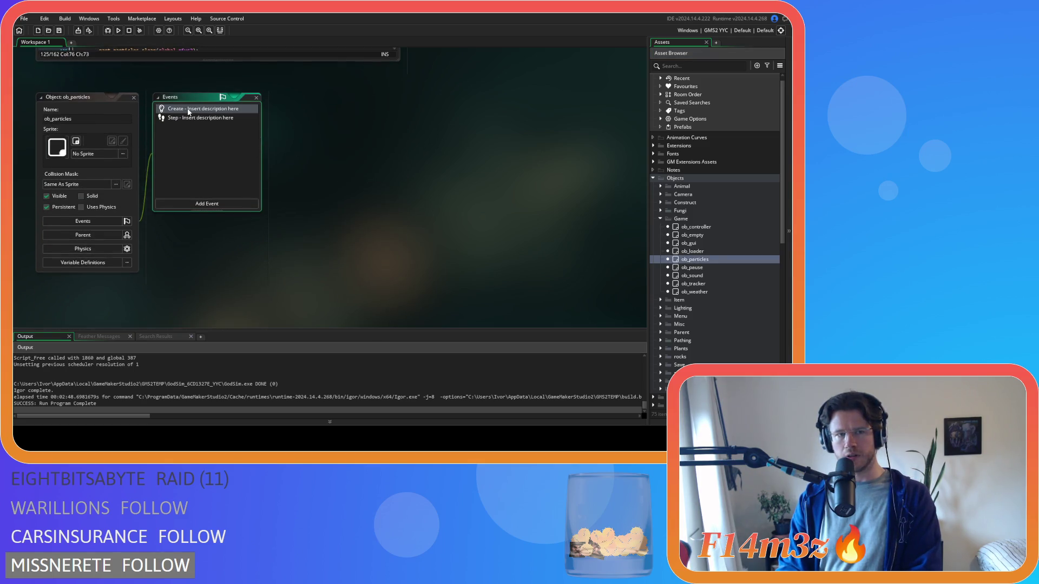
In ob_particles' Create code, delete the part_emitter_enable line for pEmt26 at line 1038.
double_click(188, 109)
left_click_drag(634, 121, 645, 302)
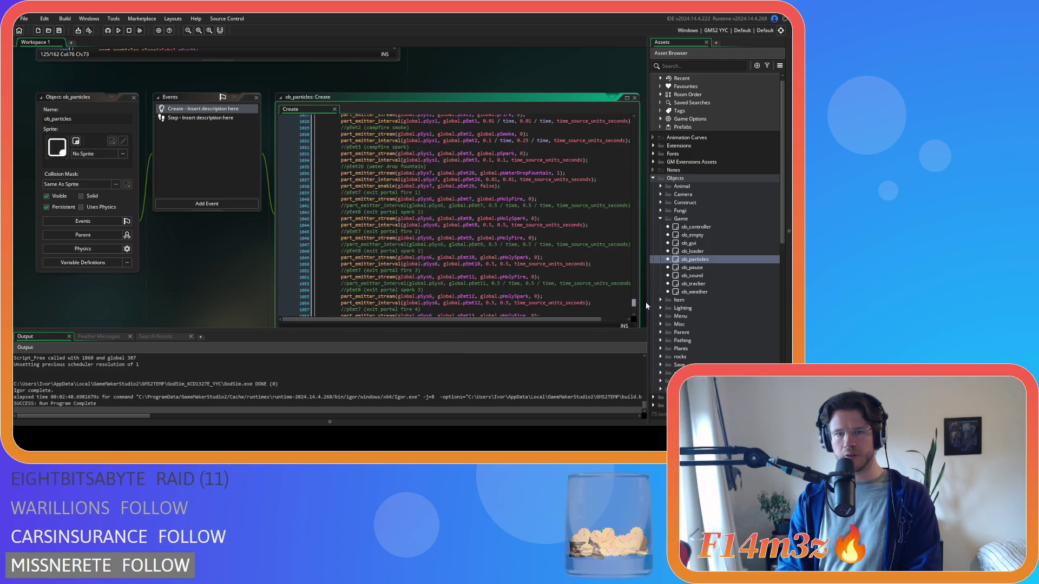
scroll(557, 253, "down", 5)
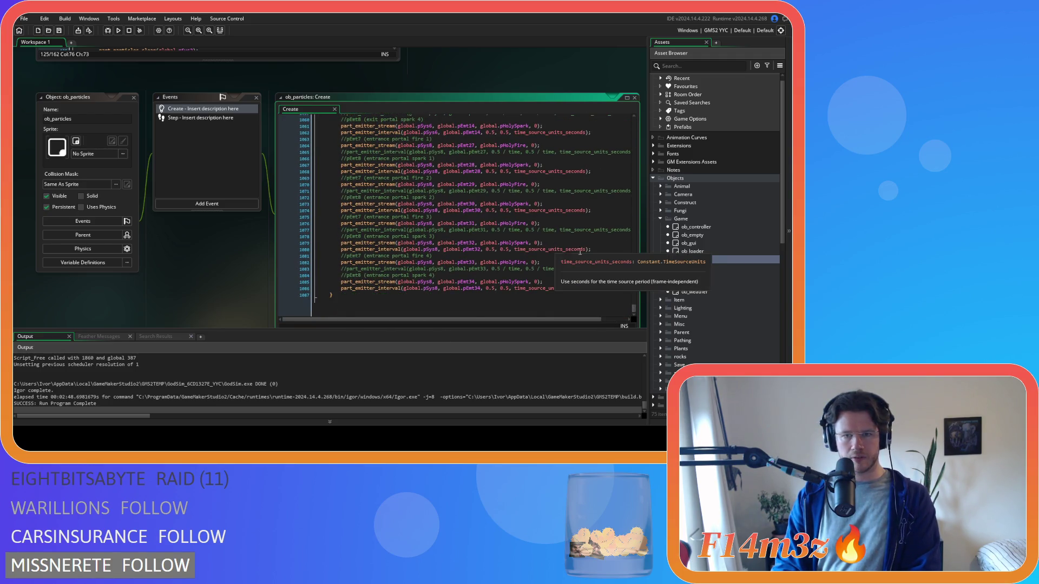
scroll(576, 250, "up", 10)
left_click(582, 208)
left_click(549, 220)
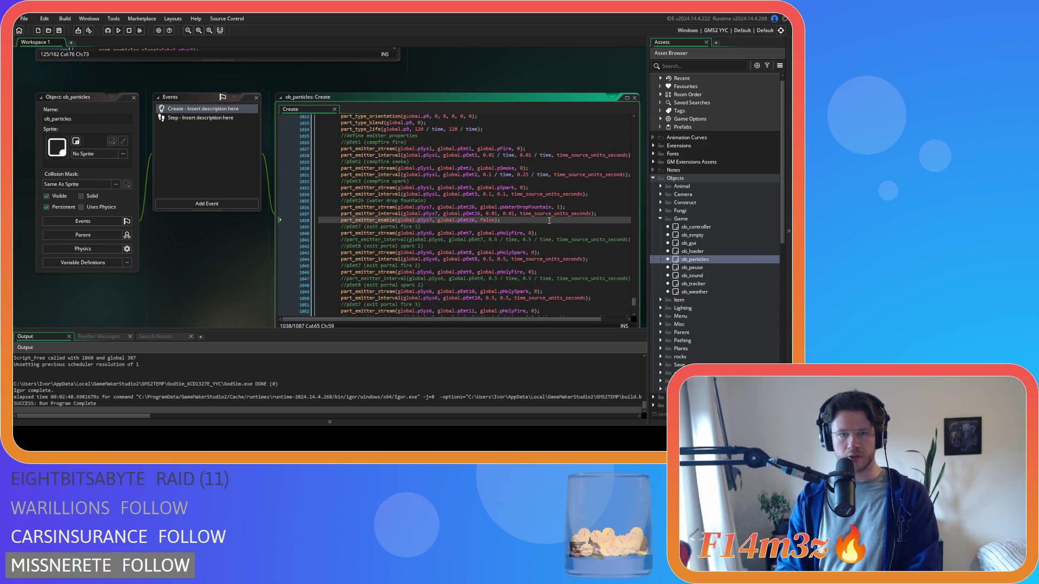
left_click_drag(550, 220, 475, 223)
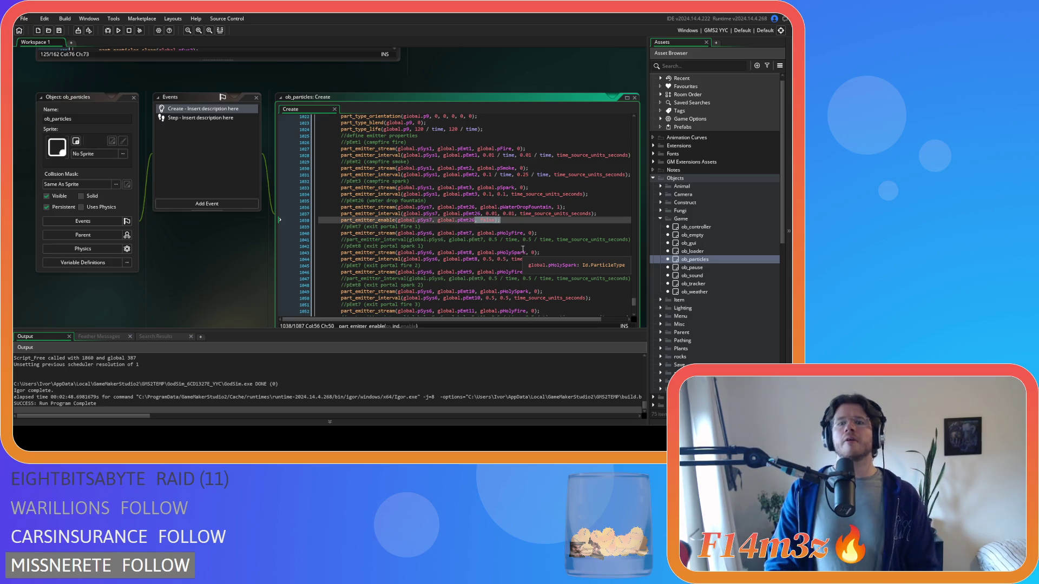
left_click_drag(501, 221, 324, 221)
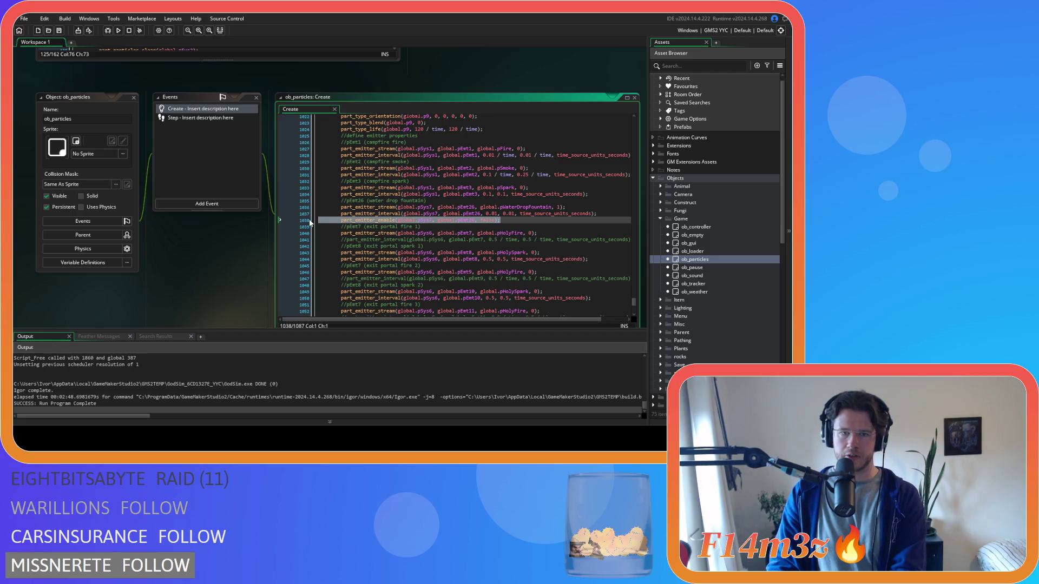
key("BackSpace")
key("BackSpace")
Change the fountain emitter's stream count from 1 to 0 and save.
left_click(559, 207)
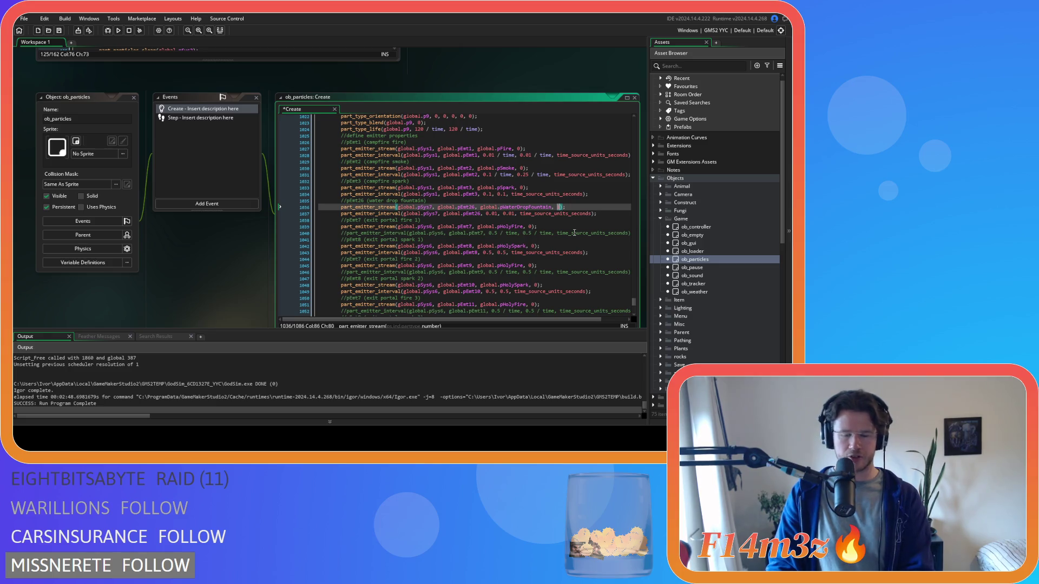
type("0")
key("Right")
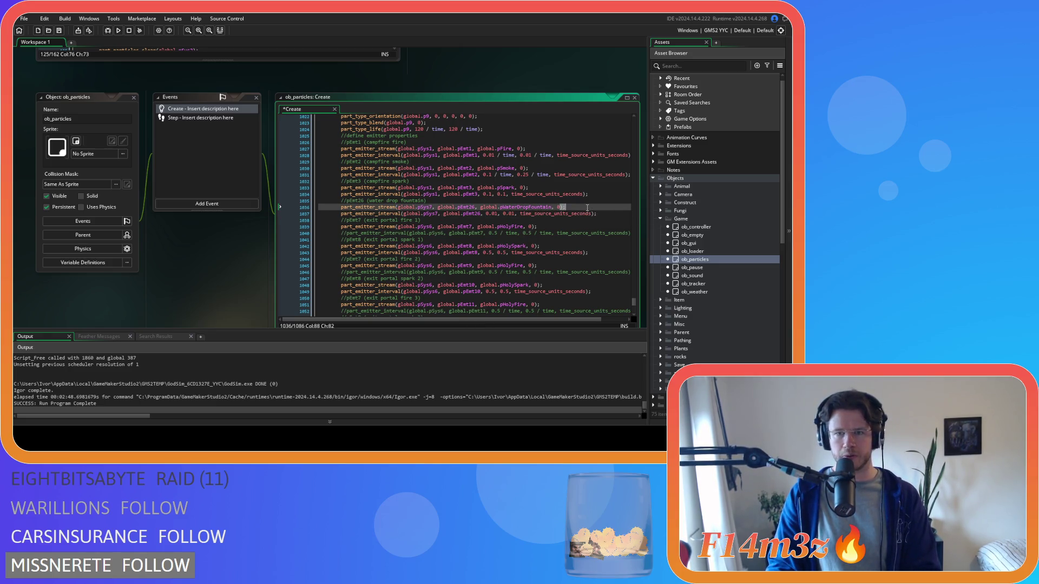
key("ctrl+s")
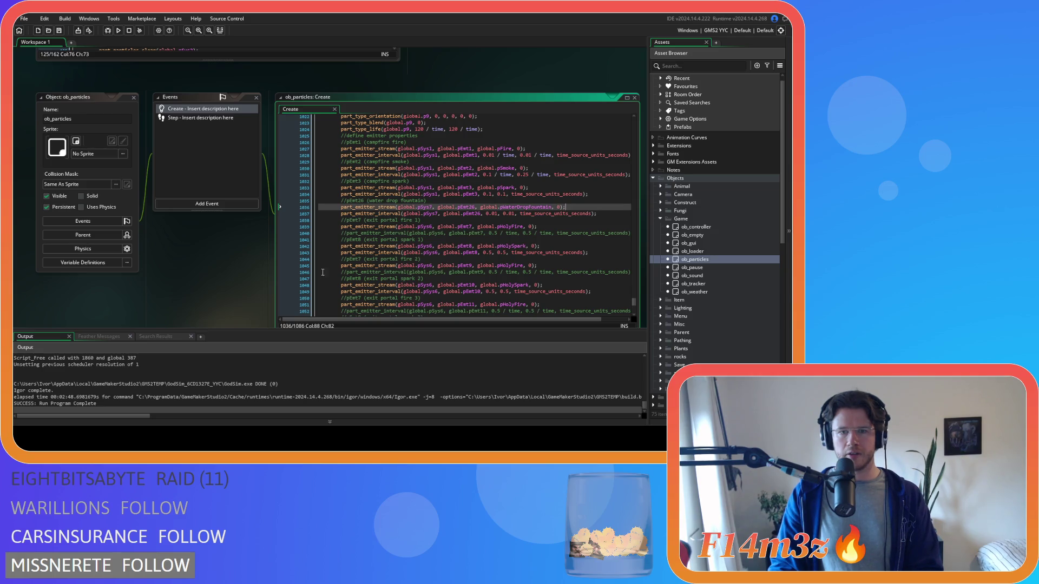
scroll(233, 278, "up", 2)
scroll(233, 275, "up", 5)
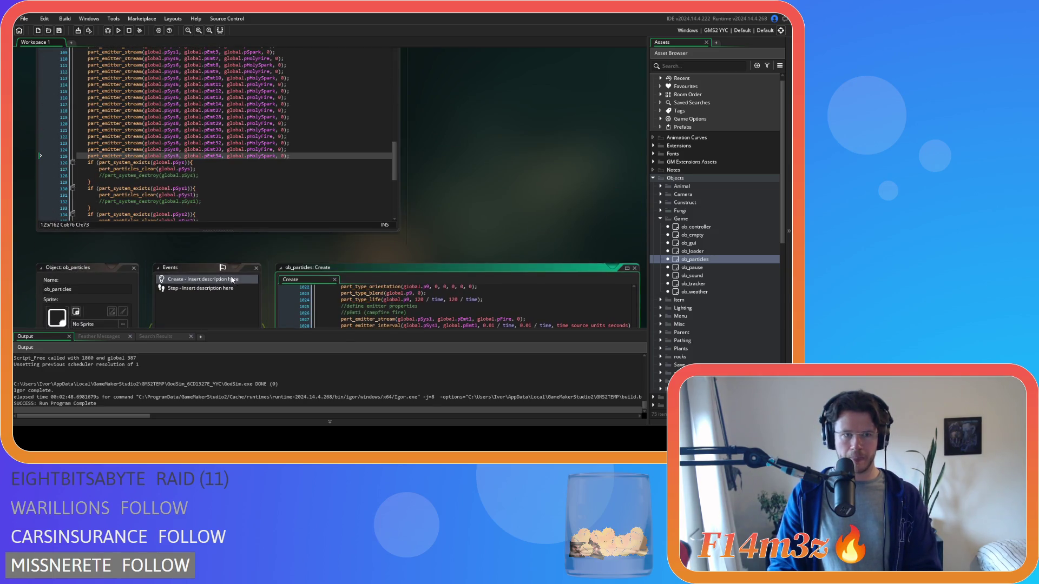
Close the ob_particles windows and collapse the Game, Objects and Scripts folders.
left_click(134, 268)
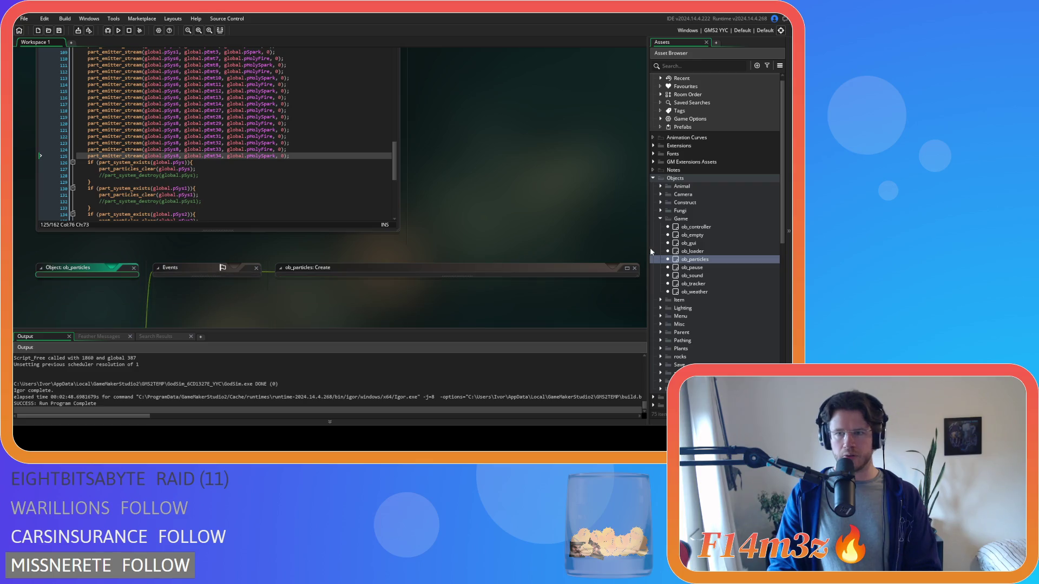
left_click(661, 219)
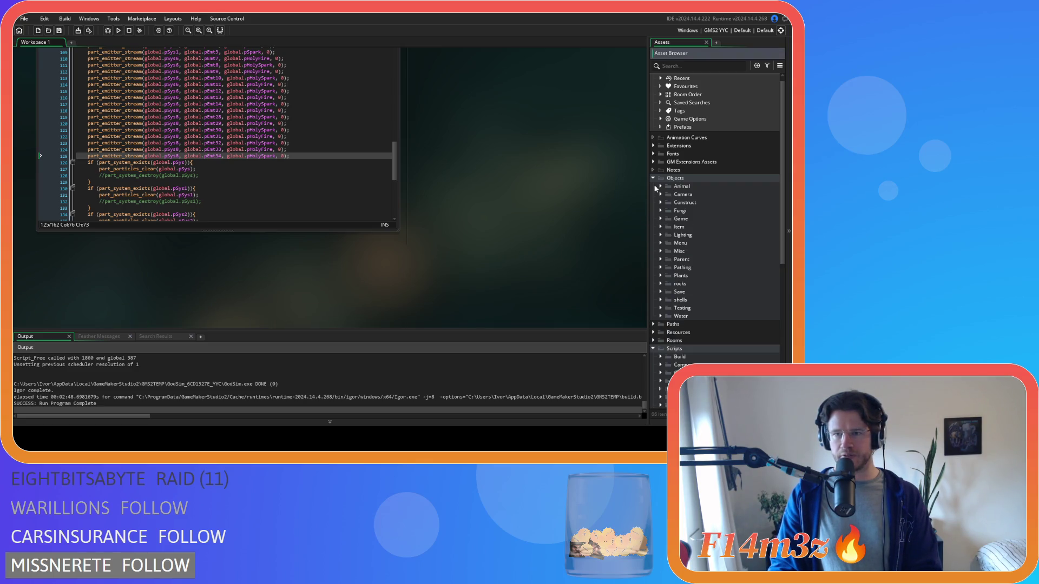
left_click(653, 178)
left_click(653, 211)
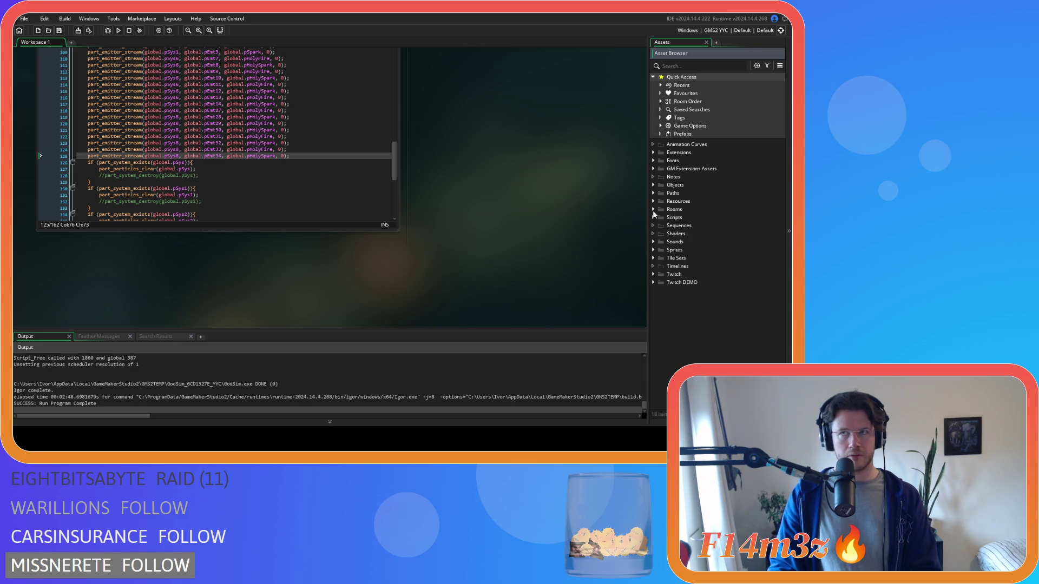
Open ob_fountain from Objects > Construct and select line 22 of its Create code.
left_click(653, 185)
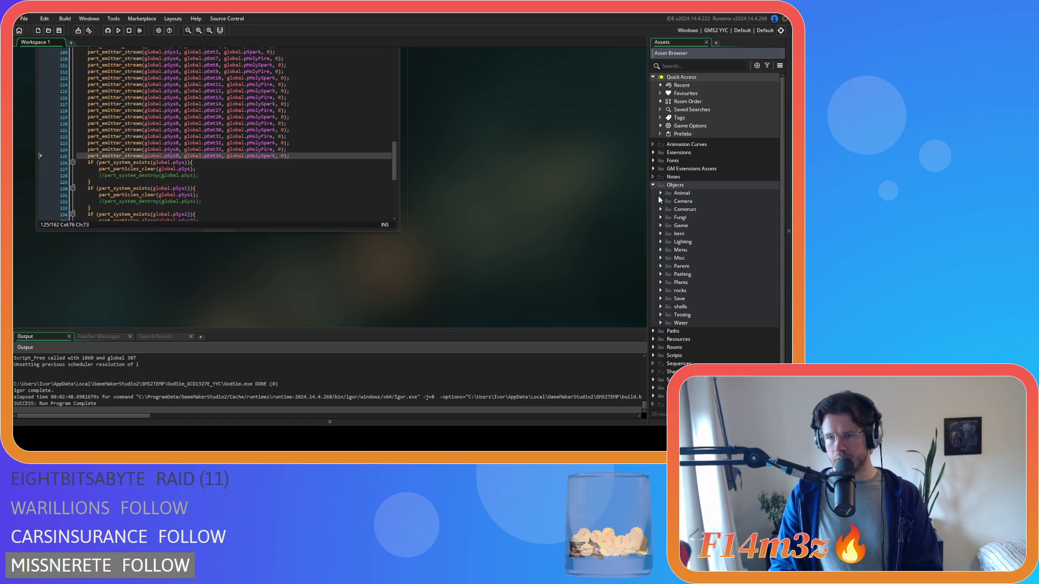
left_click(660, 209)
scroll(725, 271, "down", 2)
double_click(694, 201)
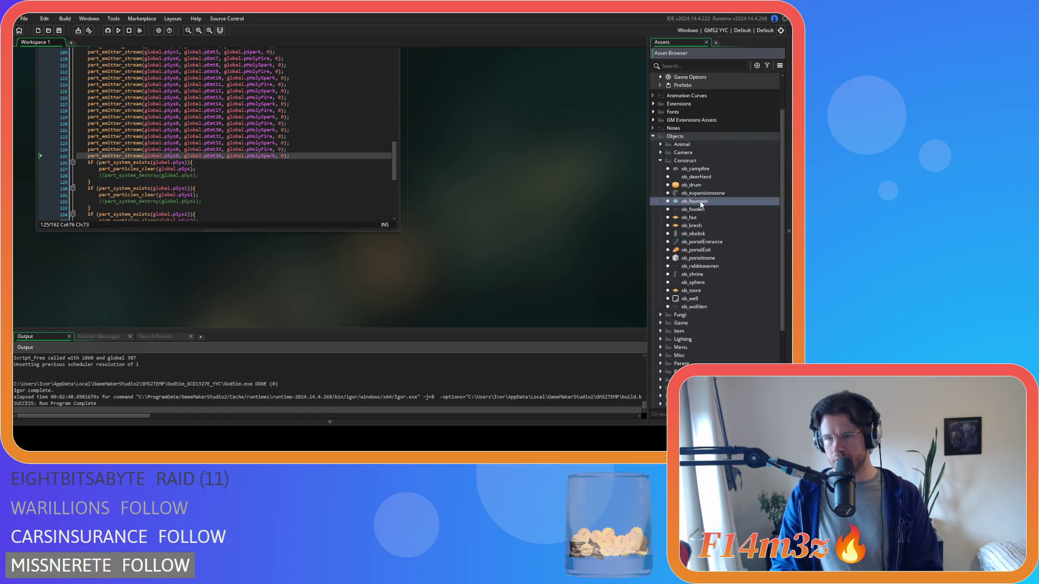
scroll(456, 210, "down", 2)
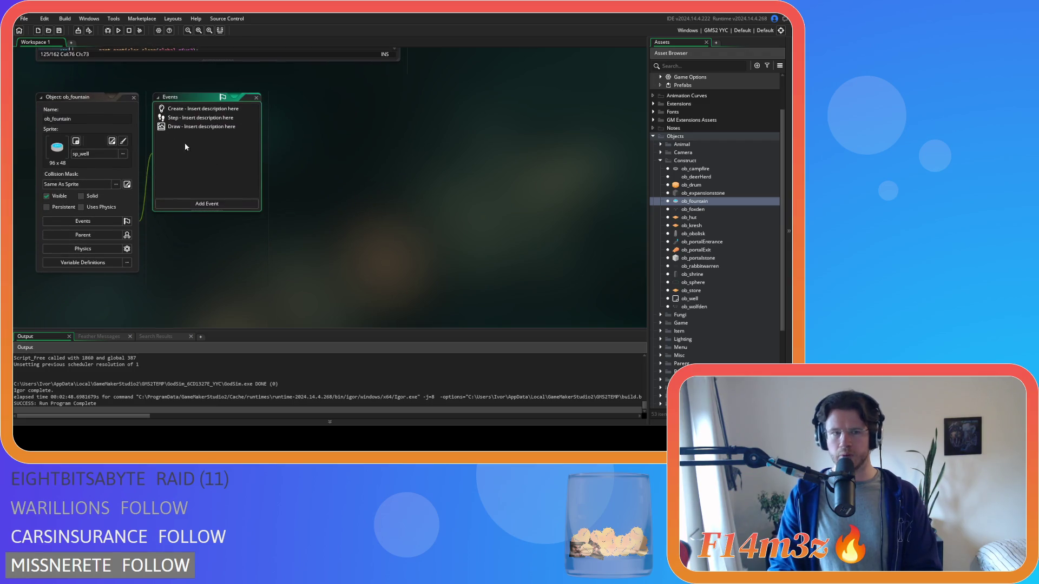
left_click(195, 112)
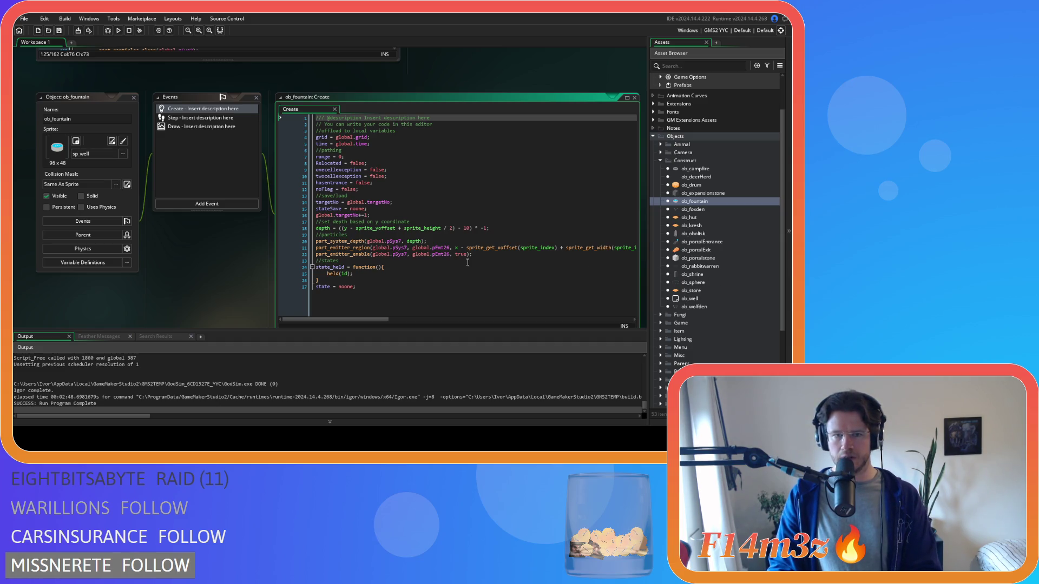
left_click_drag(487, 252, 316, 254)
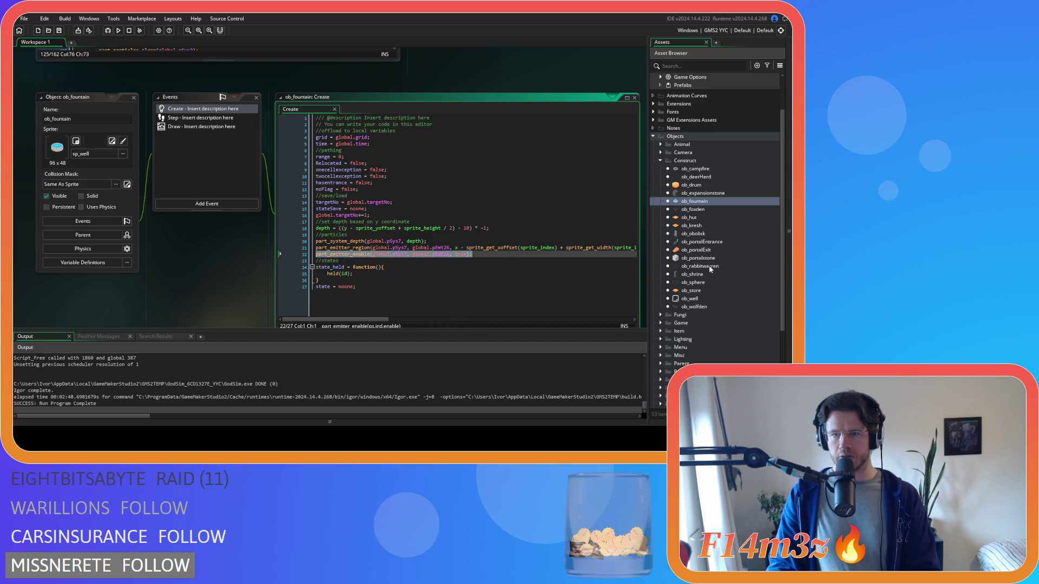
scroll(710, 269, "down", 2)
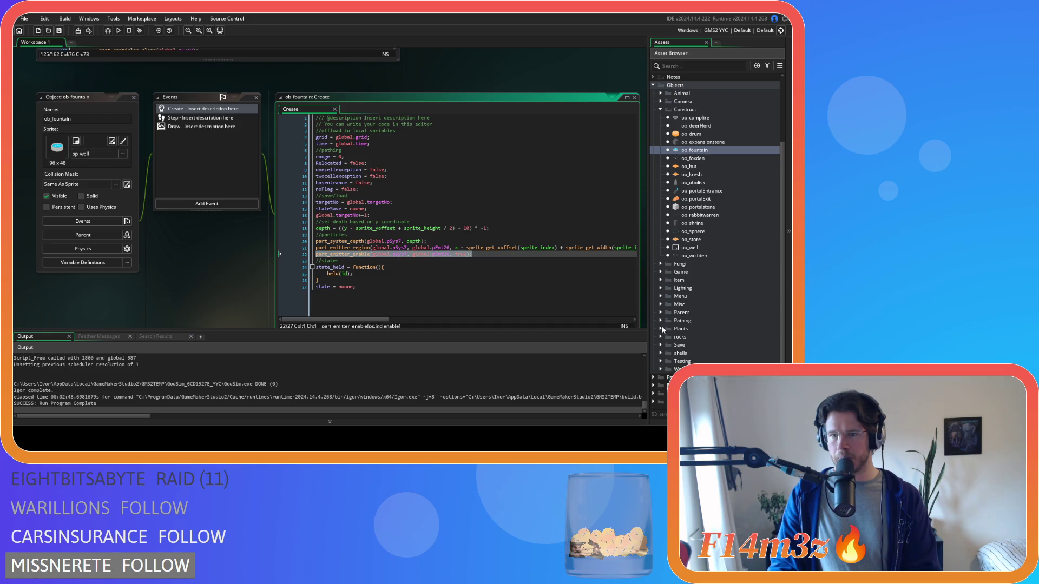
scroll(676, 298, "up", 1)
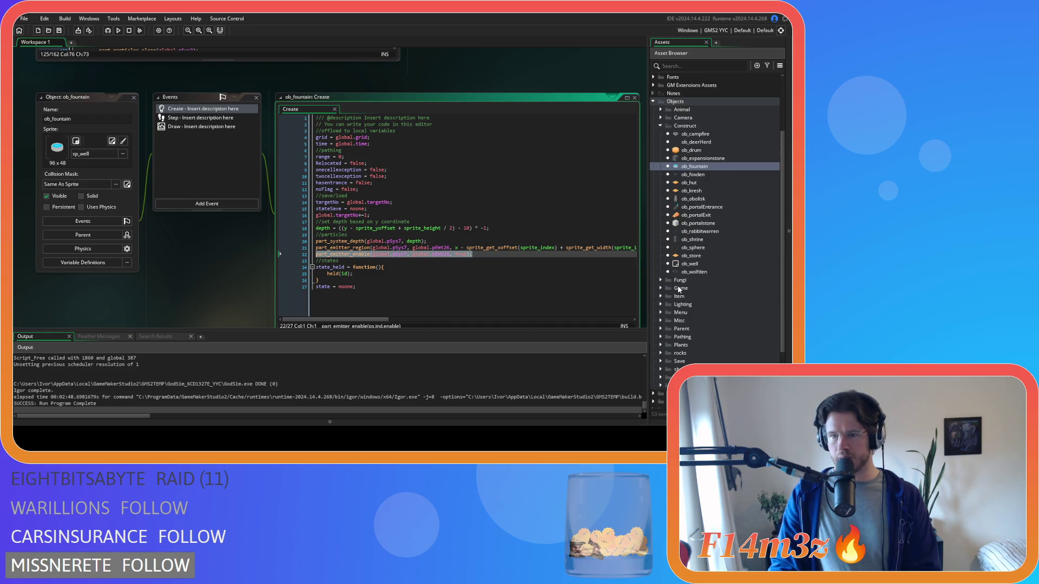
Open ob_particles' Create code and copy the pWaterDropFountain stream line.
double_click(679, 288)
double_click(694, 328)
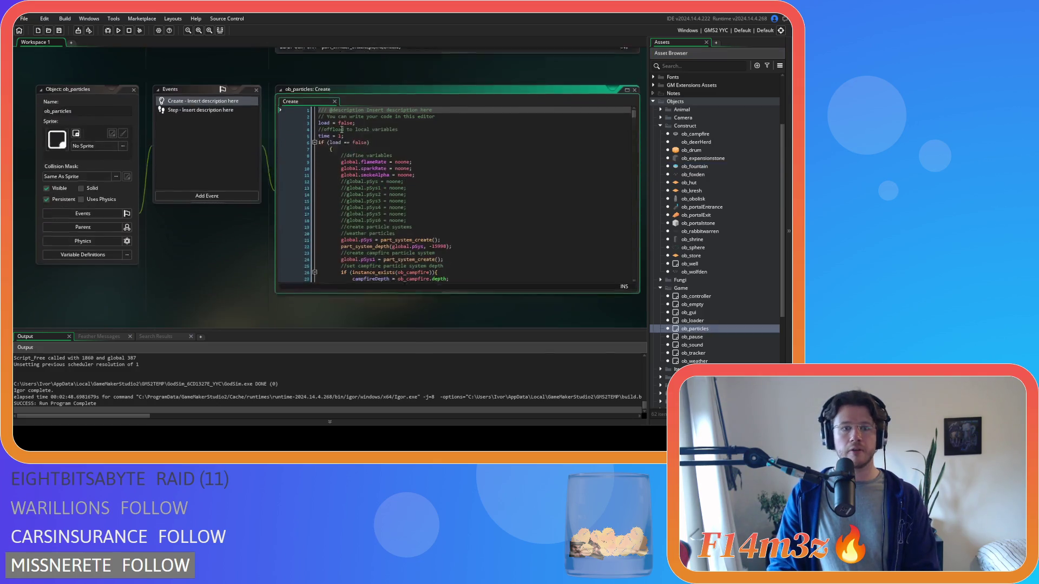
left_click_drag(634, 94, 621, 275)
scroll(605, 250, "up", 1)
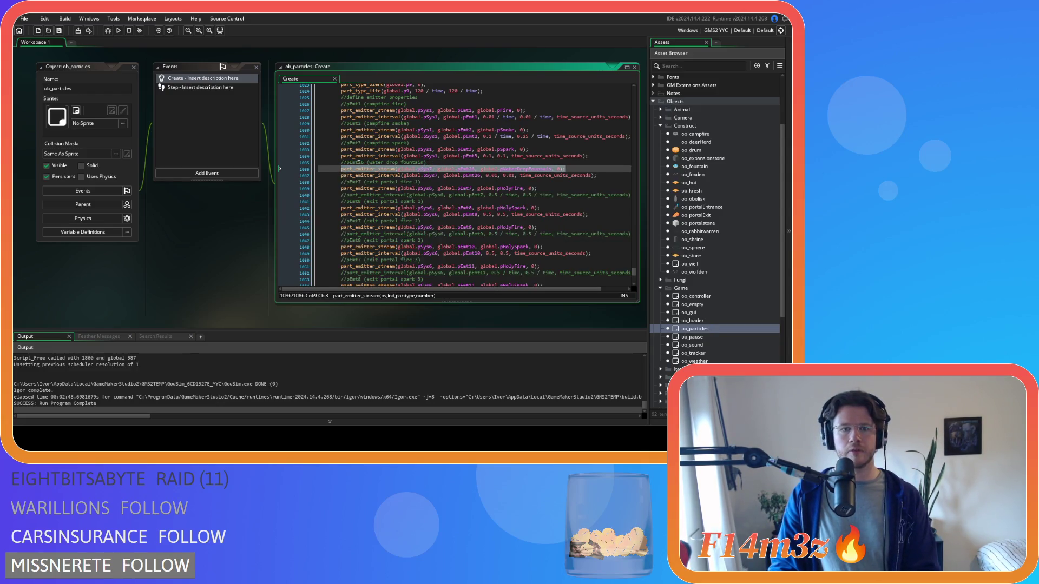
scroll(198, 255, "up", 2)
scroll(197, 251, "up", 3)
Paste the pEmt26 fountain stream line over line 22, set its count to 1, and save.
key("ctrl+v")
double_click(533, 196)
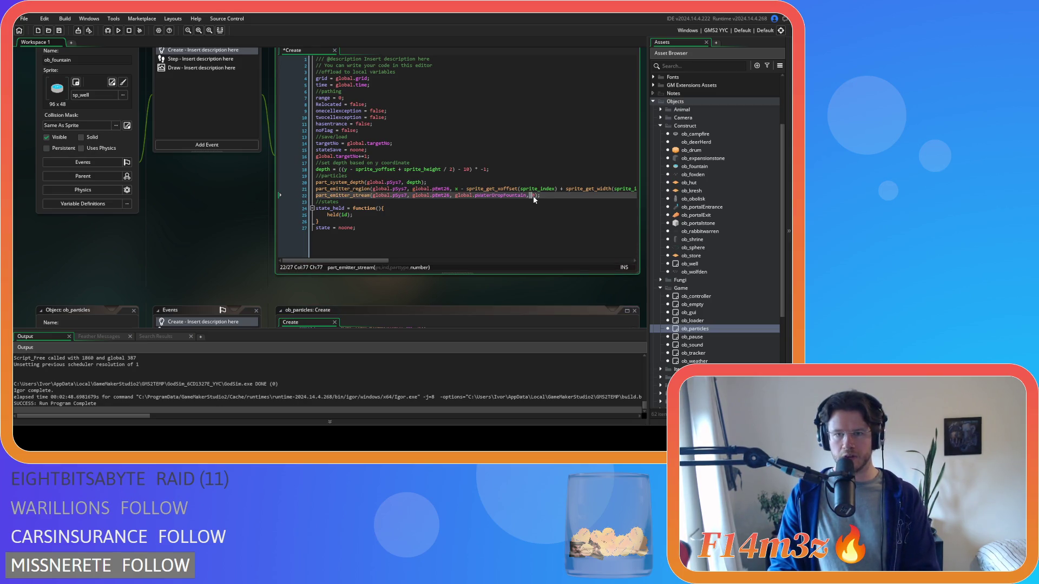
type("1")
key("ctrl+s")
left_click(454, 184)
scroll(226, 180, "up", 3)
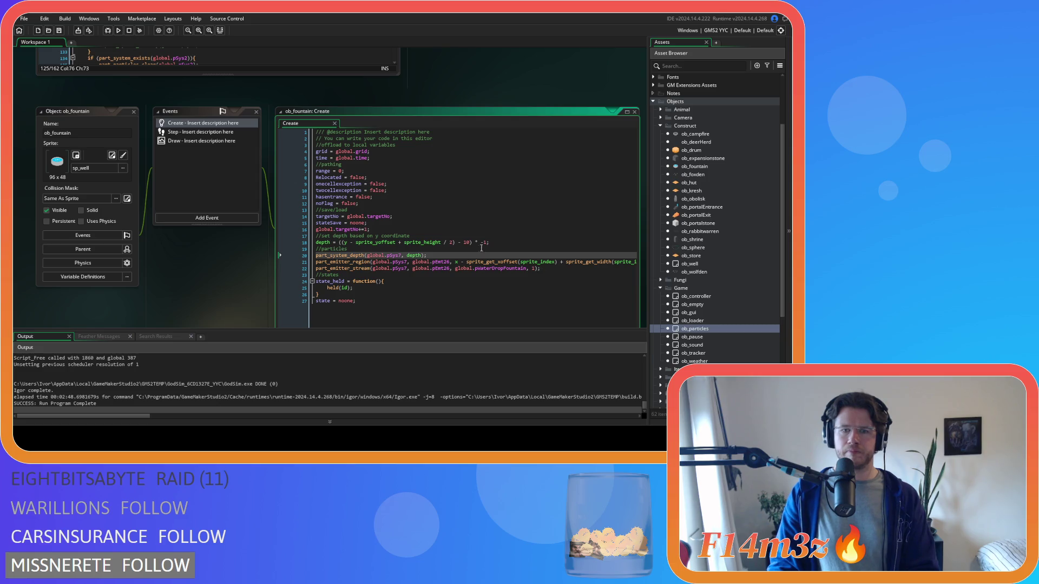
scroll(288, 149, "up", 10)
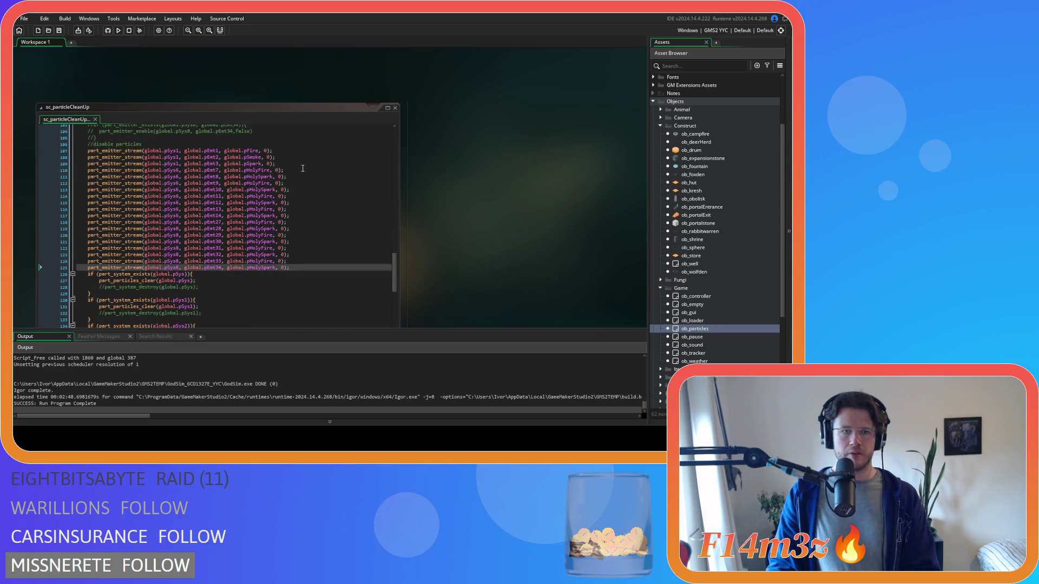
Paste the pWaterDropFountain stream line with 0 at line 110 of sc_particleCleanUp and save.
left_click(304, 169)
type("part_emitter_stream(global.pSys7, global.pEmt26, global.pWaterDropFountain, 0);")
key("ctrl+s")
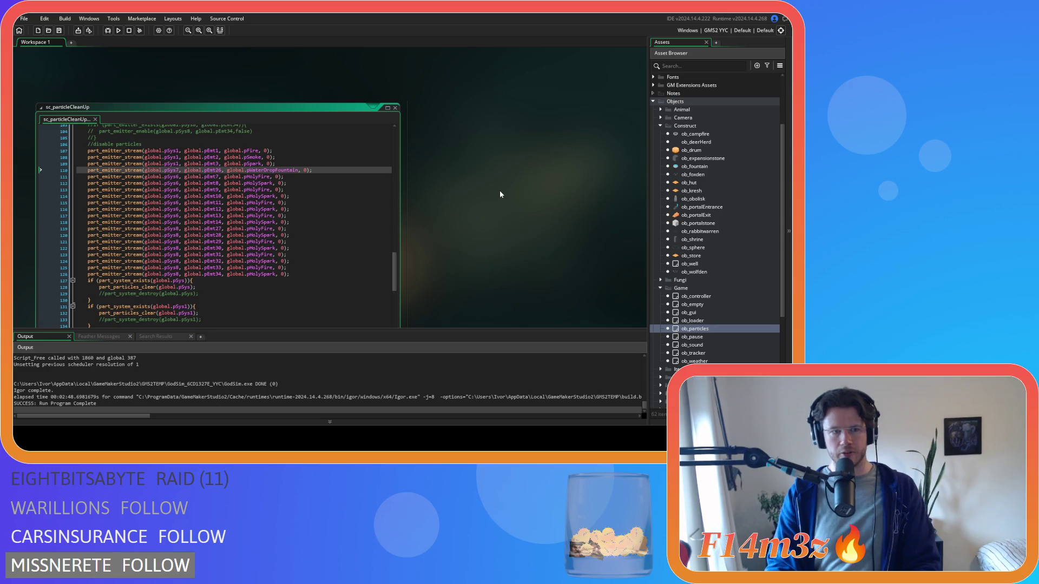
mouse_move(394, 269)
left_mouse_down()
mouse_move(397, 136)
mouse_move(397, 269)
left_mouse_up()
left_click(329, 184)
key("ctrl+s")
scroll(674, 185, "up", 4)
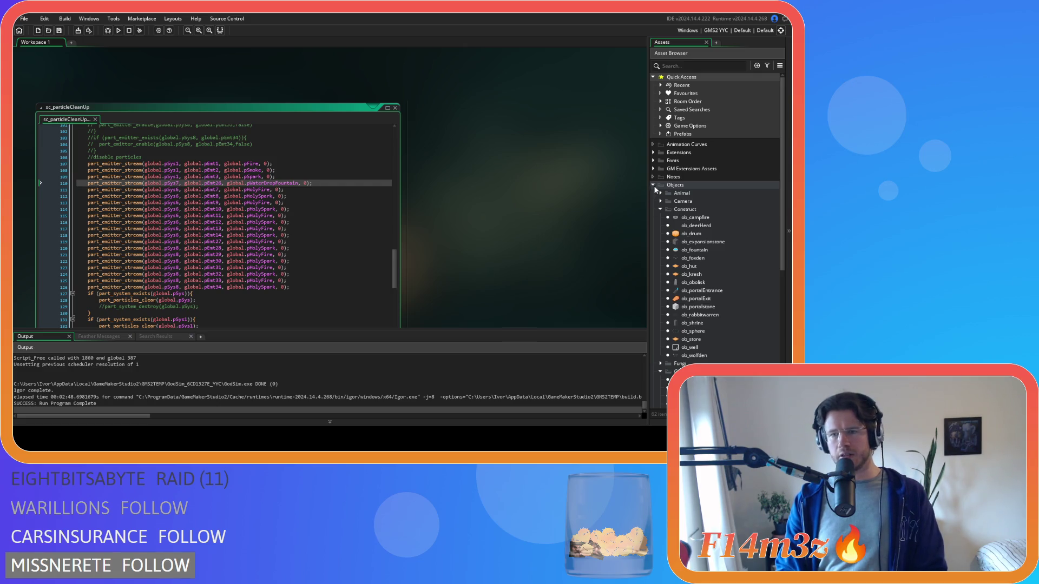
scroll(660, 191, "down", 10)
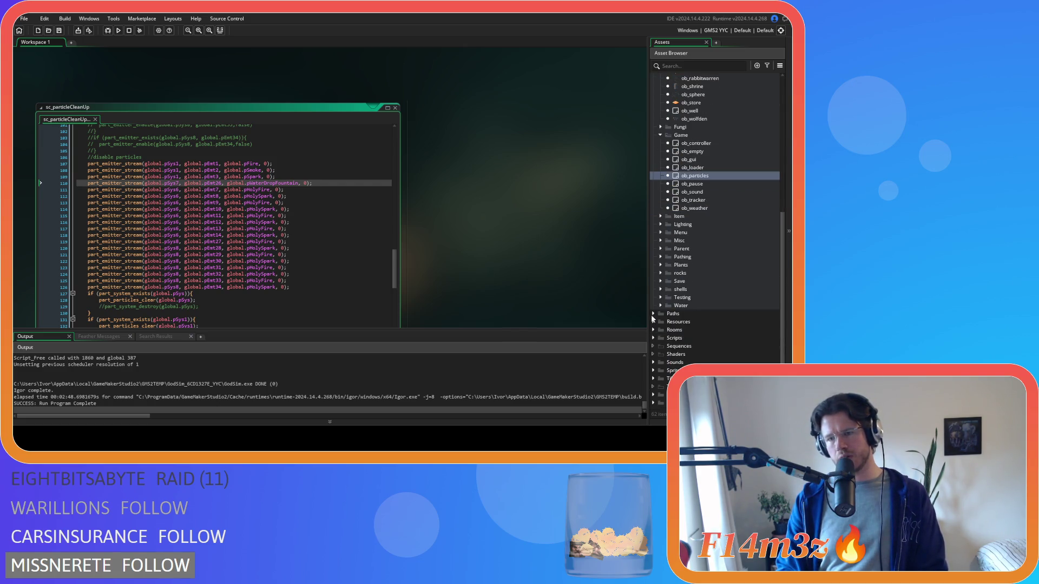
Open the sc_portal script from Scripts > Construct.
left_click(654, 338)
scroll(655, 343, "down", 7)
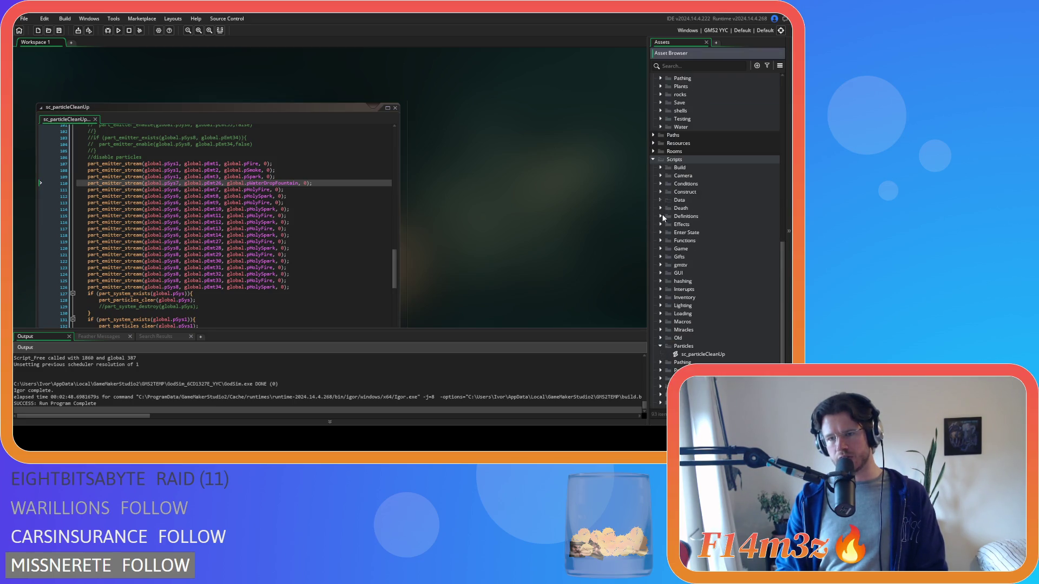
left_click(662, 193)
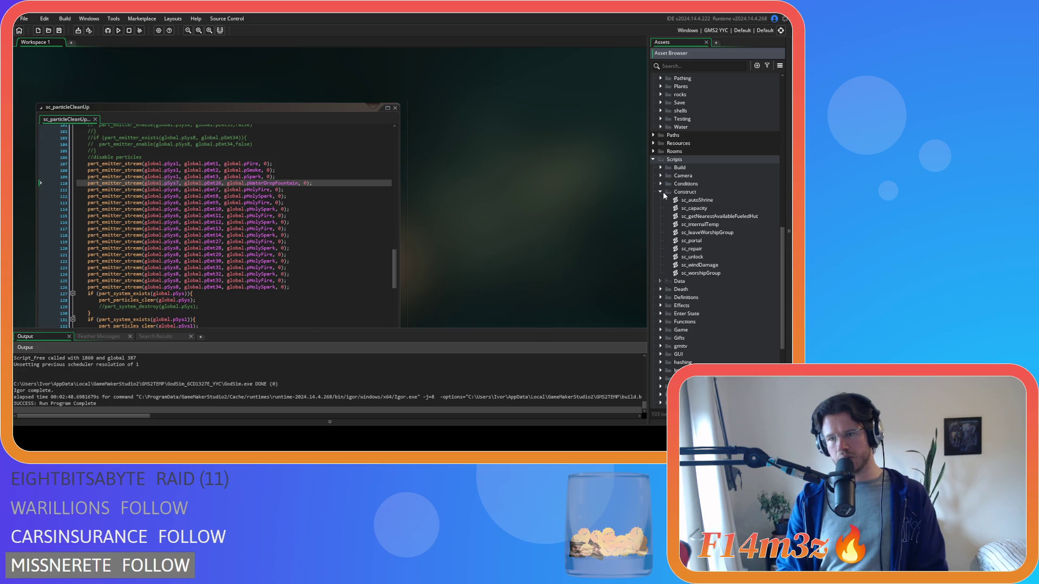
double_click(697, 241)
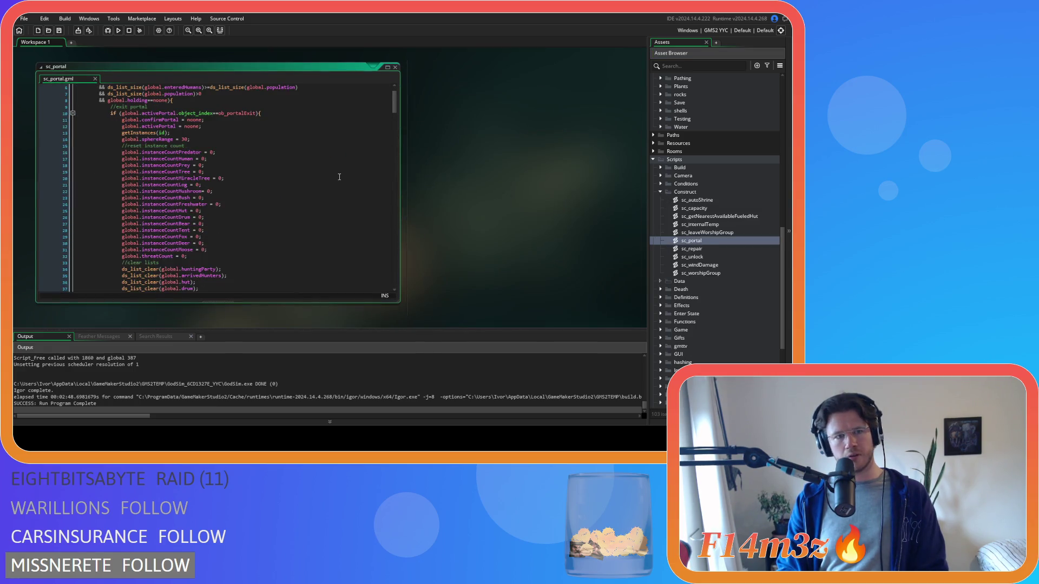
Search sc_portal for 'particle' to find its cleanup call, then close the script.
left_click(332, 173)
key("ctrl+f")
type("particle")
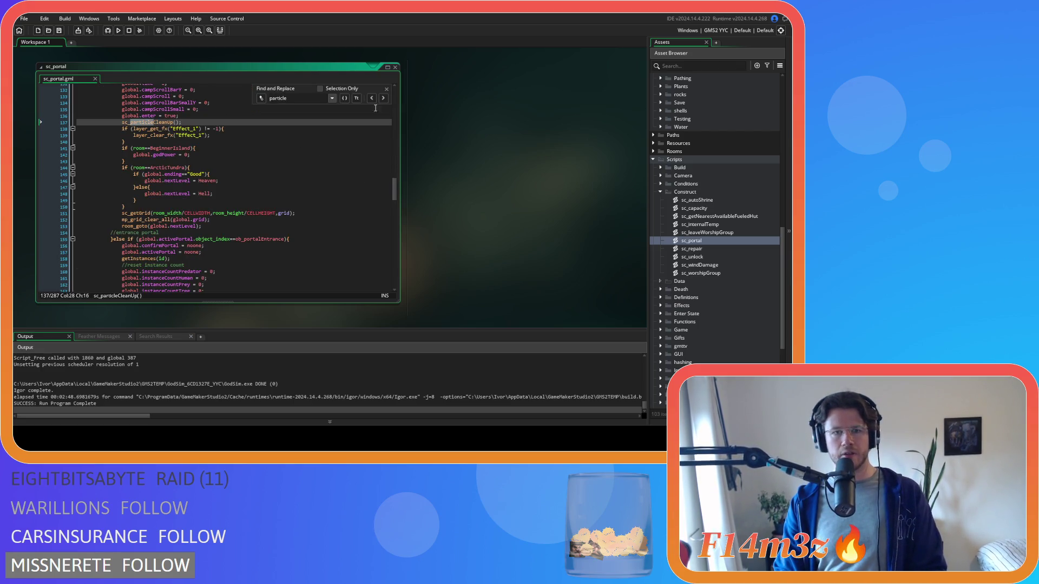
key("Return")
left_click(386, 88)
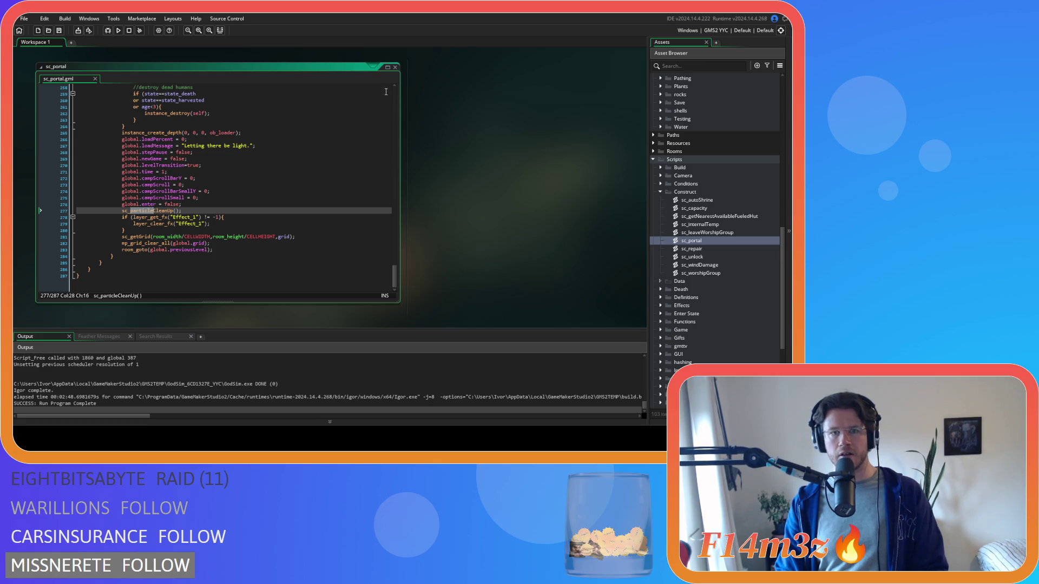
double_click(385, 81)
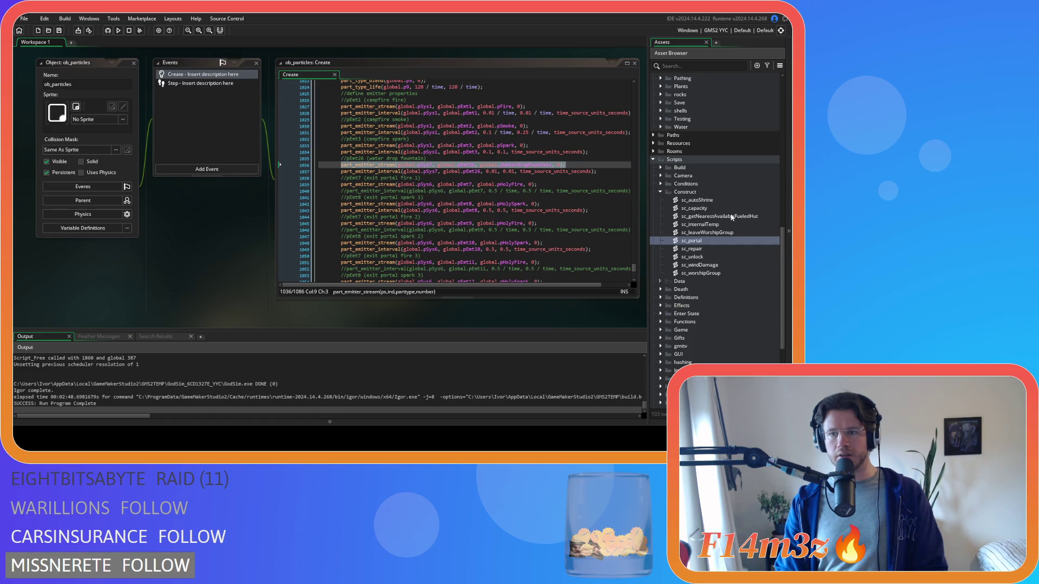
Open sc_endGame and check the sc_particleCleanUp call on line 18.
scroll(709, 264, "down", 3)
left_click(660, 248)
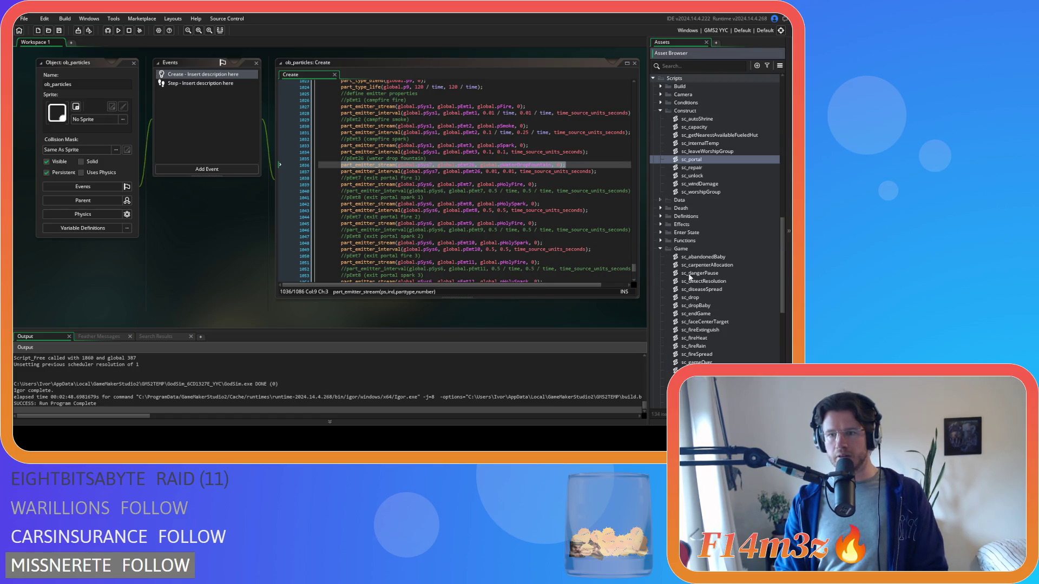
double_click(697, 313)
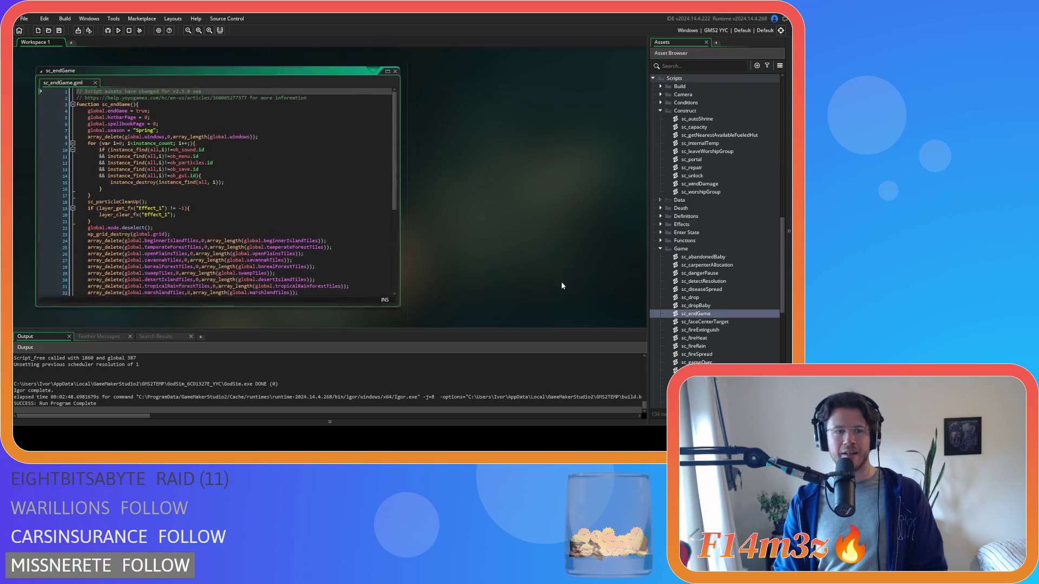
mouse_move(393, 183)
left_mouse_down()
mouse_move(399, 280)
mouse_move(397, 187)
left_mouse_up()
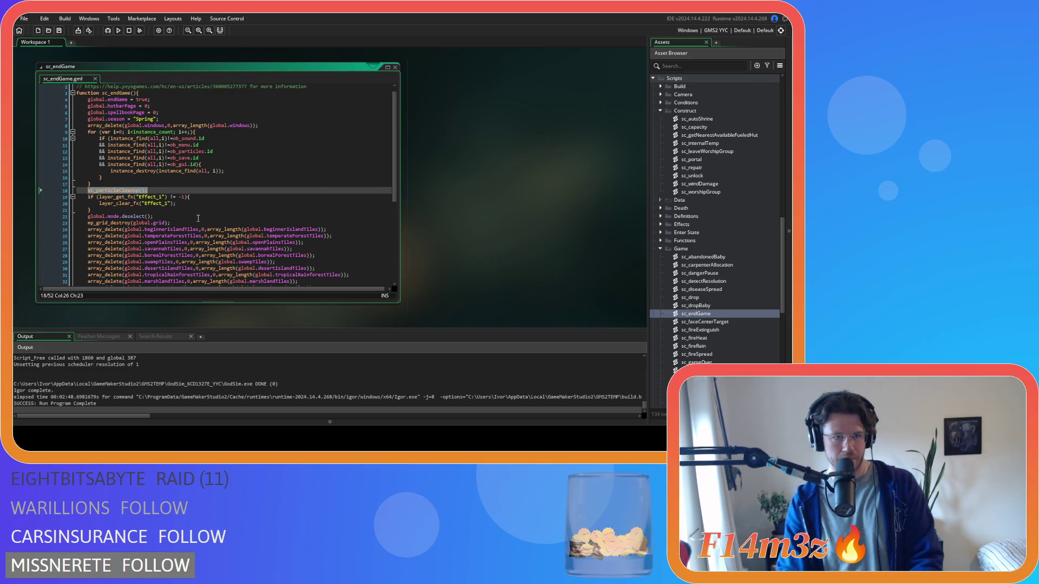
left_click_drag(147, 191, 88, 190)
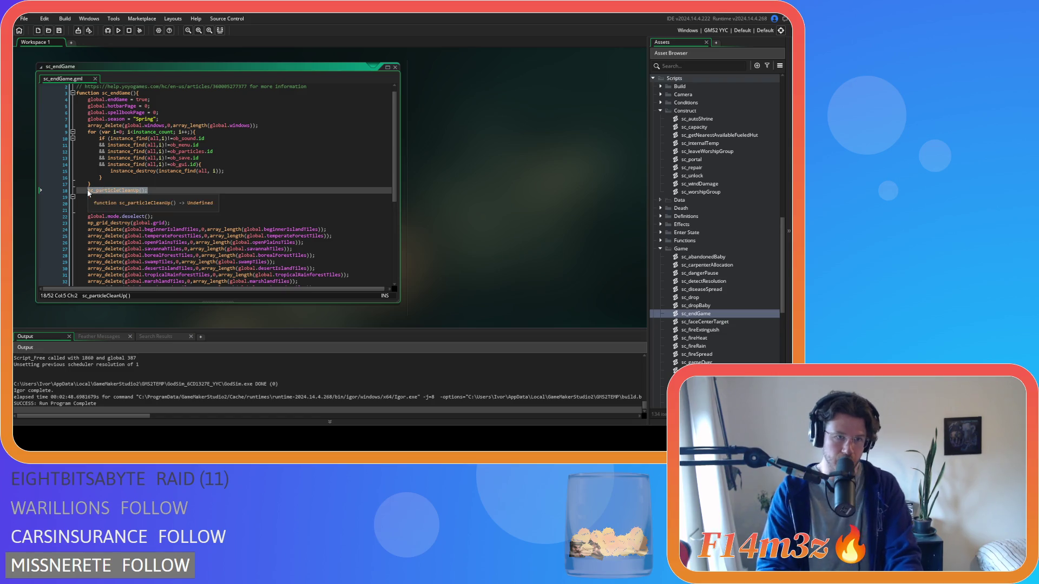
left_click(196, 192)
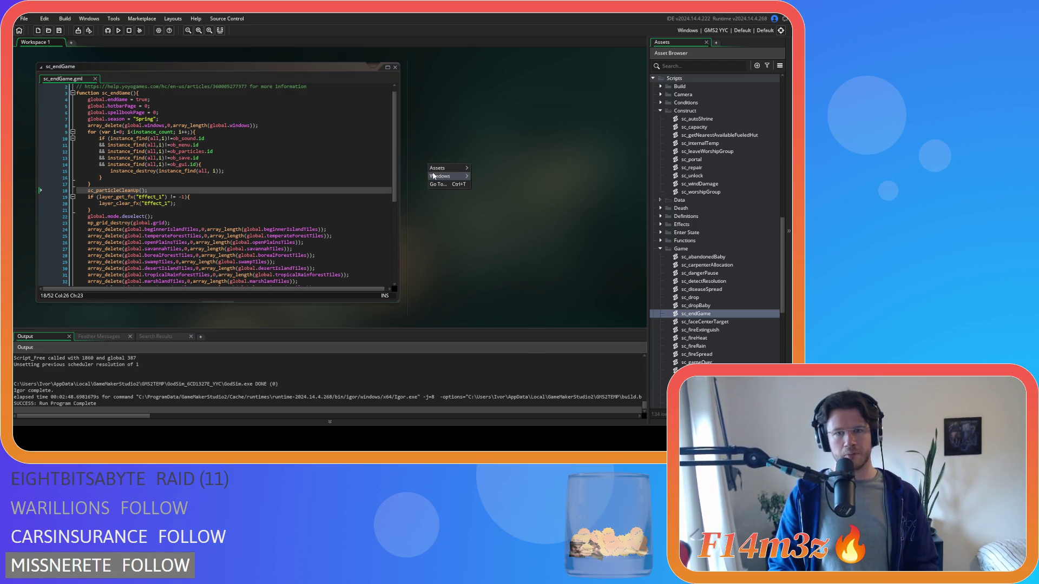
left_click(191, 197)
scroll(302, 226, "down", 2)
scroll(302, 225, "down", 5)
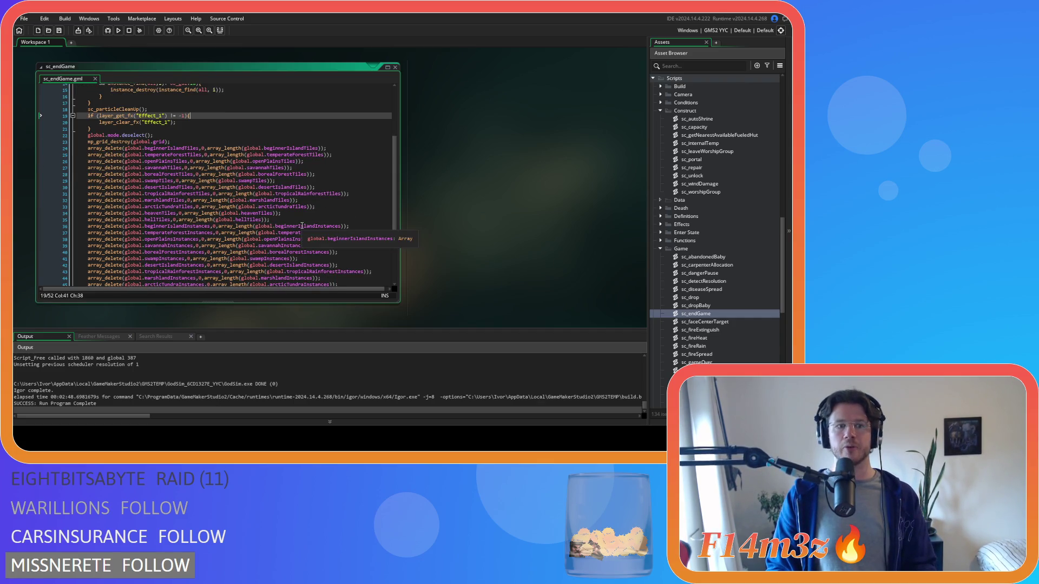
scroll(302, 226, "up", 5)
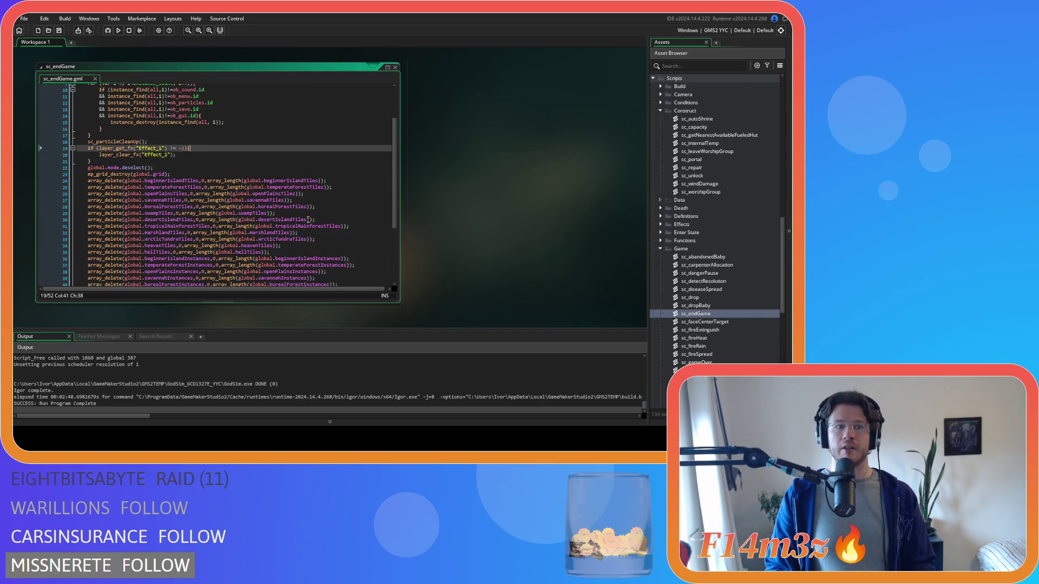
scroll(456, 176, "up", 3)
Close all open code windows from the workspace's Windows menu.
right_click(476, 165)
mouse_move(488, 176)
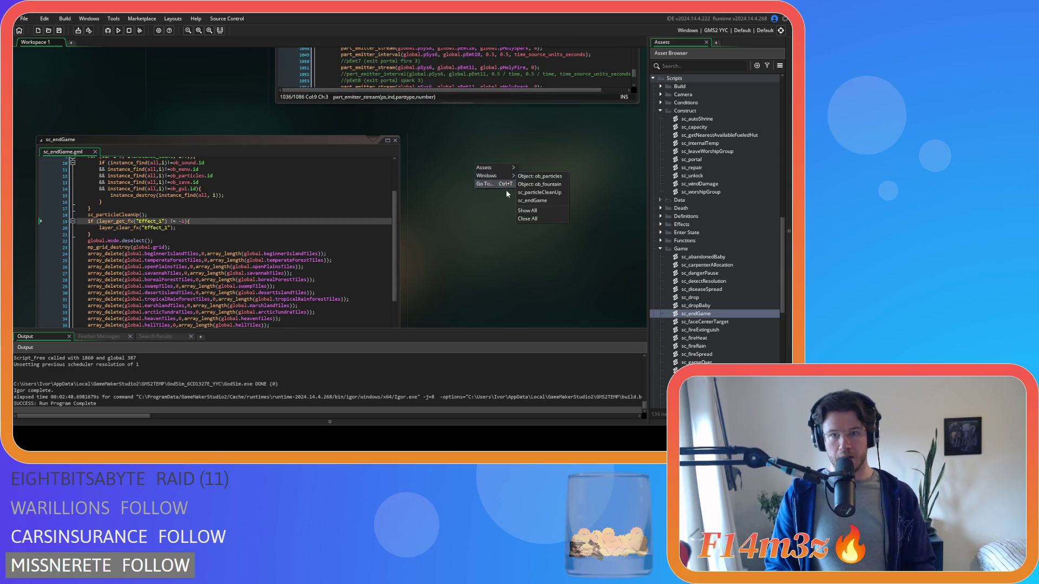
left_click(529, 220)
Collapse the Game, Particles, Construct, Scripts and Objects folders in the Asset Browser.
left_click(661, 249)
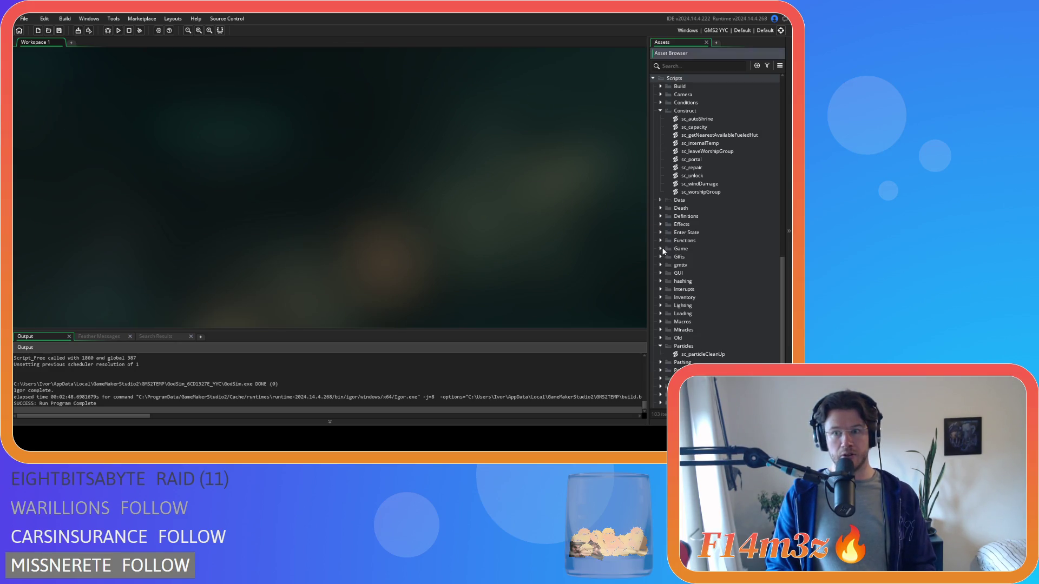
left_click(660, 345)
left_click(660, 119)
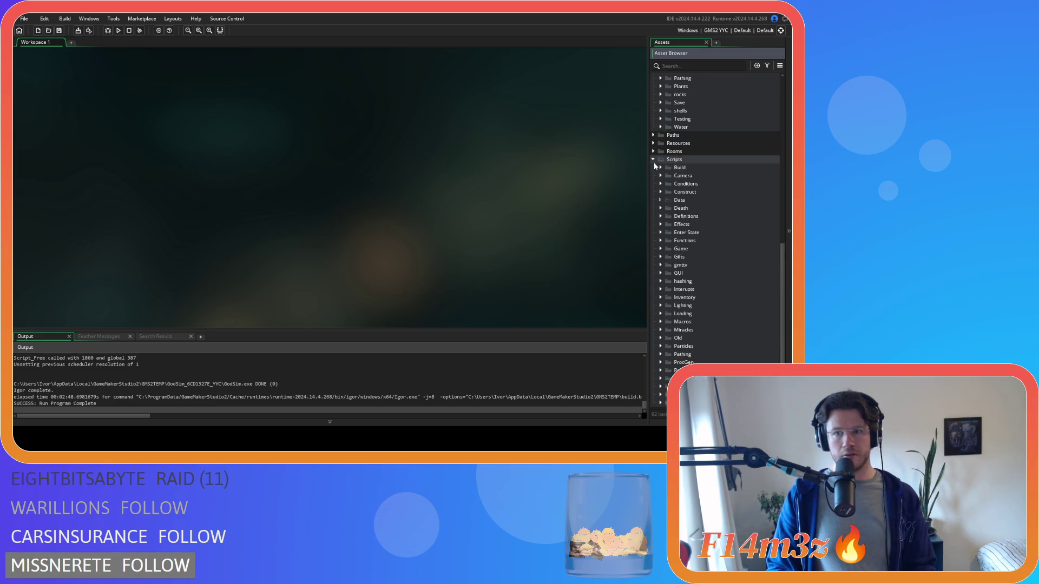
left_click(654, 160)
scroll(656, 146, "up", 3)
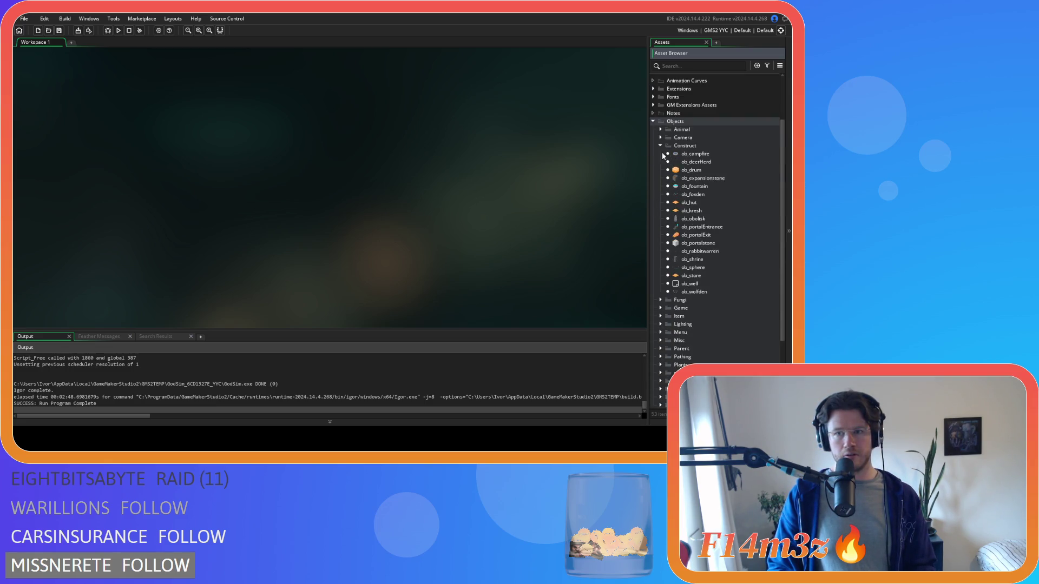
left_click(659, 145)
left_click(652, 171)
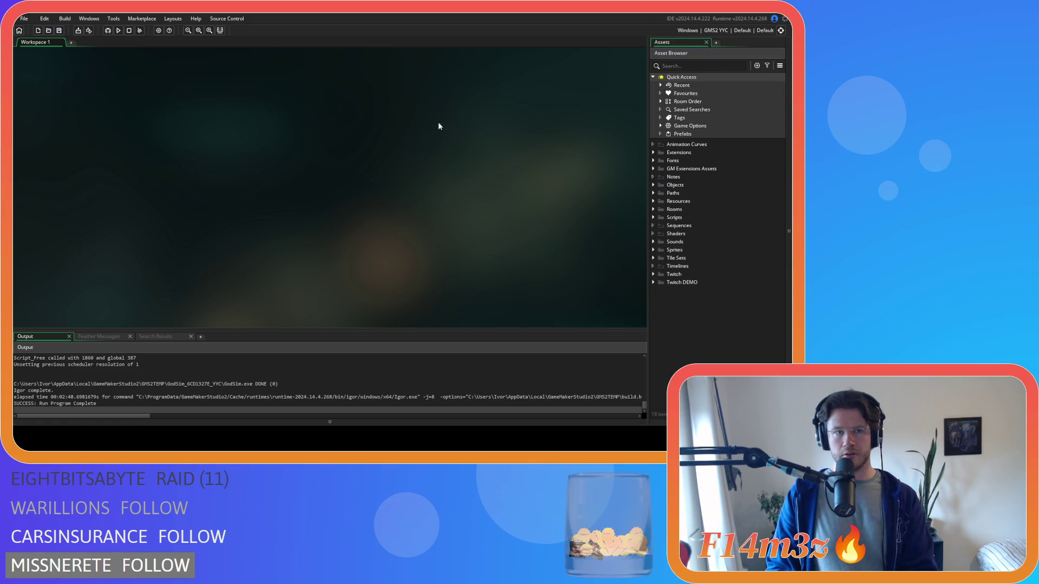
Switch the build target to VM and run the game with F5.
left_click(714, 30)
left_click(541, 45)
key("F5")
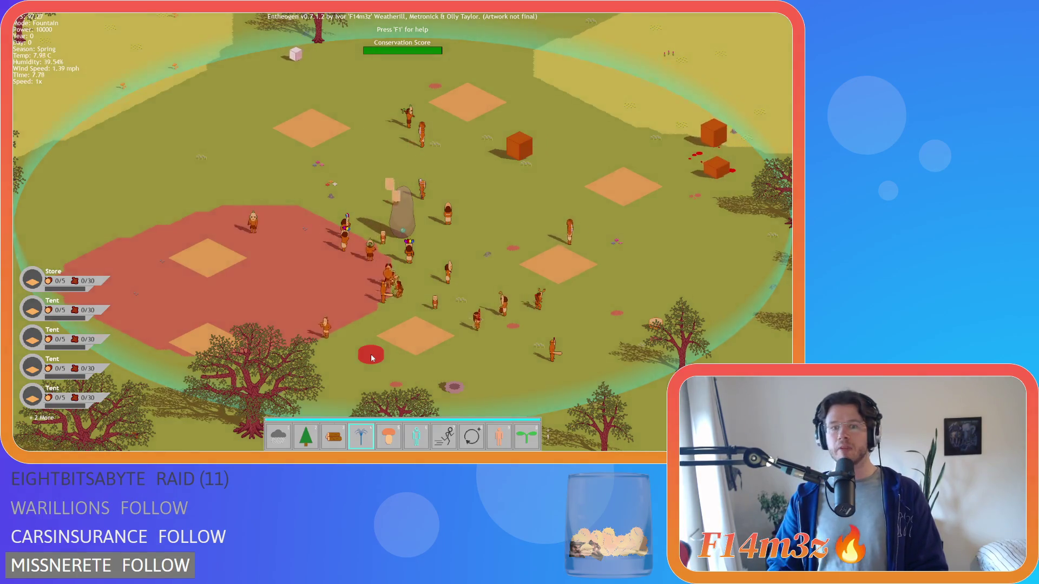
Place a fountain on the map, then quit to the title screen.
left_click(379, 352)
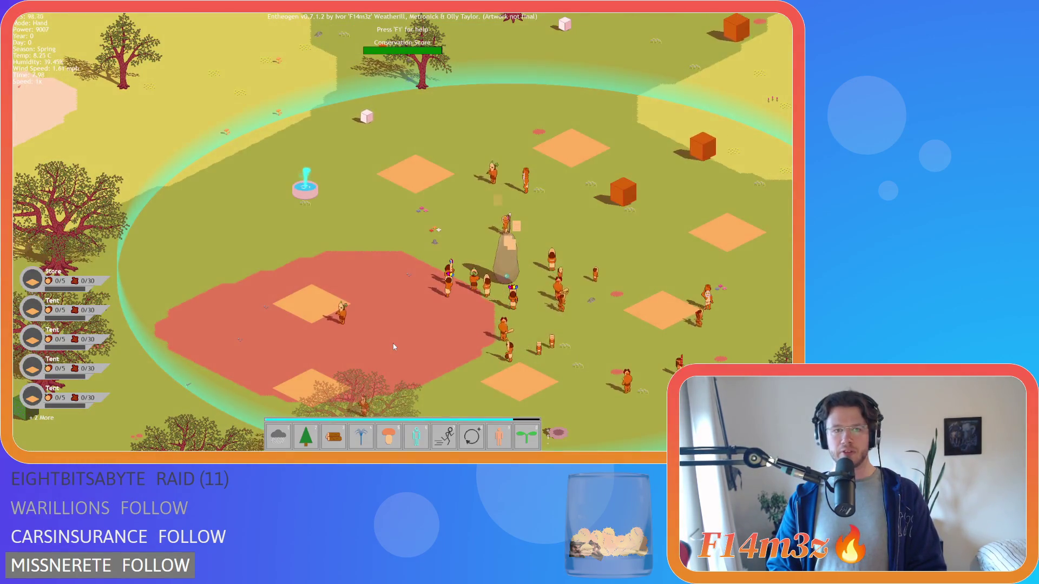
key("Escape")
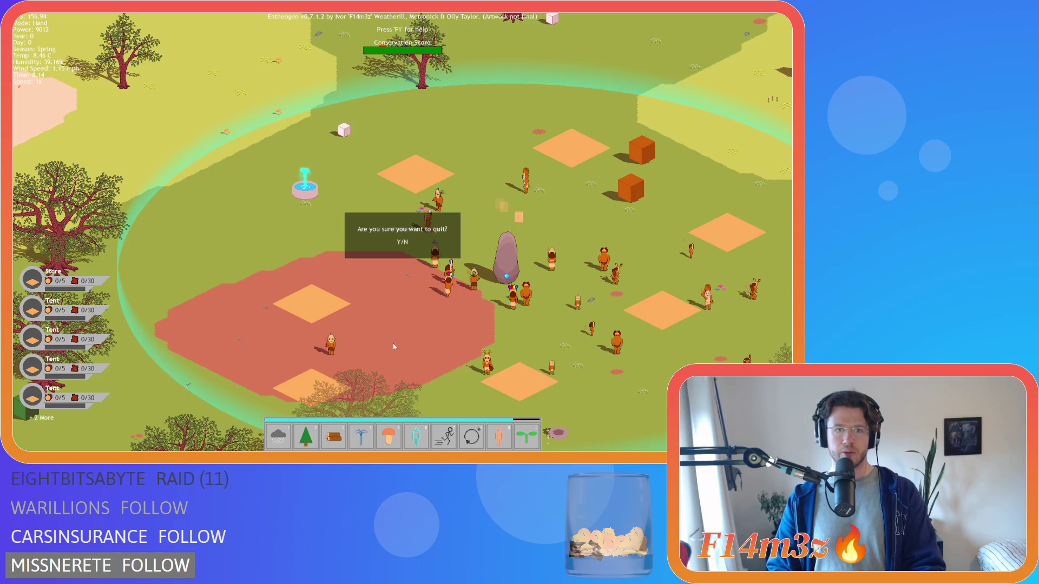
key("y")
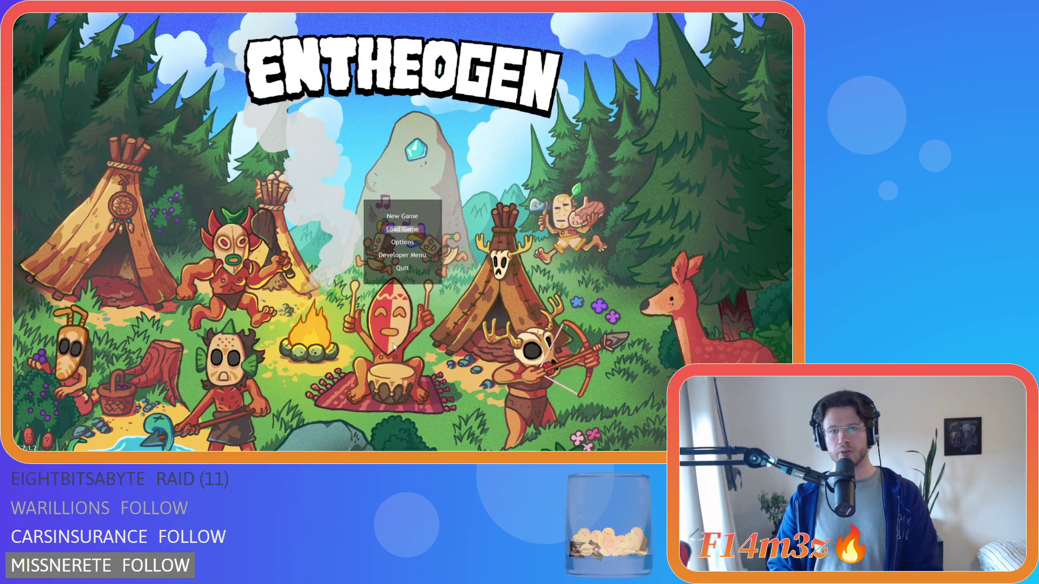
Quickload the saved village, try Light then Hand power, quit to menu and close the game.
key("Return")
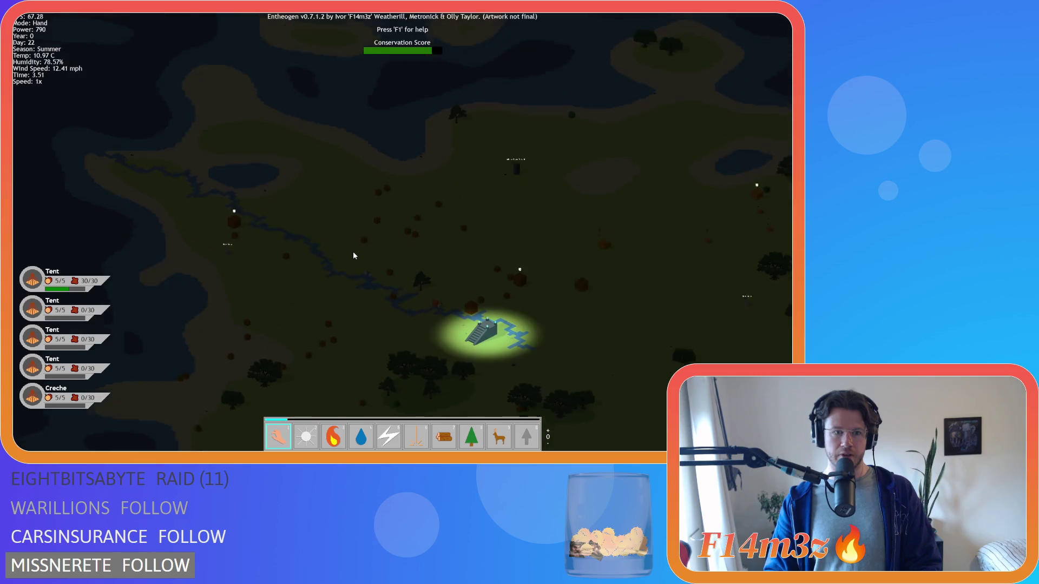
key("2")
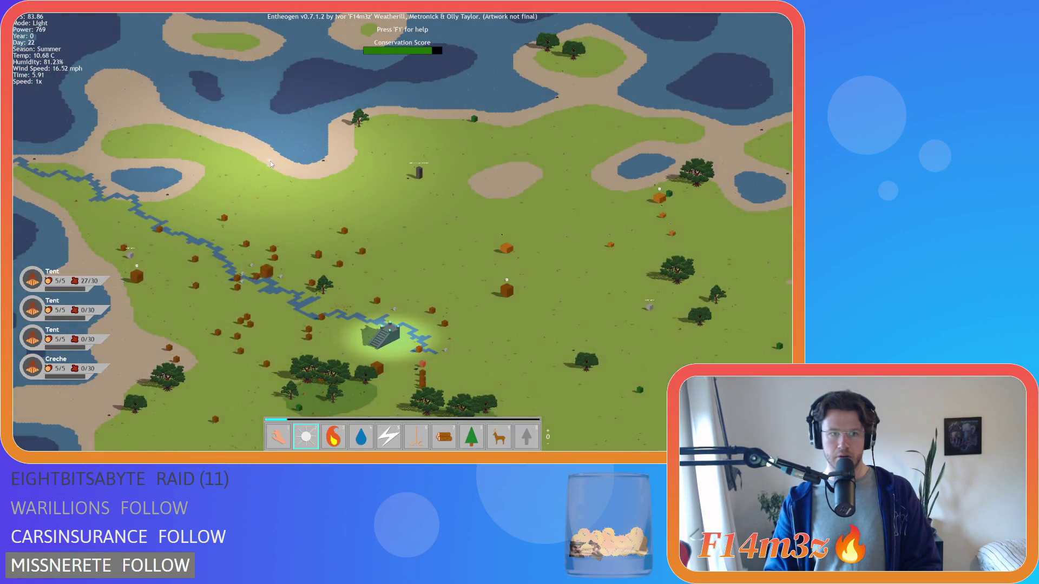
key("1")
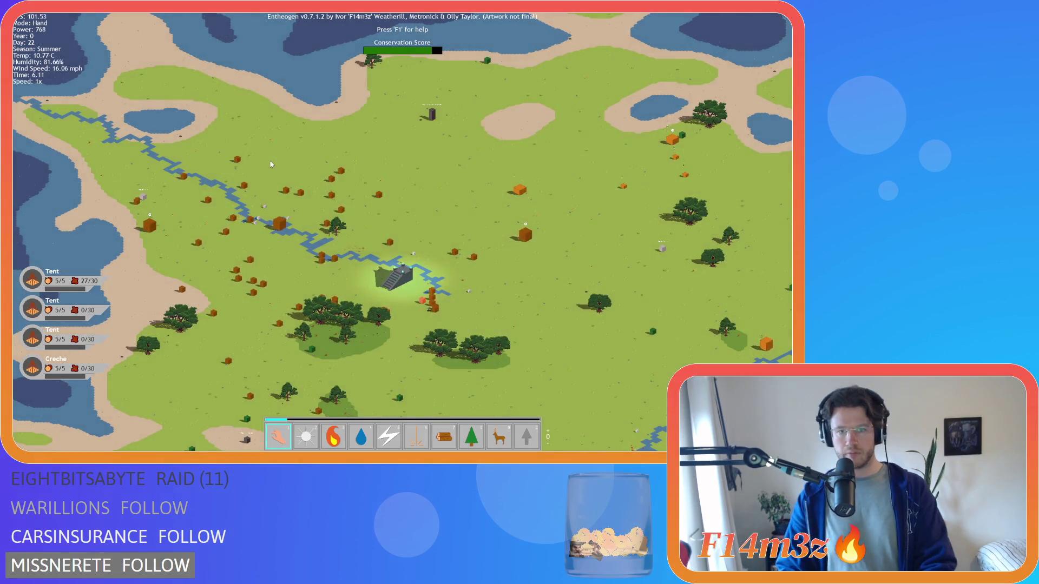
key("Escape")
key("y")
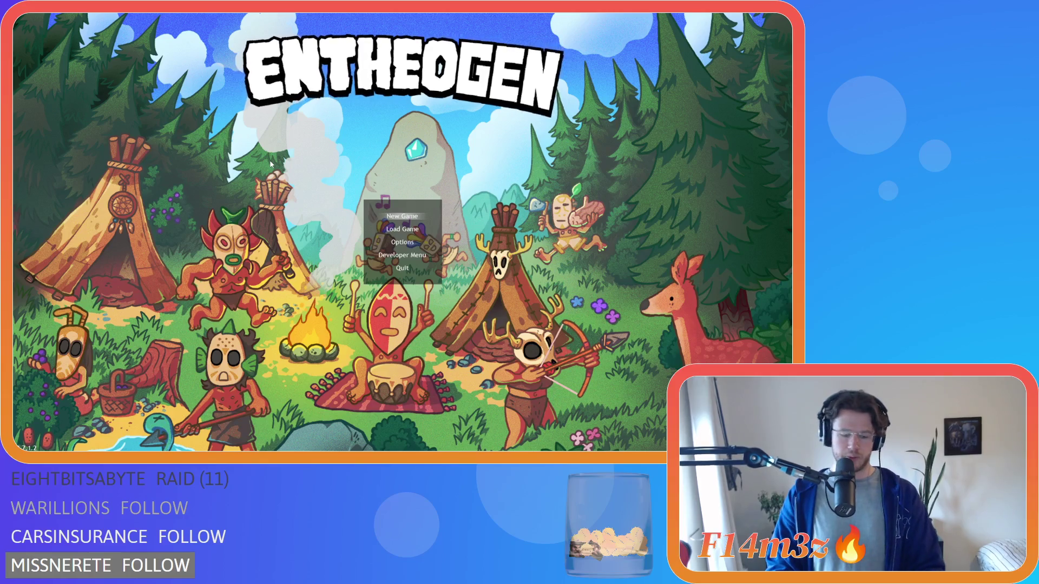
key("alt+F4")
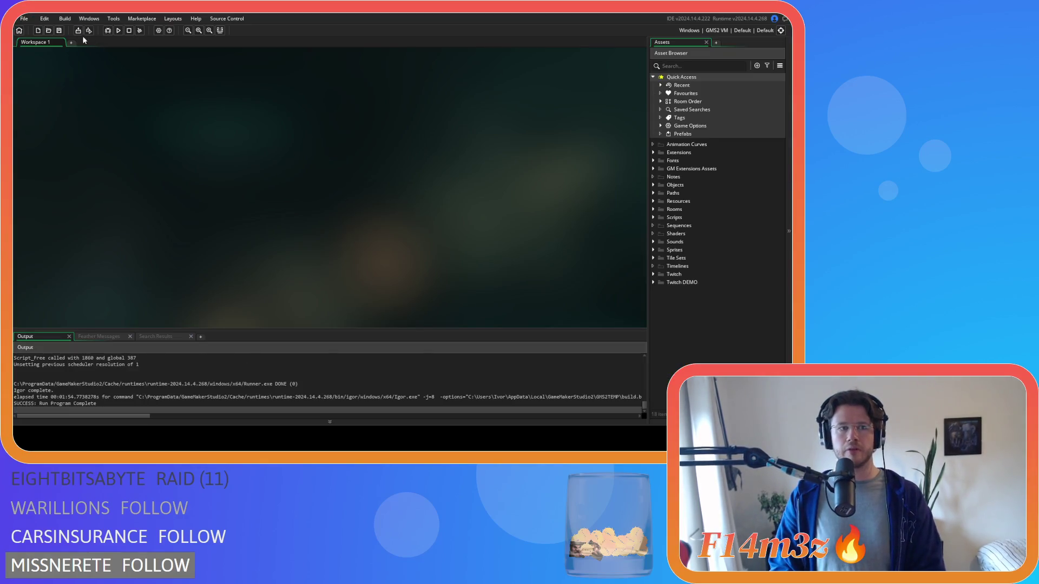
Set the build output to GMS2 YYC and run the game.
left_click(717, 30)
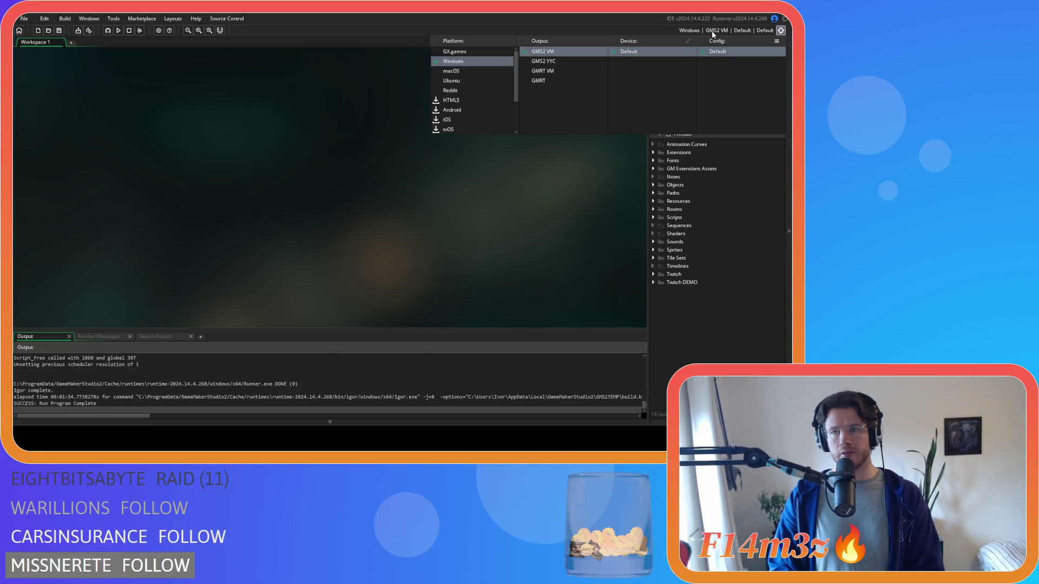
left_click(551, 61)
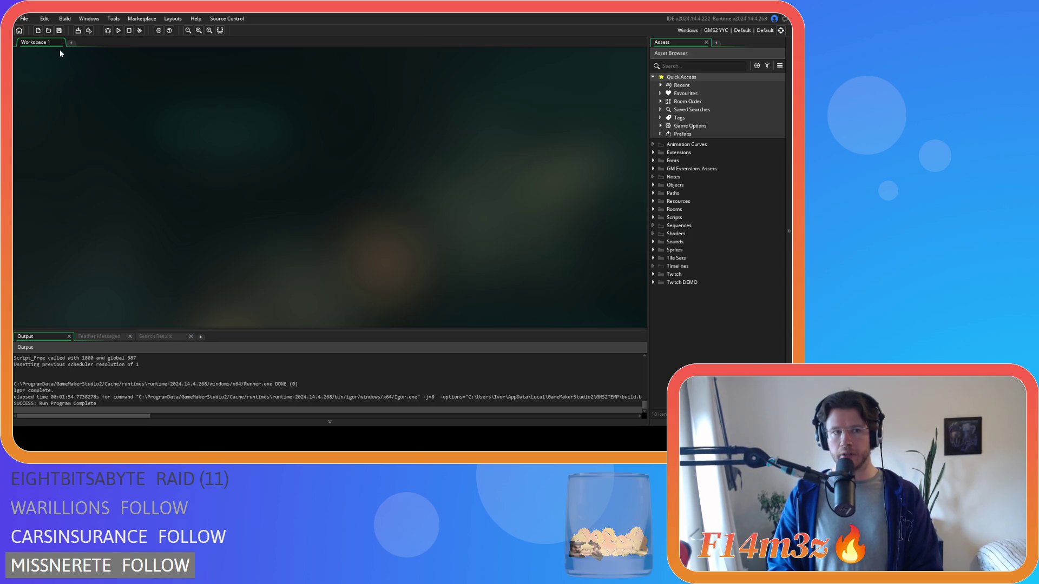
left_click(118, 30)
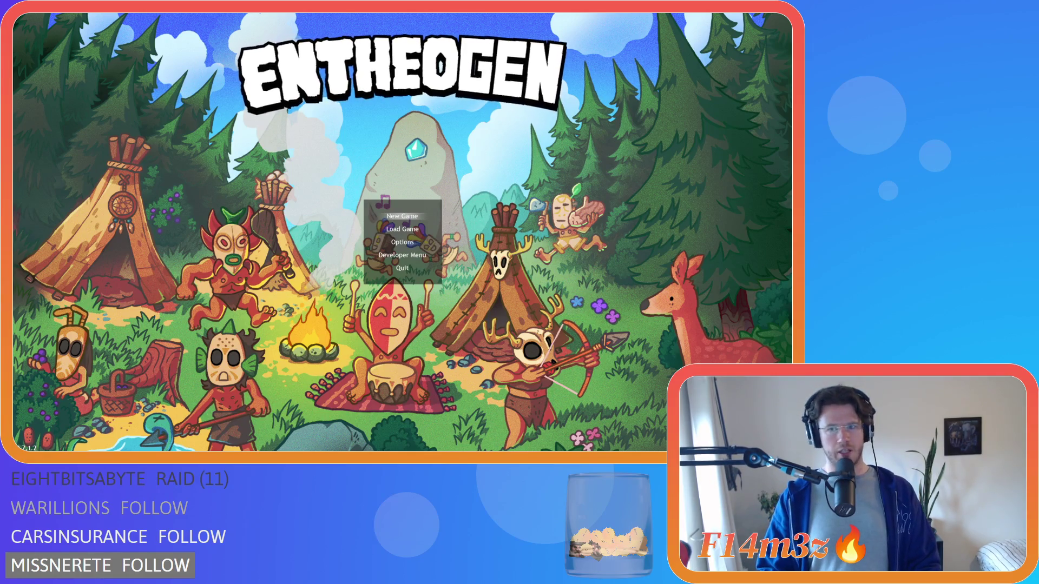
Choose New Game, accept the spring season and confirm the Beginner Island prompt.
key("Down")
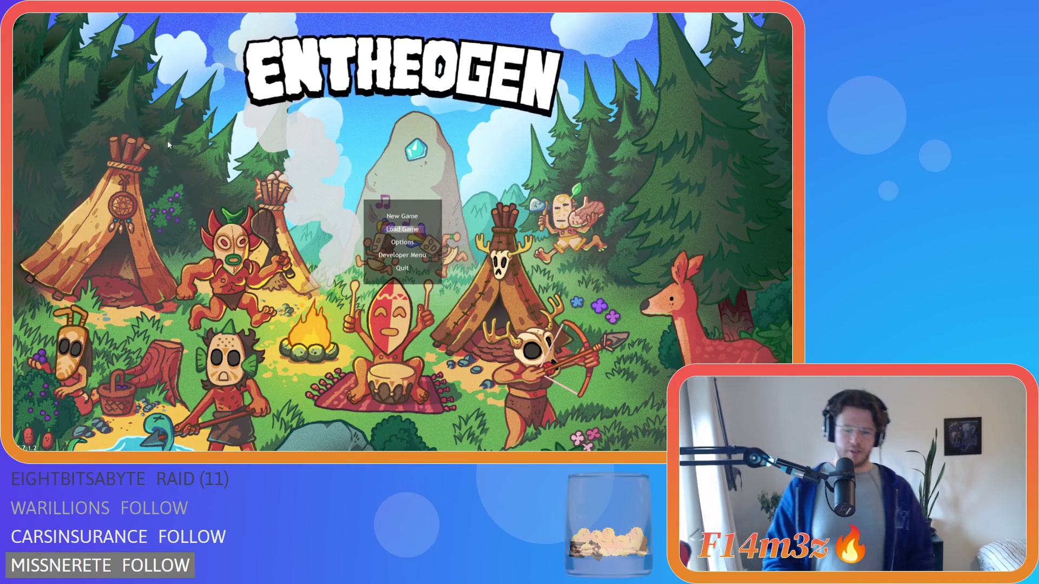
key("Up")
key("Return")
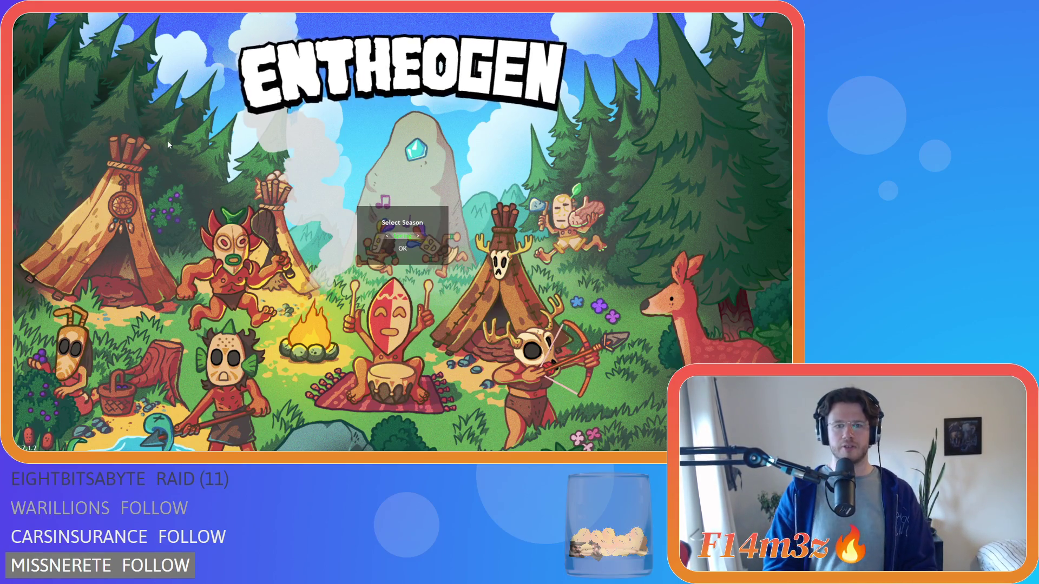
key("Return")
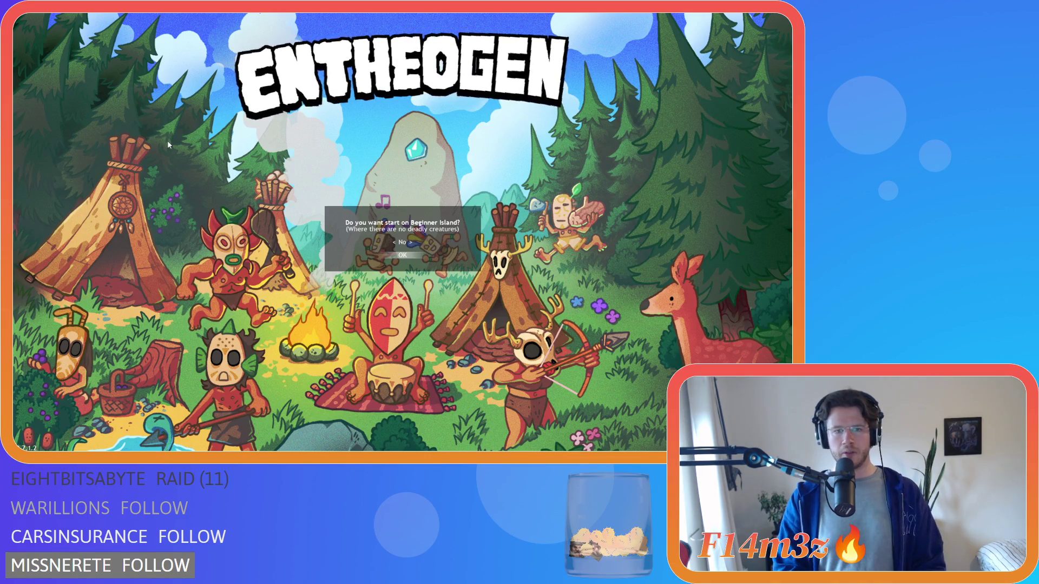
key("Return")
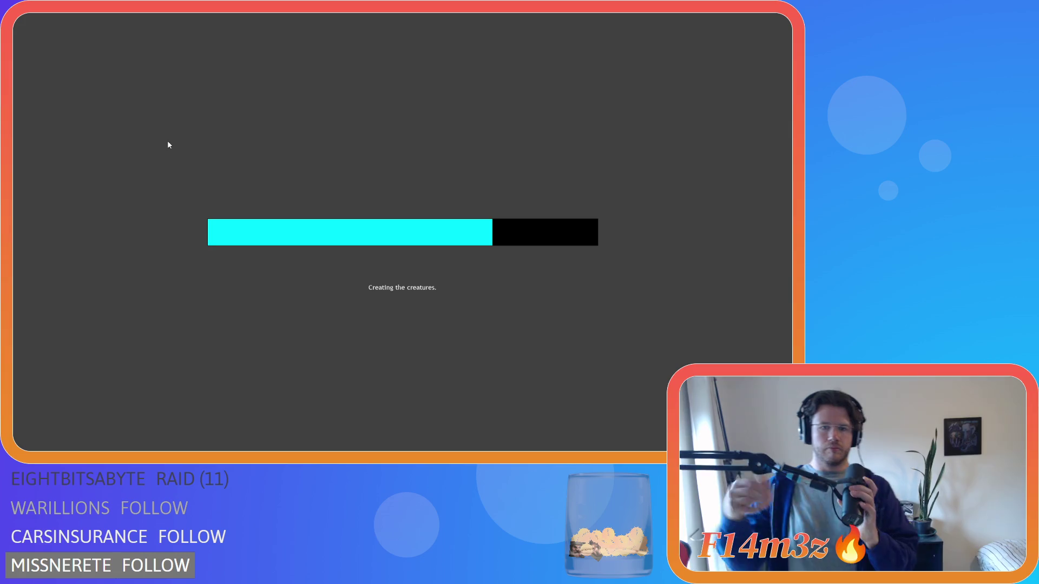
Place a Store building on the open plot in the village.
key("b")
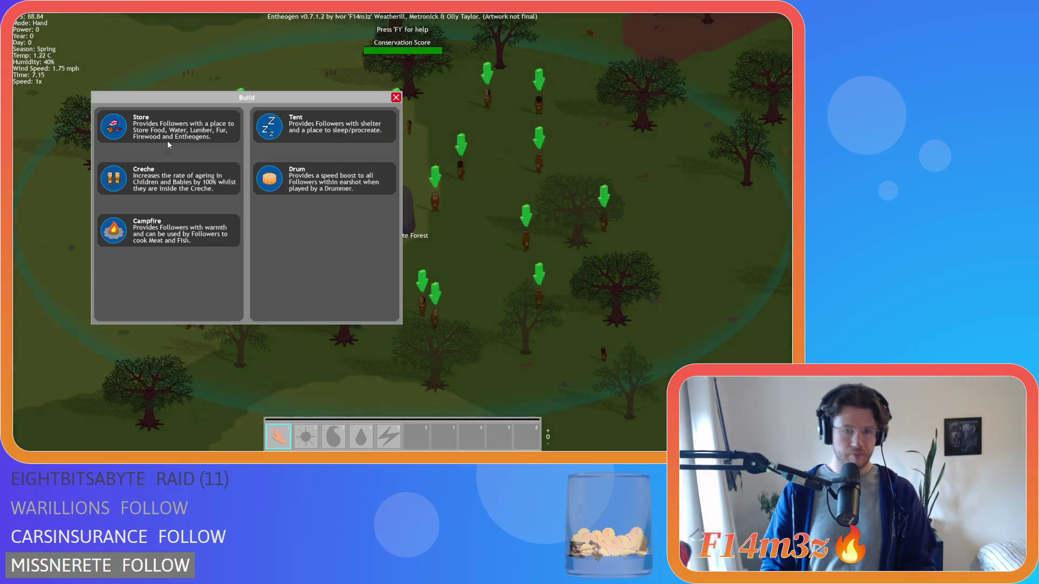
left_click(155, 132)
scroll(167, 153, "down", 5)
scroll(280, 207, "up", 4)
scroll(415, 236, "up", 3)
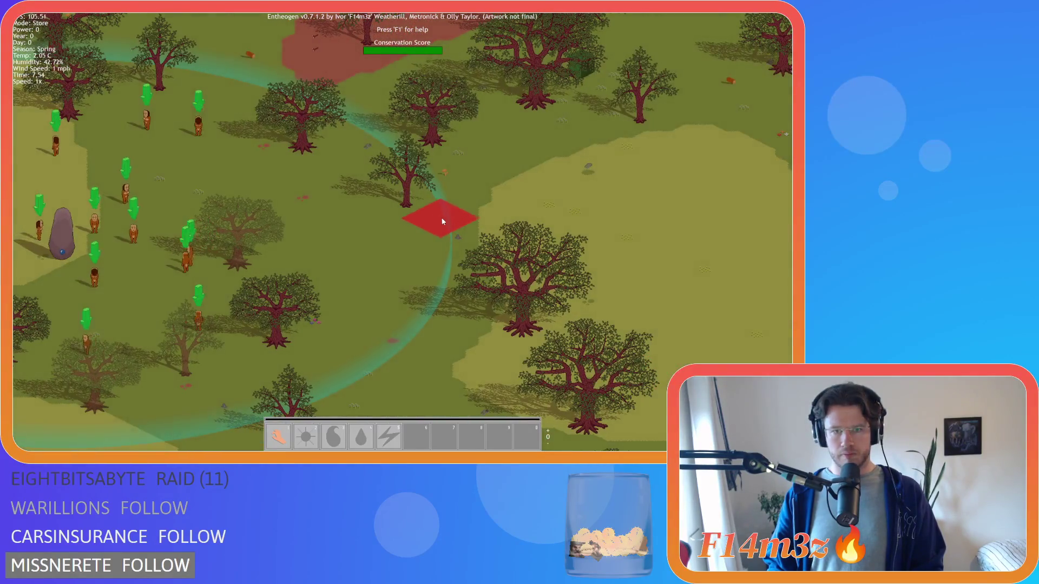
key("w")
key("a")
left_click(423, 183)
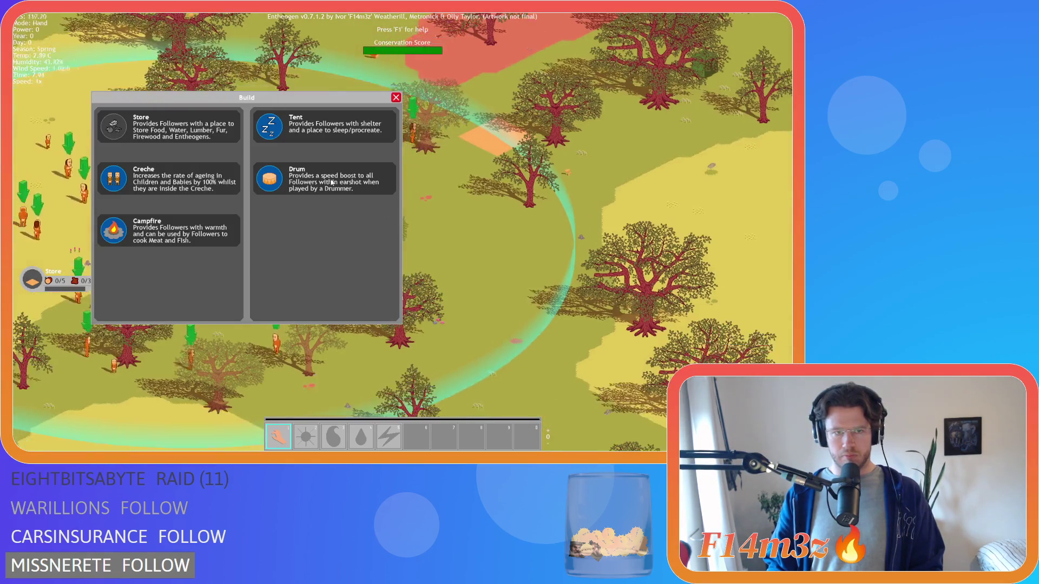
Place a Campfire on the map and a Drum beside it.
left_click(122, 196)
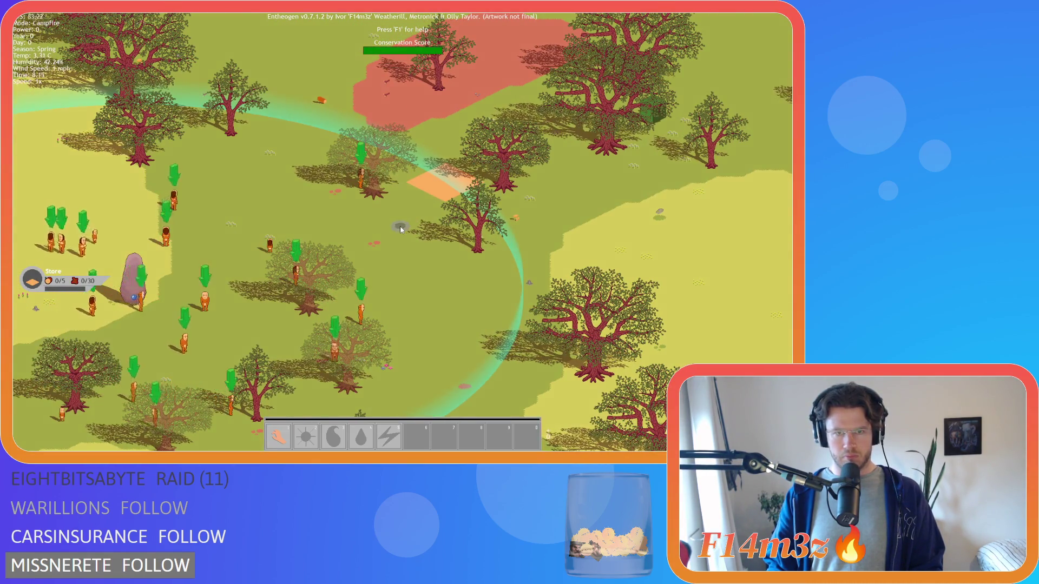
left_click(406, 226)
left_click(275, 183)
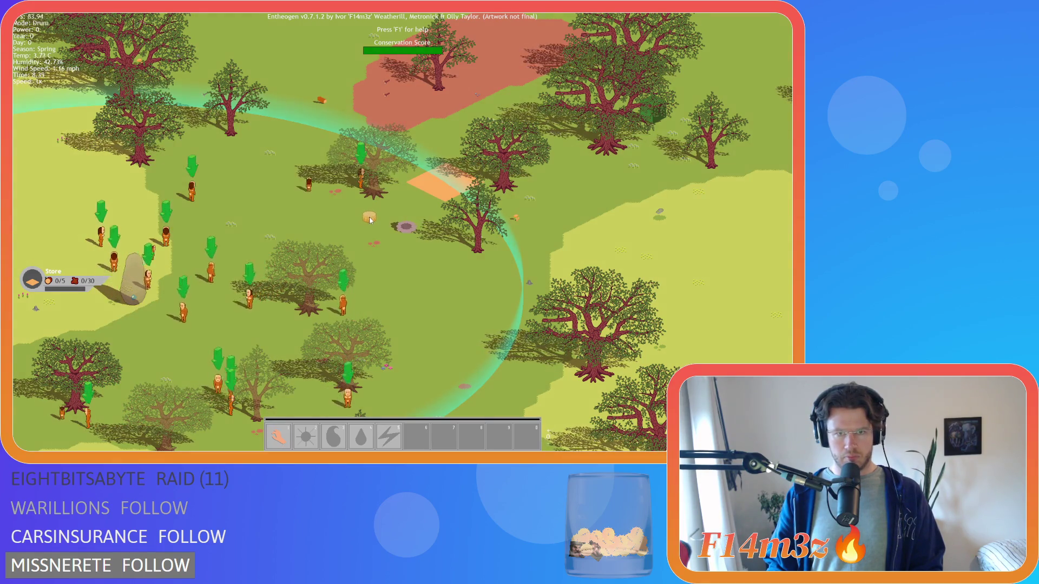
left_click(374, 216)
Close the building list and pan around the campfire site, pausing the game.
key("w")
key("a")
left_click(396, 98)
key("s")
key("d")
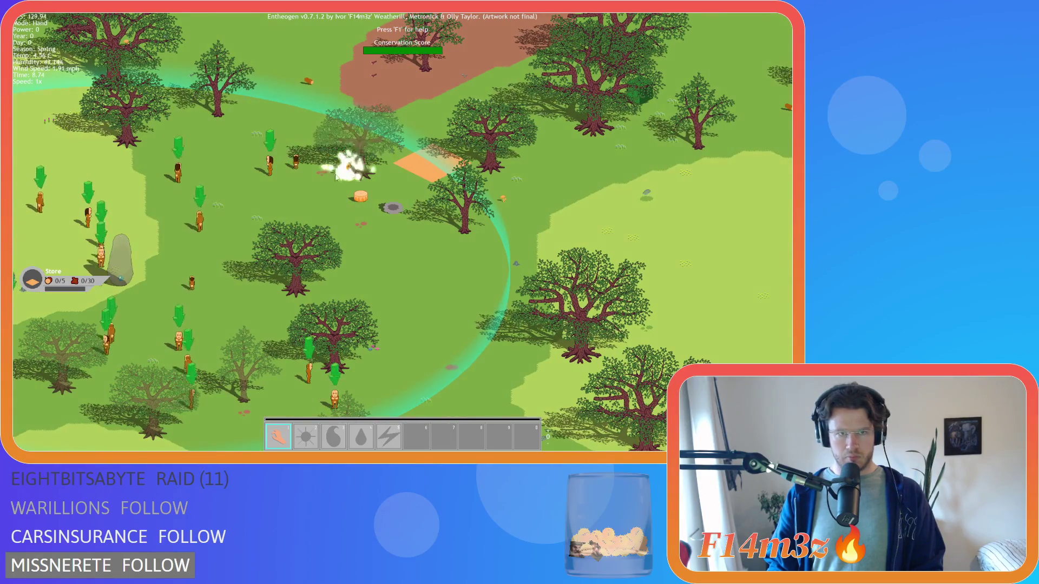
key("a")
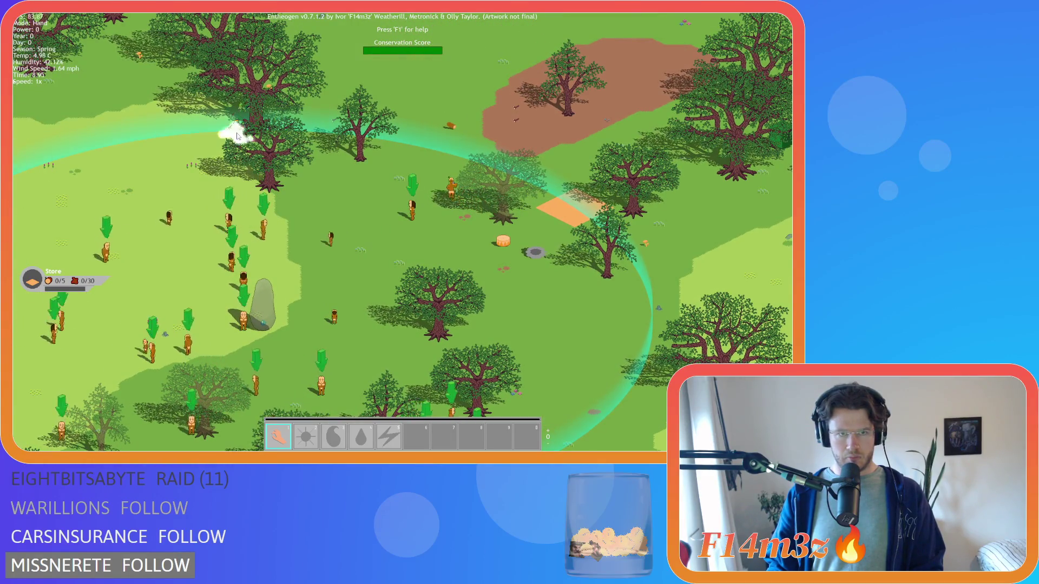
key("s")
key("d")
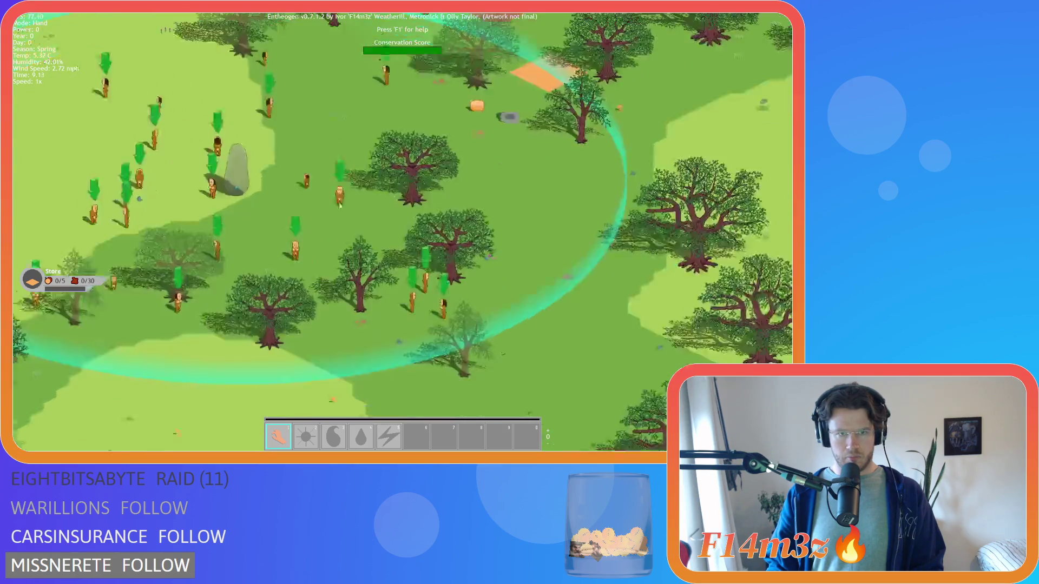
key("w")
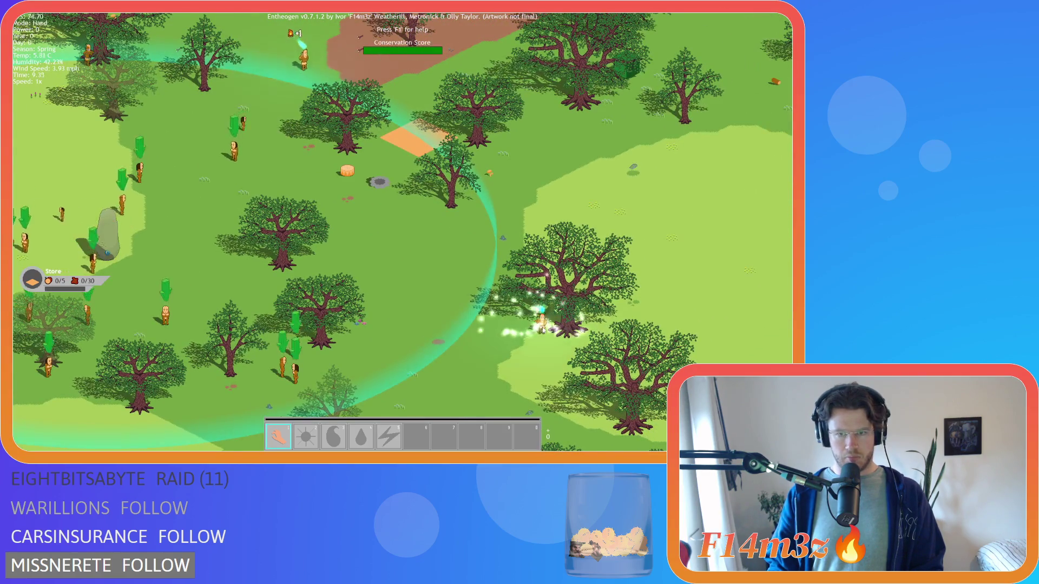
key("a")
key("s")
key("d")
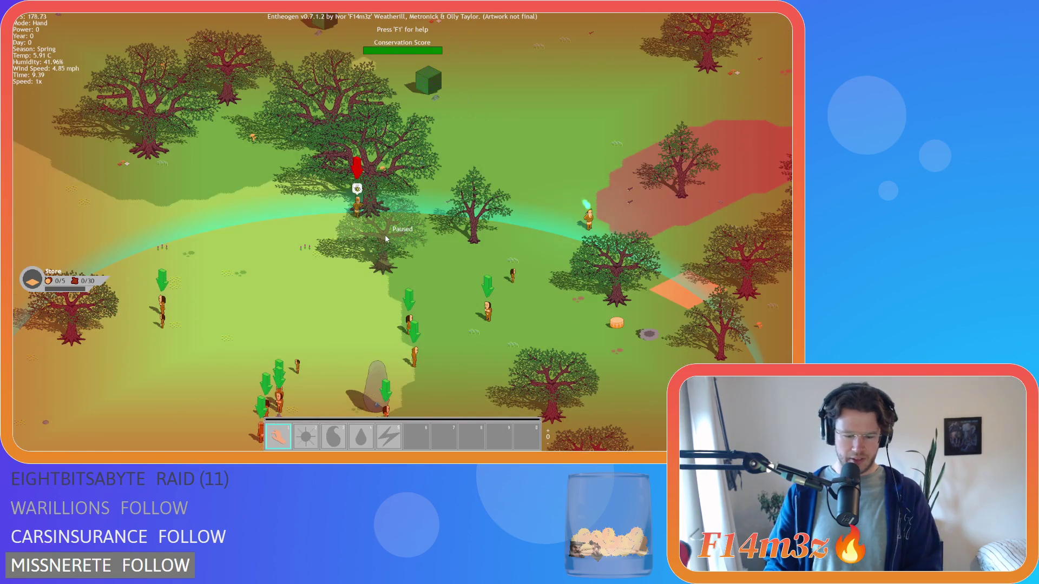
Unpause the game and pan across the village toward the wandering villagers.
key("s")
key("d")
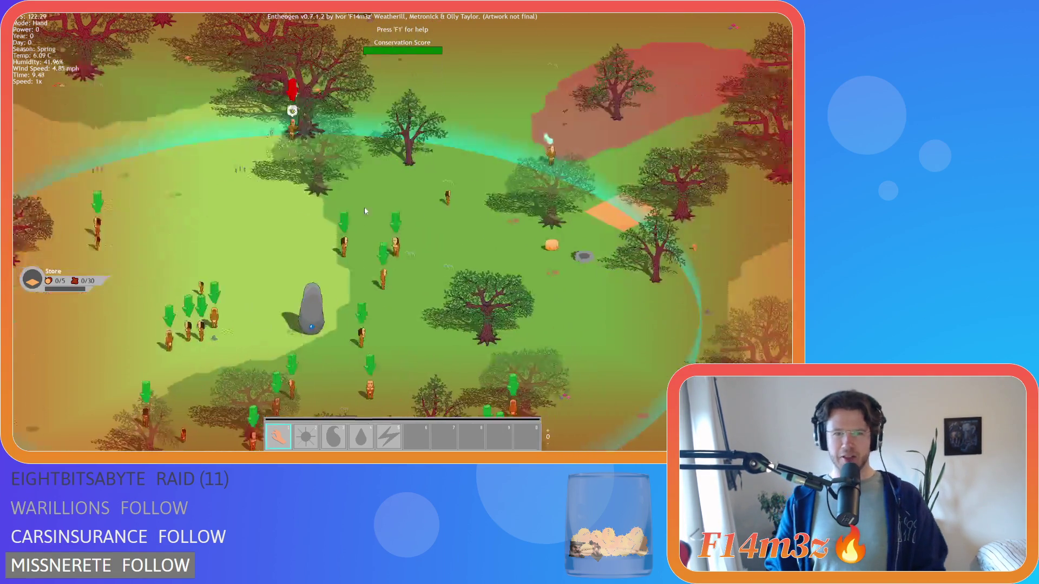
key("s")
key("d")
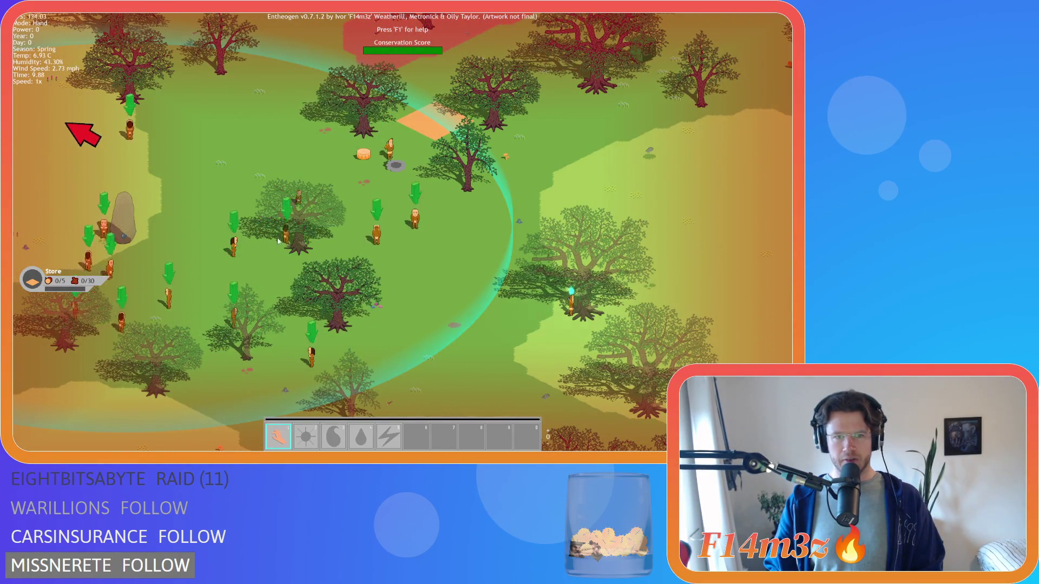
key("d")
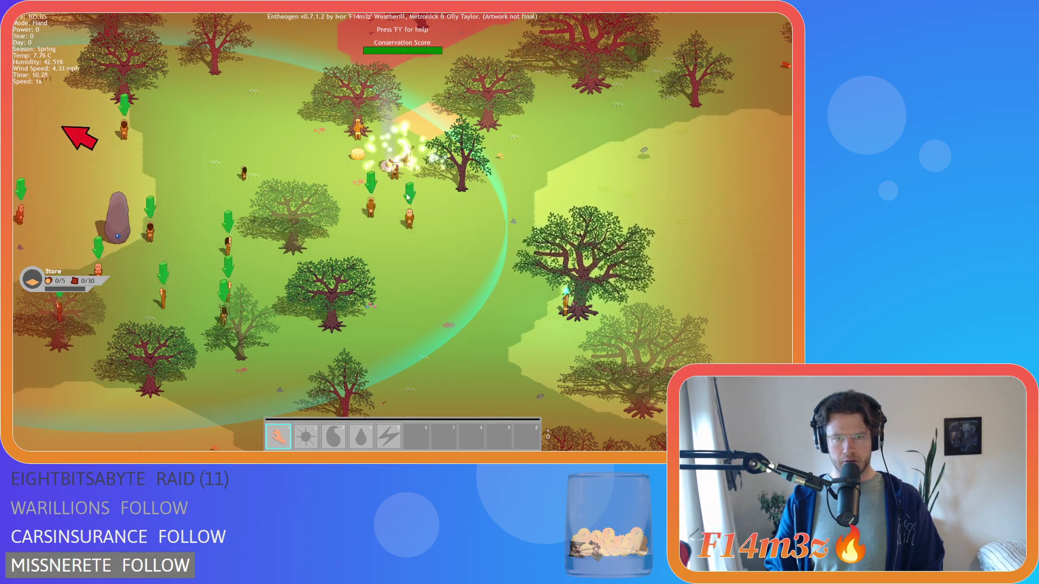
key("a")
key("w")
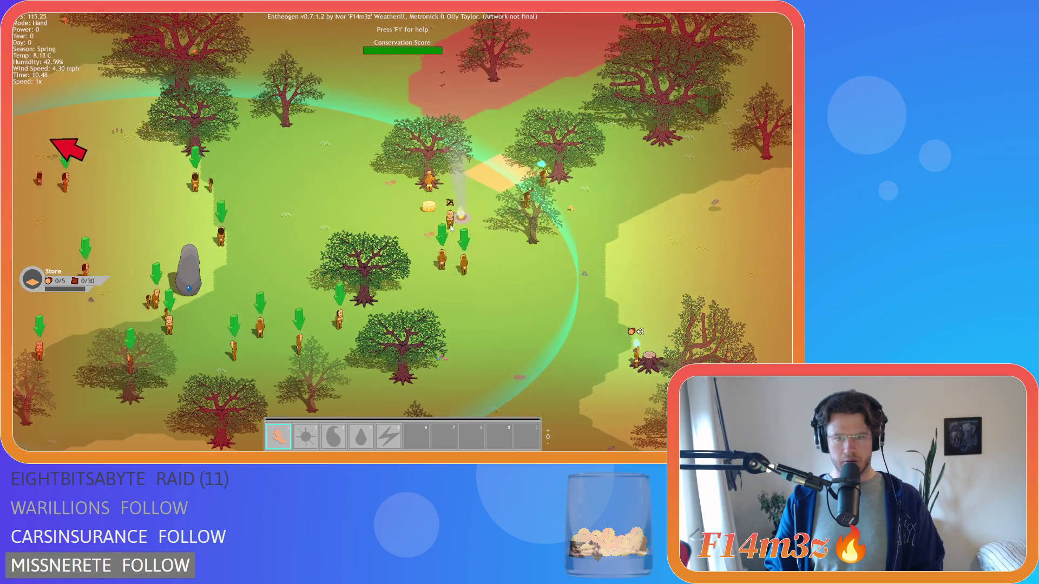
key("a")
key("a")
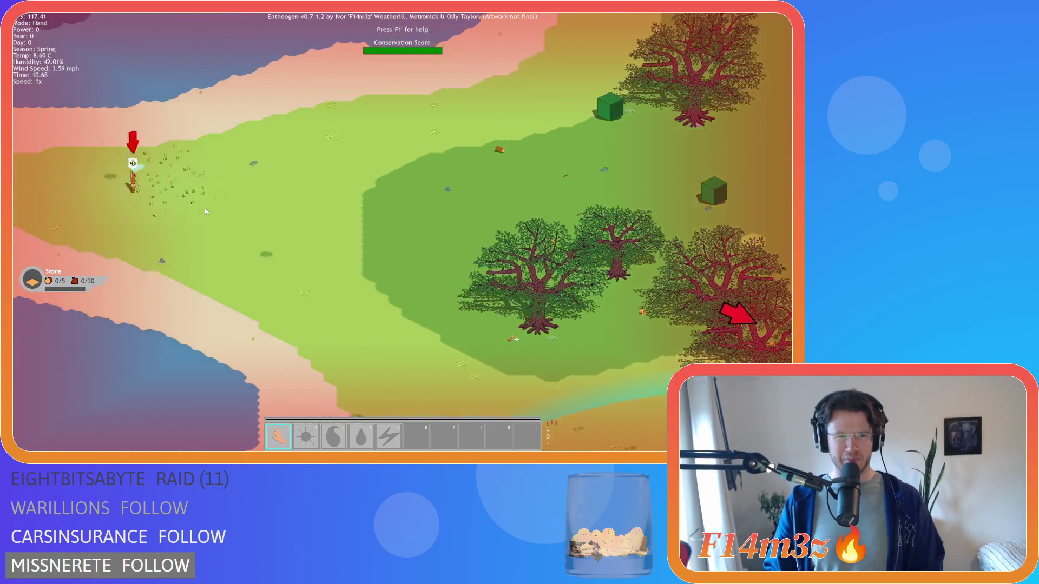
key("d")
scroll(437, 193, "up", 5)
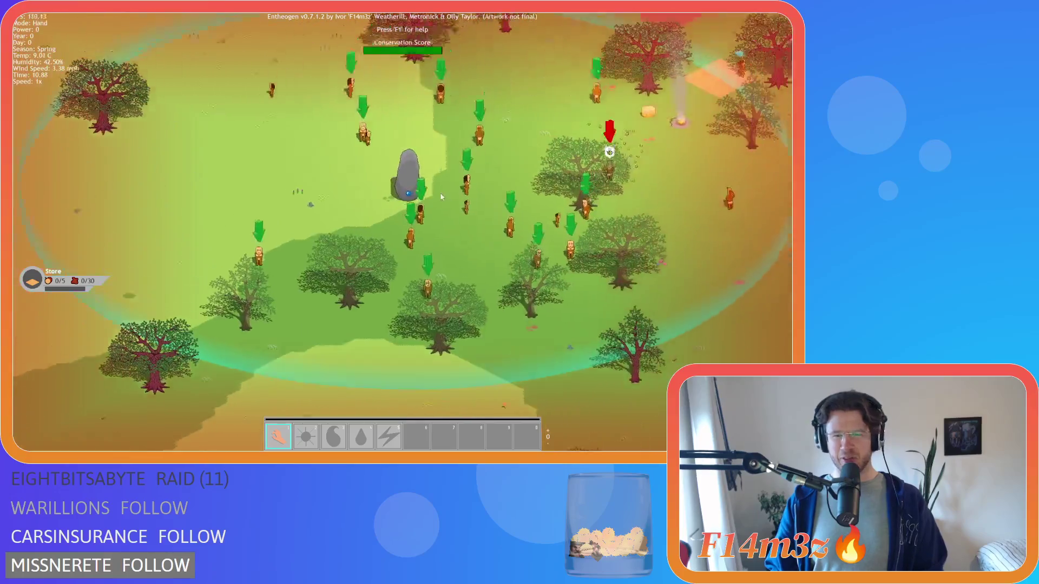
scroll(454, 204, "down", 5)
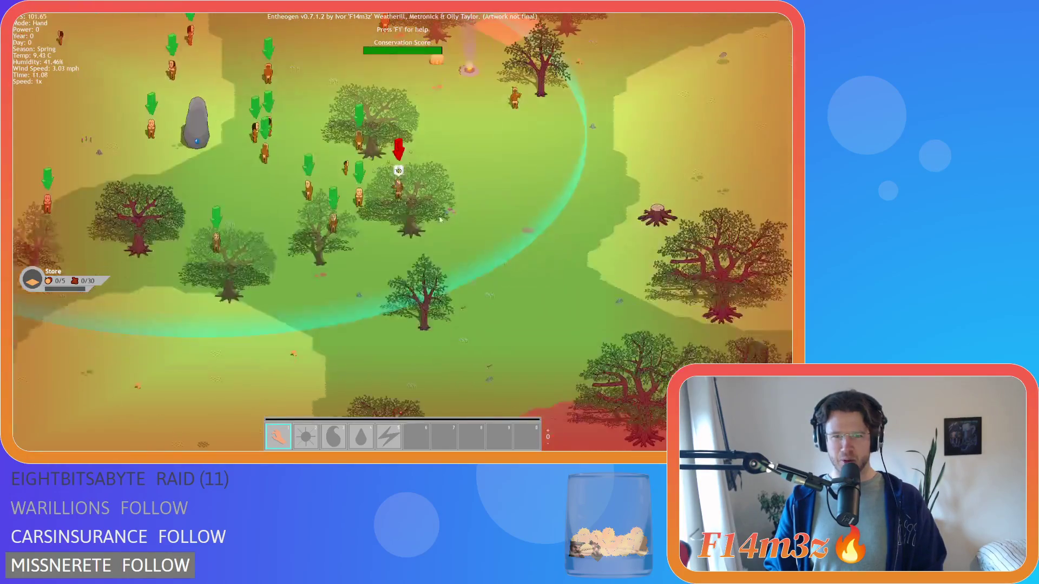
scroll(415, 207, "up", 2)
key("a")
key("s")
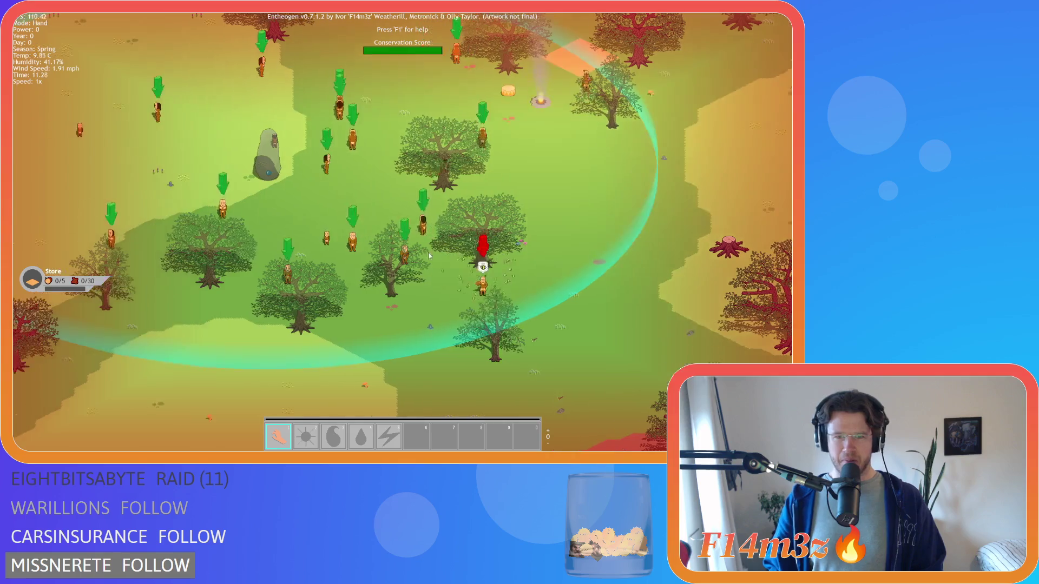
scroll(483, 199, "down", 5)
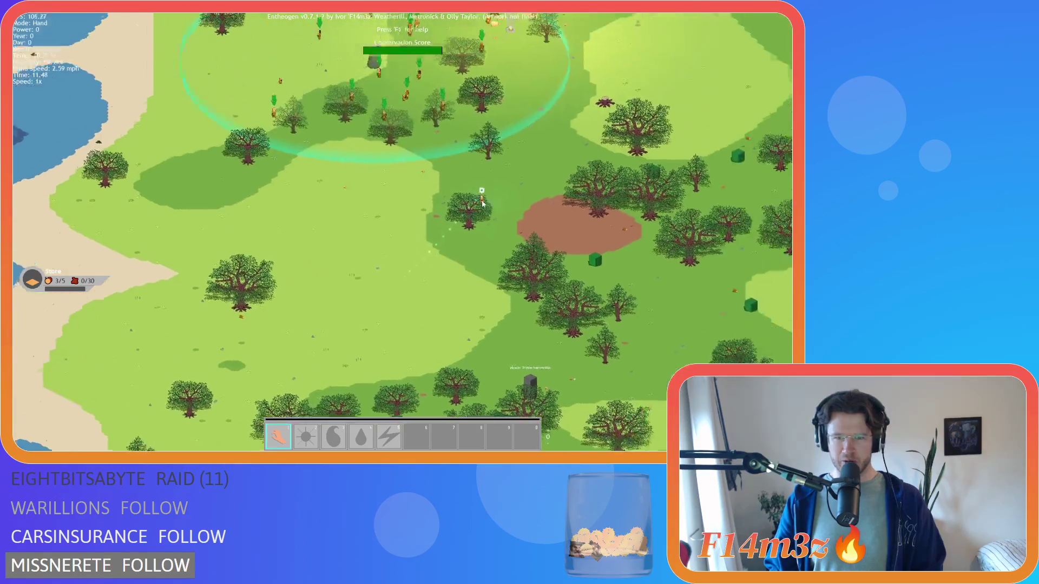
scroll(374, 177, "up", 6)
scroll(374, 177, "down", 4)
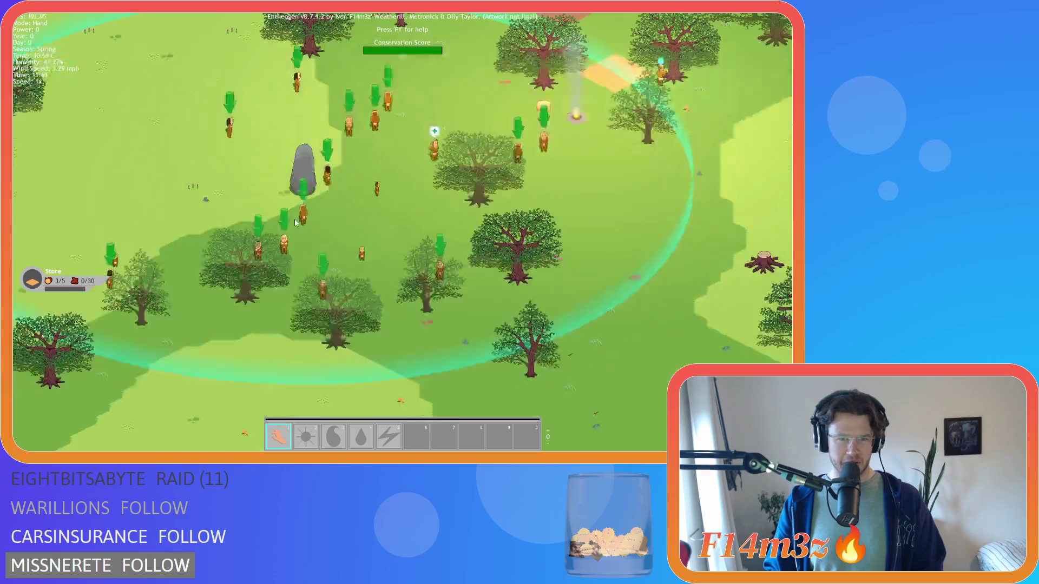
scroll(397, 214, "up", 4)
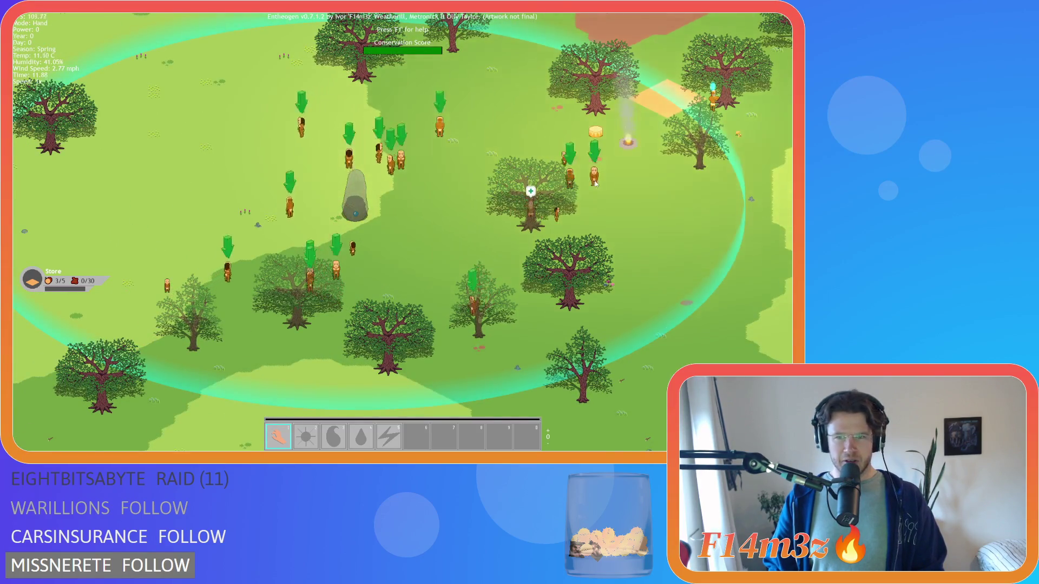
scroll(597, 223, "down", 4)
scroll(378, 167, "up", 5)
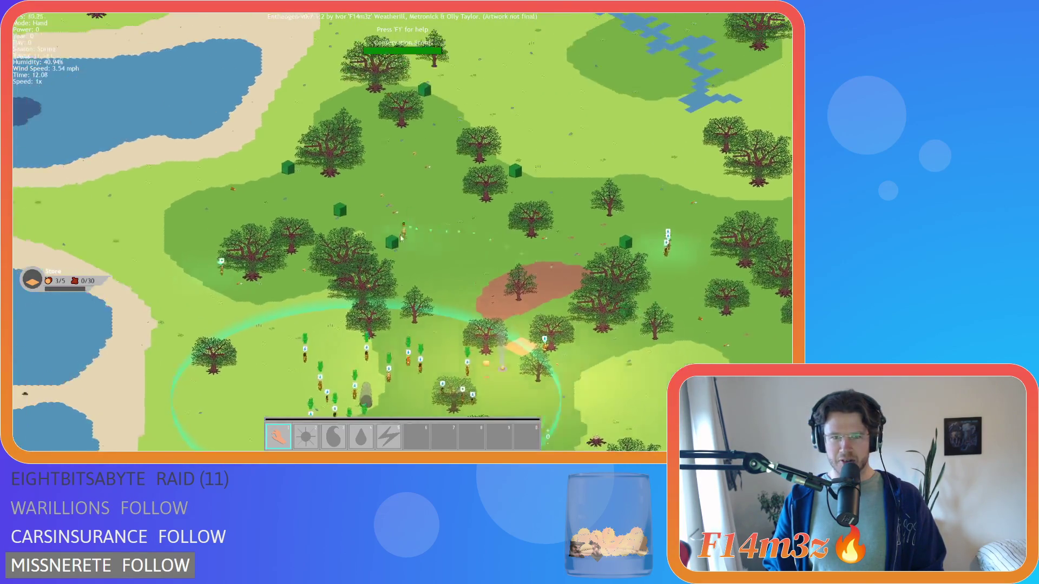
Pan the map down to the water-carrying villagers.
key("s")
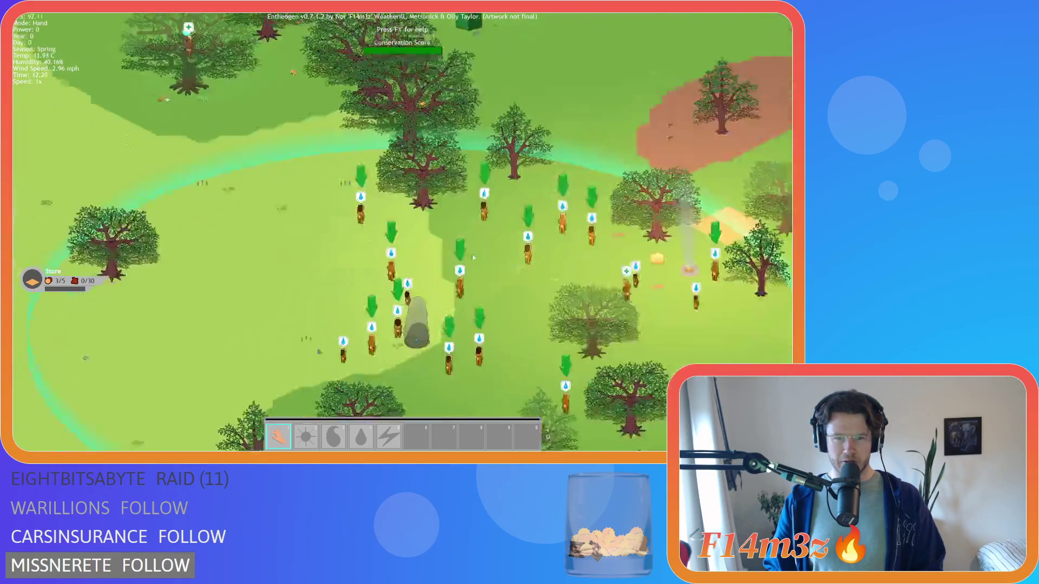
scroll(434, 269, "down", 4)
scroll(459, 248, "up", 5)
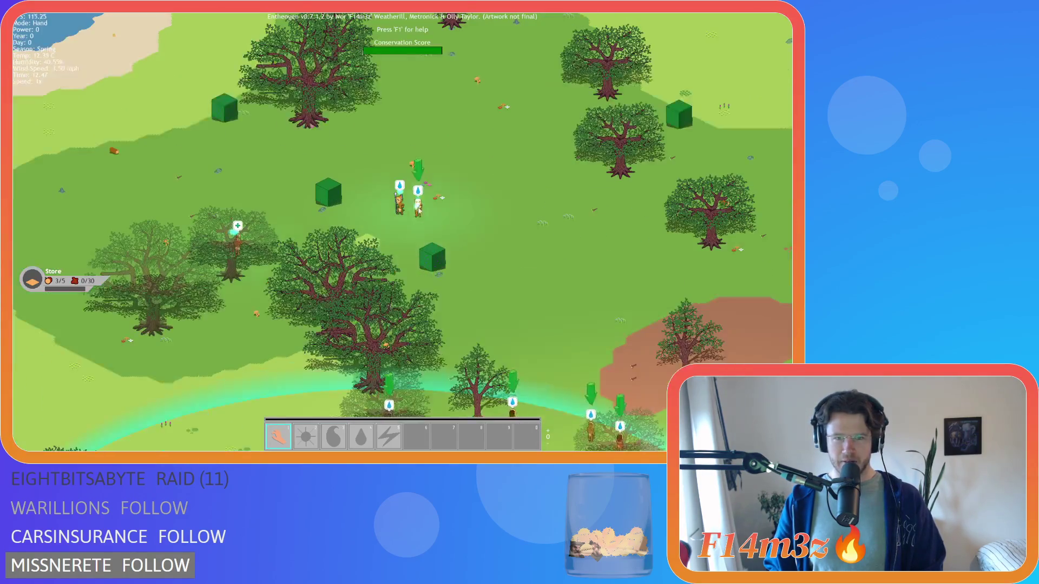
scroll(458, 248, "down", 3)
scroll(384, 248, "up", 4)
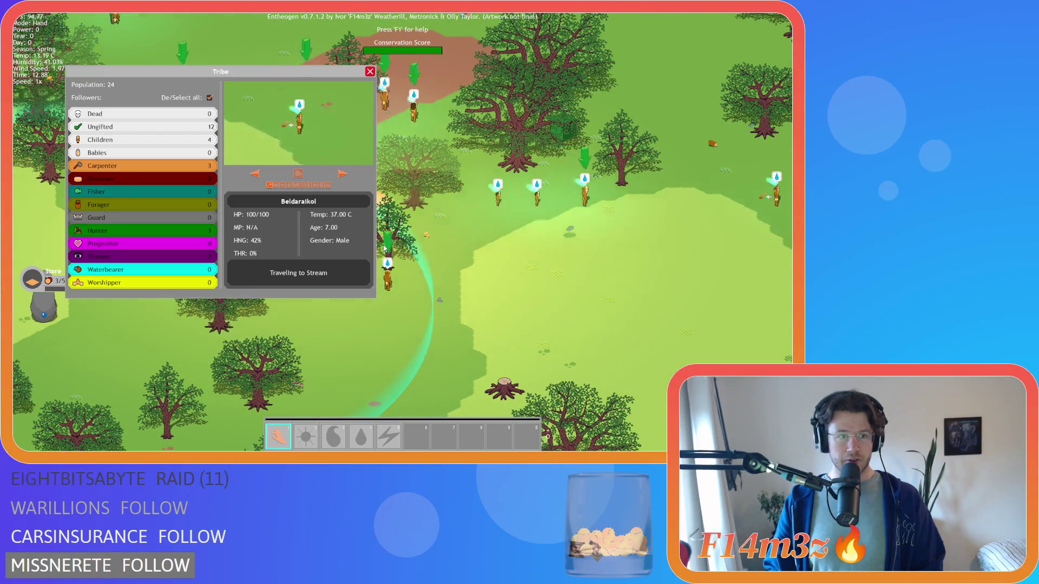
Check the tribe's follower breakdown, then pick up a villager and set it down elsewhere.
key("d")
mouse_move(377, 261)
left_mouse_down()
mouse_move(295, 172)
mouse_move(313, 161)
mouse_move(303, 173)
left_mouse_up()
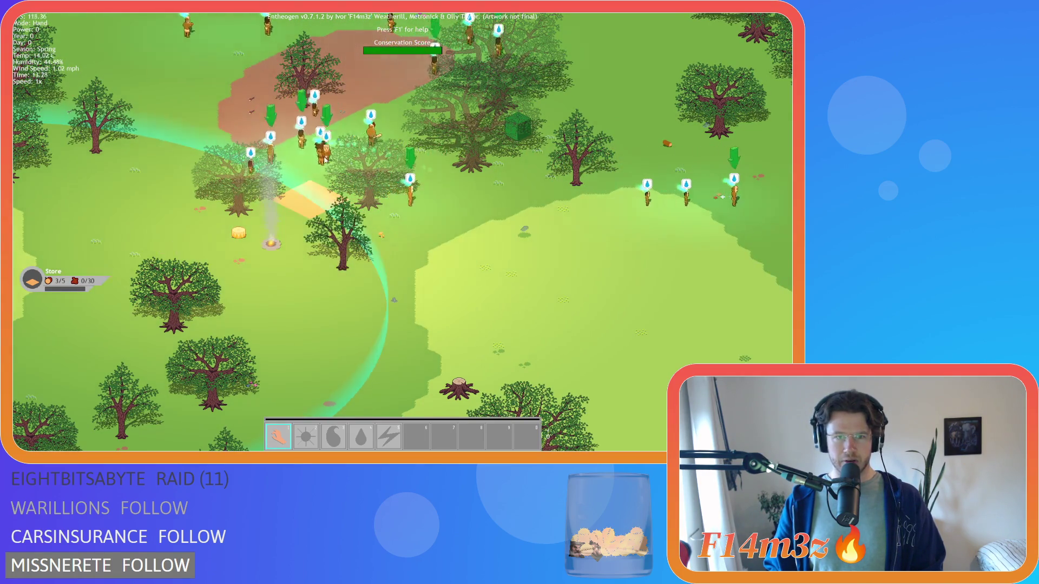
key("w")
key("d")
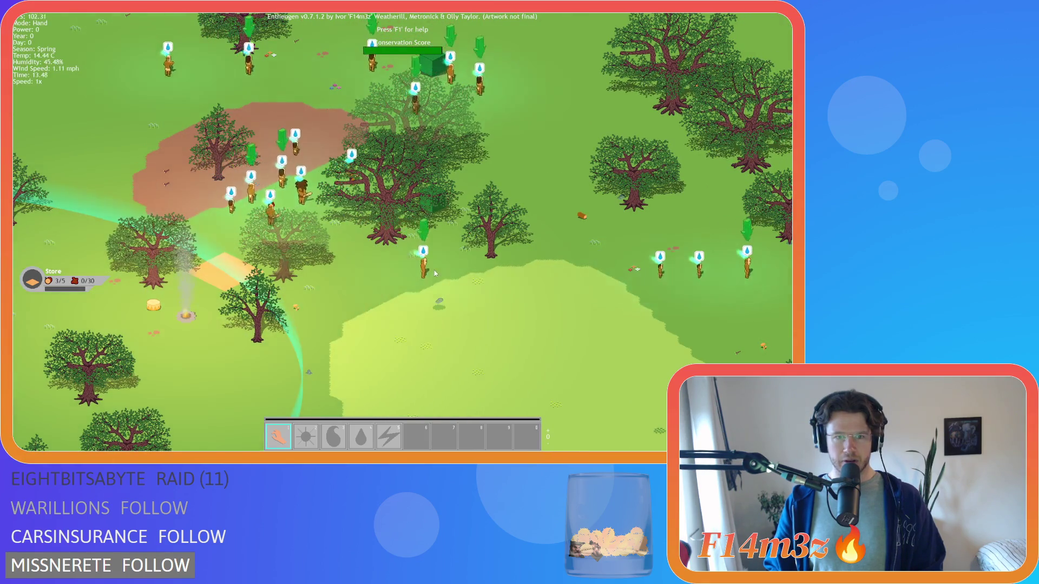
Pan east past the villagers and briefly show the tribe overview.
key("w")
key("d")
key("s")
key("d")
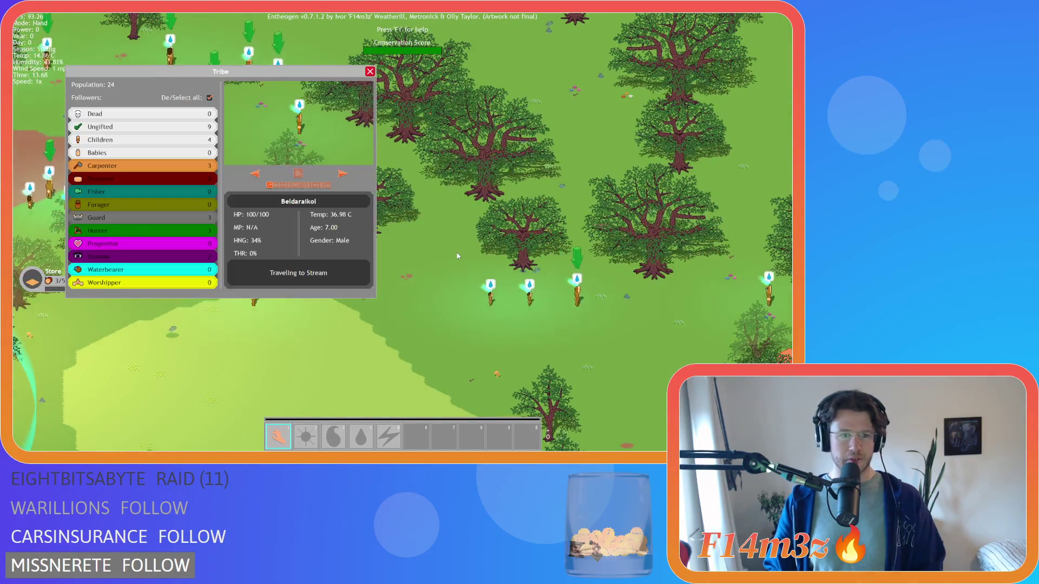
scroll(481, 247, "down", 5)
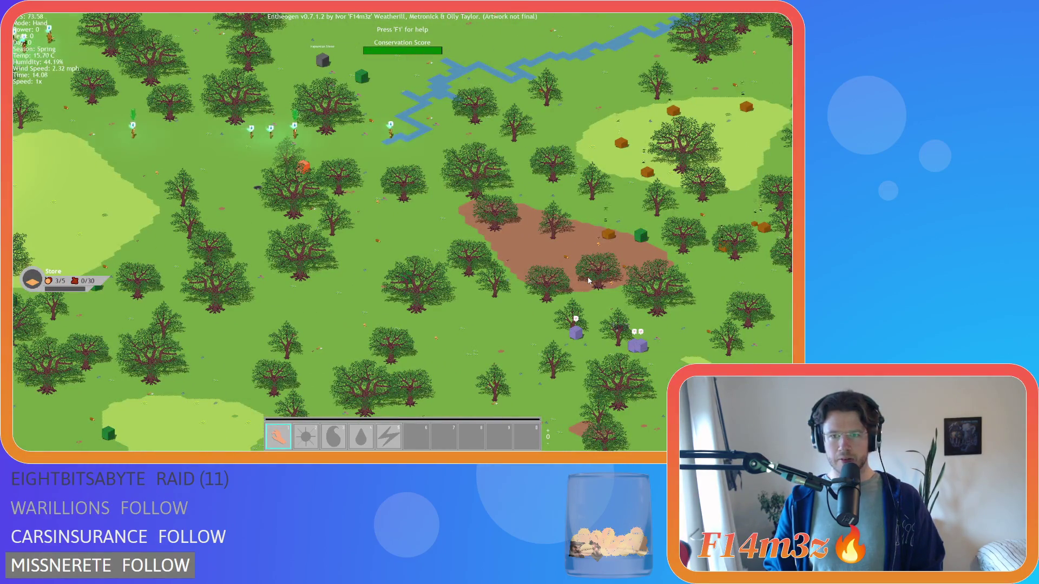
scroll(589, 280, "down", 5)
scroll(461, 230, "up", 8)
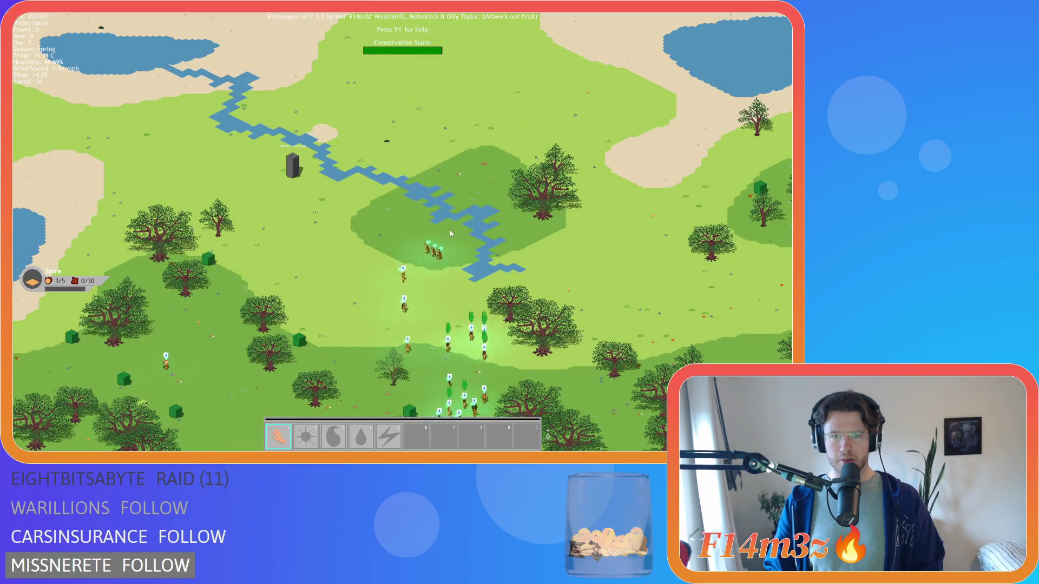
scroll(450, 234, "up", 3)
key("w")
key("a")
scroll(449, 233, "down", 4)
scroll(464, 241, "down", 5)
scroll(471, 252, "up", 3)
scroll(473, 255, "down", 3)
scroll(473, 256, "up", 3)
key("d")
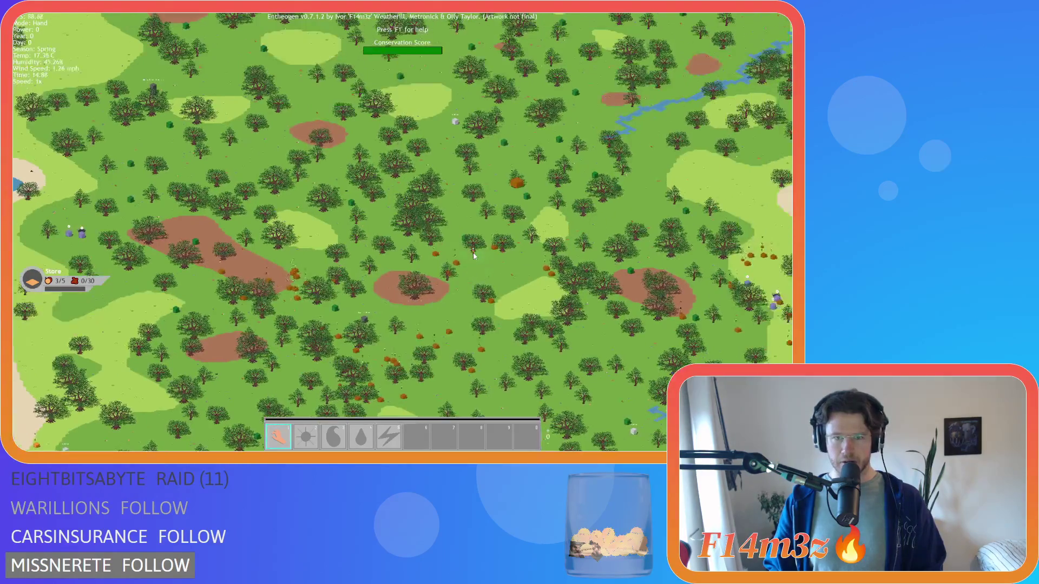
scroll(453, 268, "up", 5)
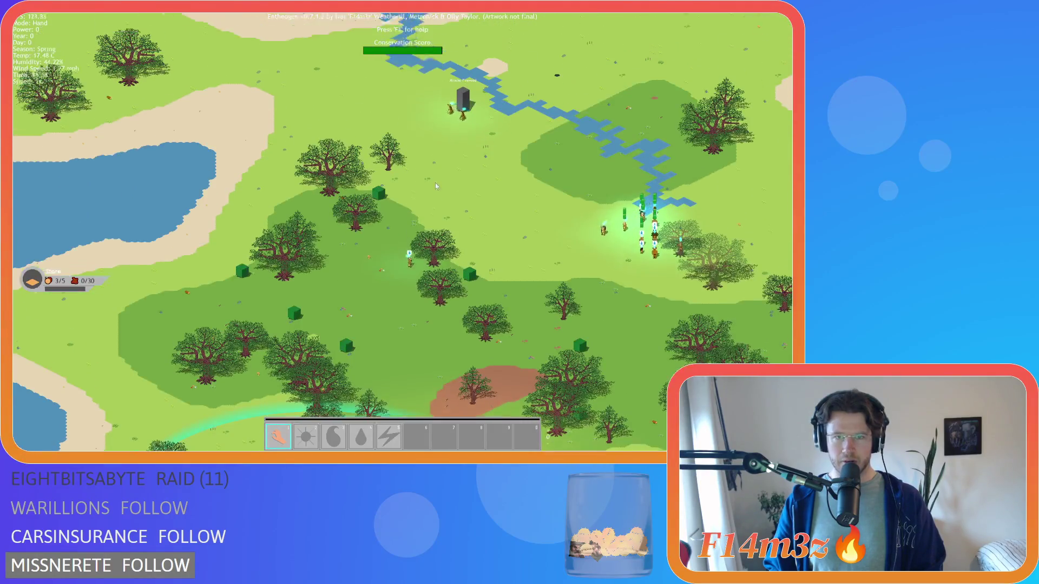
scroll(435, 183, "down", 5)
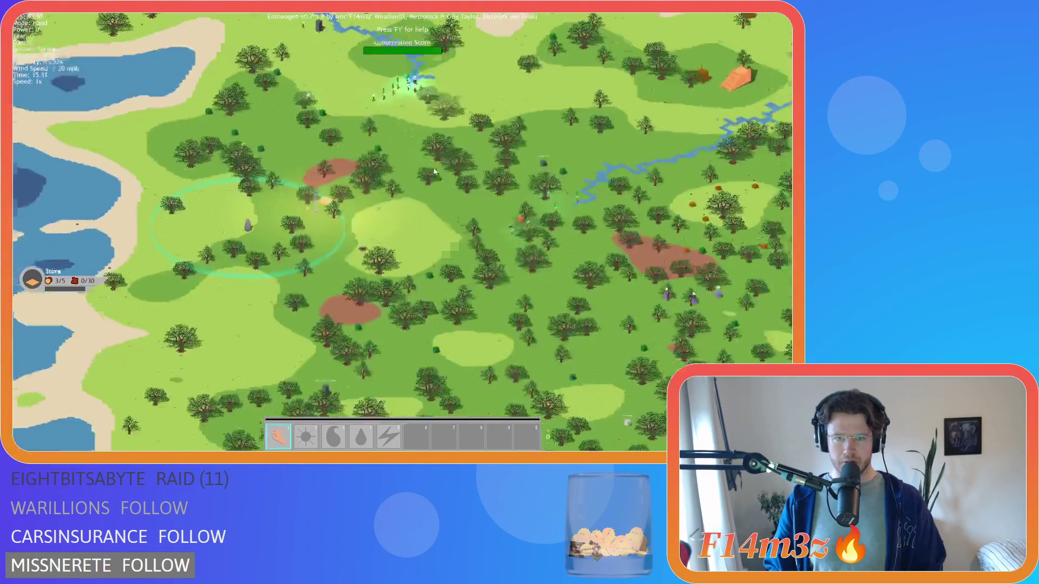
key("d")
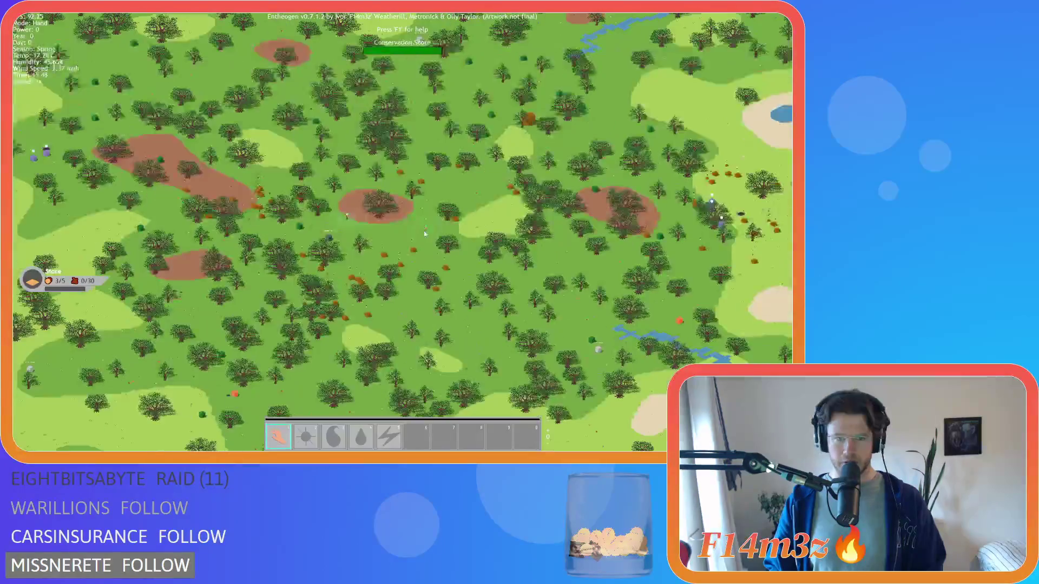
scroll(363, 149, "up", 5)
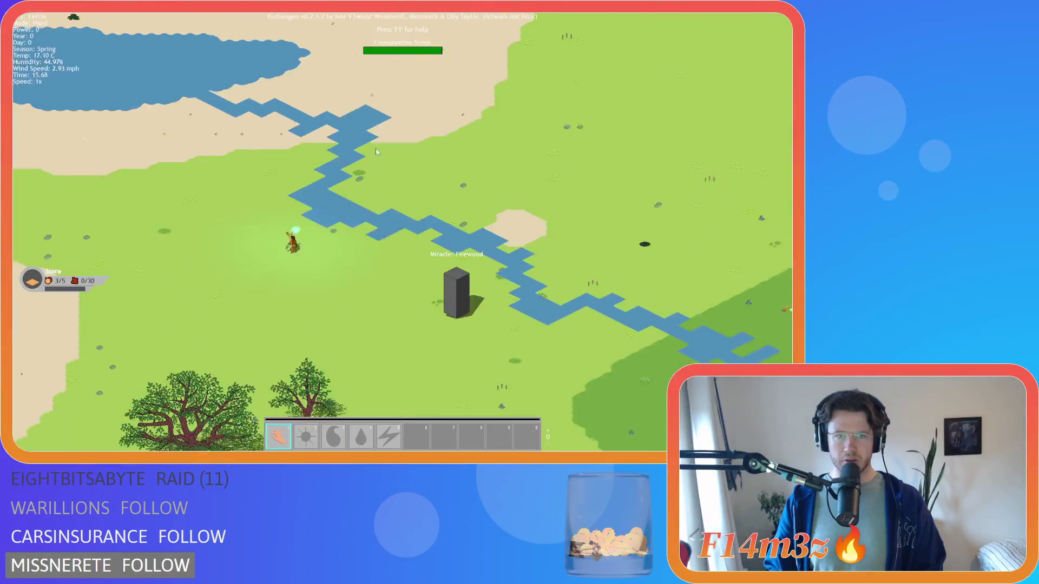
scroll(279, 240, "down", 6)
scroll(346, 250, "up", 4)
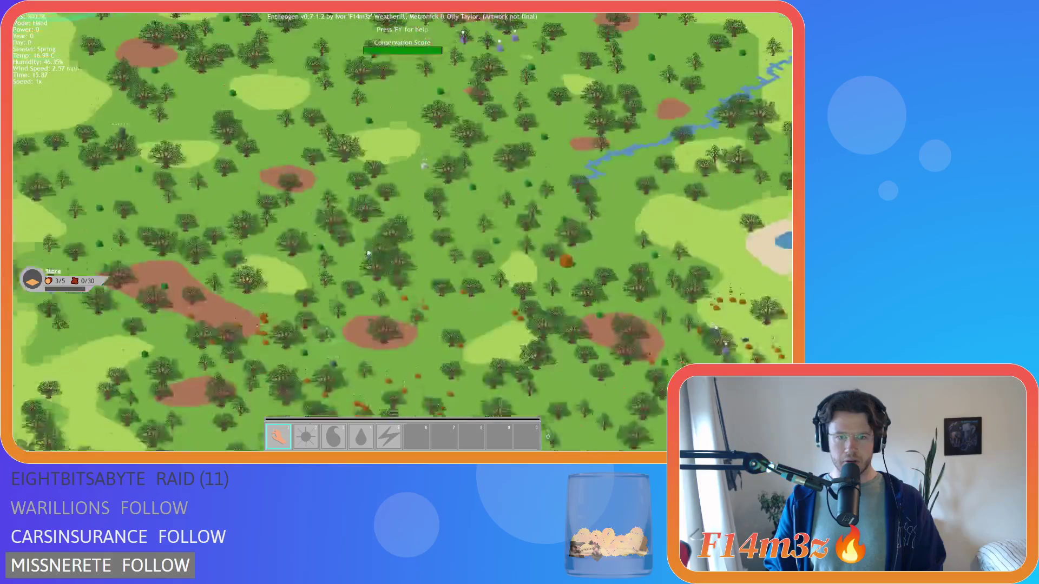
scroll(387, 259, "up", 3)
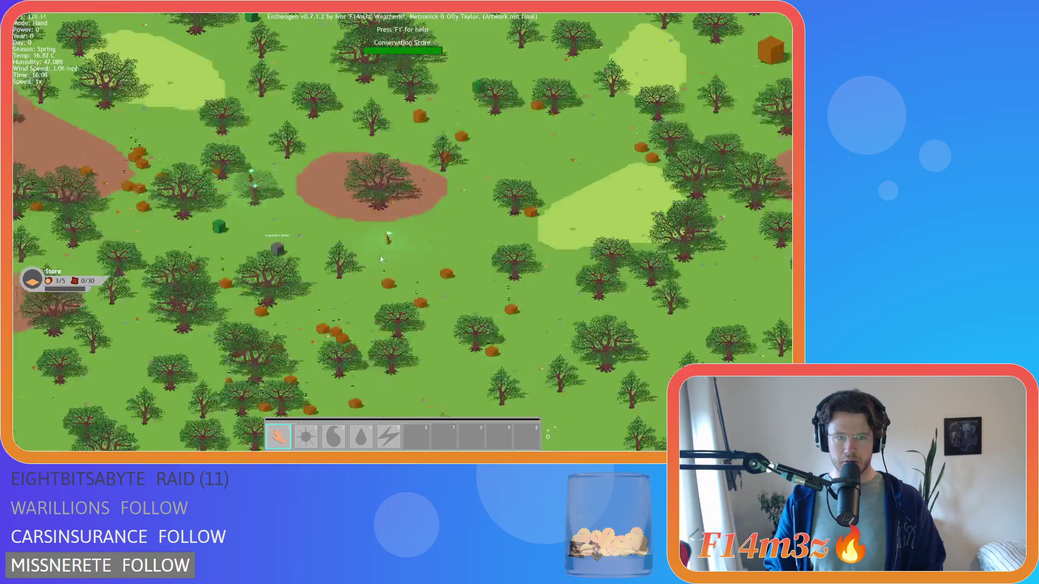
key("a")
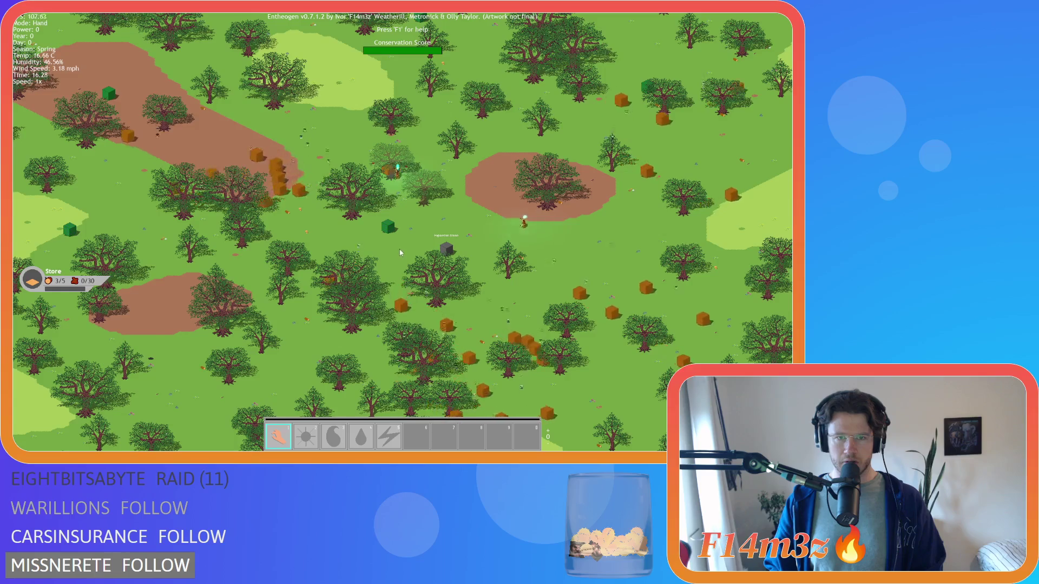
scroll(445, 191, "up", 3)
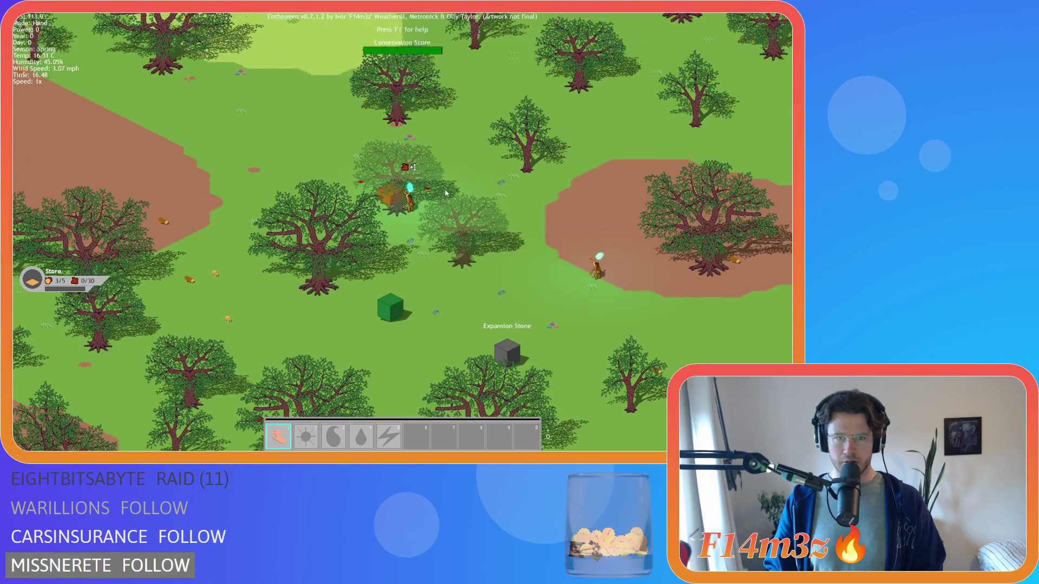
scroll(445, 191, "up", 2)
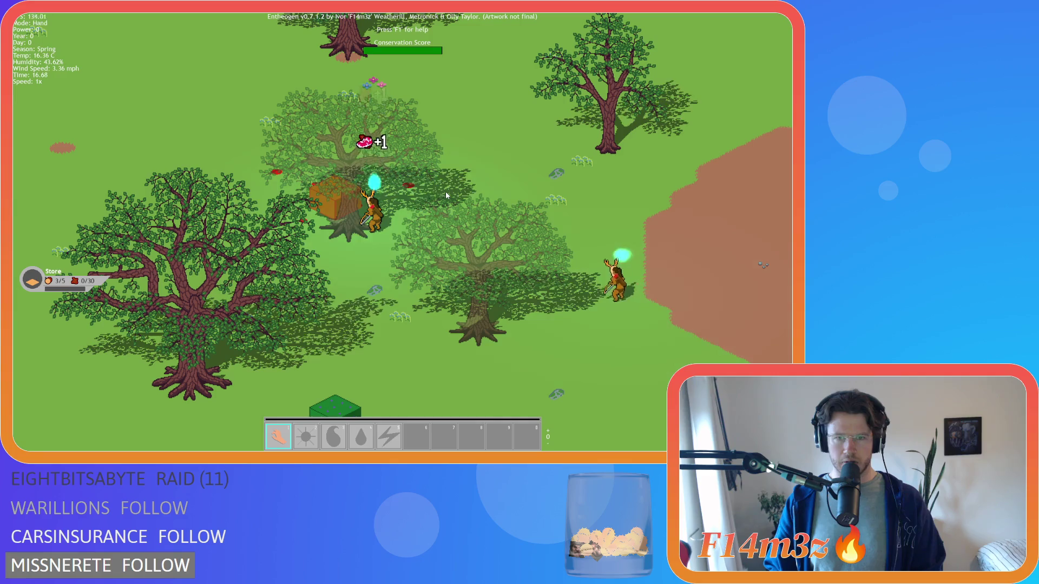
scroll(446, 191, "down", 5)
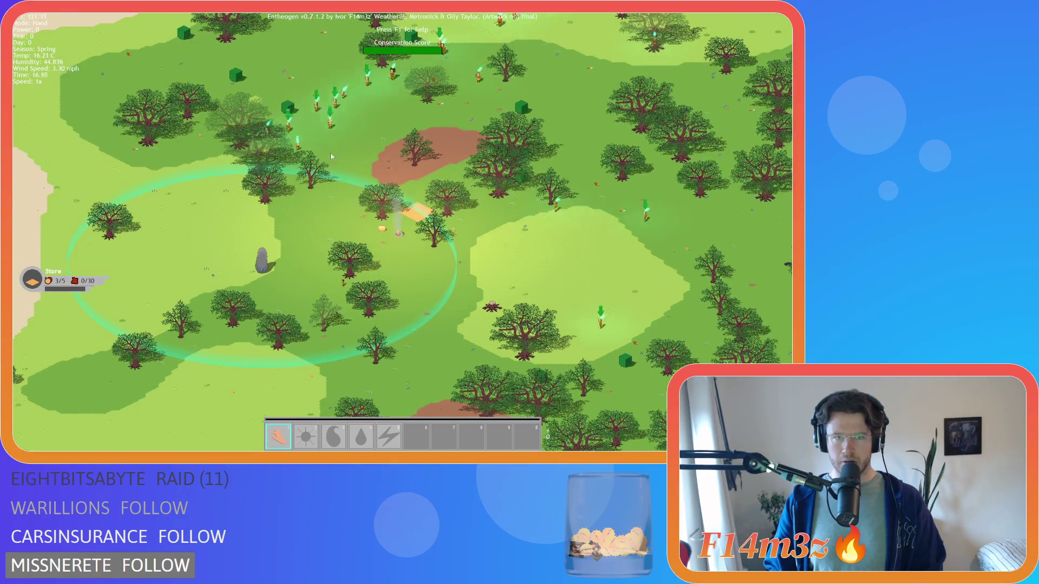
scroll(334, 158, "up", 3)
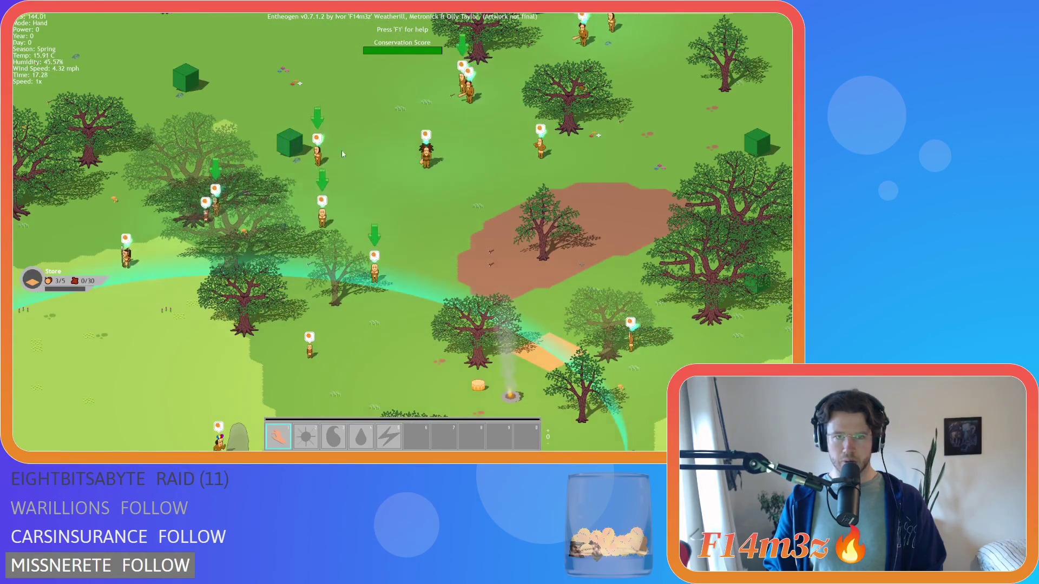
mouse_move(413, 105)
left_mouse_down()
mouse_move(366, 268)
mouse_move(334, 276)
left_mouse_up()
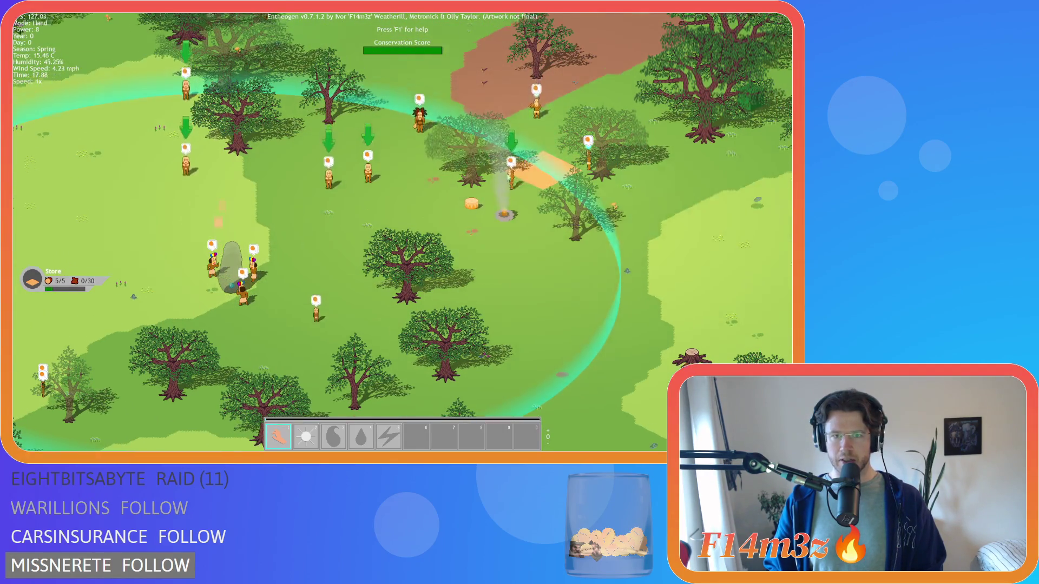
scroll(501, 213, "down", 3)
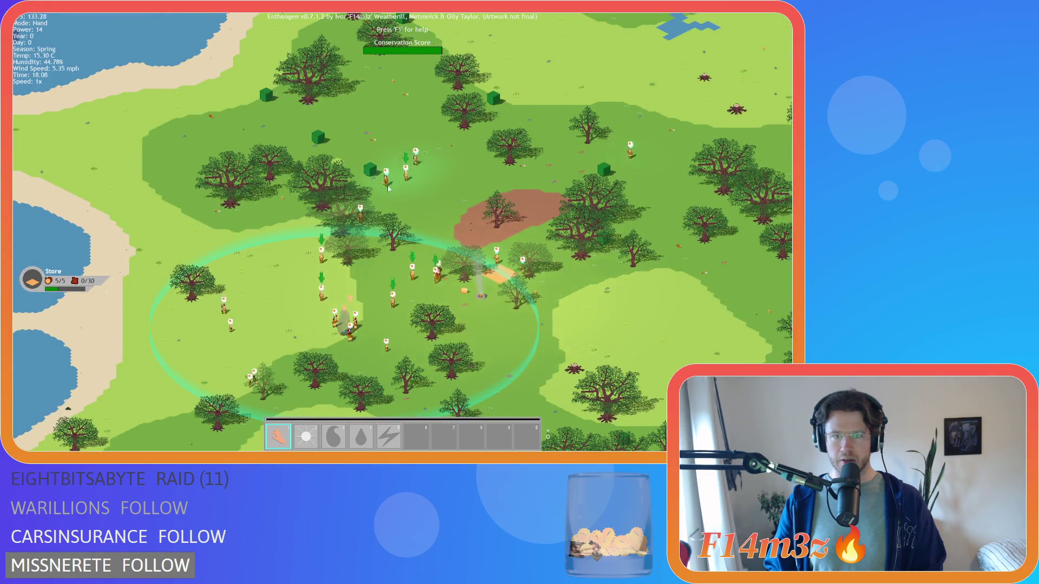
scroll(393, 188, "up", 3)
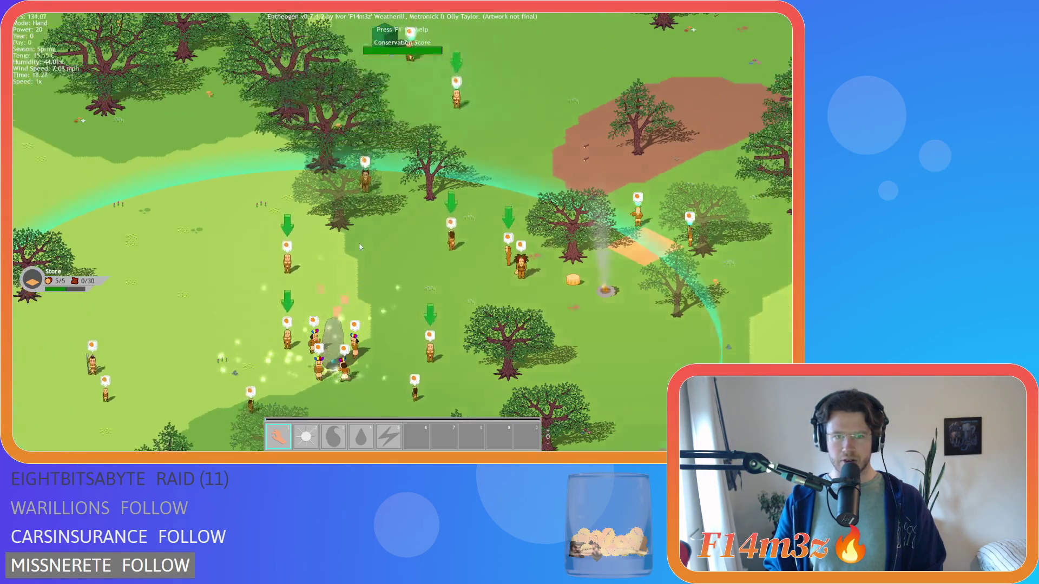
scroll(361, 248, "down", 4)
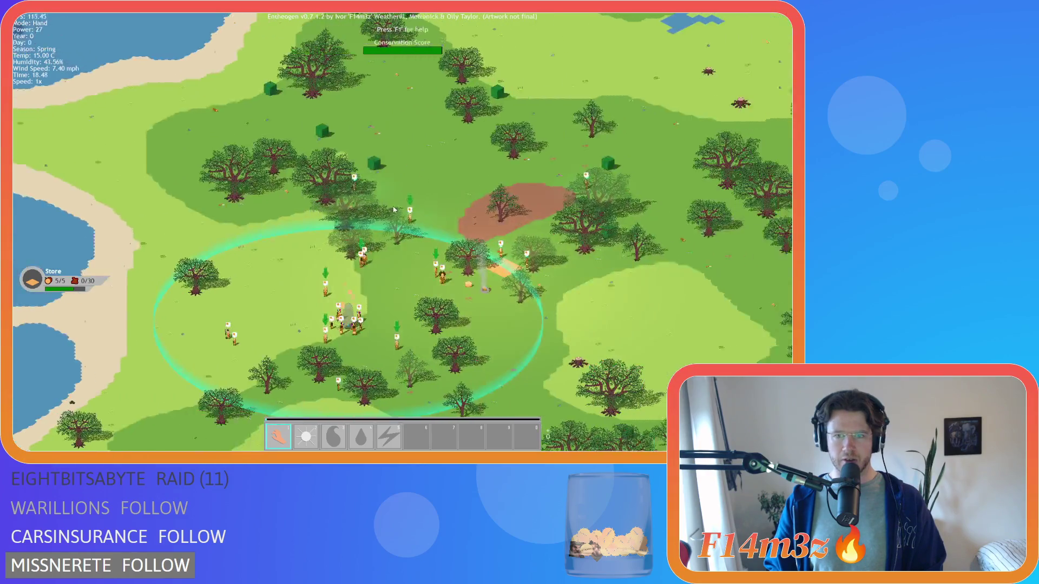
scroll(394, 210, "down", 2)
scroll(379, 202, "up", 5)
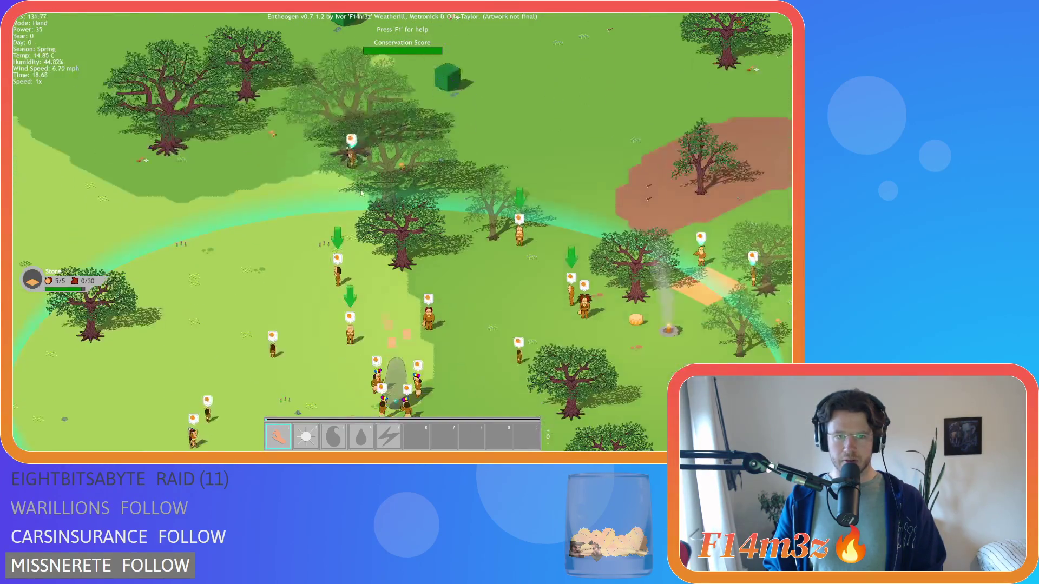
key("s")
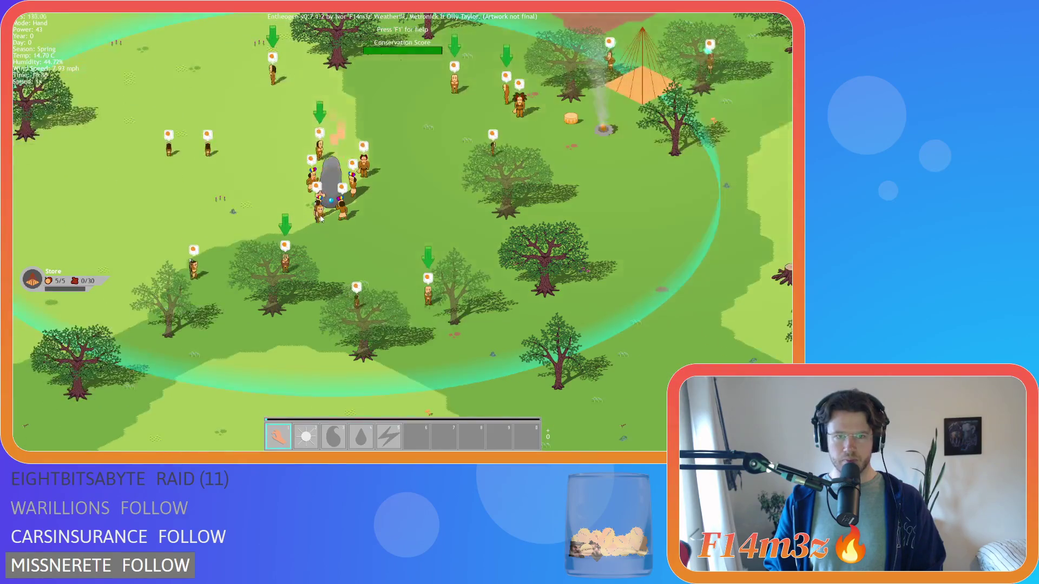
left_click(320, 219)
key("d")
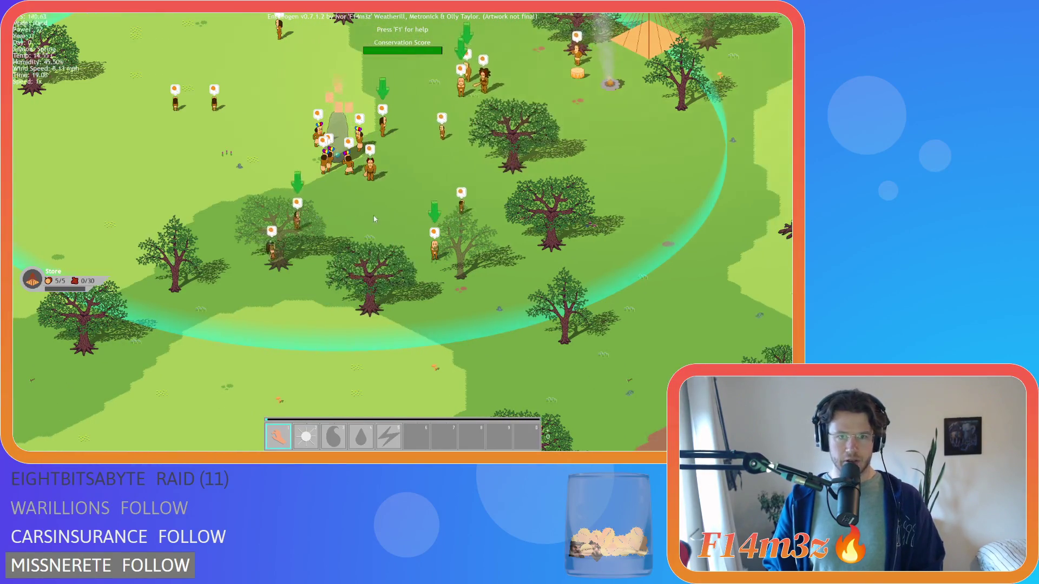
key("d")
key("w")
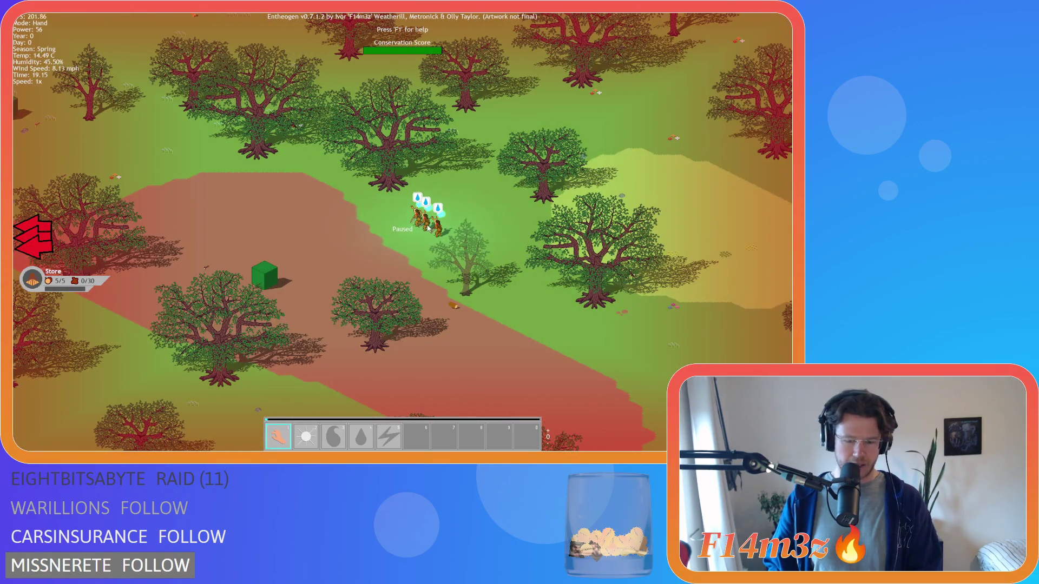
scroll(407, 218, "down", 5)
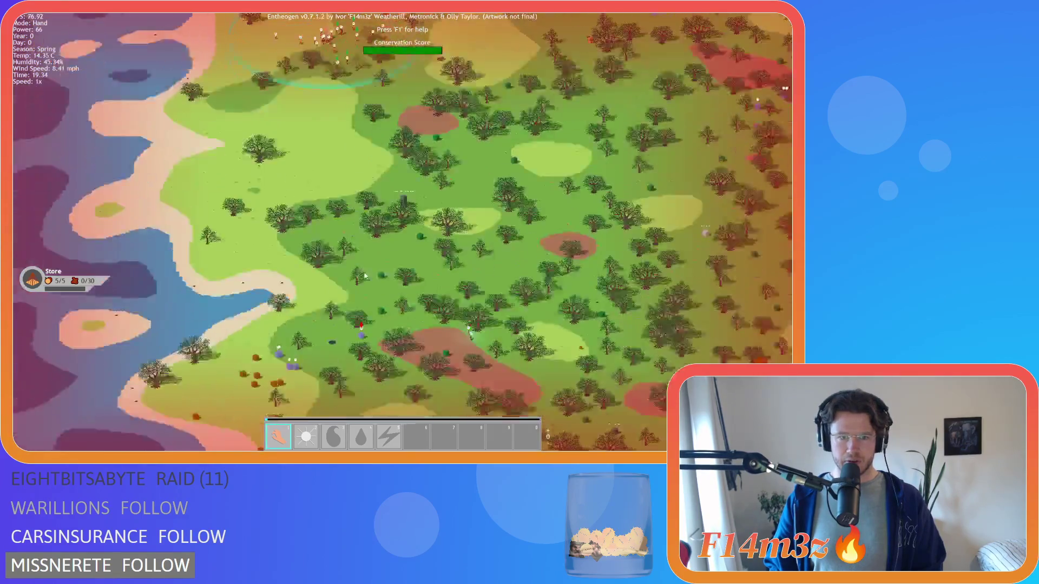
scroll(454, 239, "up", 3)
scroll(498, 291, "down", 6)
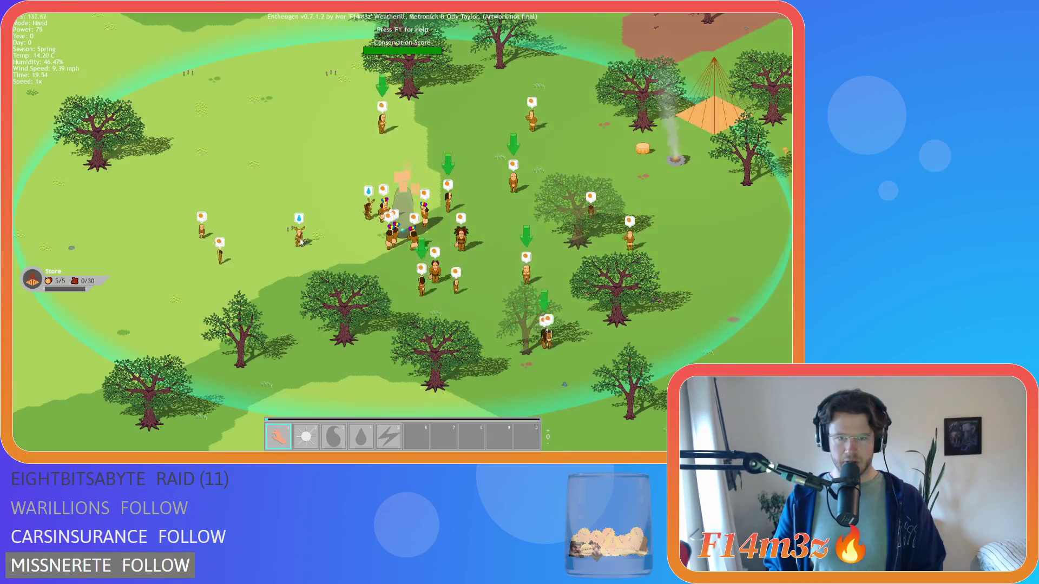
scroll(371, 282, "up", 3)
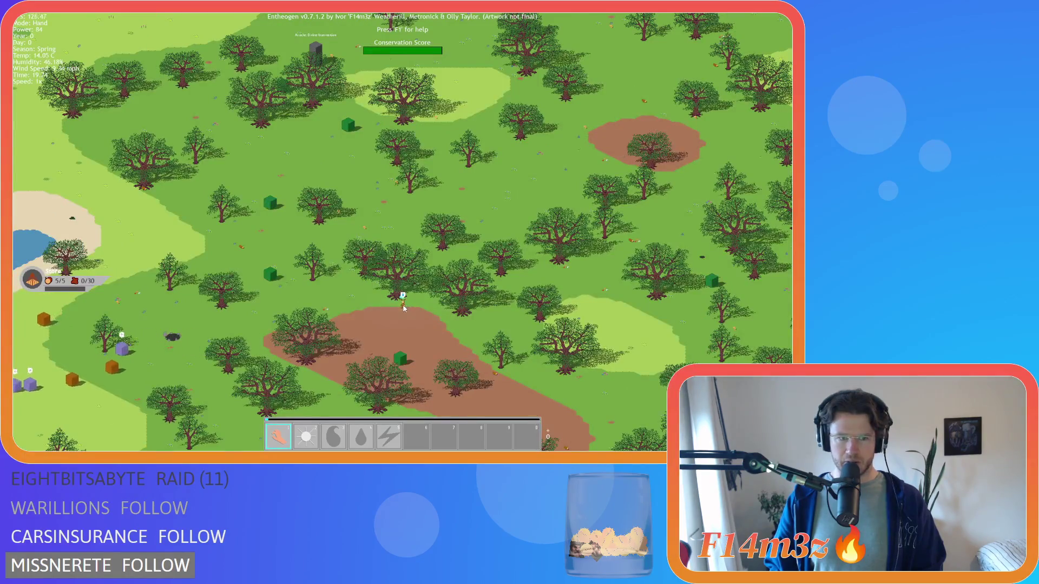
scroll(403, 307, "down", 4)
scroll(417, 158, "up", 3)
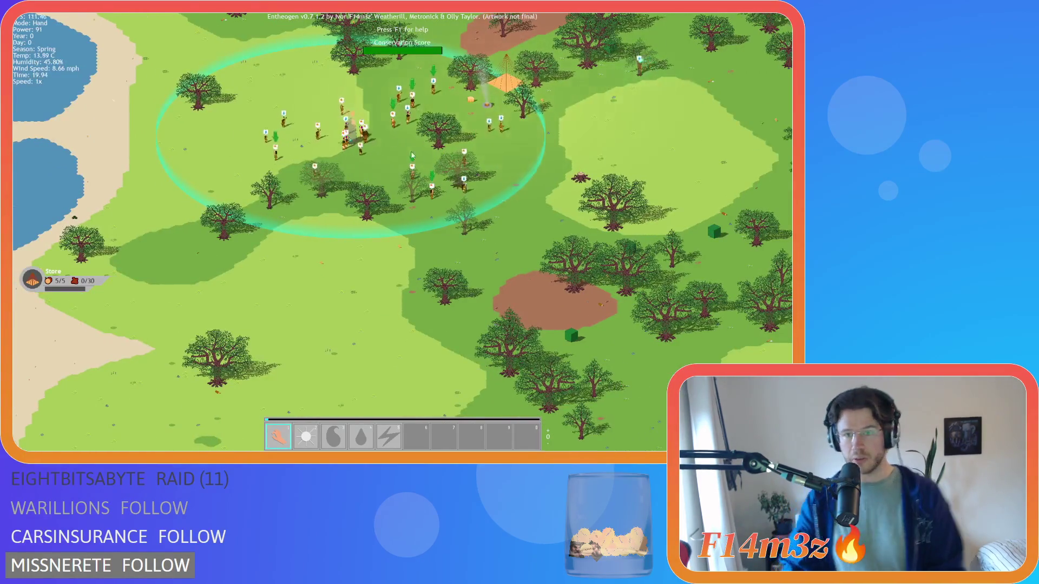
scroll(418, 158, "up", 4)
Move the view north across the village to the river and sand, zooming in and out.
key("a")
scroll(409, 170, "down", 5)
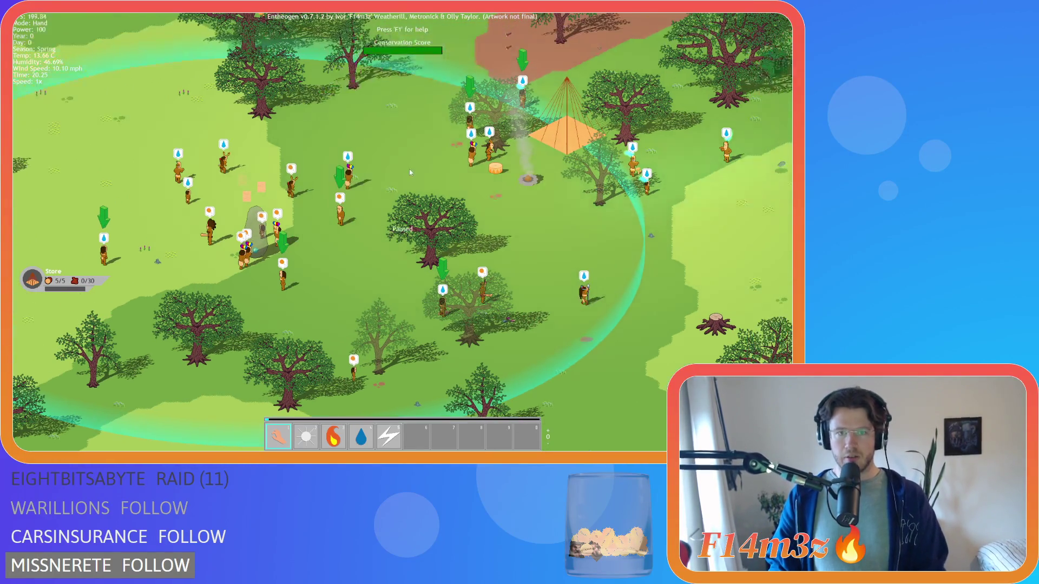
key("w")
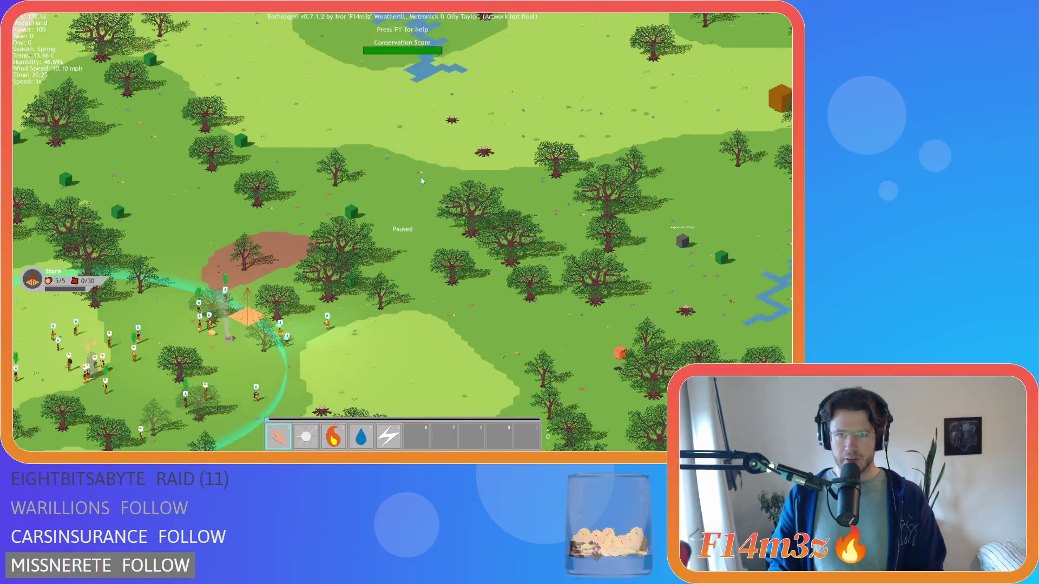
scroll(374, 175, "up", 3)
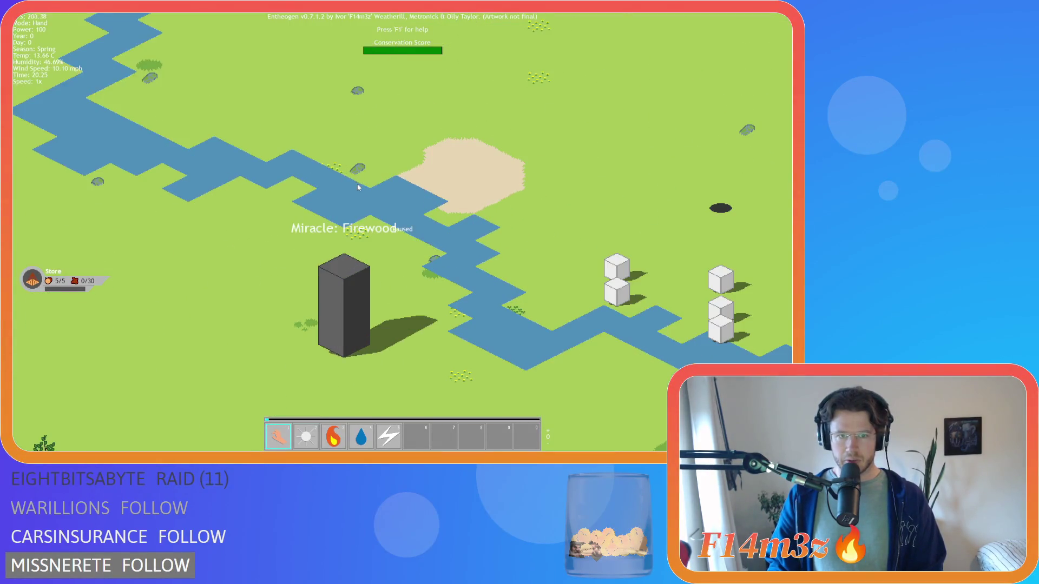
scroll(337, 289, "down", 8)
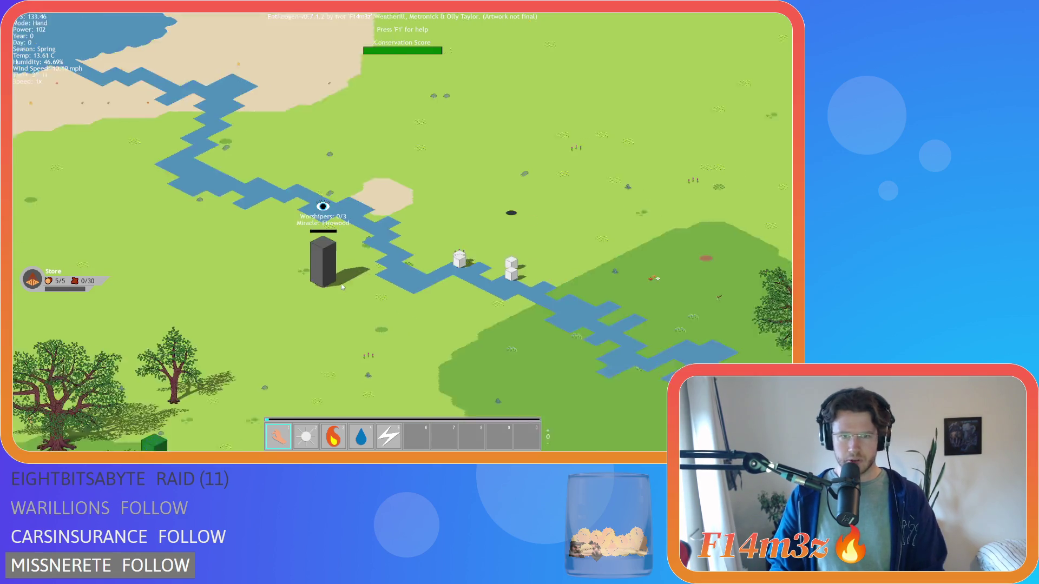
scroll(332, 275, "up", 5)
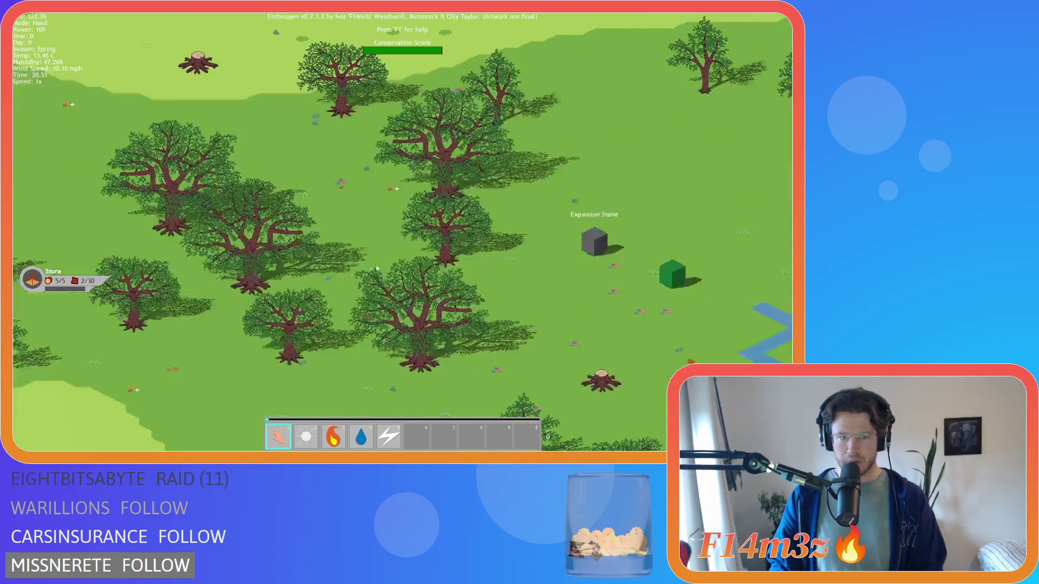
scroll(288, 240, "down", 5)
scroll(287, 240, "down", 2)
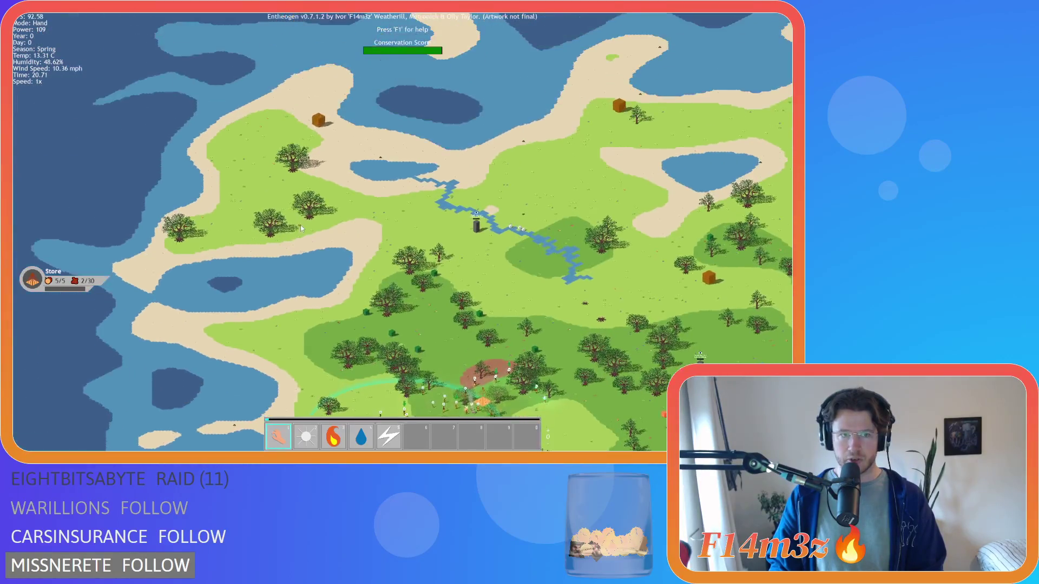
scroll(300, 225, "up", 7)
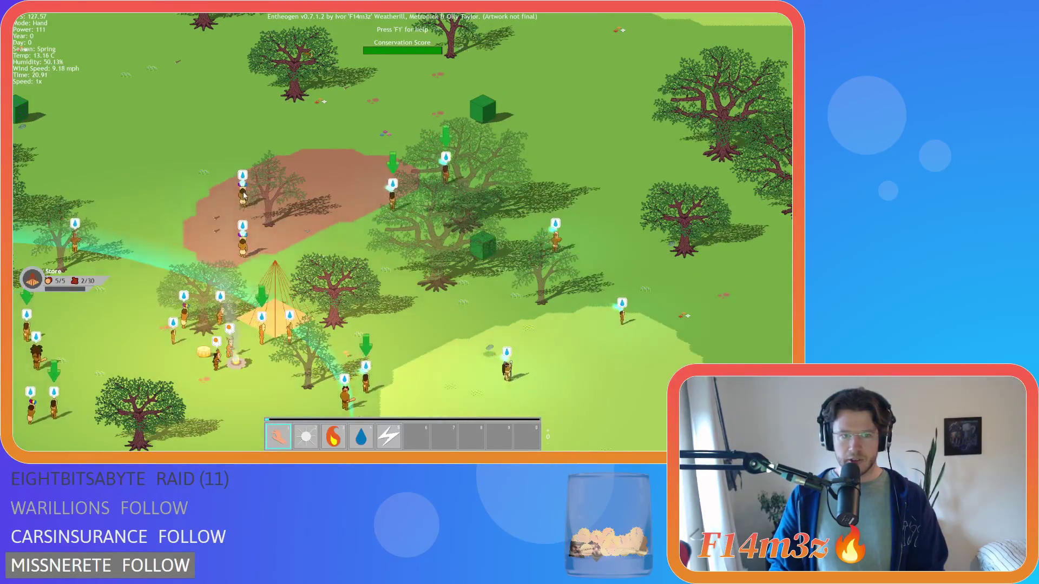
scroll(245, 195, "down", 7)
scroll(228, 189, "up", 3)
scroll(217, 165, "down", 2)
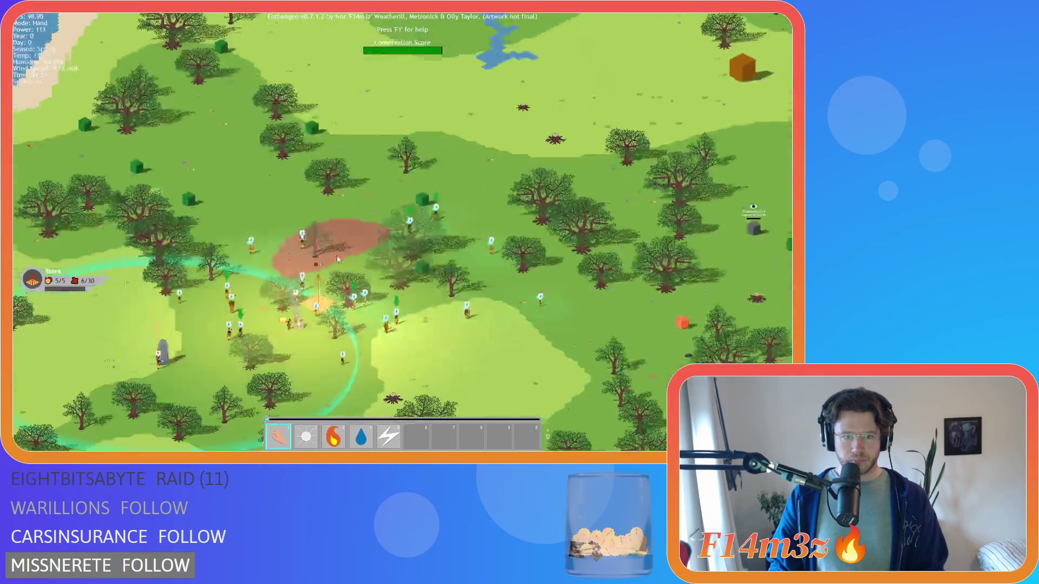
scroll(244, 165, "up", 3)
scroll(270, 166, "down", 3)
scroll(292, 167, "up", 2)
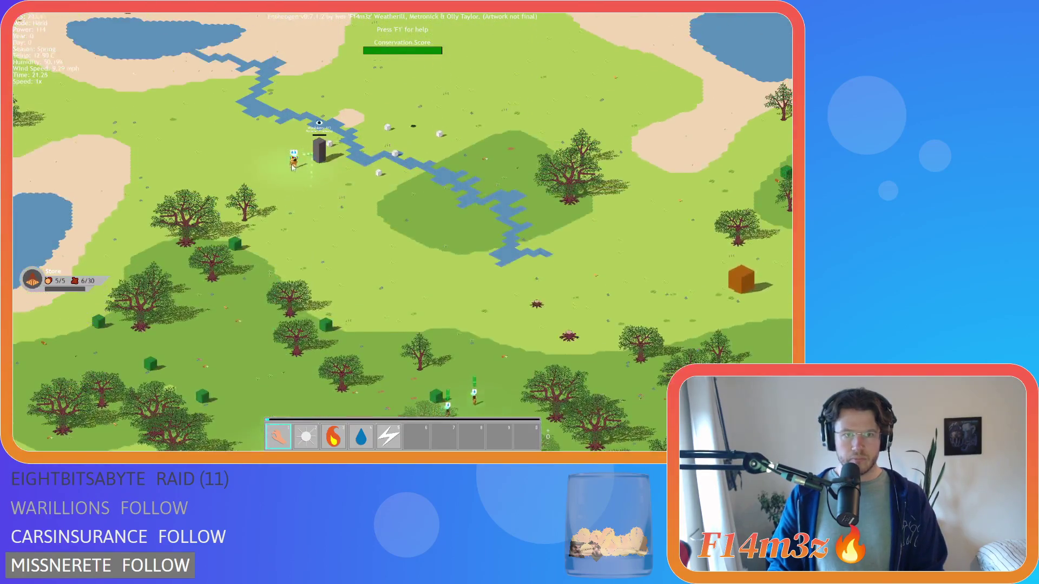
scroll(293, 167, "up", 1)
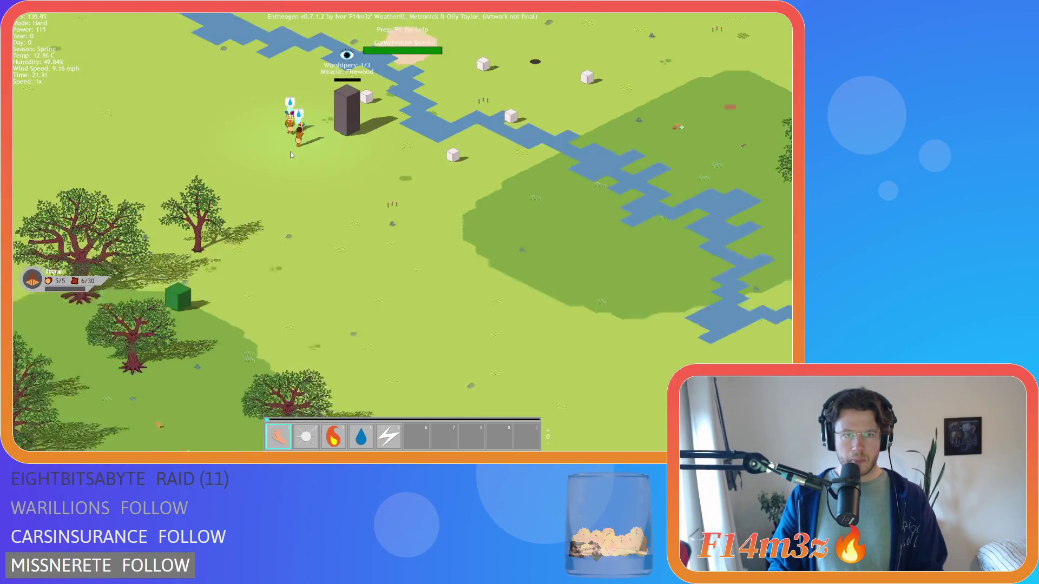
scroll(303, 189, "down", 4)
scroll(318, 222, "up", 5)
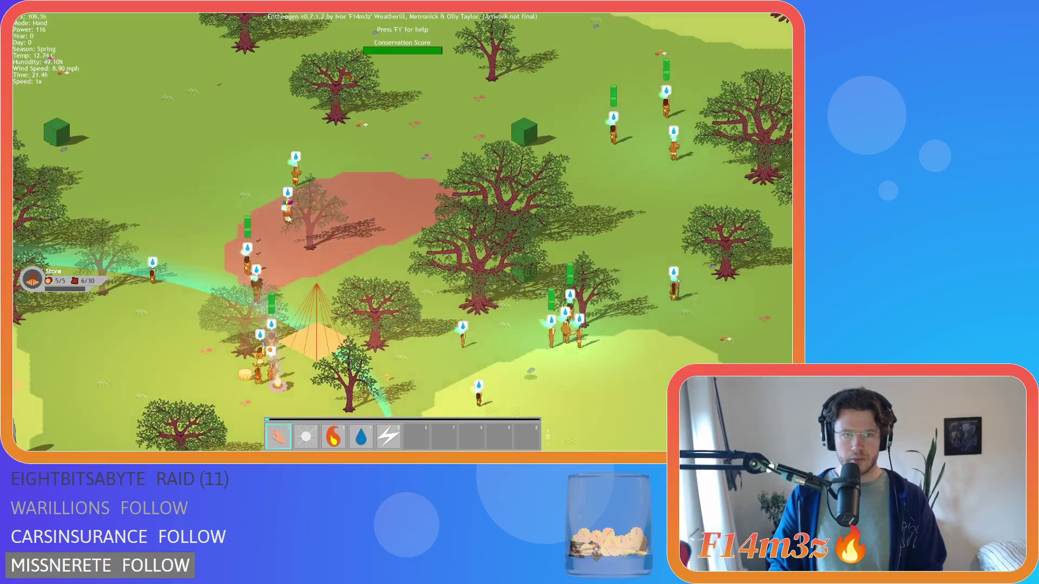
scroll(288, 218, "down", 5)
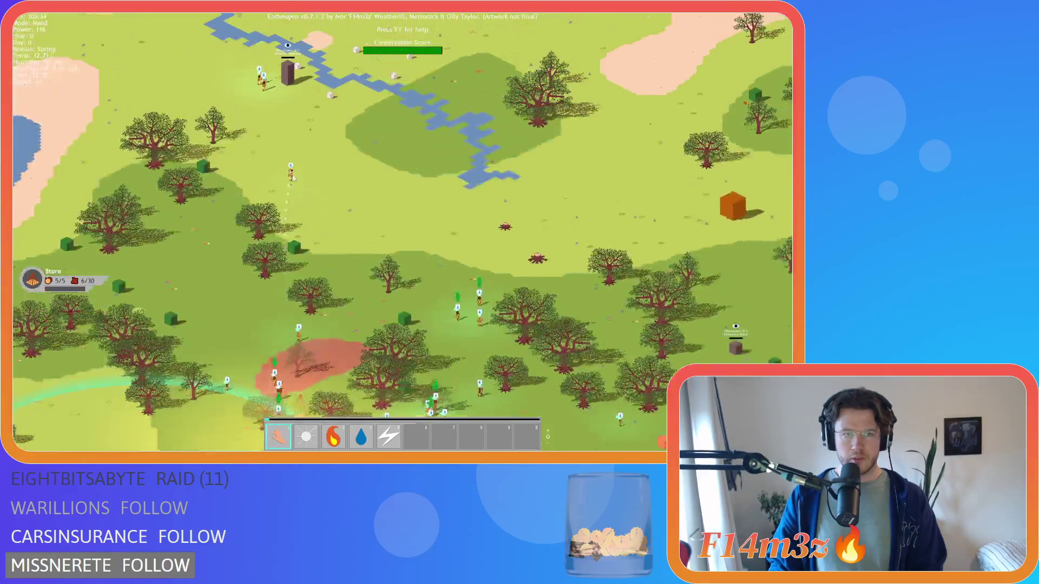
scroll(378, 265, "up", 3)
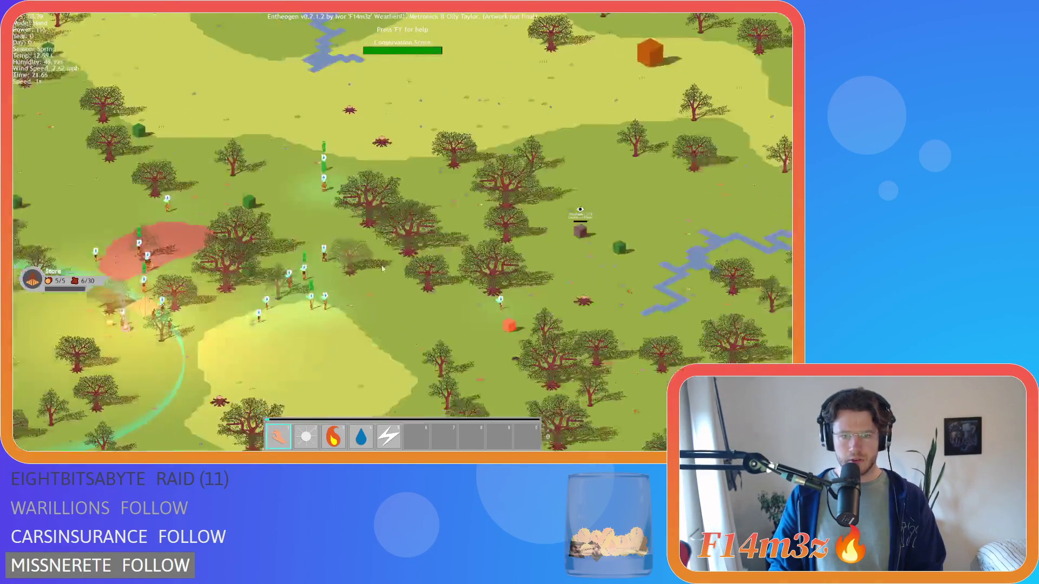
scroll(324, 227, "up", 2)
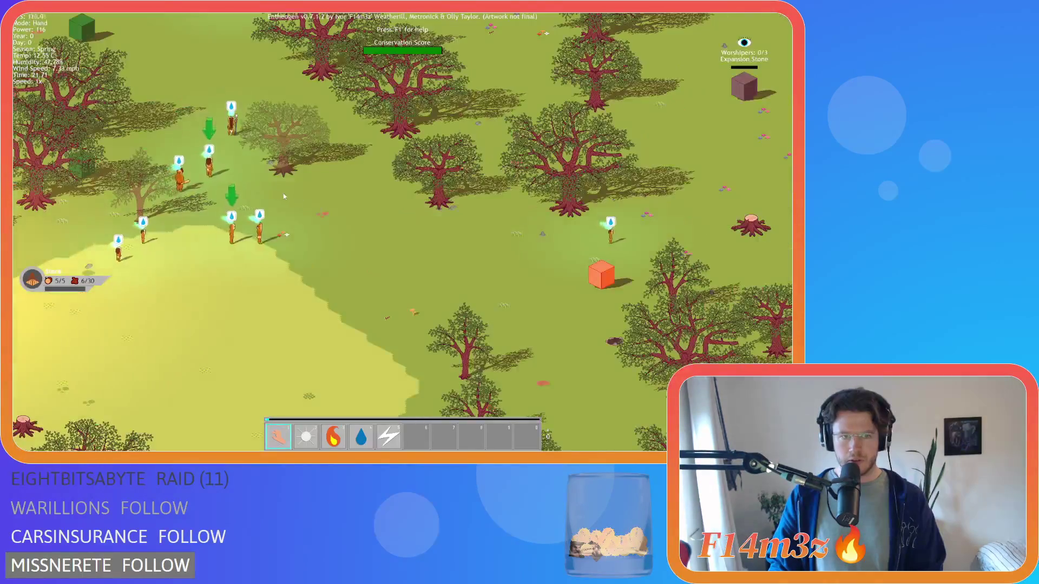
scroll(246, 217, "down", 2)
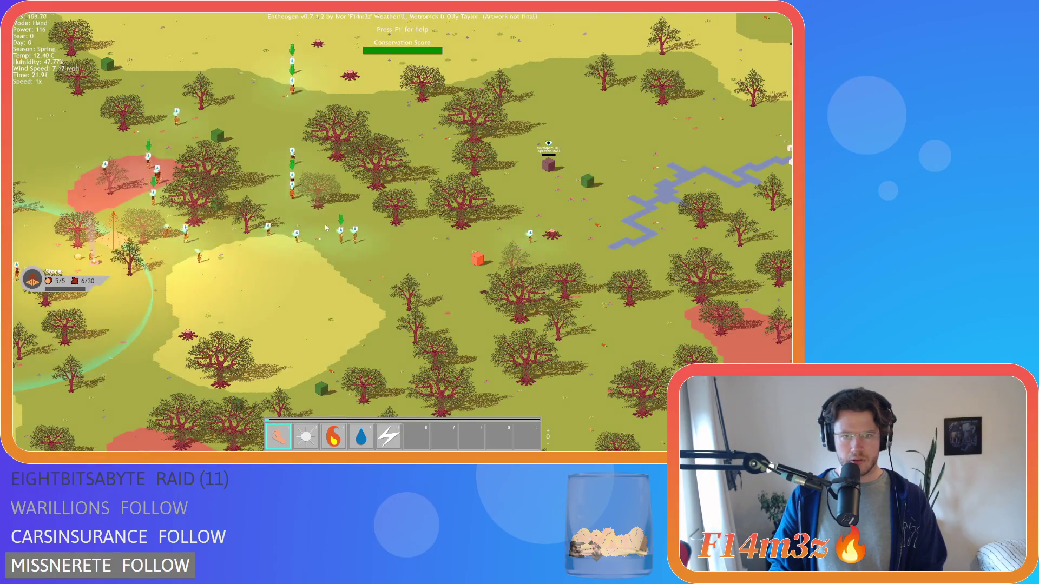
scroll(227, 241, "up", 5)
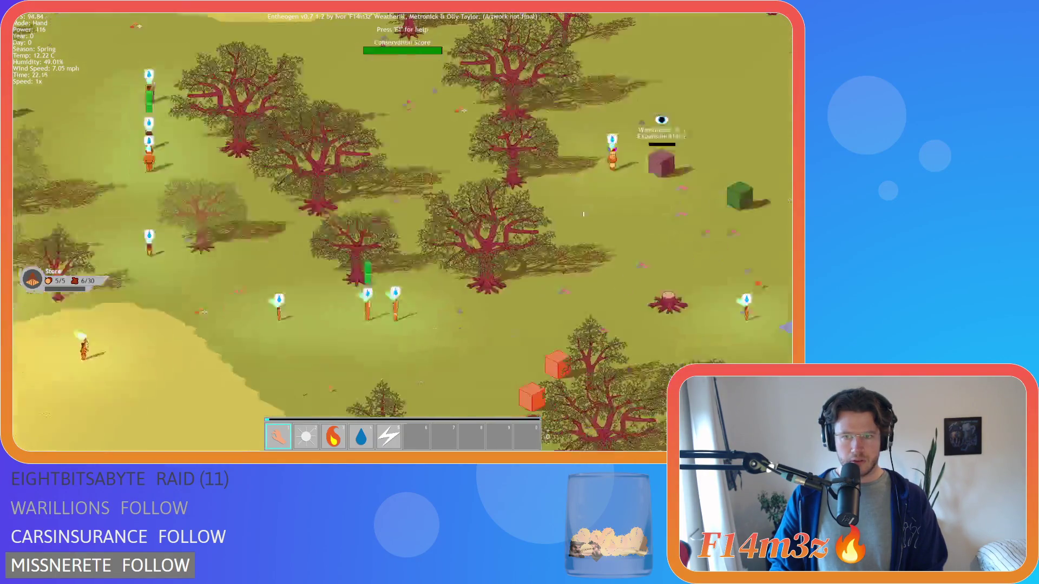
scroll(583, 214, "down", 5)
scroll(321, 177, "up", 3)
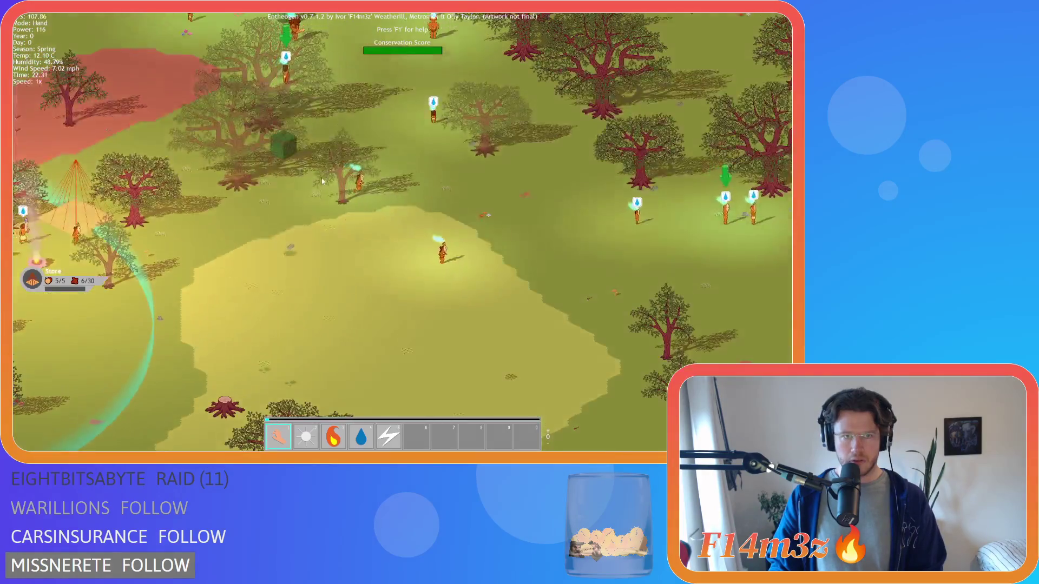
scroll(325, 184, "down", 1)
scroll(599, 223, "down", 2)
scroll(599, 235, "up", 4)
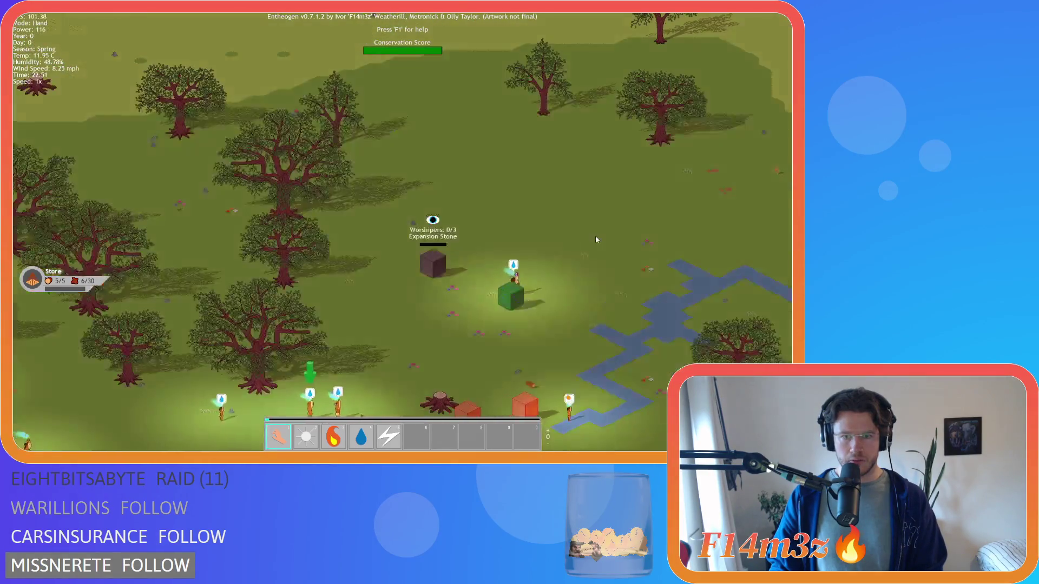
scroll(507, 216, "down", 3)
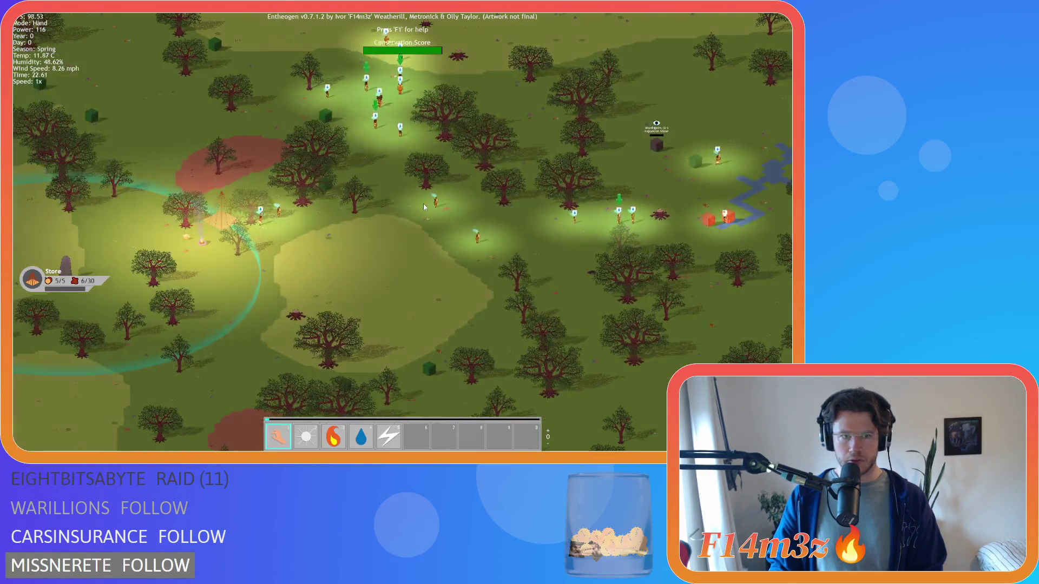
Inspect a nearby villager's details.
left_click(423, 206)
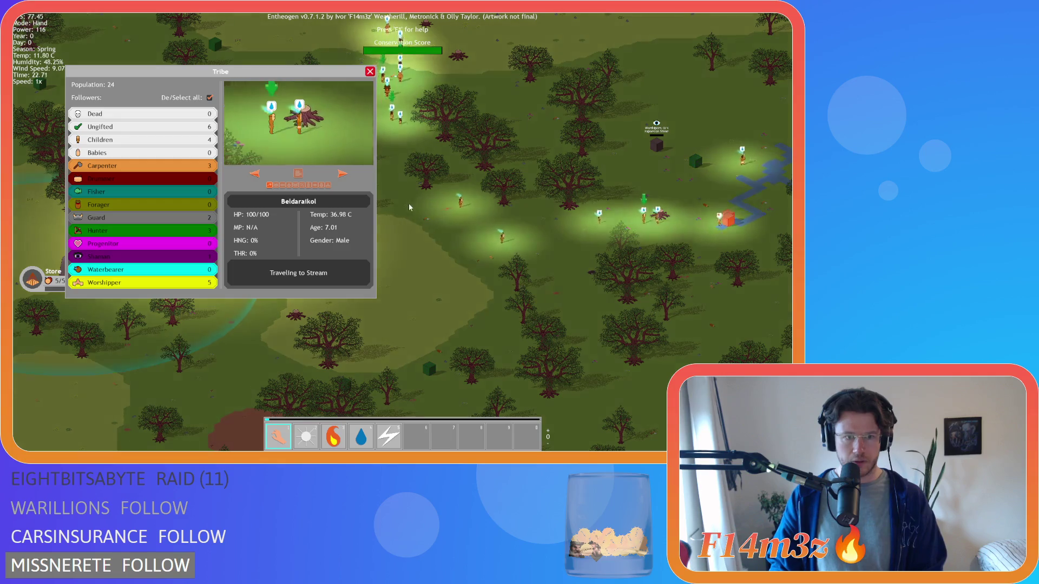
scroll(378, 219, "up", 3)
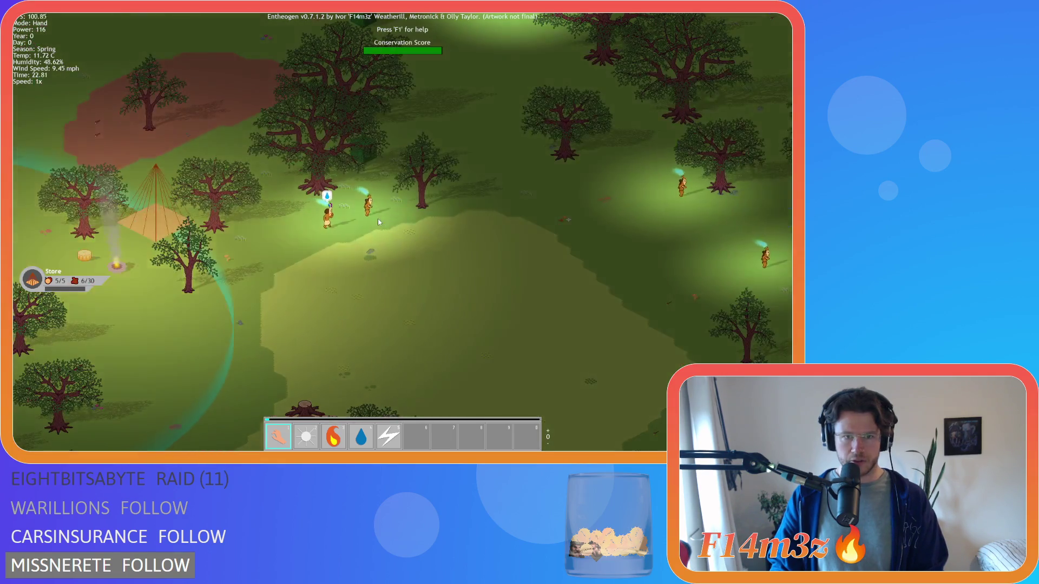
scroll(519, 239, "down", 2)
scroll(550, 242, "up", 2)
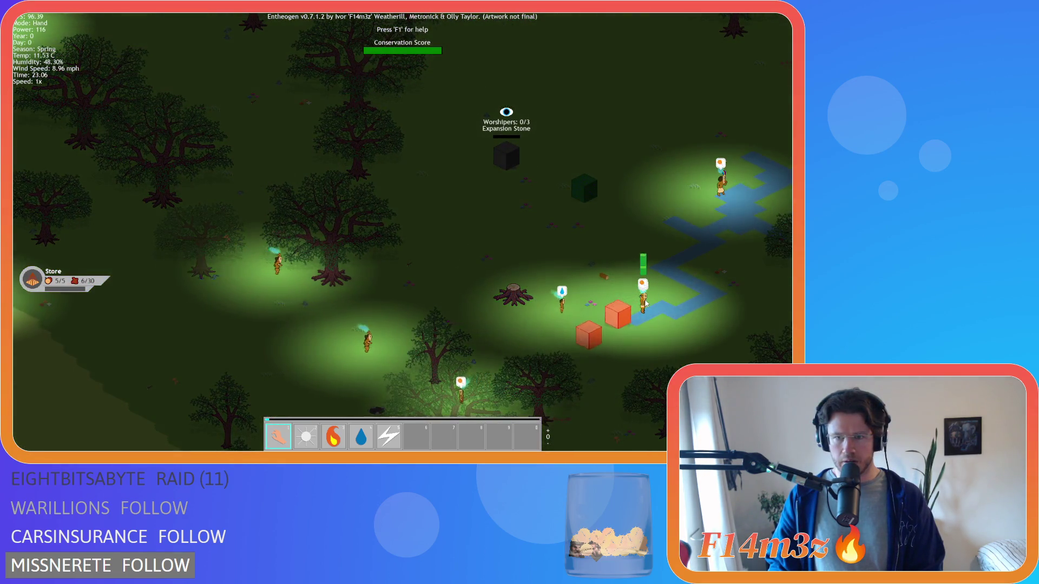
scroll(647, 302, "up", 3)
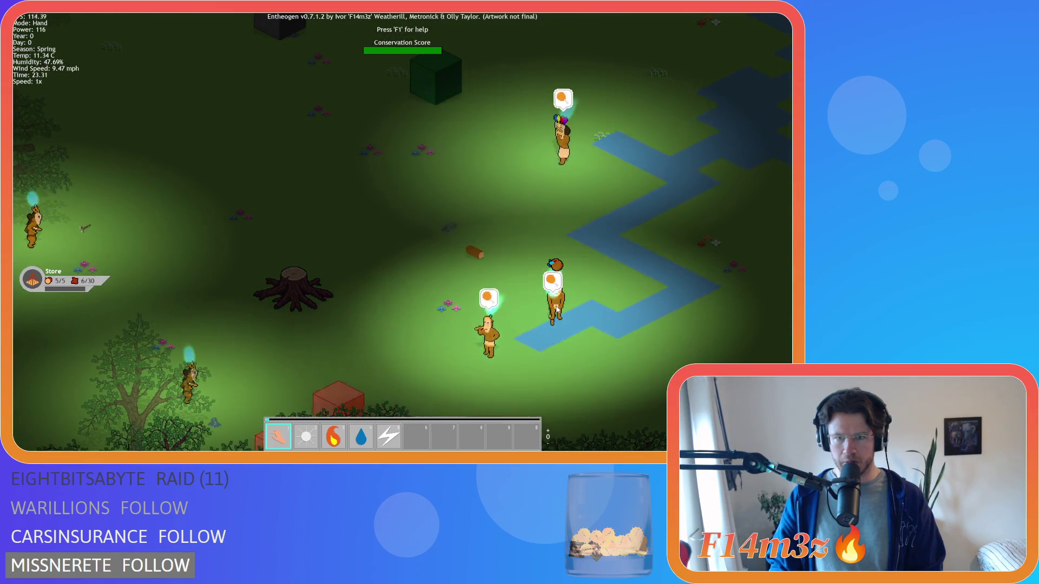
scroll(179, 274, "down", 4)
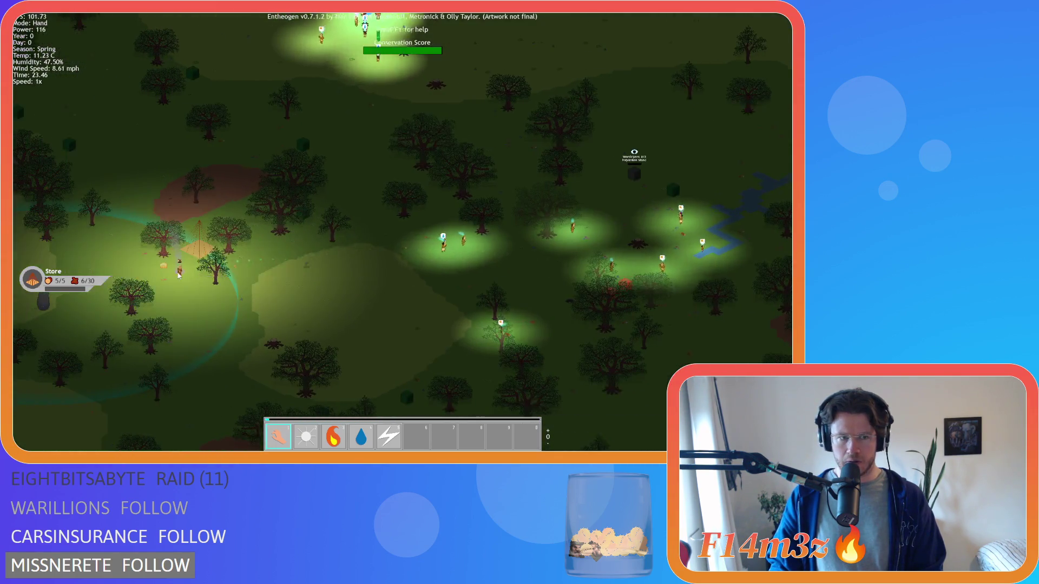
Pan west over the forest and back until the tent, campfire and store are visible.
key("a")
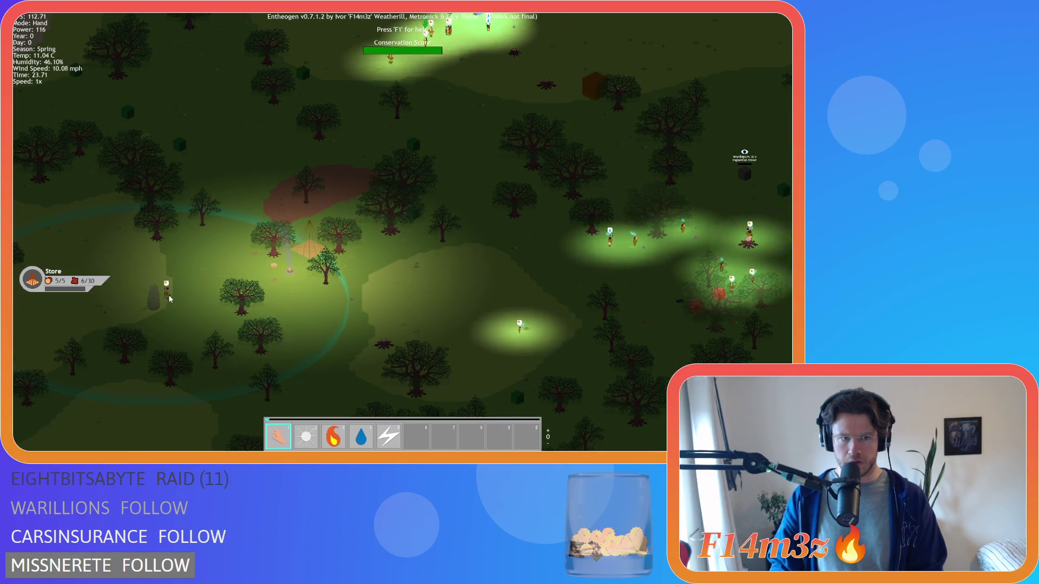
key("d")
key("w")
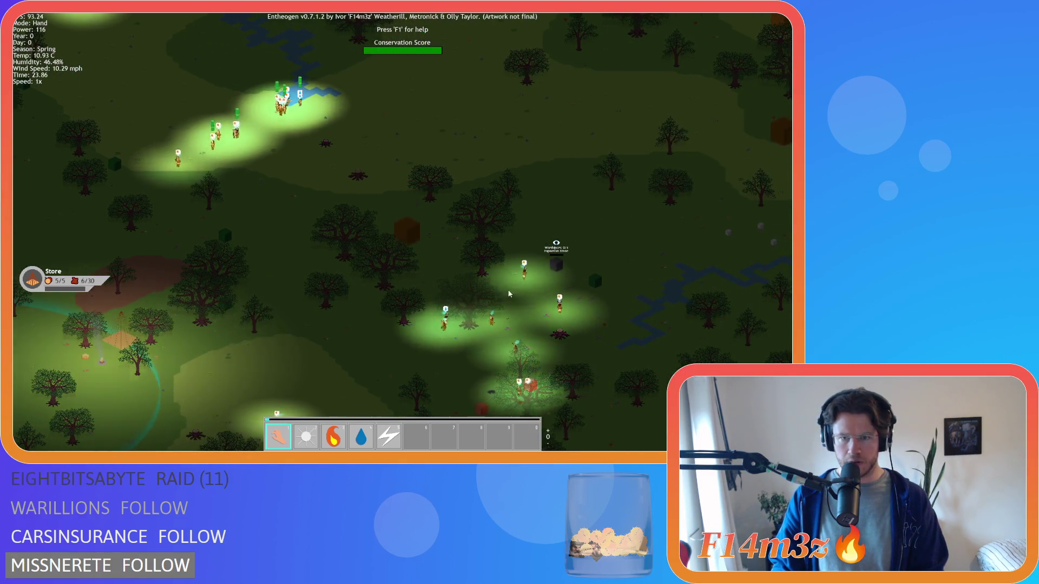
key("a")
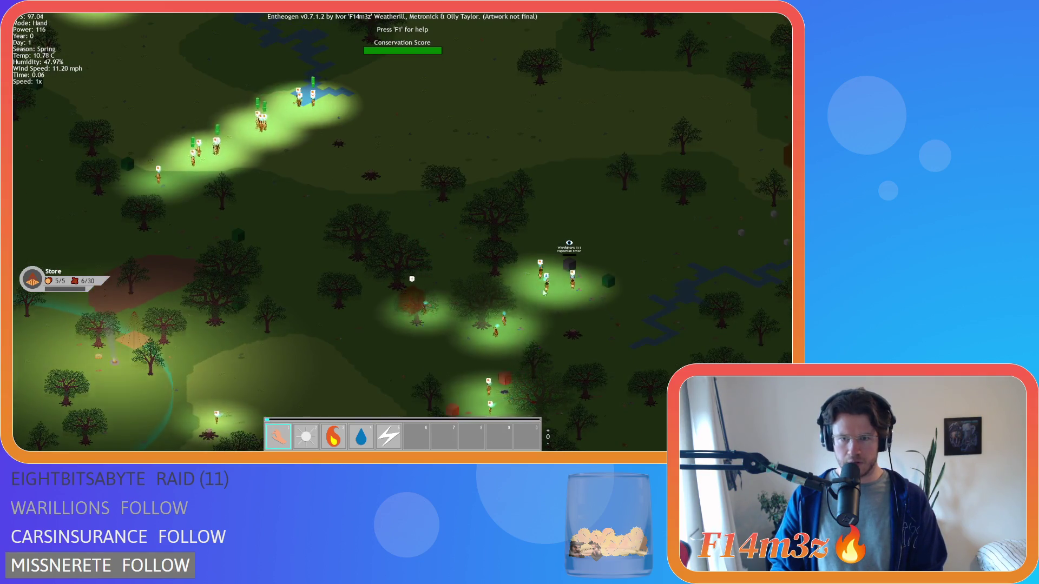
key("s")
key("a")
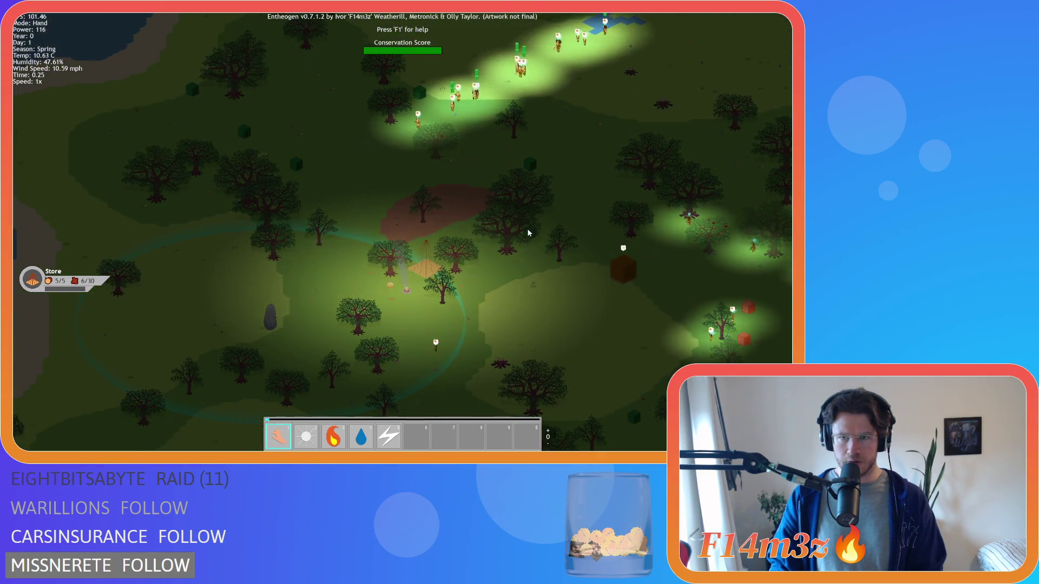
key("s")
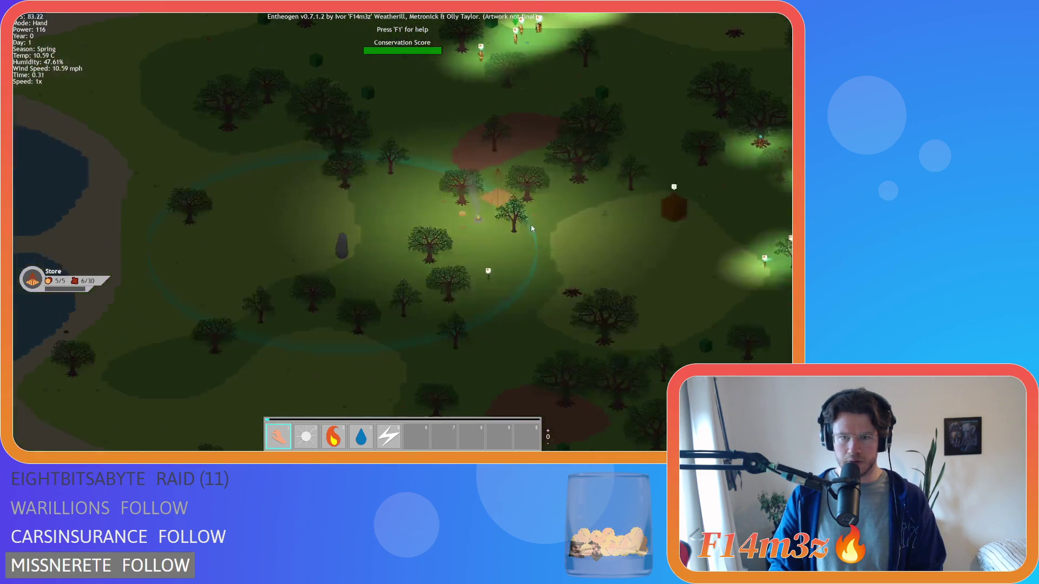
scroll(528, 233, "up", 3)
key("d")
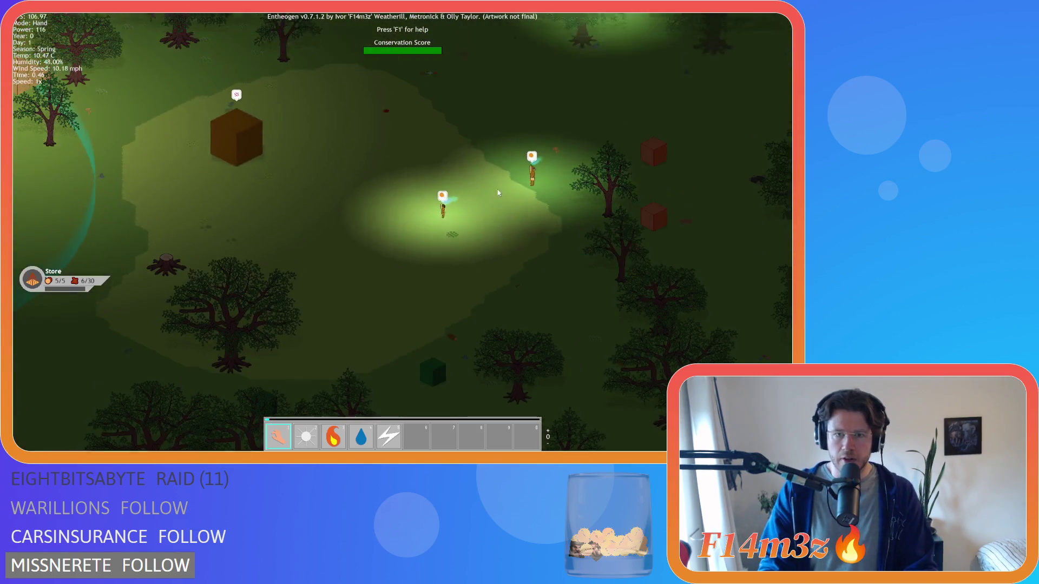
scroll(503, 197, "down", 5)
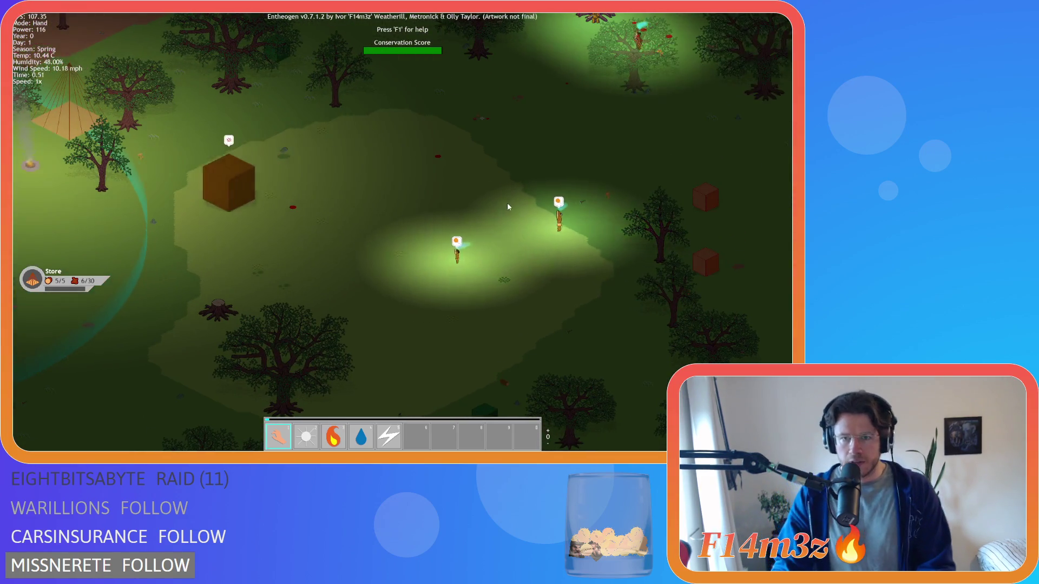
scroll(244, 191, "up", 4)
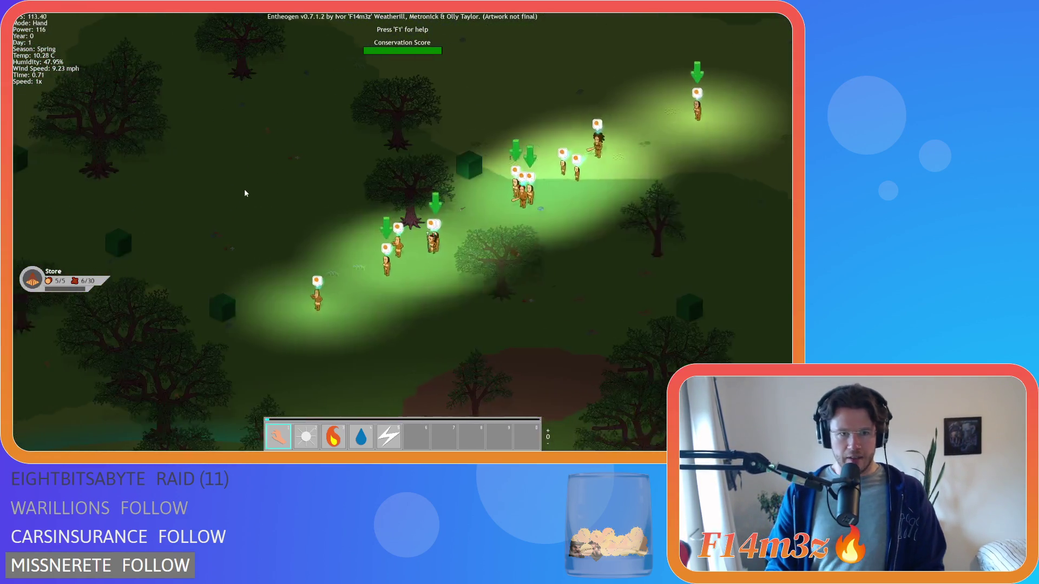
key("s")
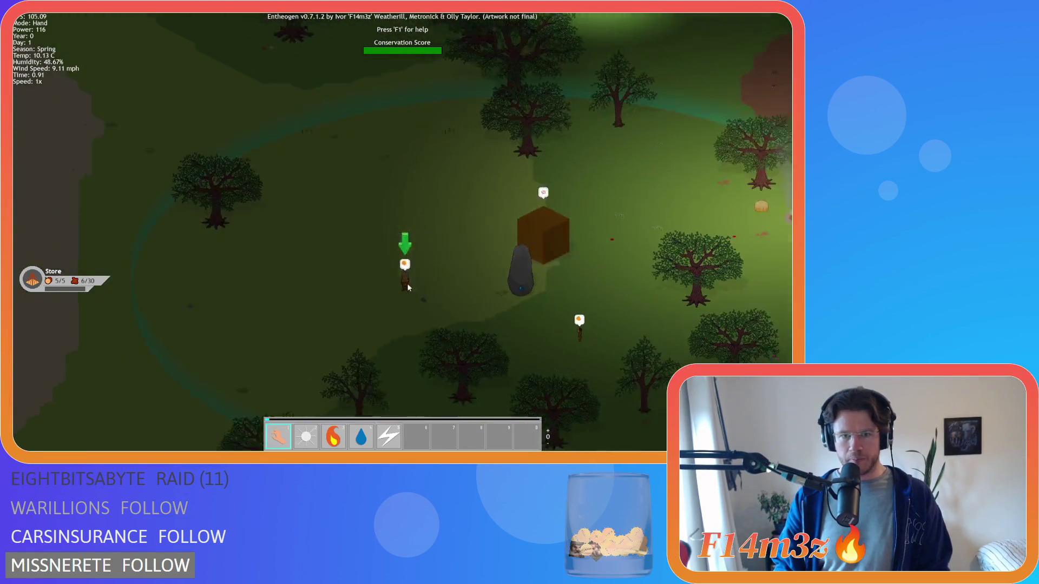
key("d")
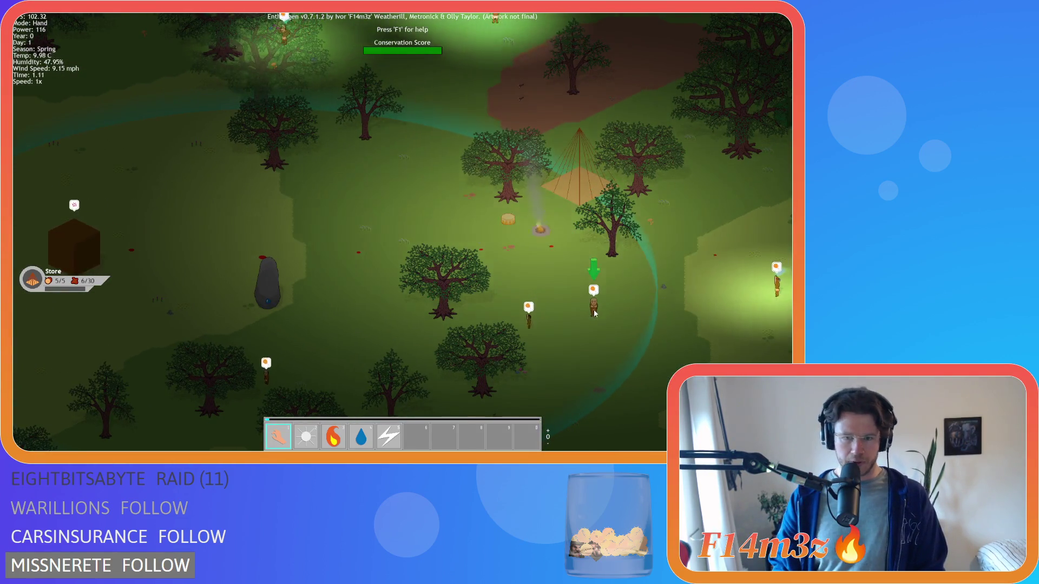
Place three Tent foundations on the grass, including one west of the campfire.
key("b")
left_click(273, 130)
left_click(476, 217)
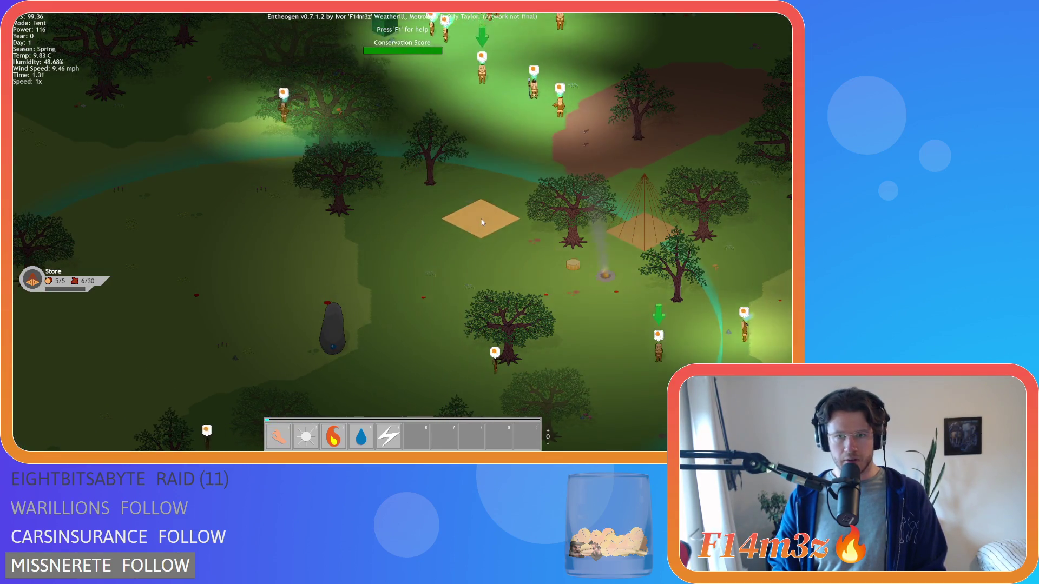
key("b")
left_click(271, 121)
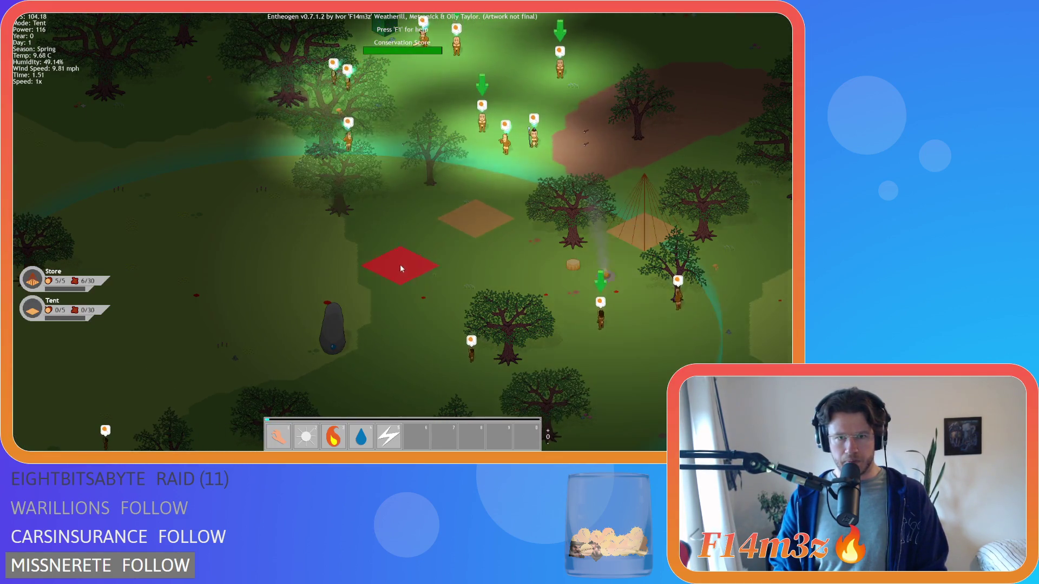
left_click(384, 258)
key("b")
left_click(271, 121)
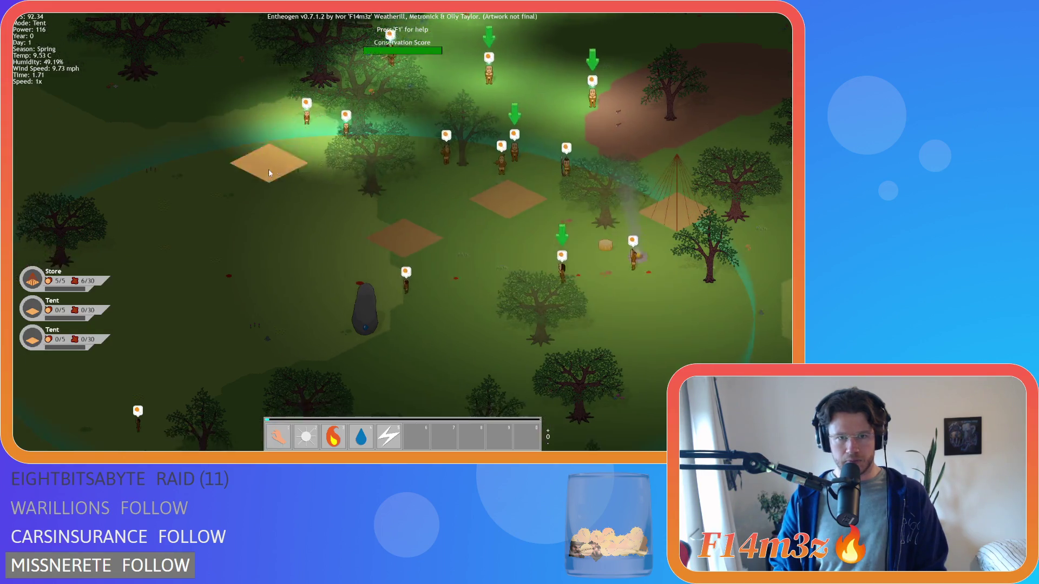
left_click(340, 165)
Place a fourth and a fifth Tent foundation, the fifth south of the village.
key("b")
left_click(307, 136)
left_click(266, 163)
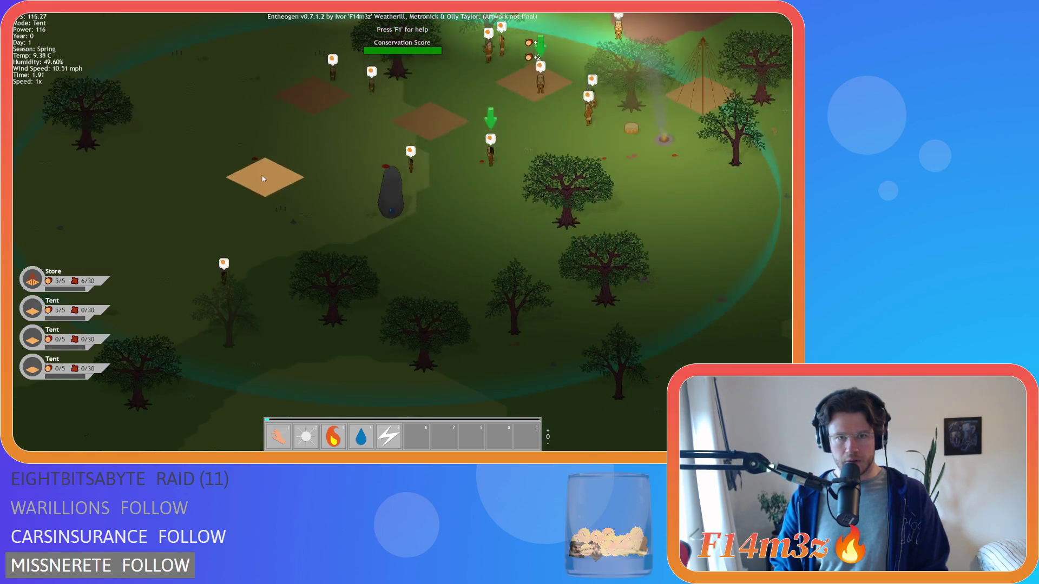
key("b")
left_click(272, 124)
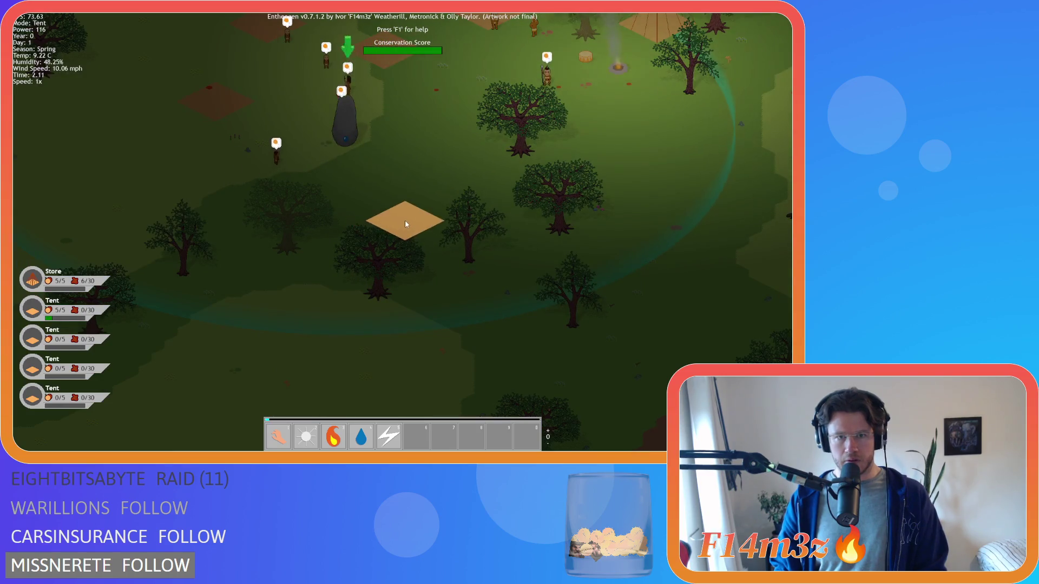
left_click(405, 224)
Place a Creche foundation near the trees.
key("b")
left_click(124, 173)
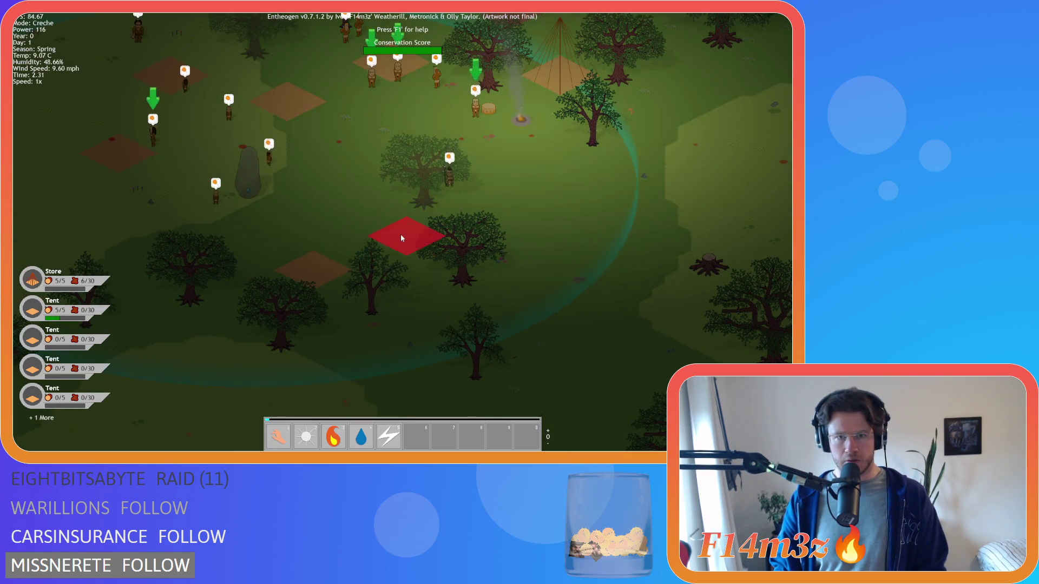
key("w")
key("d")
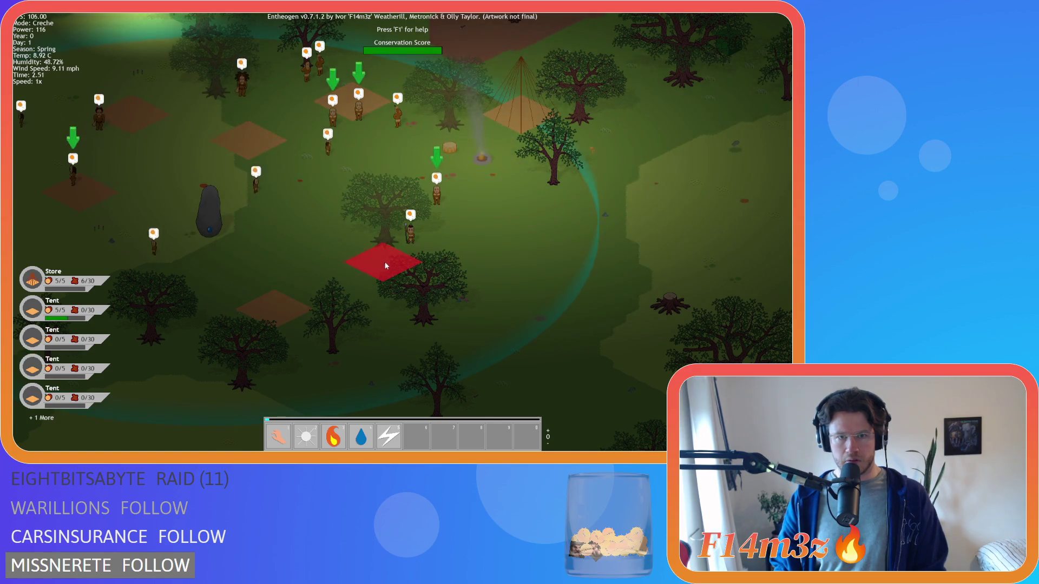
left_click(458, 252)
Leave building placement and pan the map across the village.
key("b")
key("w")
key("a")
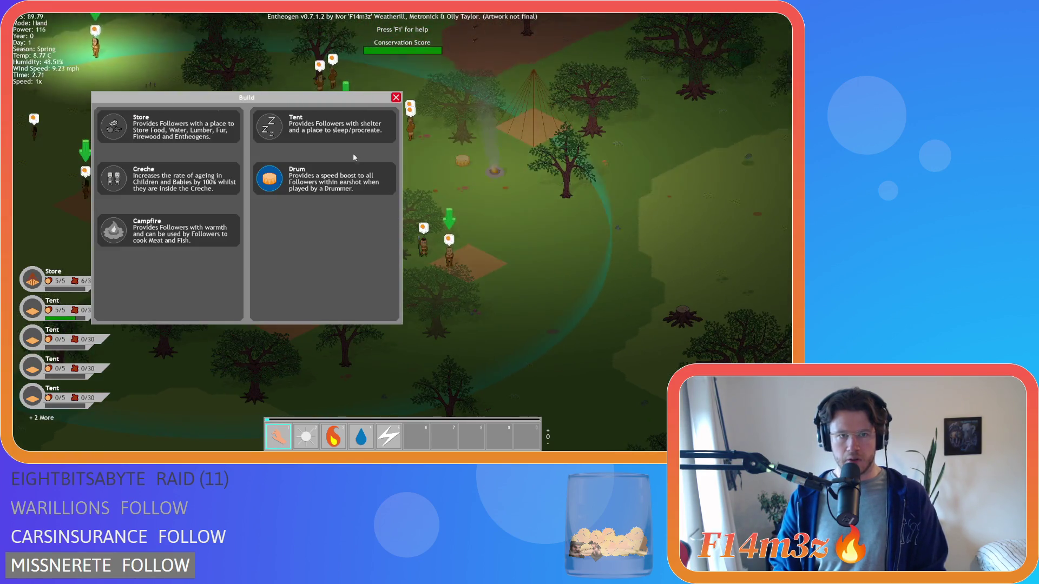
left_click(396, 98)
key("a")
key("s")
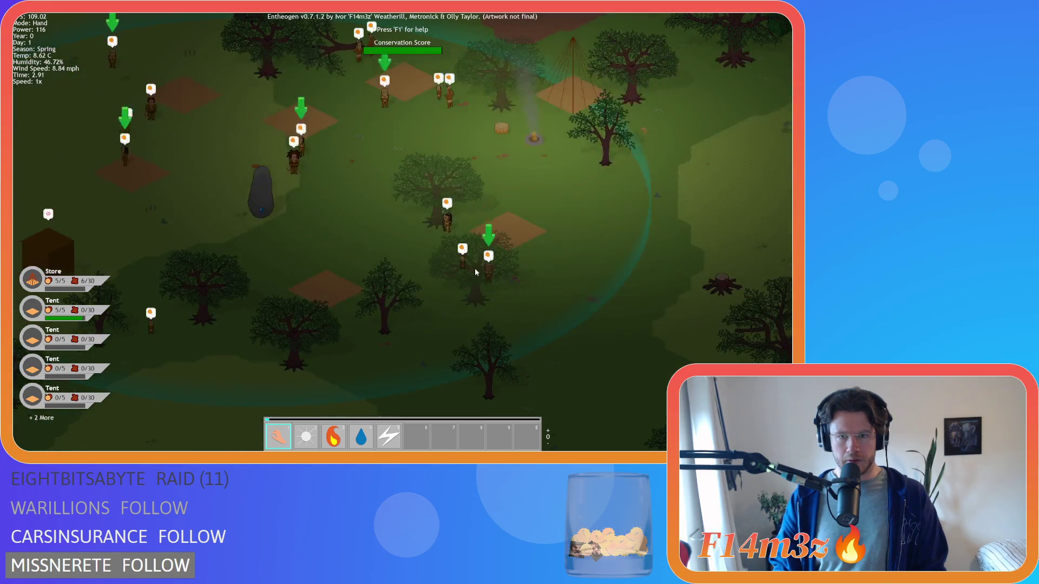
key("a")
key("s")
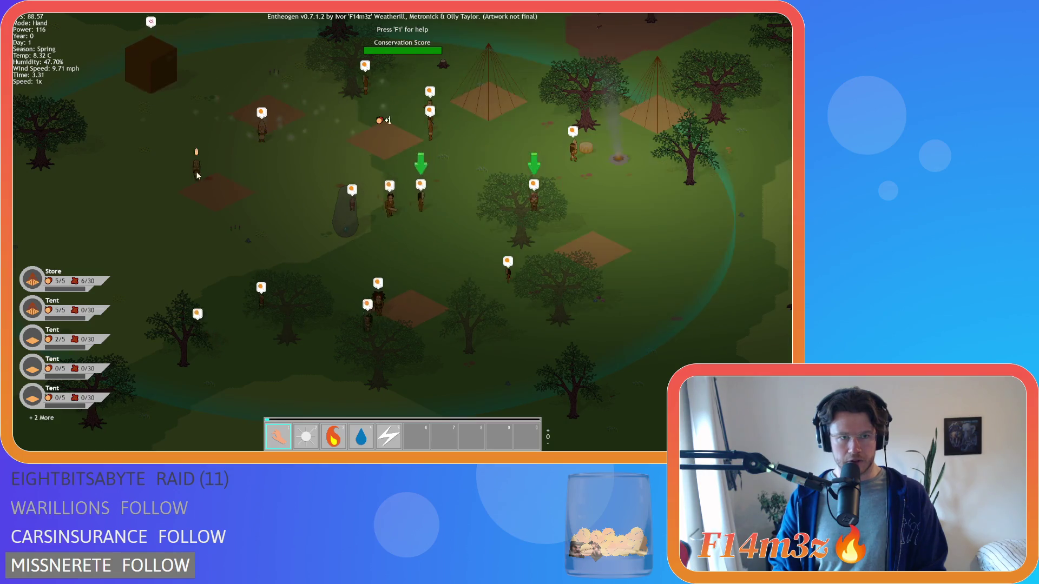
key("d")
key("t")
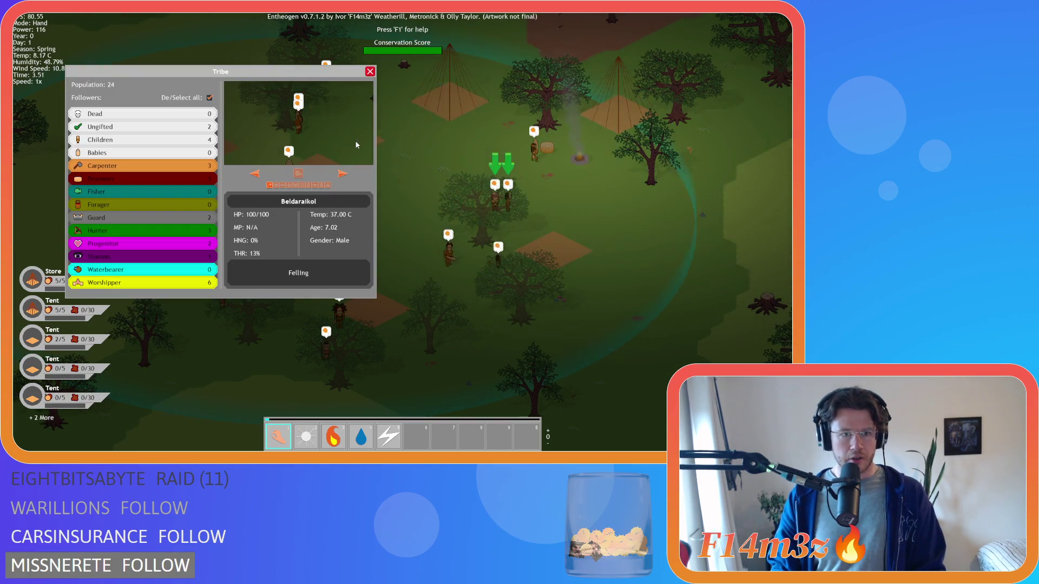
key("t")
key("d")
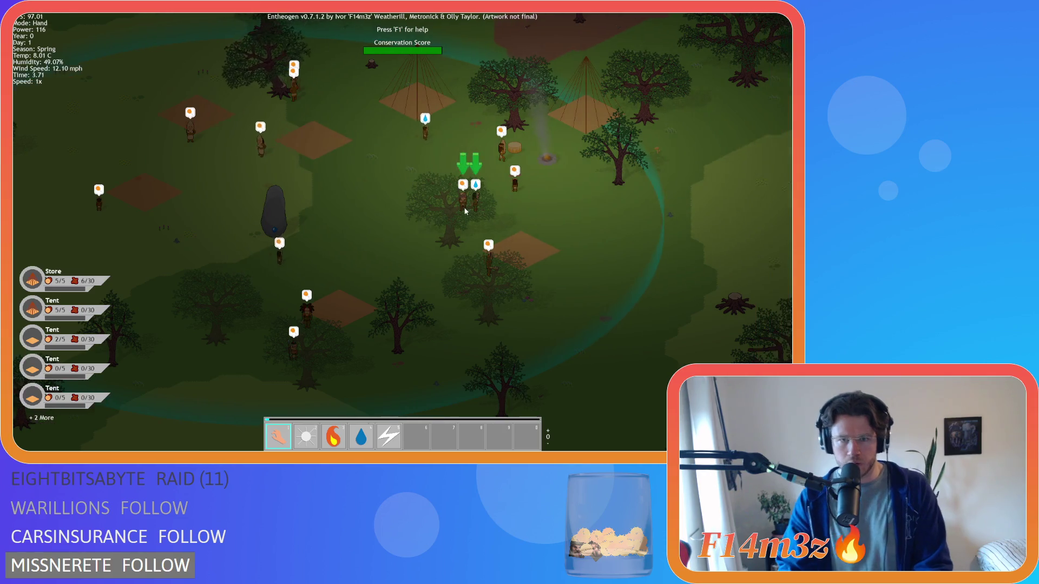
scroll(470, 205, "down", 5)
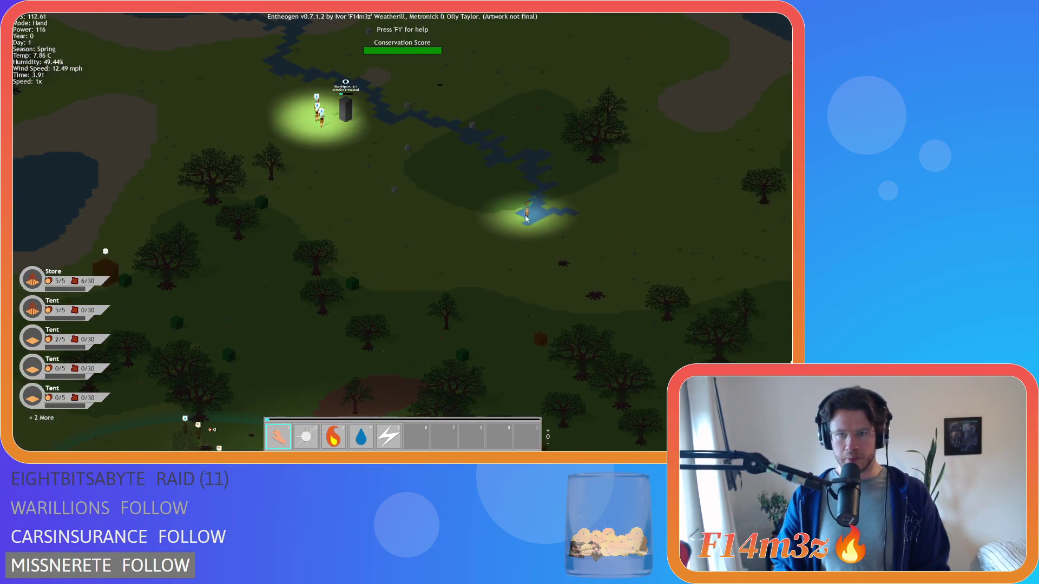
scroll(504, 273, "up", 5)
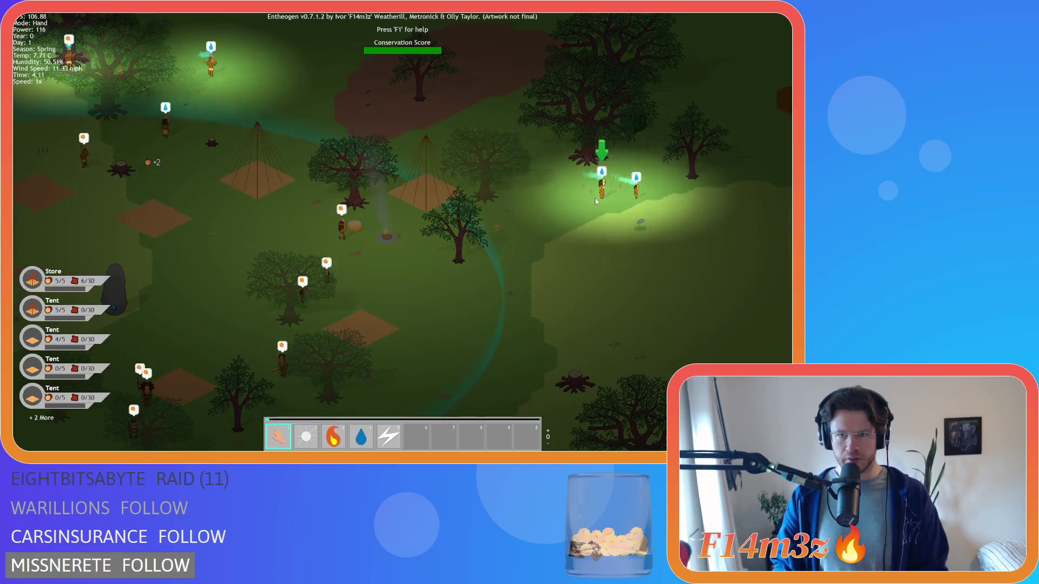
scroll(624, 193, "down", 3)
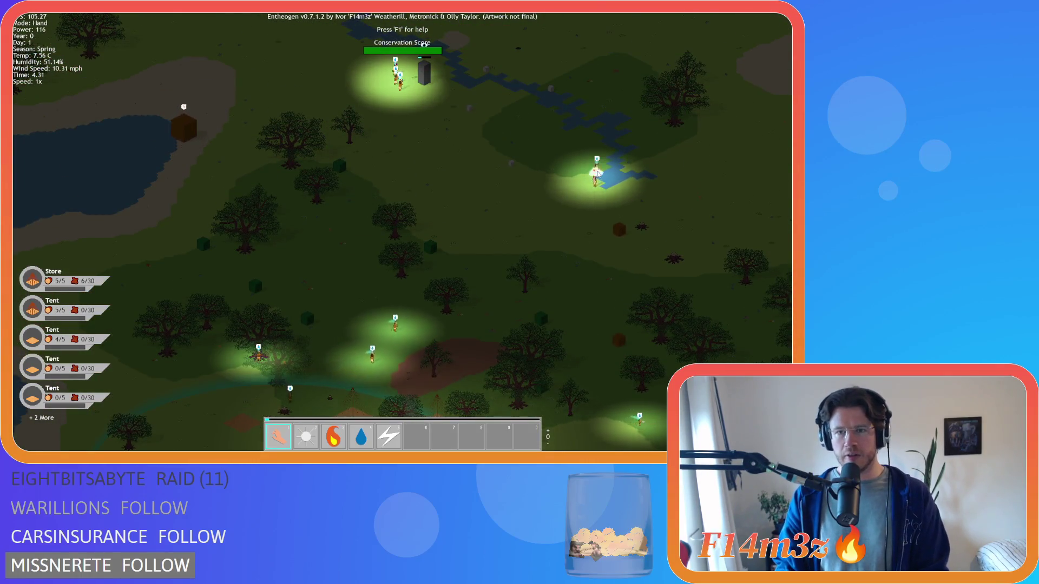
key("s")
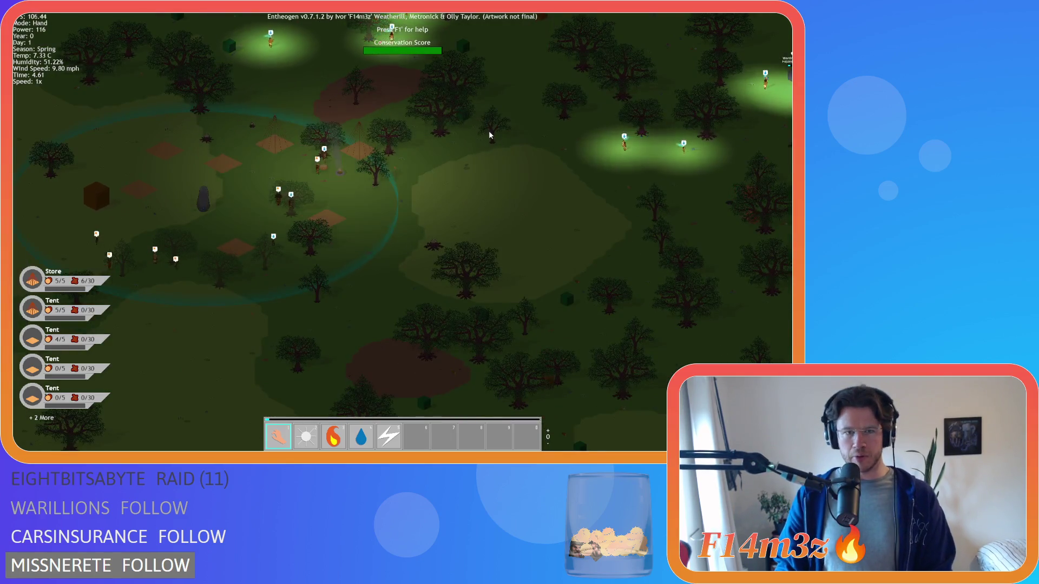
key("w")
key("d")
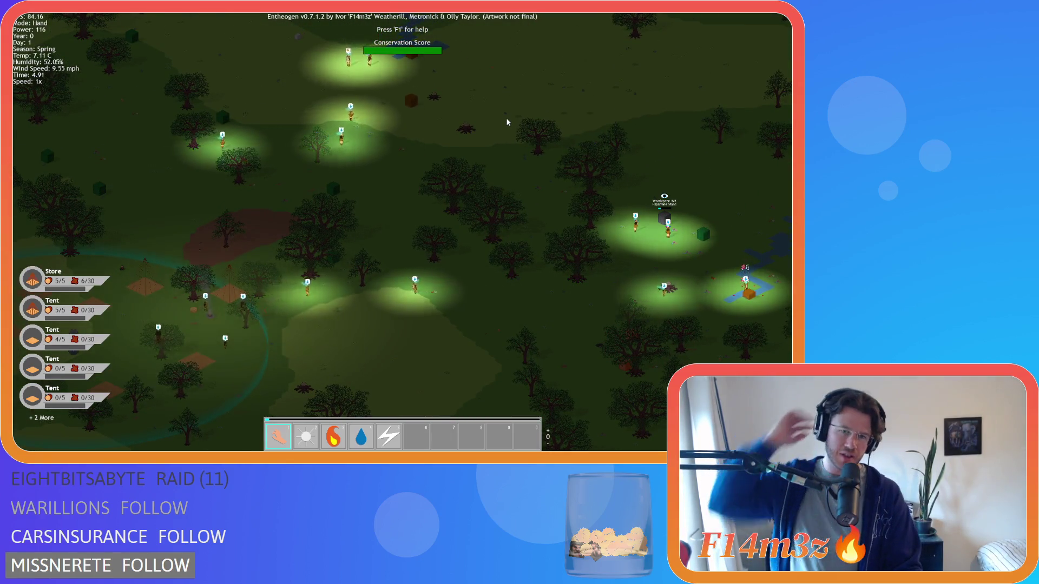
key("w")
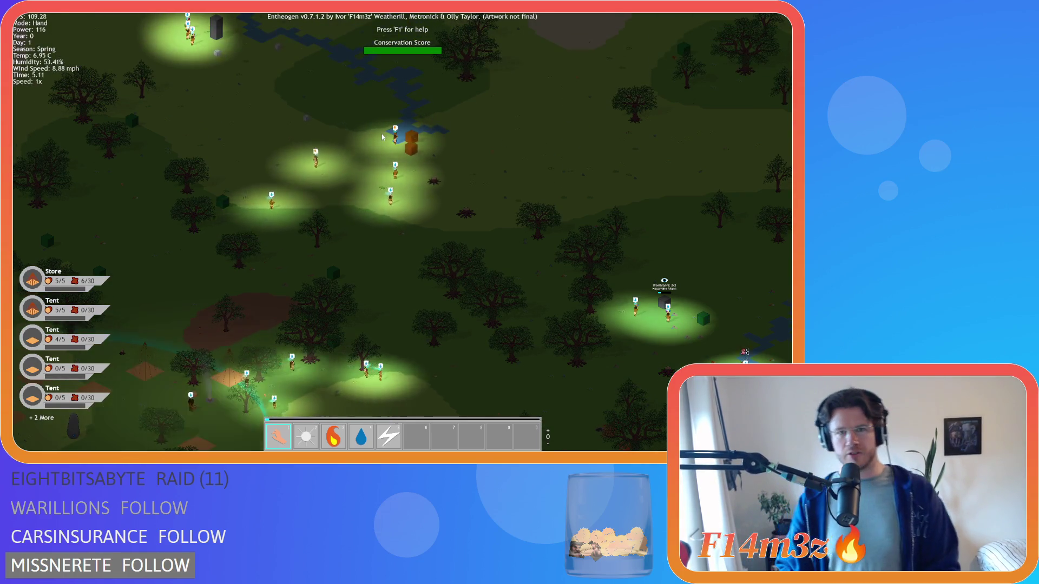
key("s")
key("a")
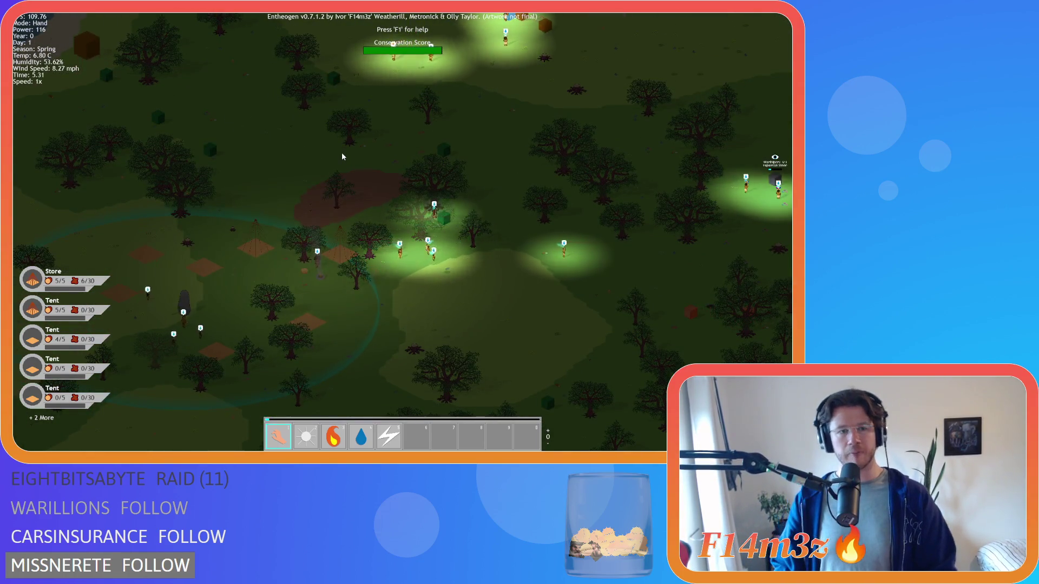
key("s")
key("a")
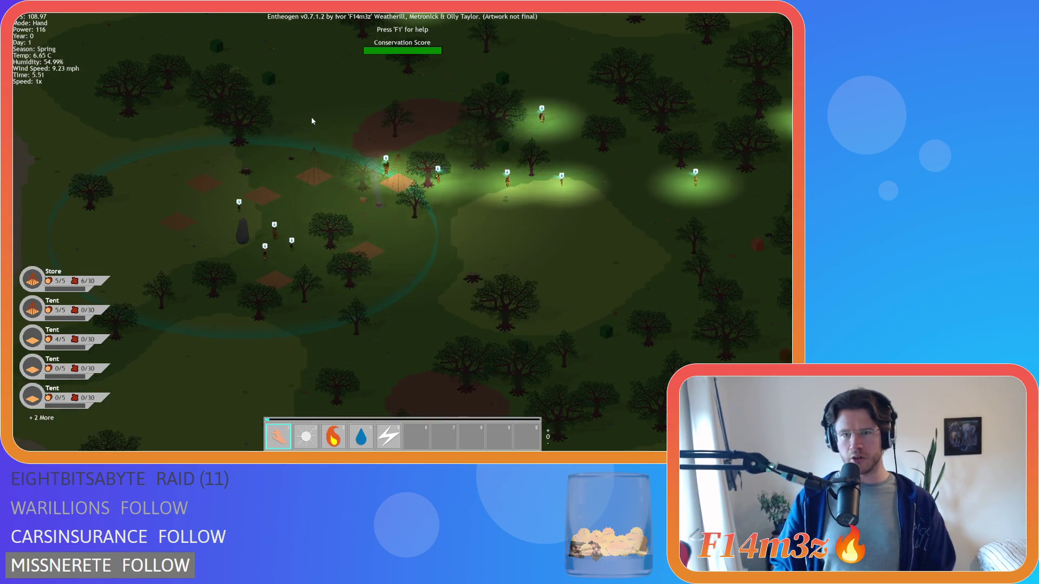
key("d")
key("w")
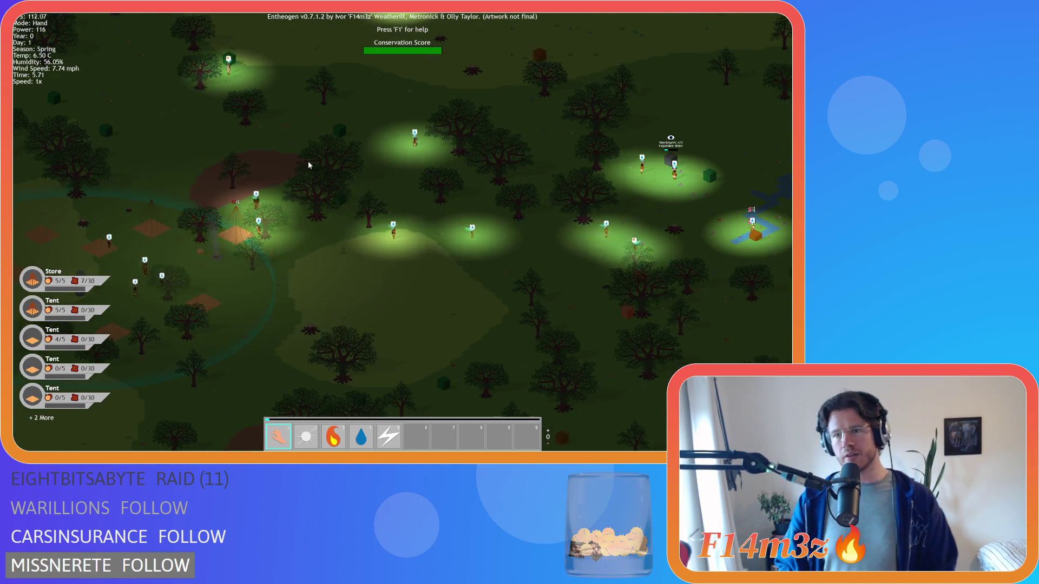
key("s")
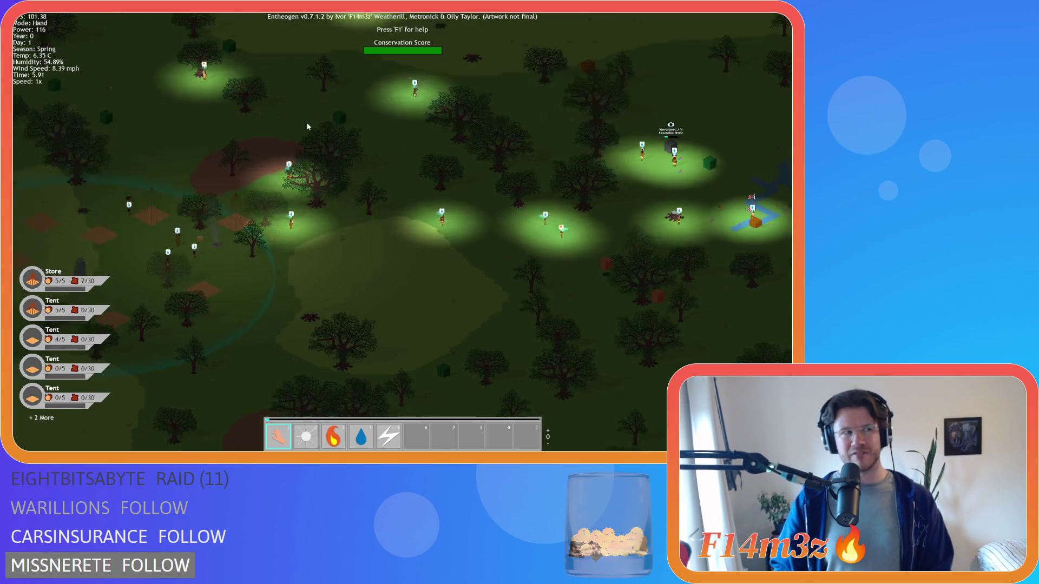
key("s")
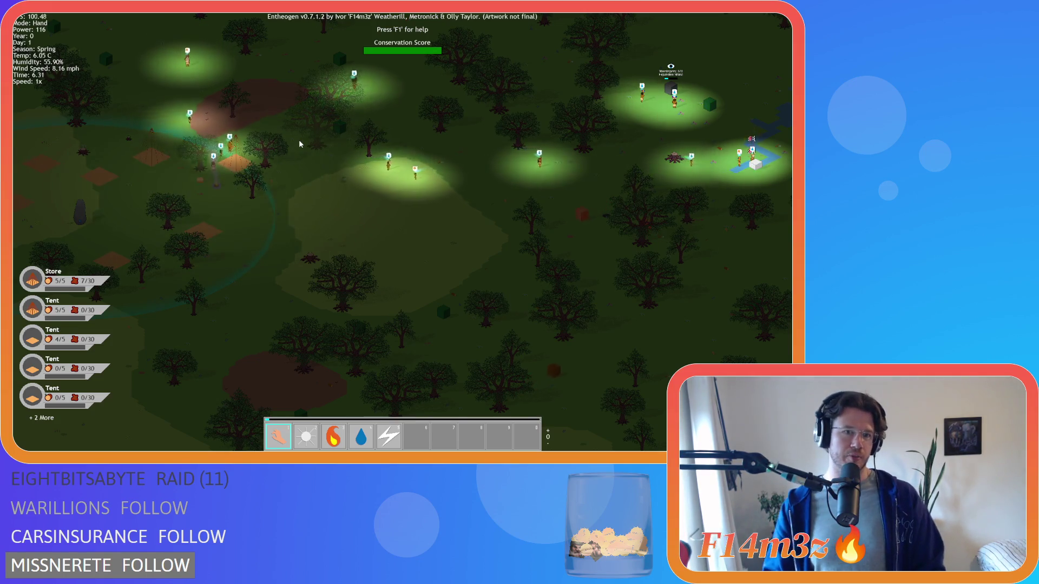
key("w")
key("d")
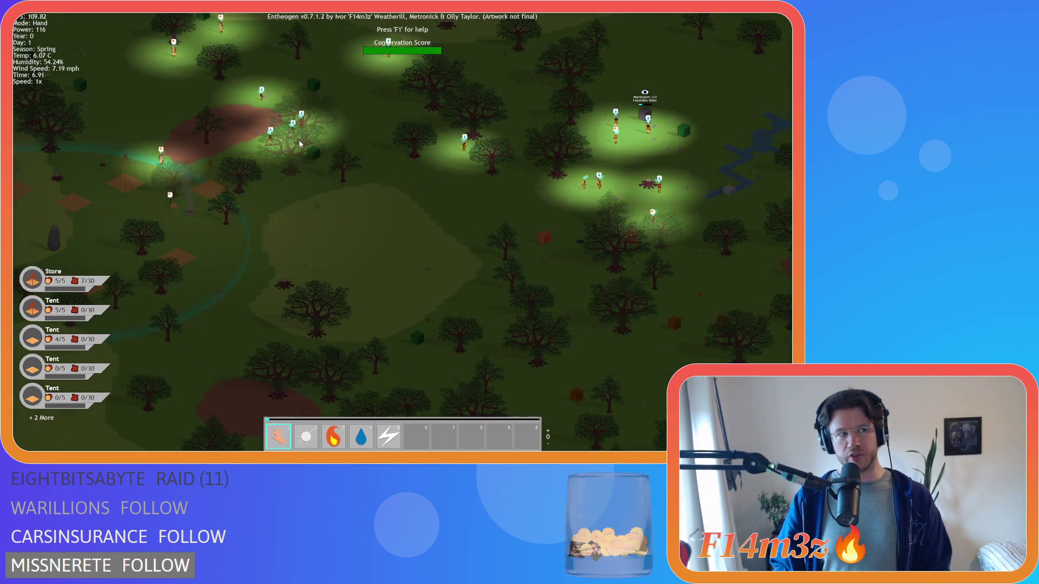
key("s")
key("d")
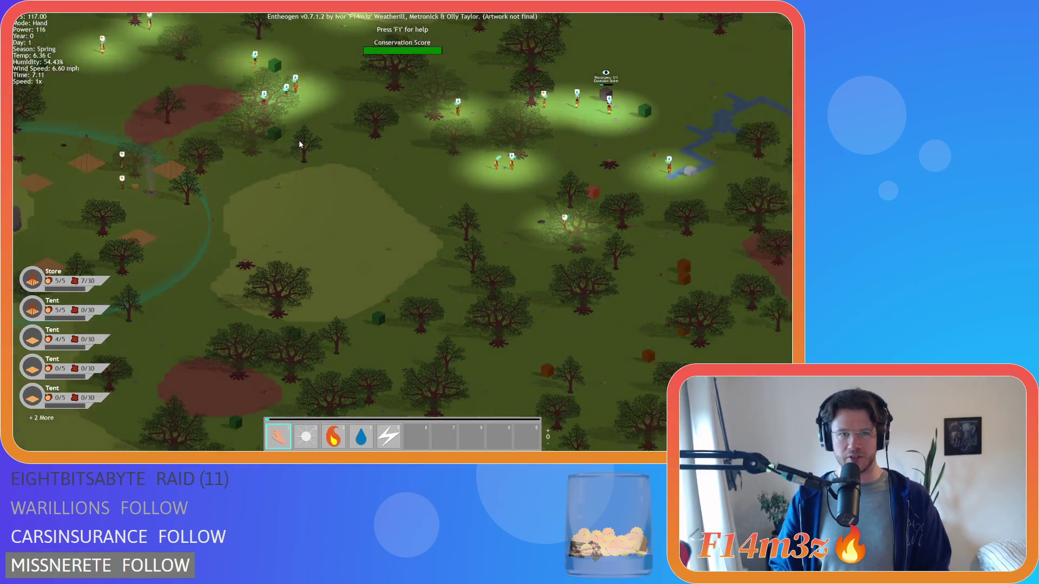
key("a")
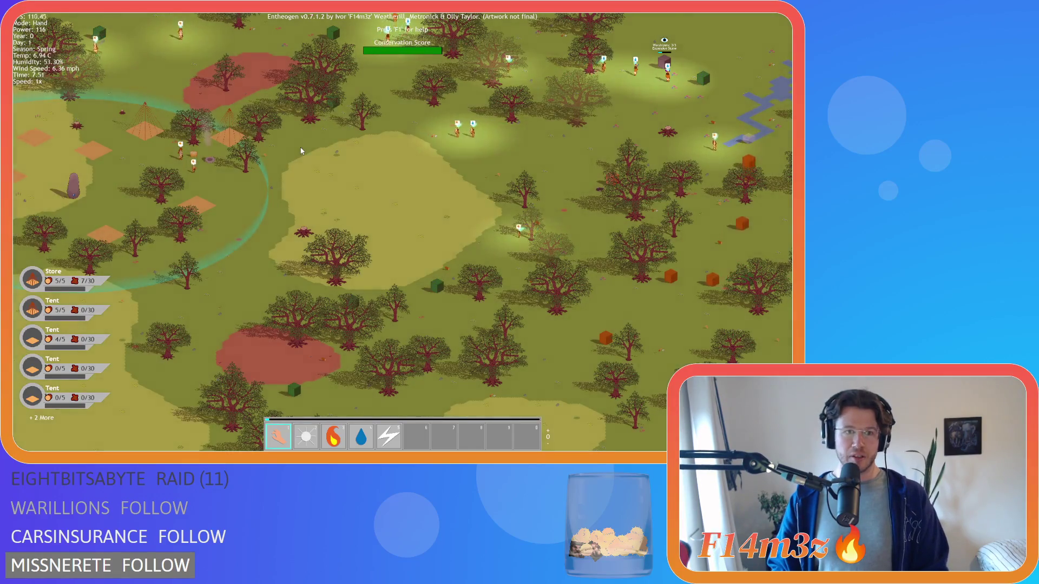
Pan northeast past the village to the lake and river, following villagers toward the monolith.
key("a")
scroll(310, 190, "up", 3)
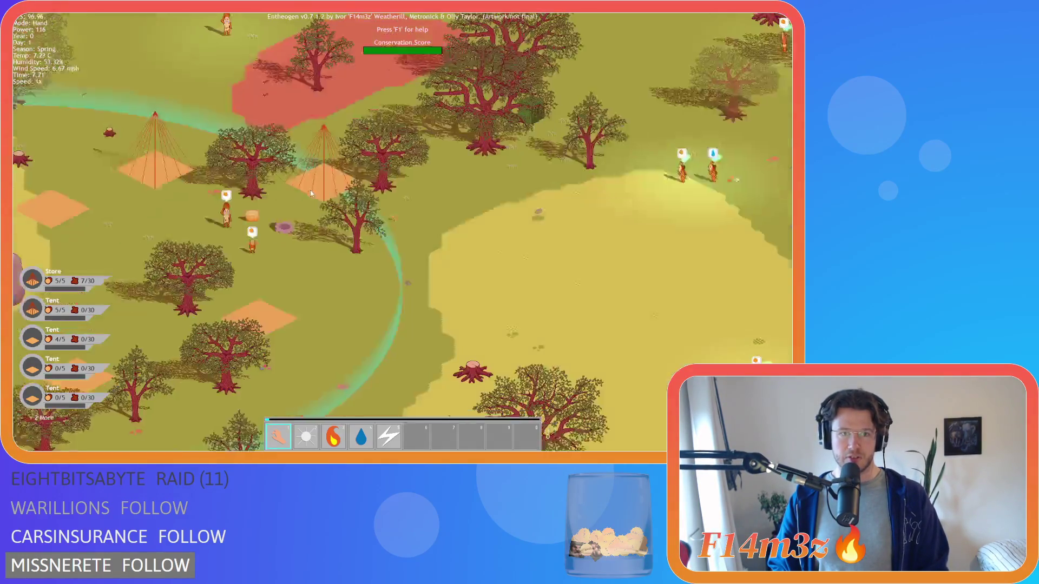
key("w")
key("d")
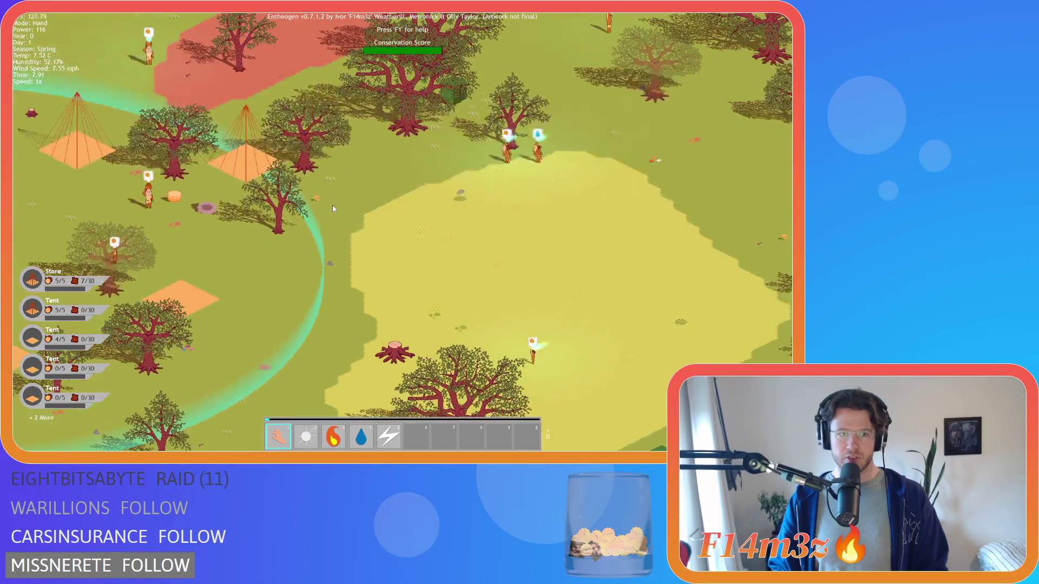
scroll(332, 206, "down", 3)
key("w")
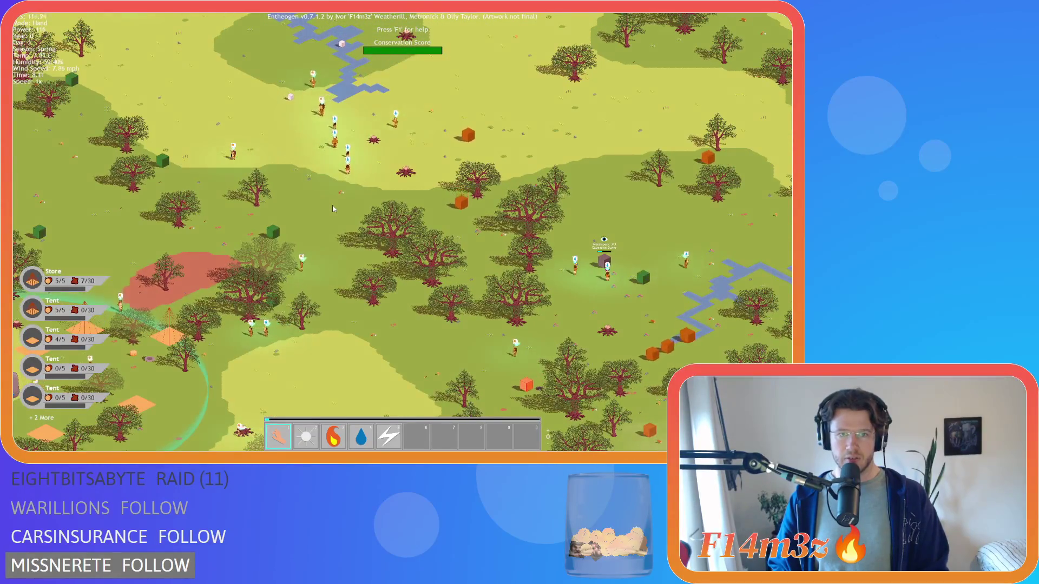
key("s")
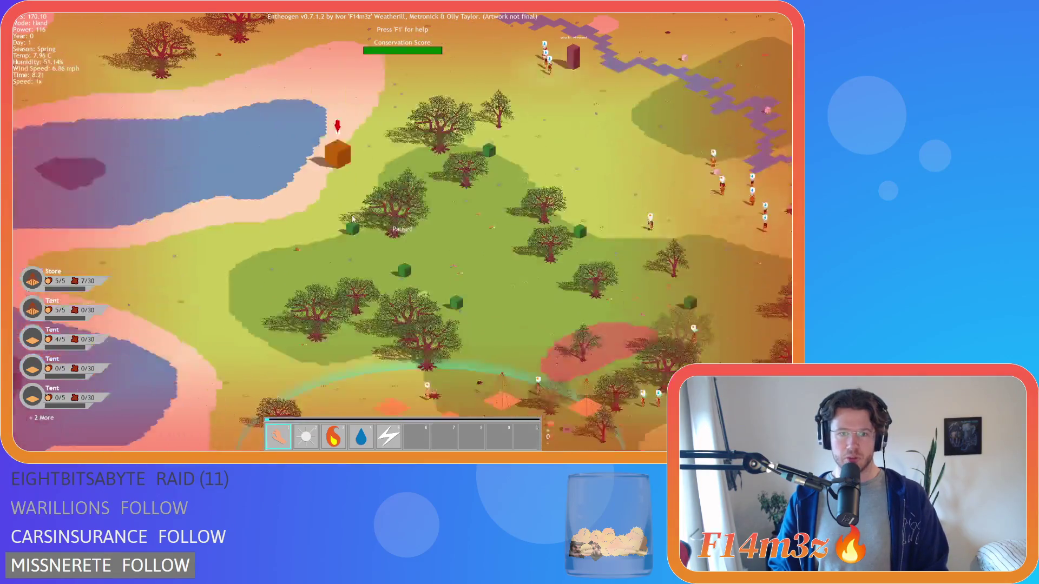
key("s")
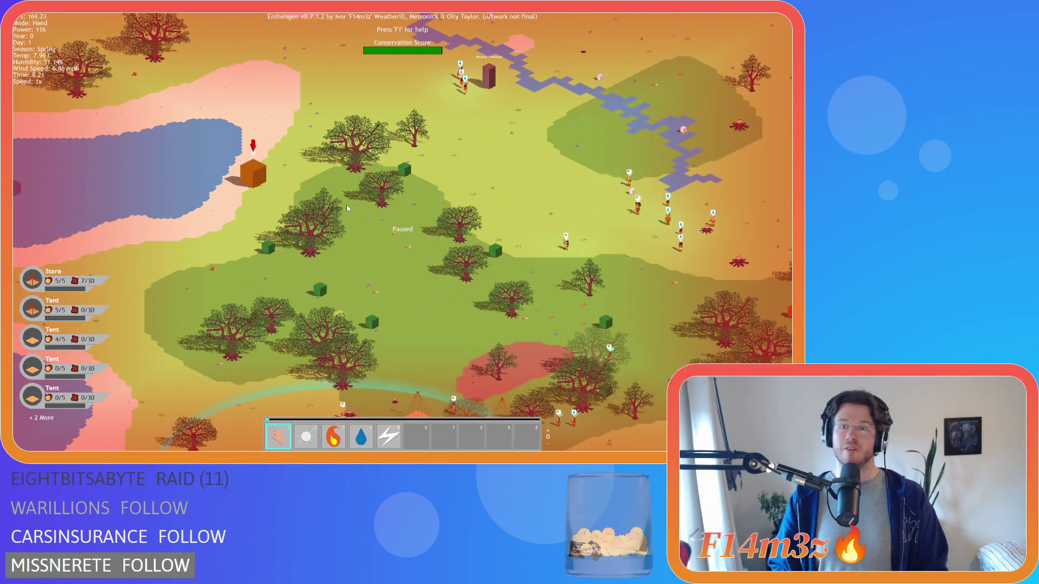
scroll(346, 205, "up", 3)
key("a")
scroll(378, 189, "down", 3)
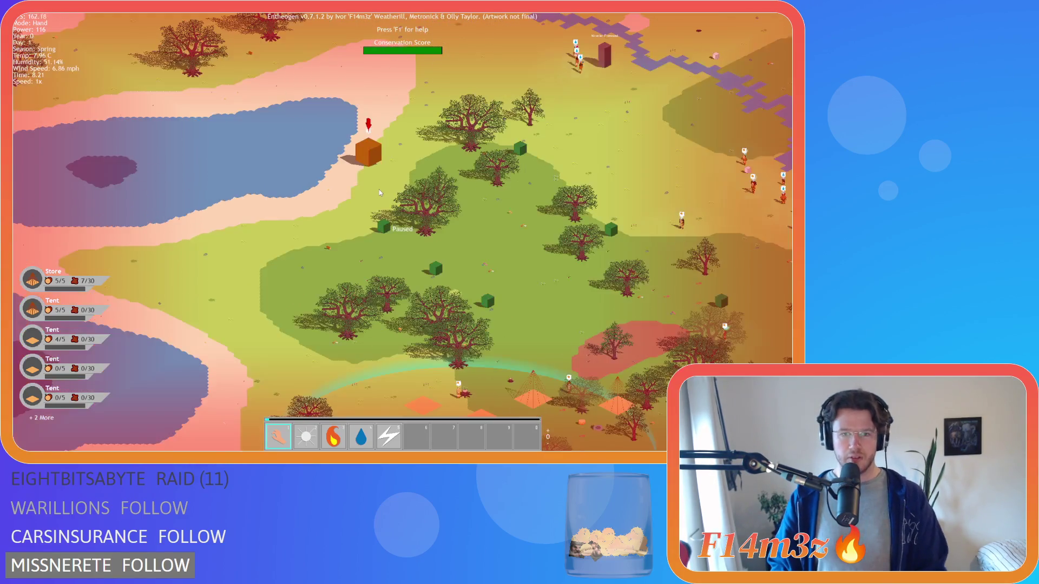
key("w")
key("d")
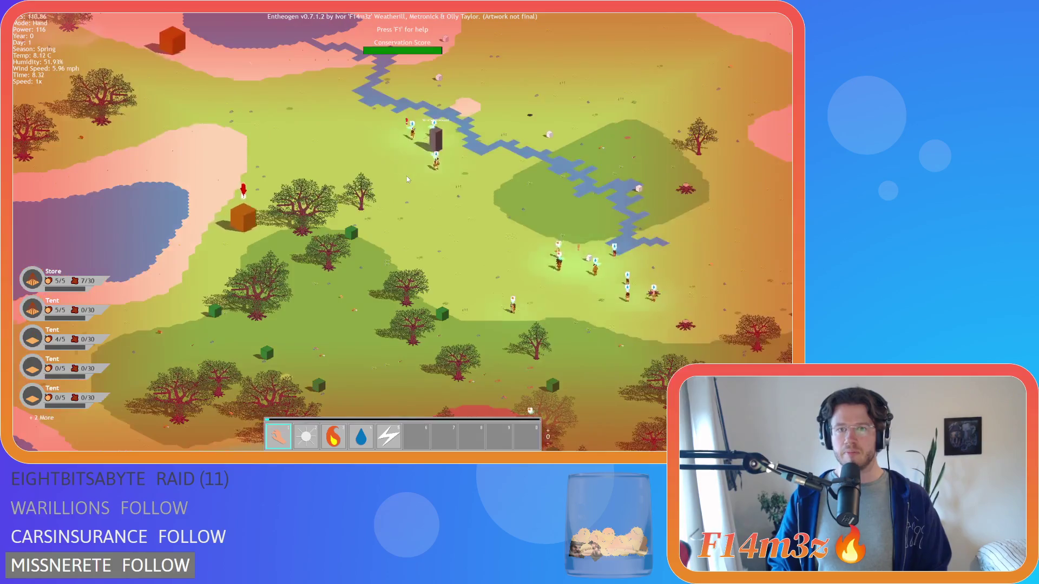
scroll(407, 177, "up", 3)
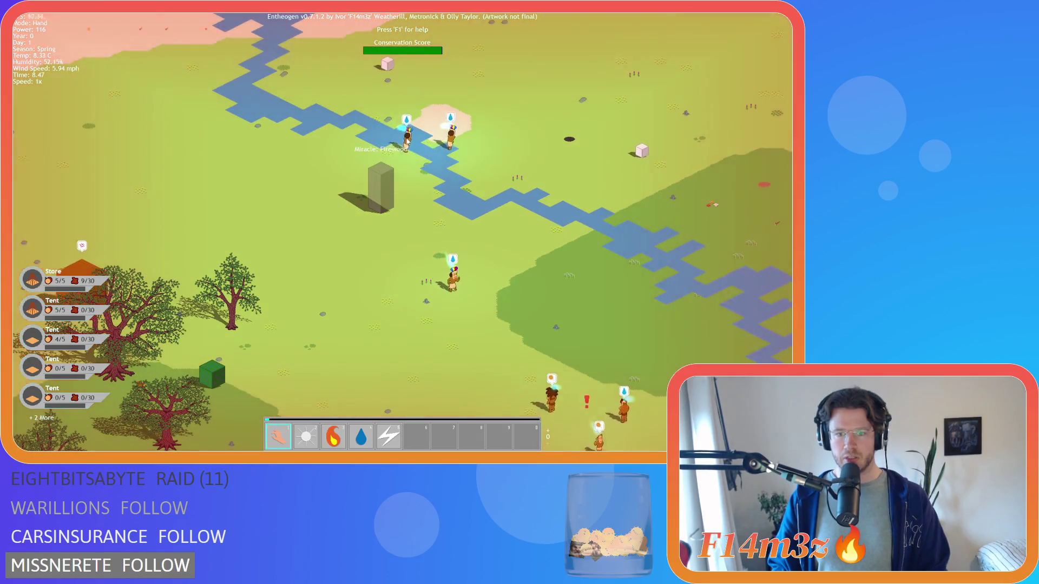
key("s")
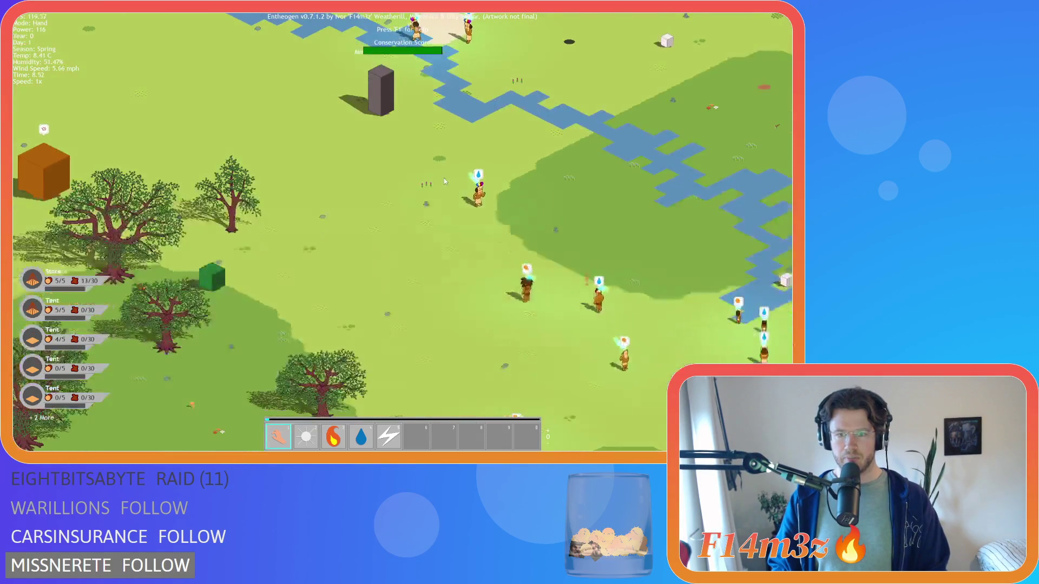
key("w")
key("d")
scroll(326, 232, "down", 3)
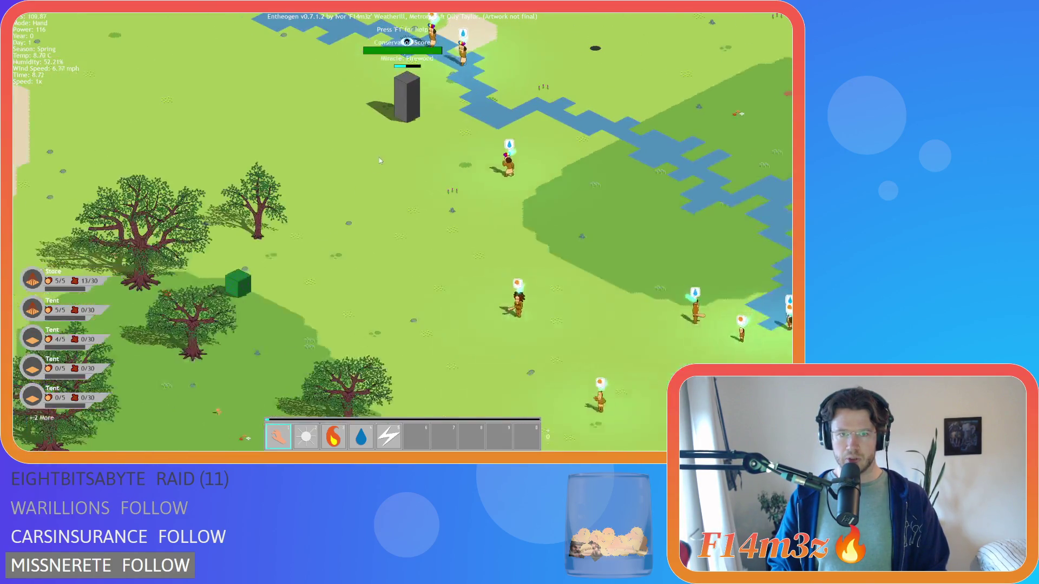
Pan over the lake and nearby forest, then centre the river and monolith.
key("a")
scroll(279, 182, "down", 2)
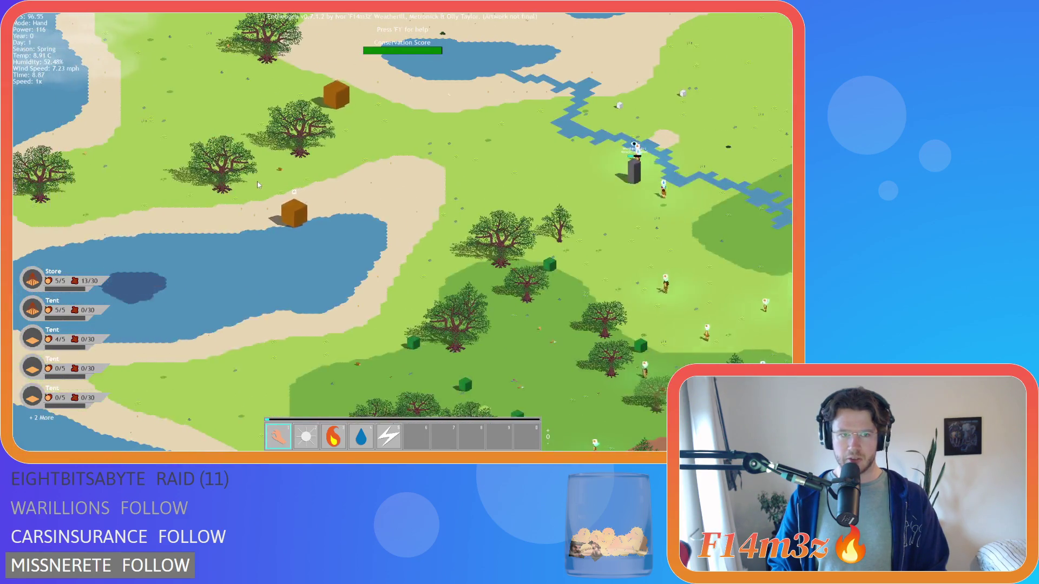
scroll(288, 200, "down", 2)
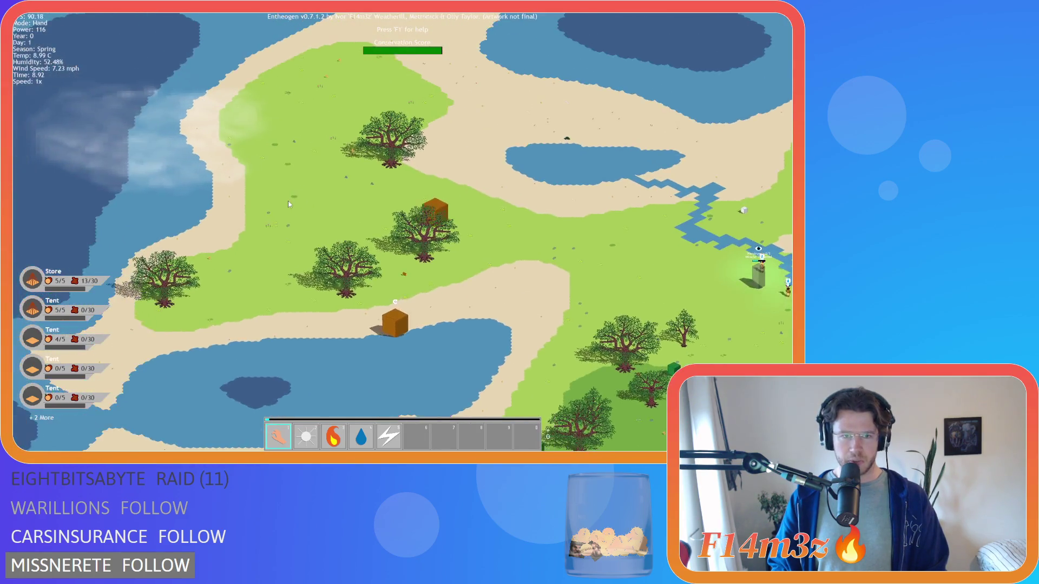
key("s")
key("d")
scroll(410, 190, "up", 3)
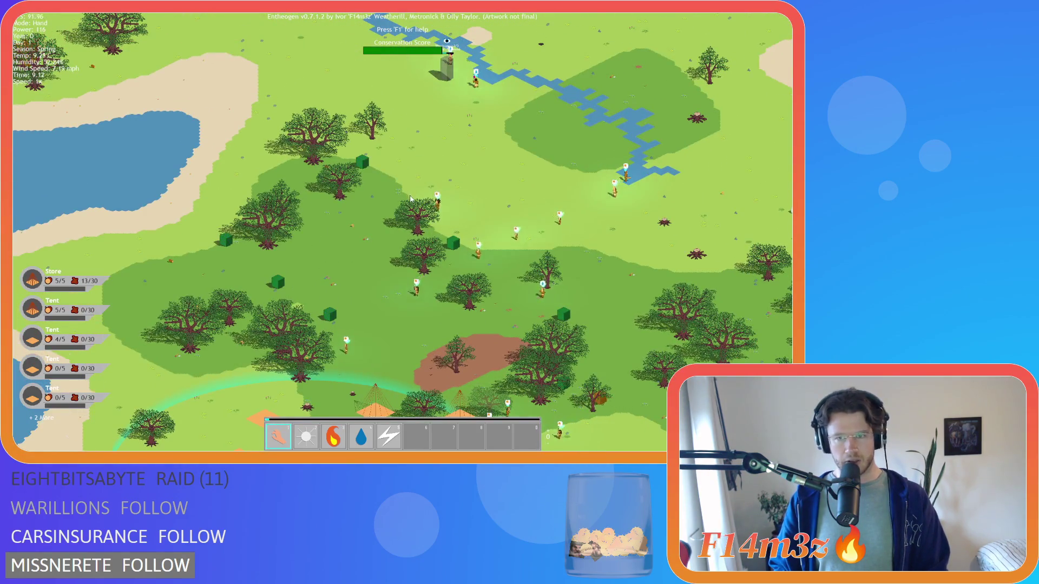
key("a")
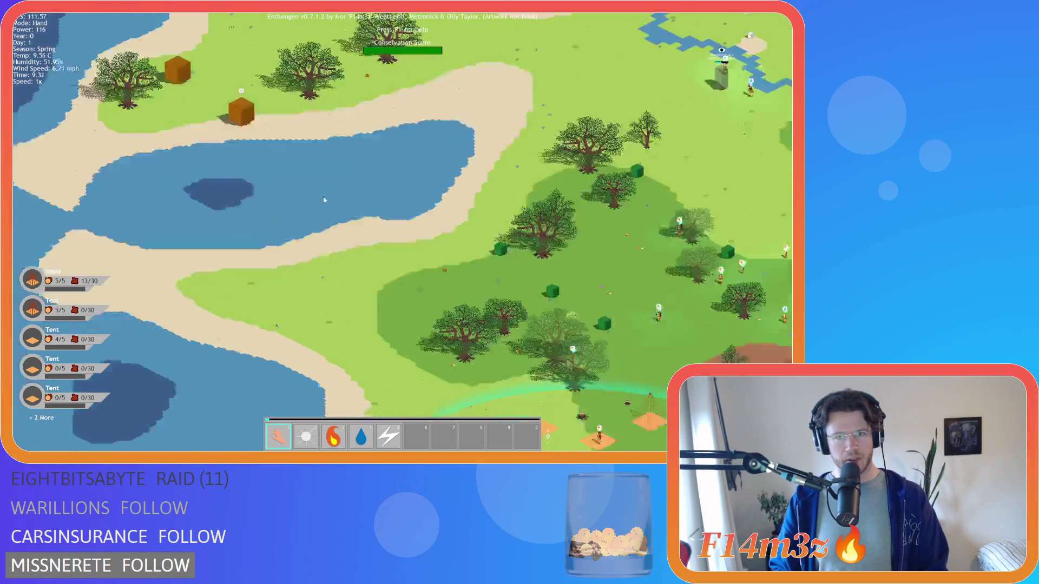
key("d")
key("w")
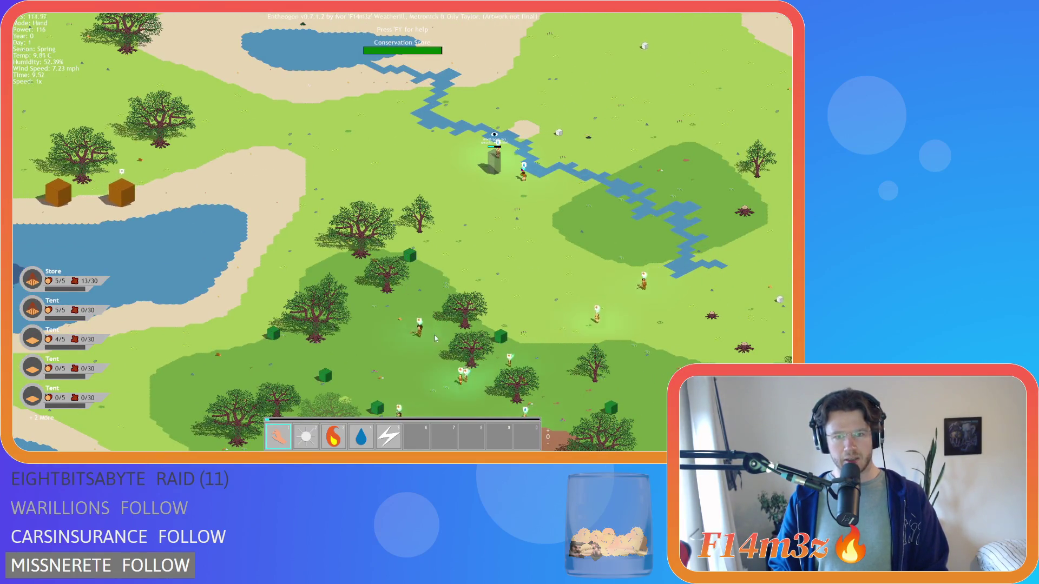
Pan south to the meadow and centre the view on the tent clearing, adjusting zoom.
key("s")
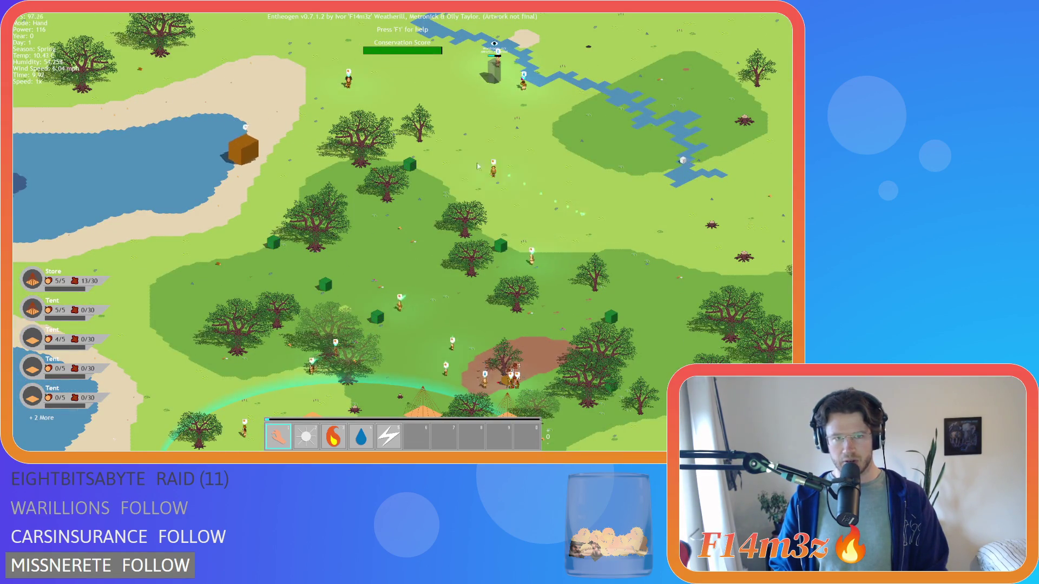
key("a")
key("s")
key("s")
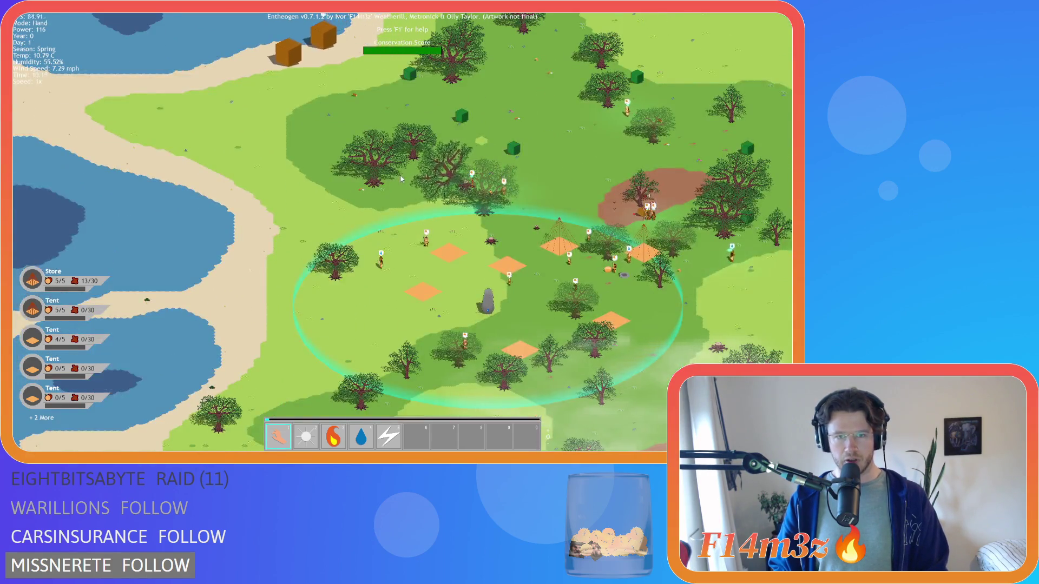
scroll(400, 174, "down", 5)
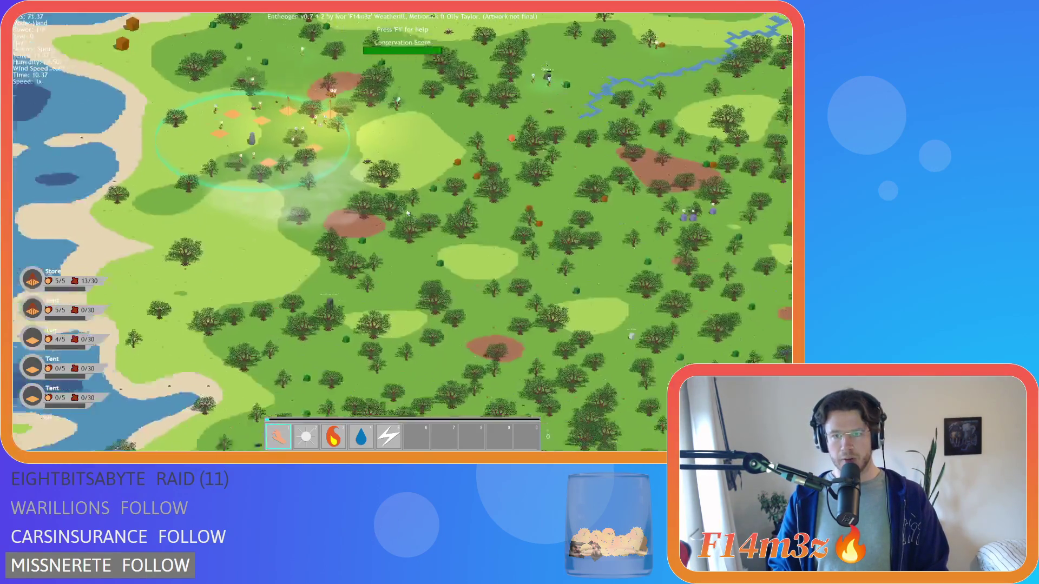
scroll(310, 240, "up", 8)
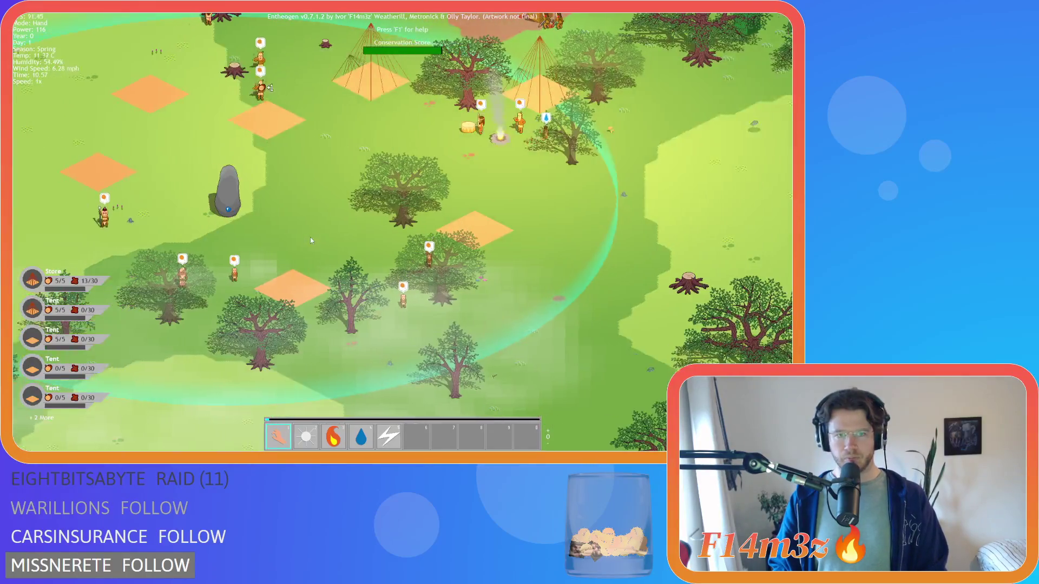
scroll(310, 237, "down", 5)
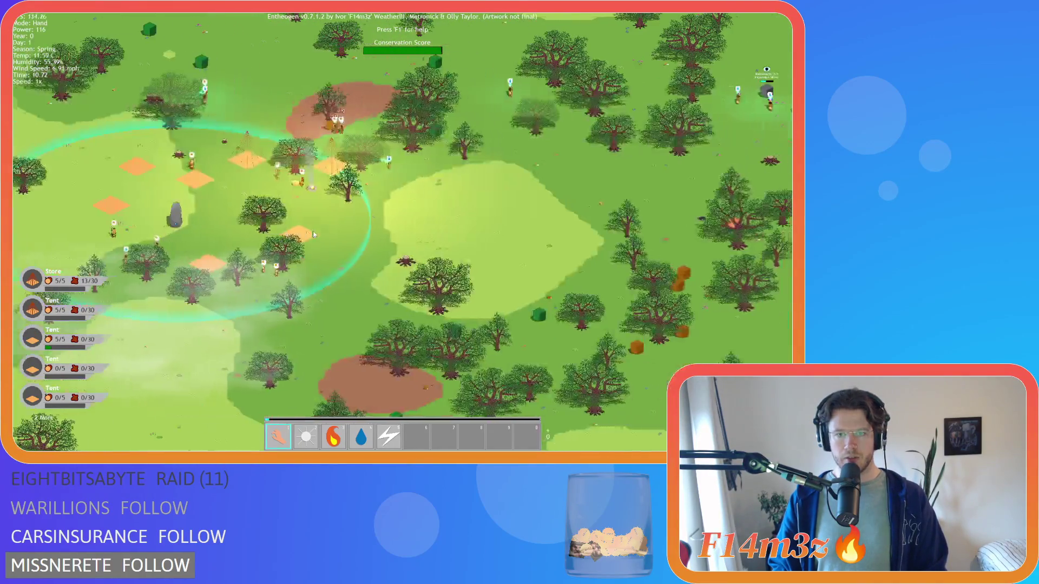
scroll(313, 231, "down", 5)
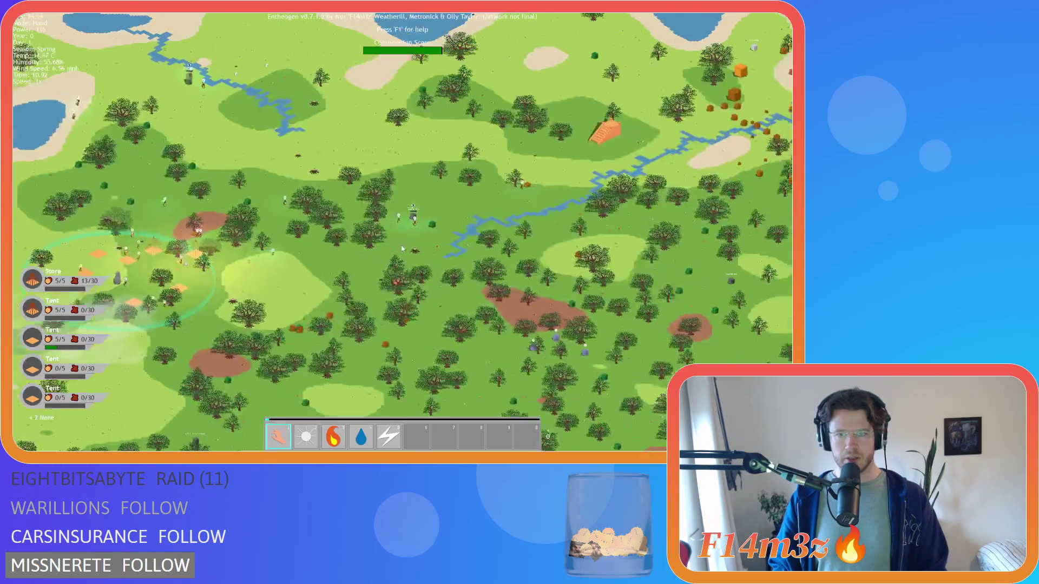
scroll(391, 242, "up", 10)
scroll(391, 241, "down", 6)
scroll(257, 188, "up", 6)
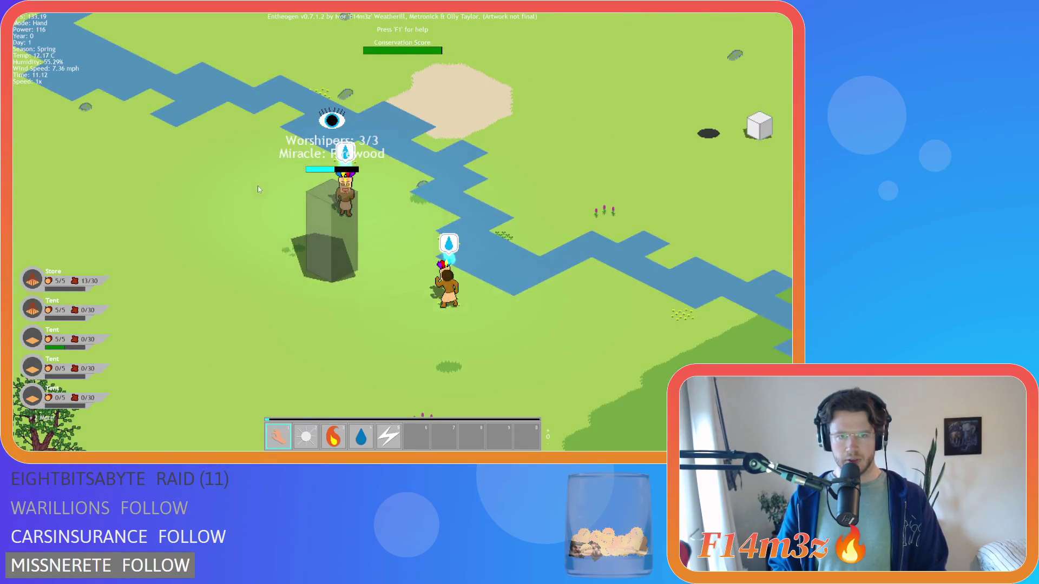
scroll(257, 186, "down", 3)
scroll(259, 190, "down", 3)
scroll(287, 196, "up", 5)
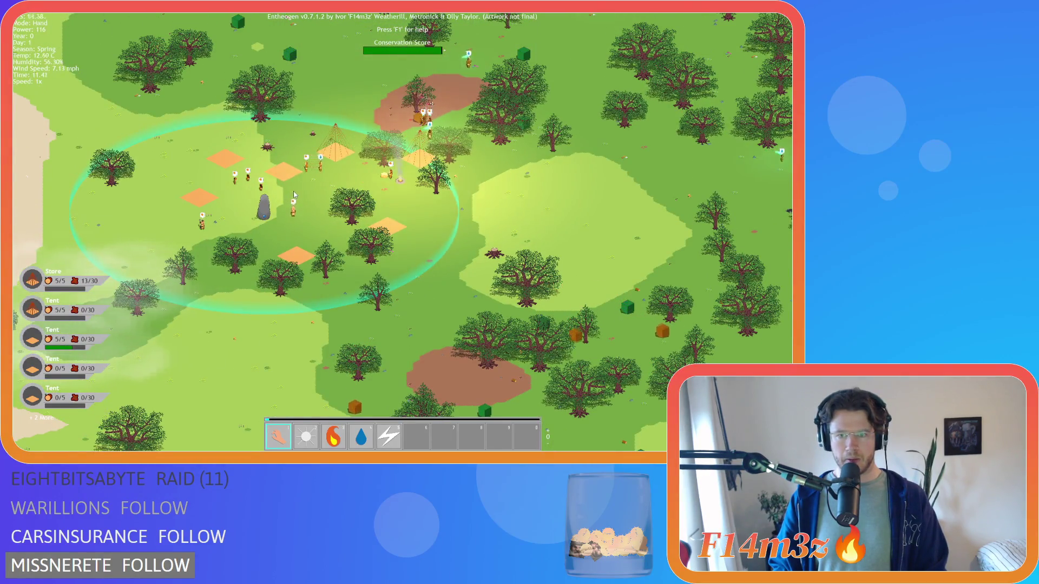
Pan east across the forest, then back west to re-centre the tent camp.
key("d")
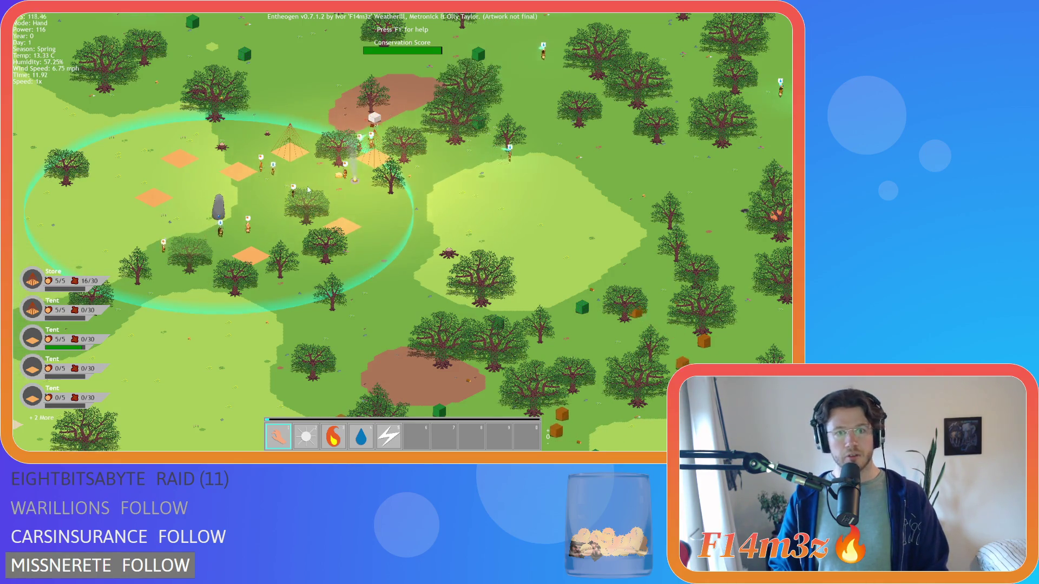
key("d")
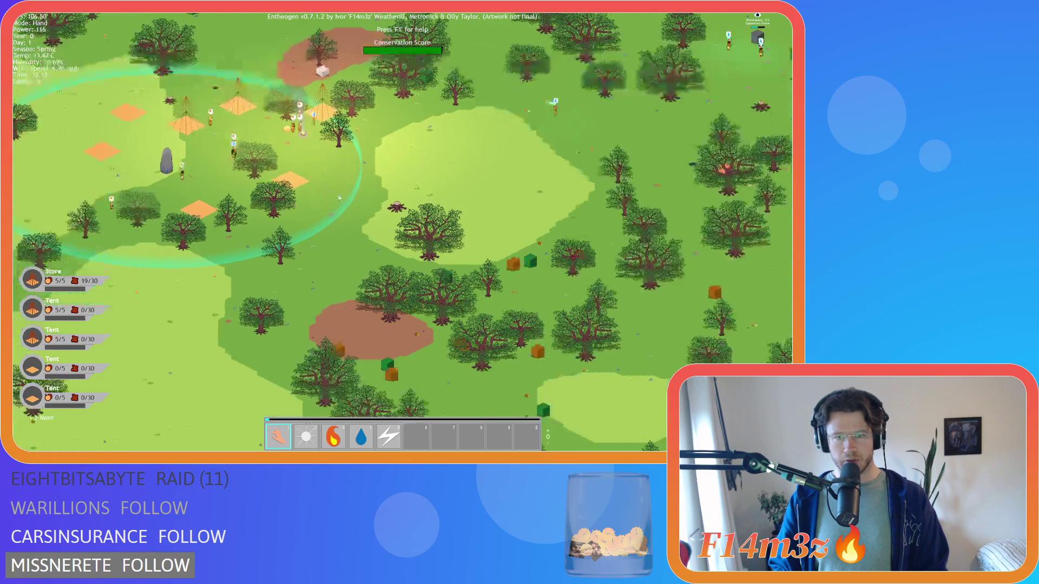
scroll(348, 196, "up", 3)
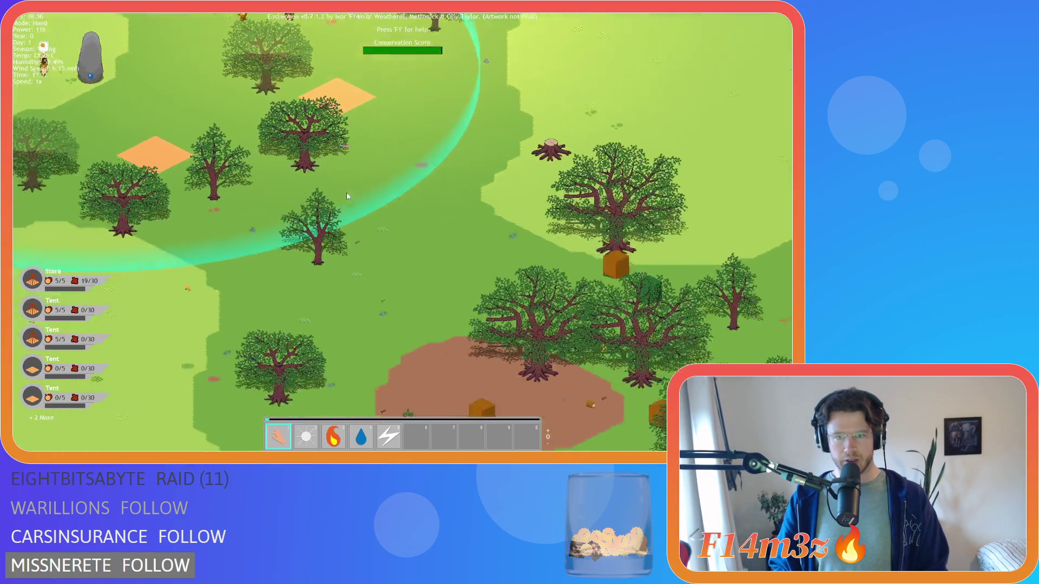
scroll(346, 192, "down", 5)
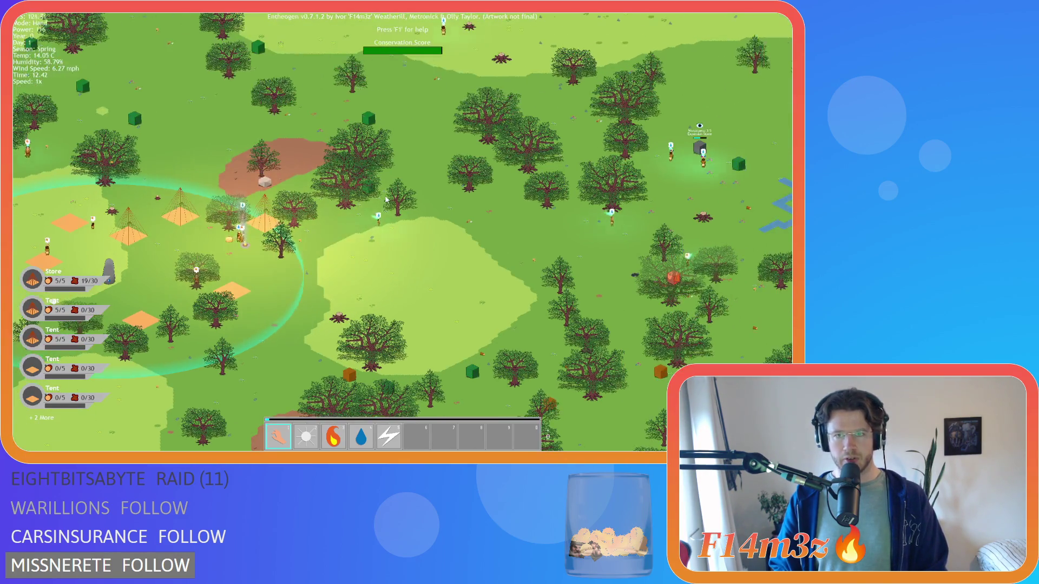
scroll(385, 197, "up", 3)
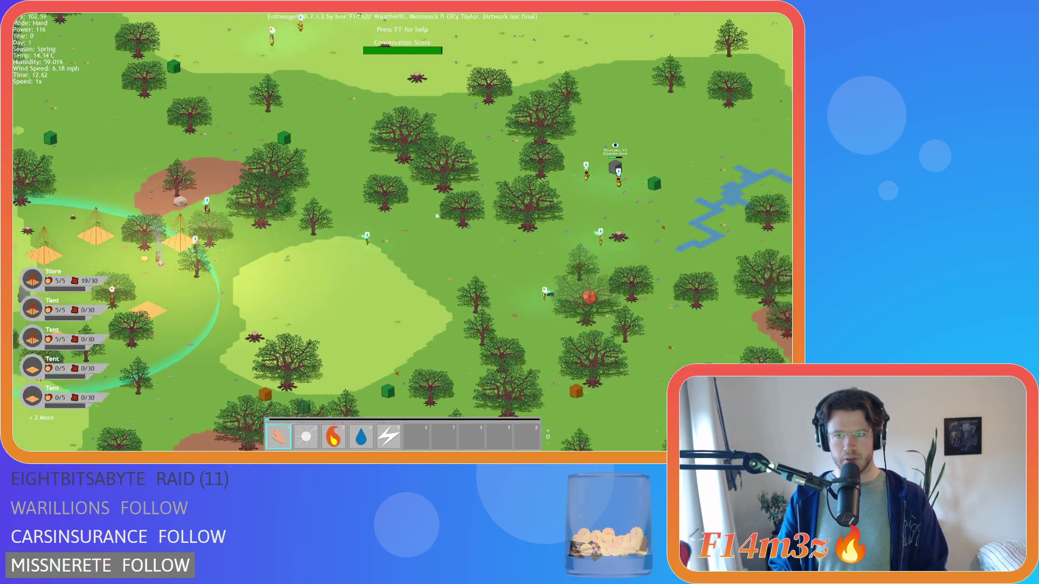
key("a")
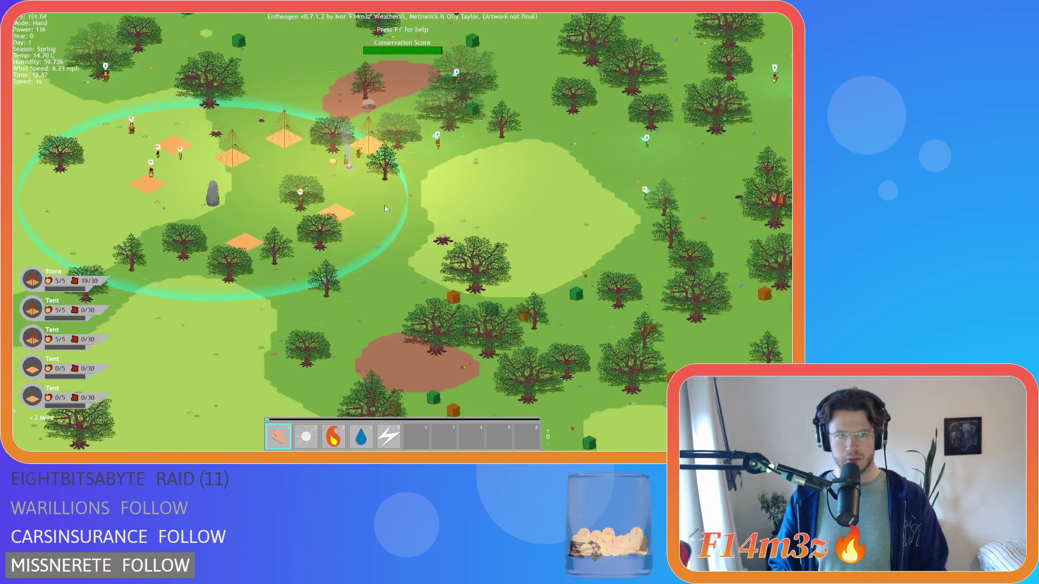
key("a")
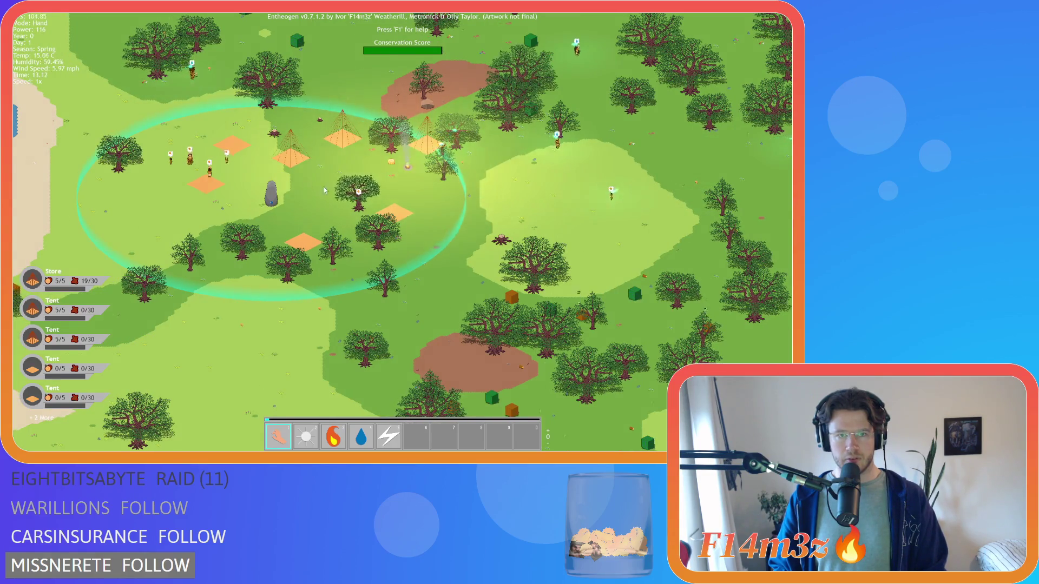
scroll(325, 184, "up", 3)
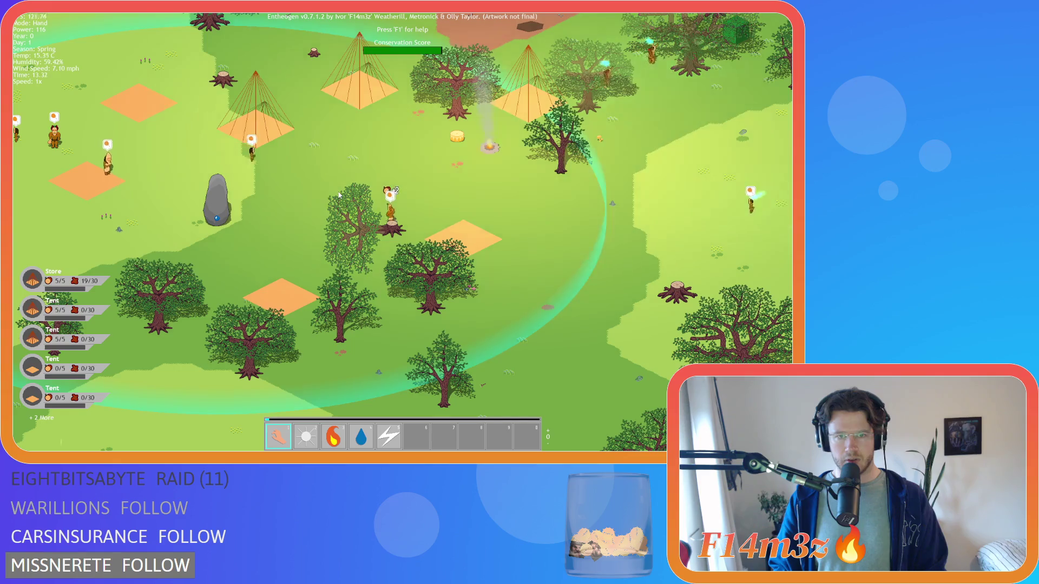
scroll(339, 195, "down", 3)
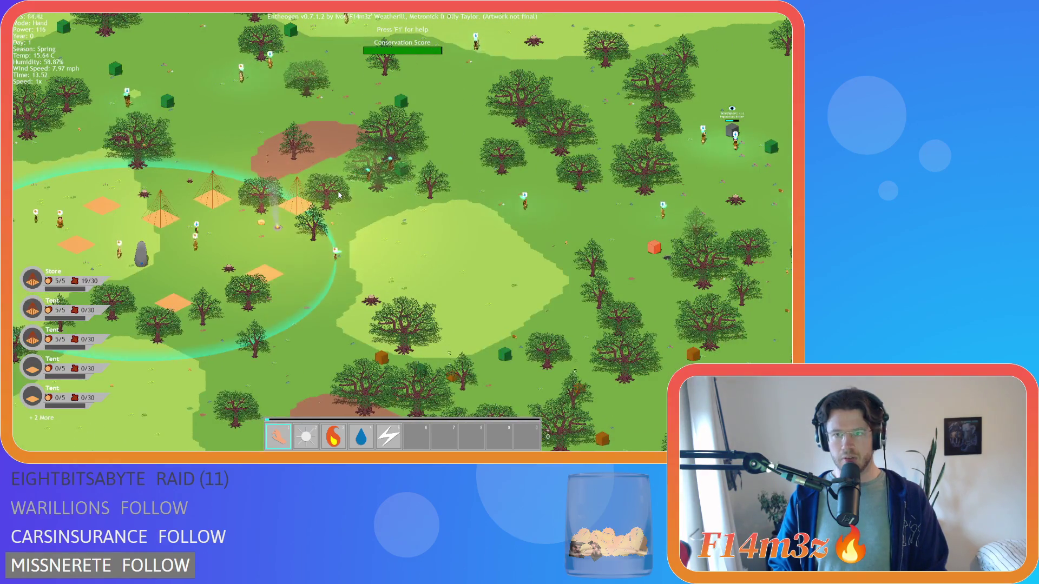
key("a")
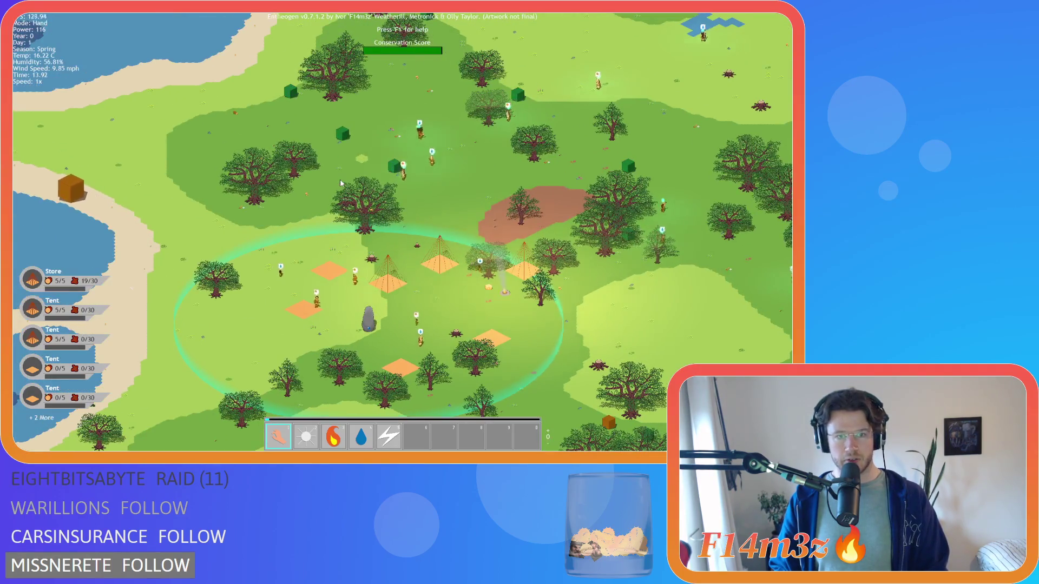
Sweep the view across the forest toward the river and back to centre the tent village.
key("d")
key("d")
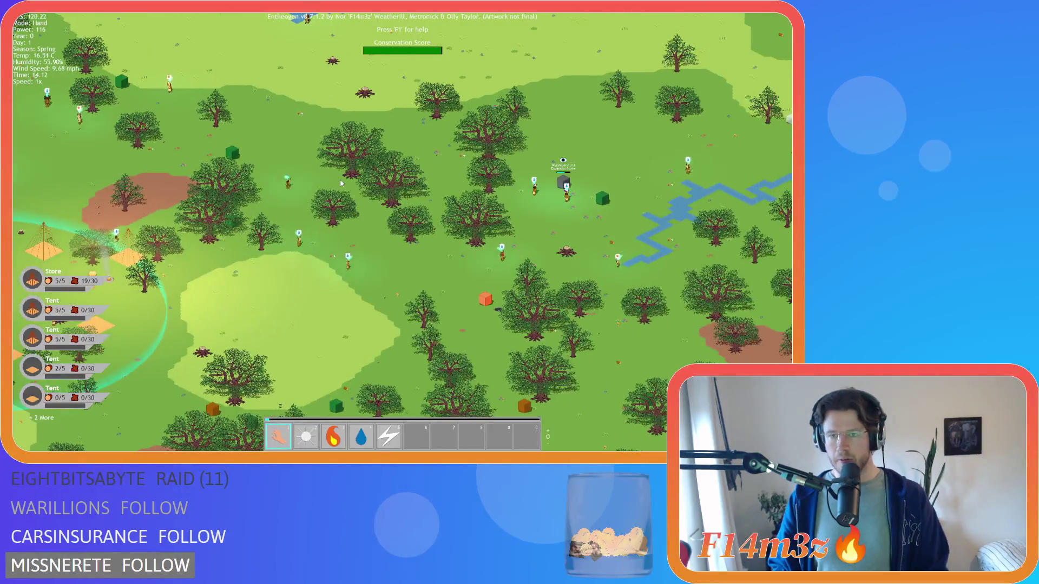
key("s")
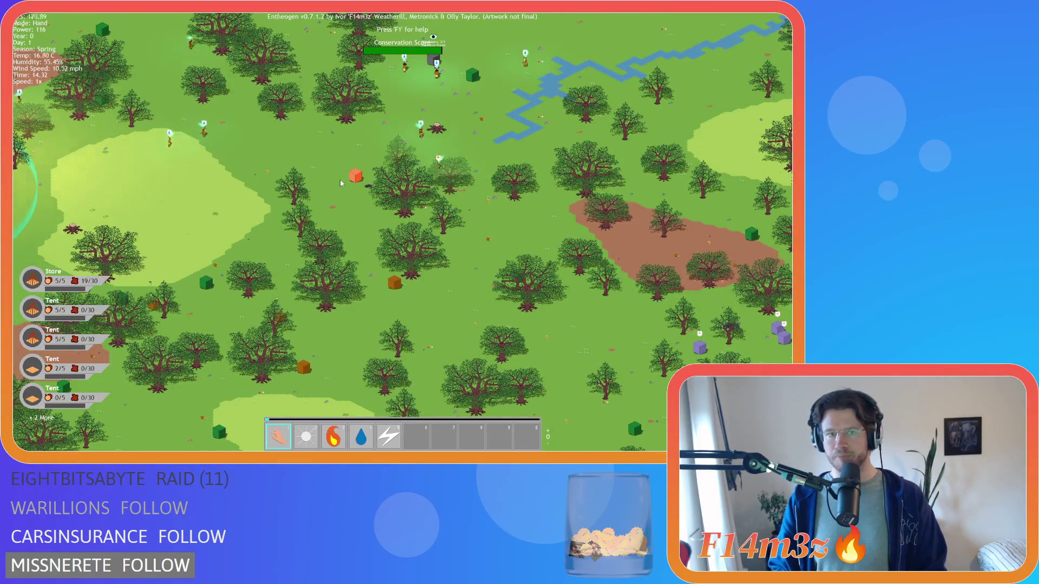
key("w")
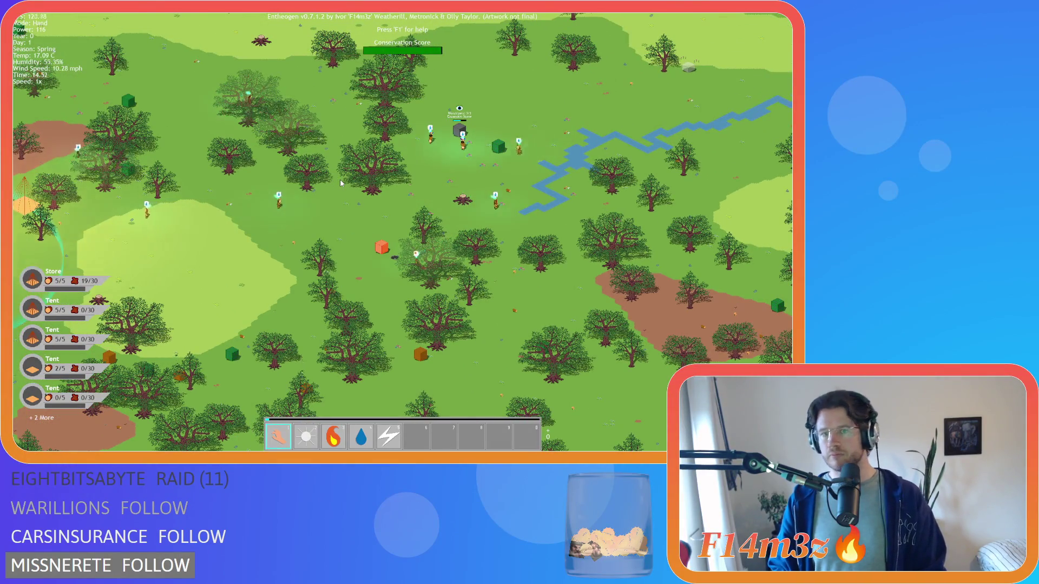
key("s")
key("s")
key("a")
key("w")
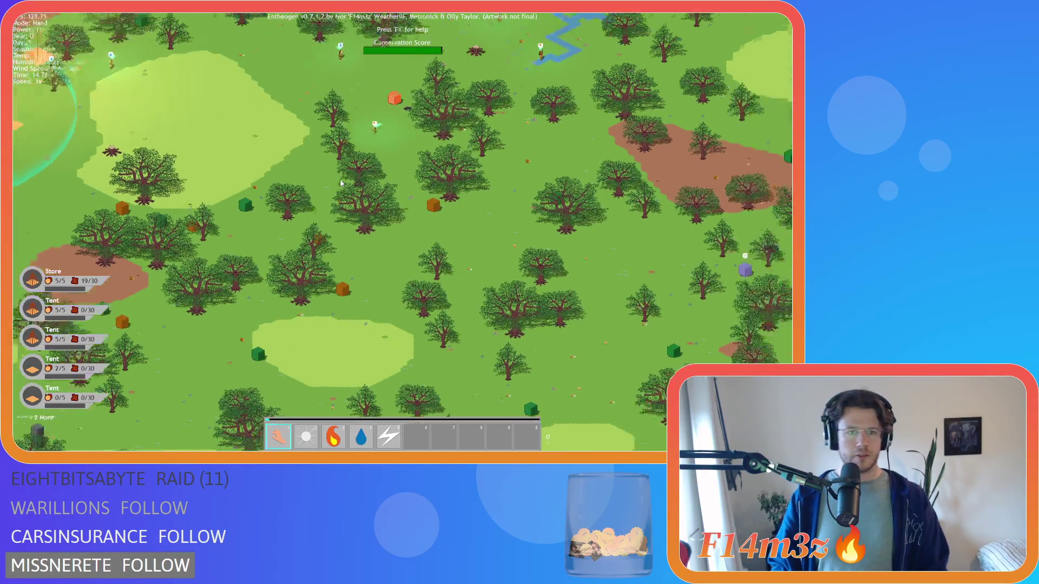
key("a")
key("a")
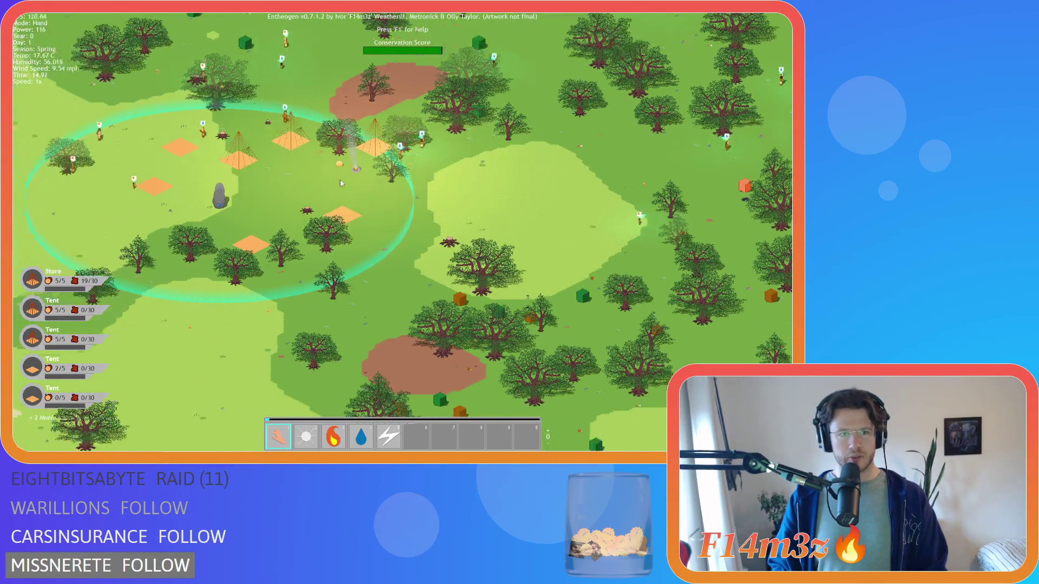
key("a")
scroll(341, 183, "up", 5)
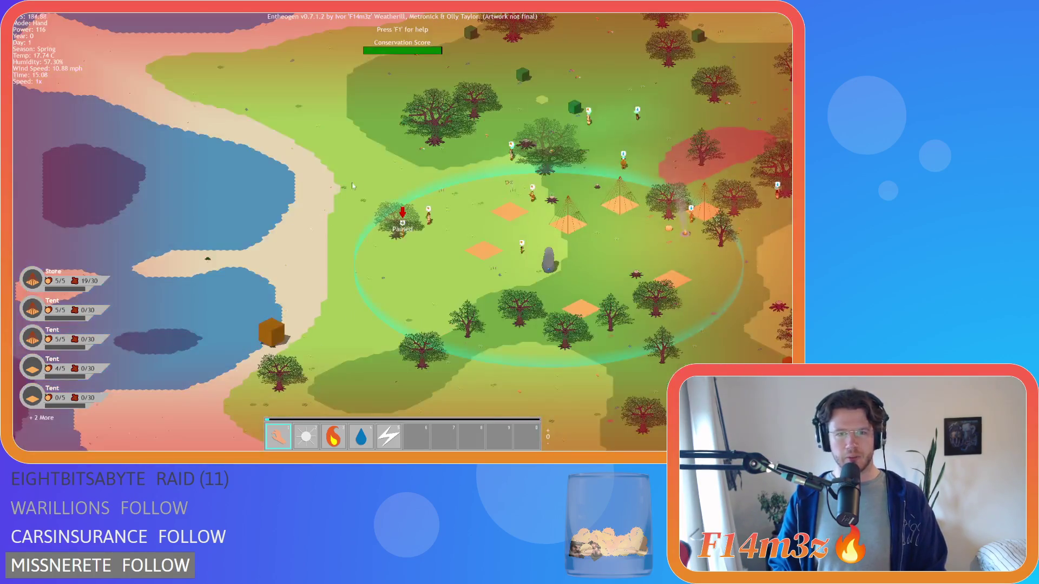
Zoom in on the villager by the tree, zoom out, and pan past the river toward the eastern forest.
key("space")
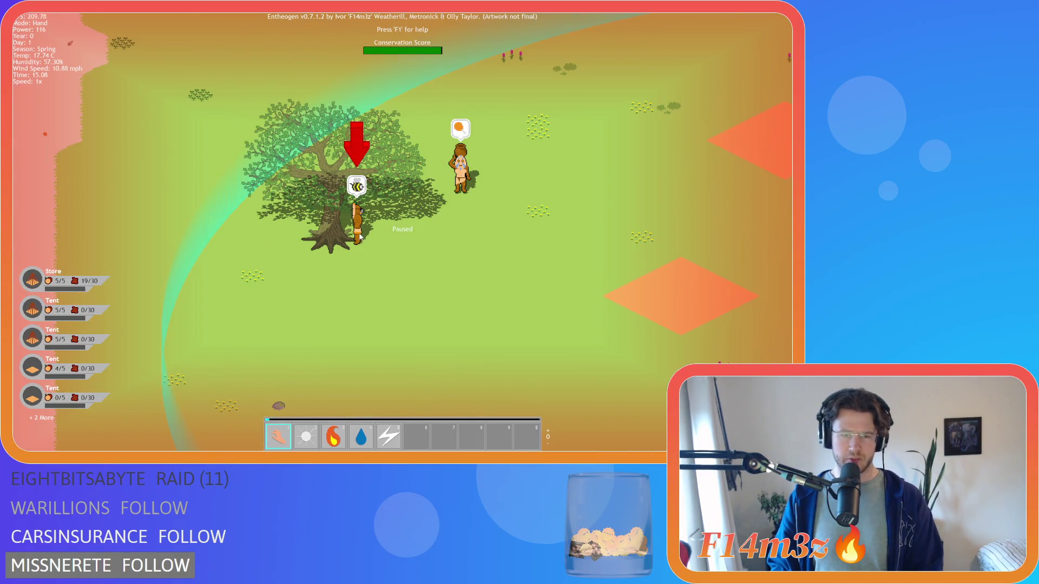
key("a")
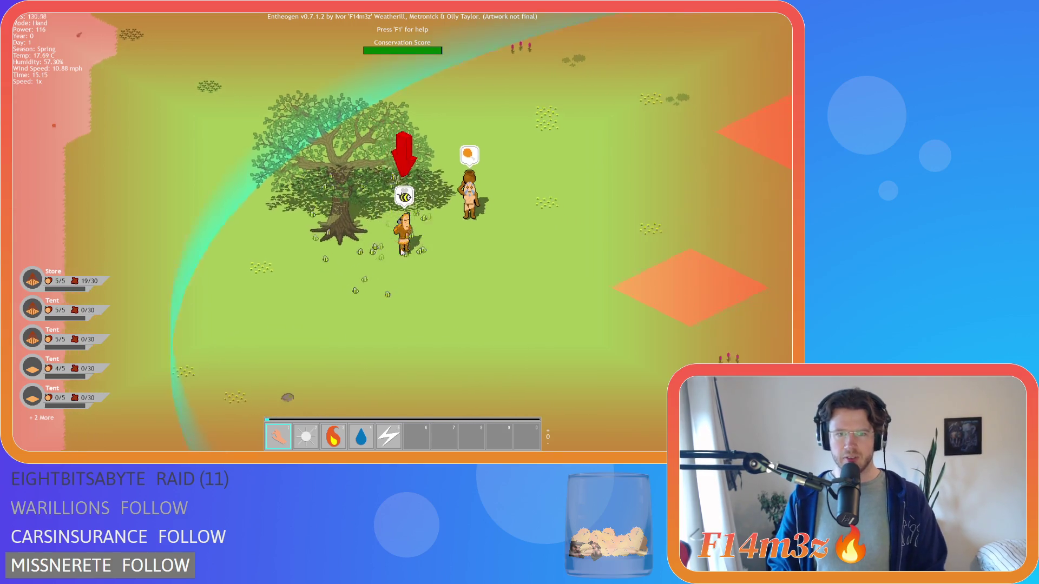
scroll(408, 286, "down", 5)
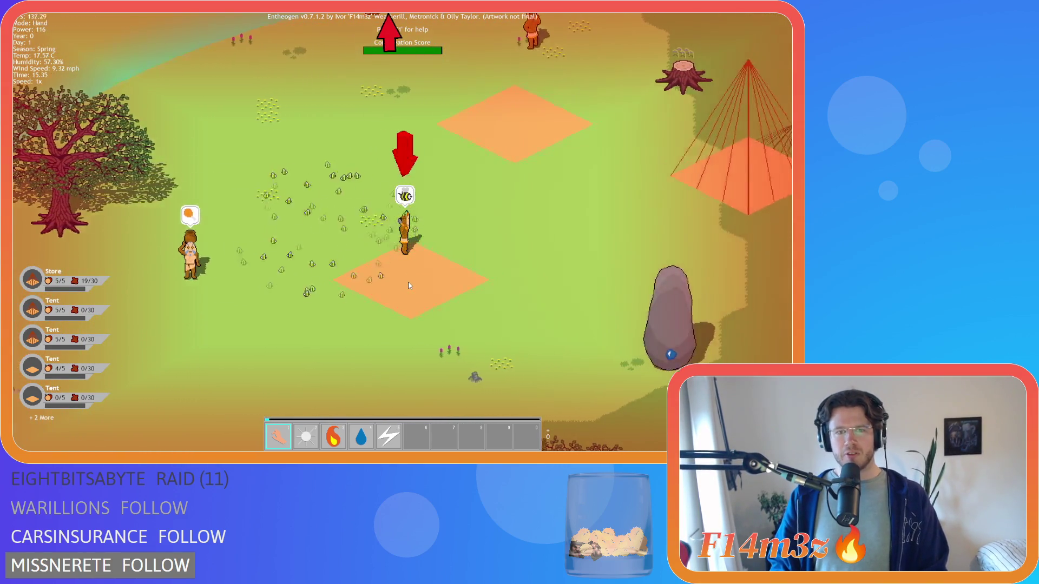
scroll(408, 285, "down", 5)
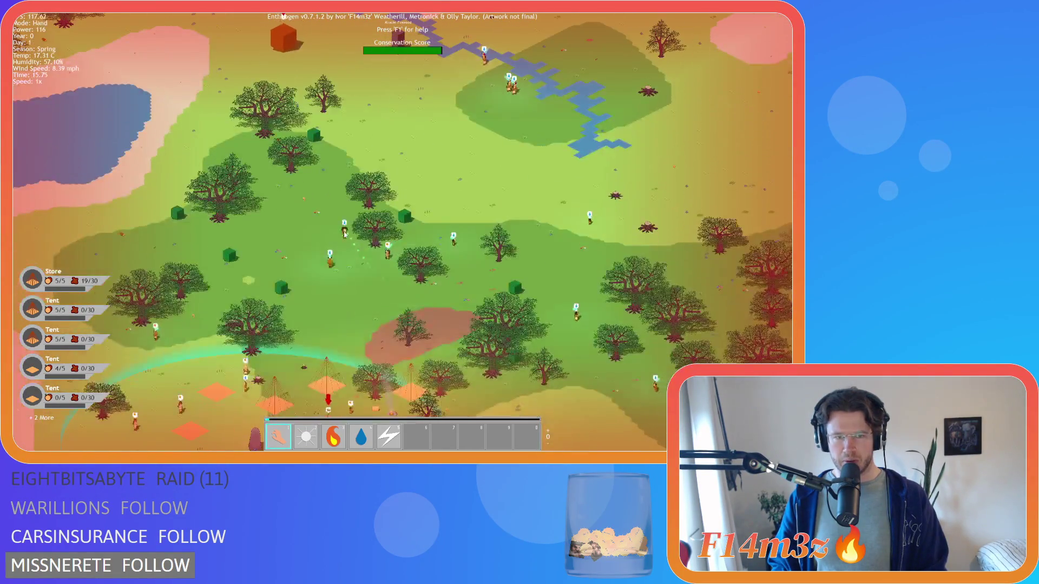
key("w")
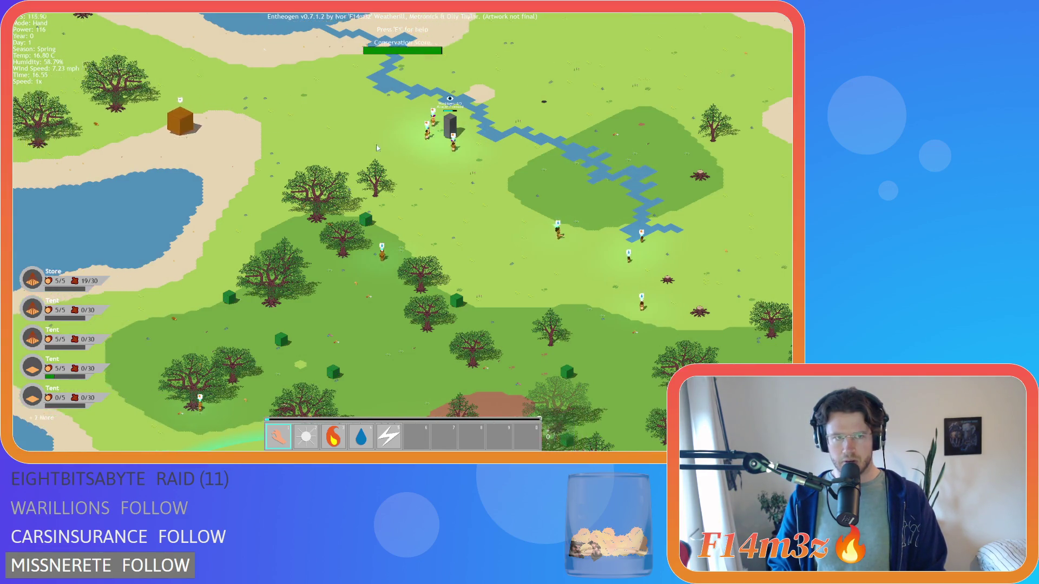
key("d")
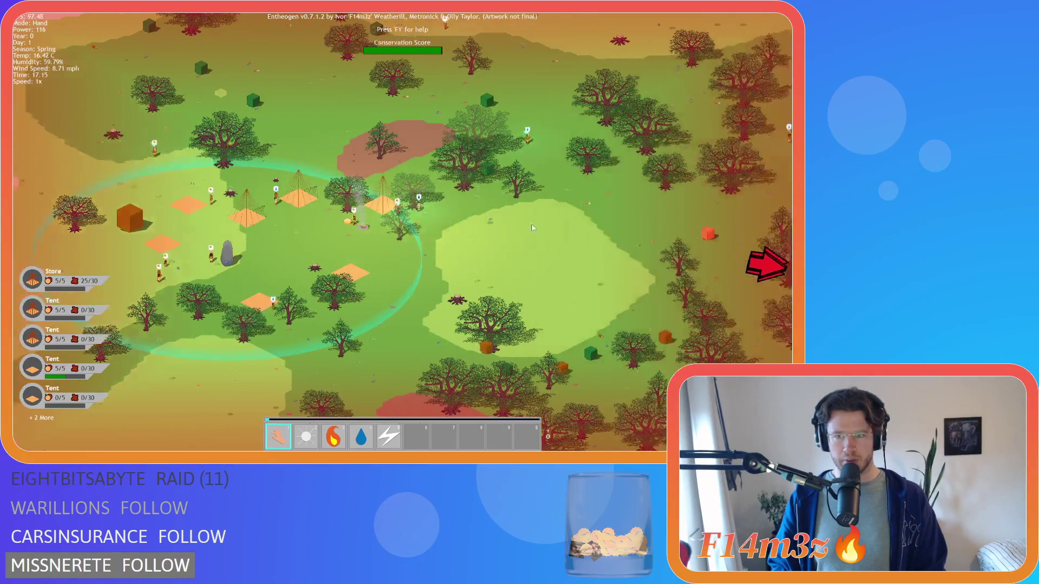
Pan past the Expansion Stone, adjusting zoom, and drag to look beyond the purple tower.
key("s")
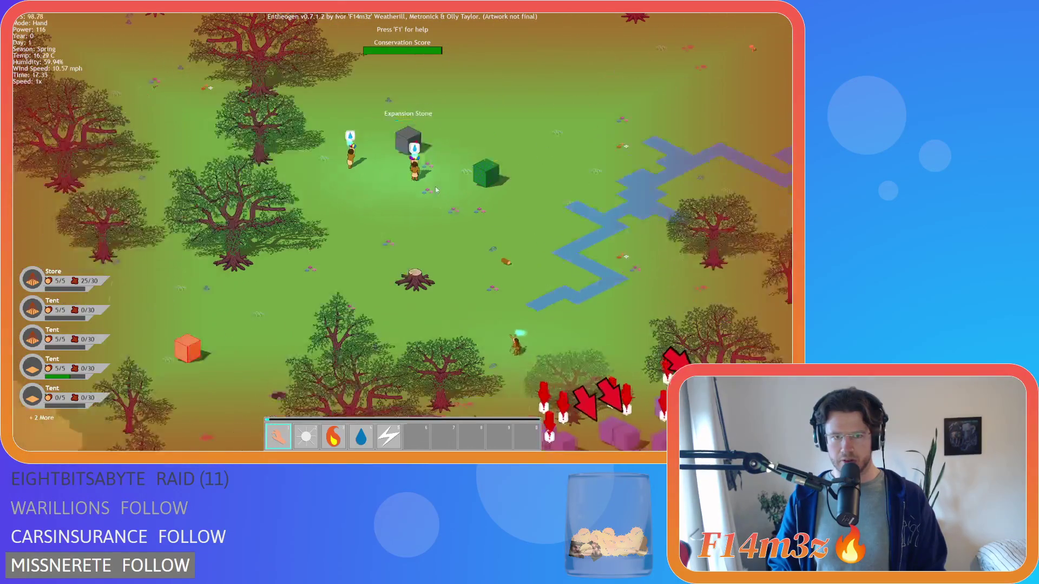
scroll(464, 320, "down", 5)
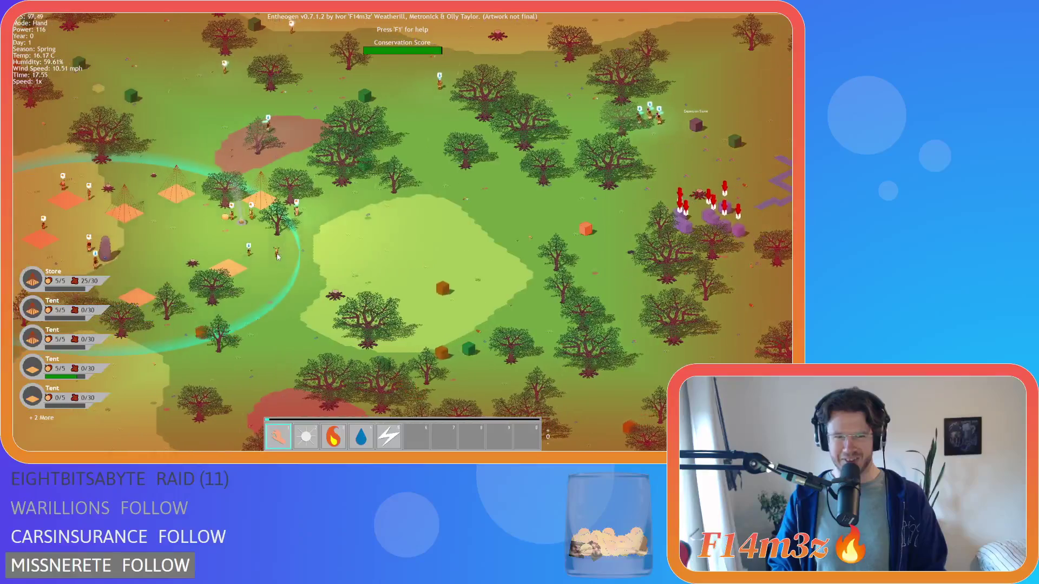
scroll(533, 239, "up", 5)
scroll(484, 165, "down", 5)
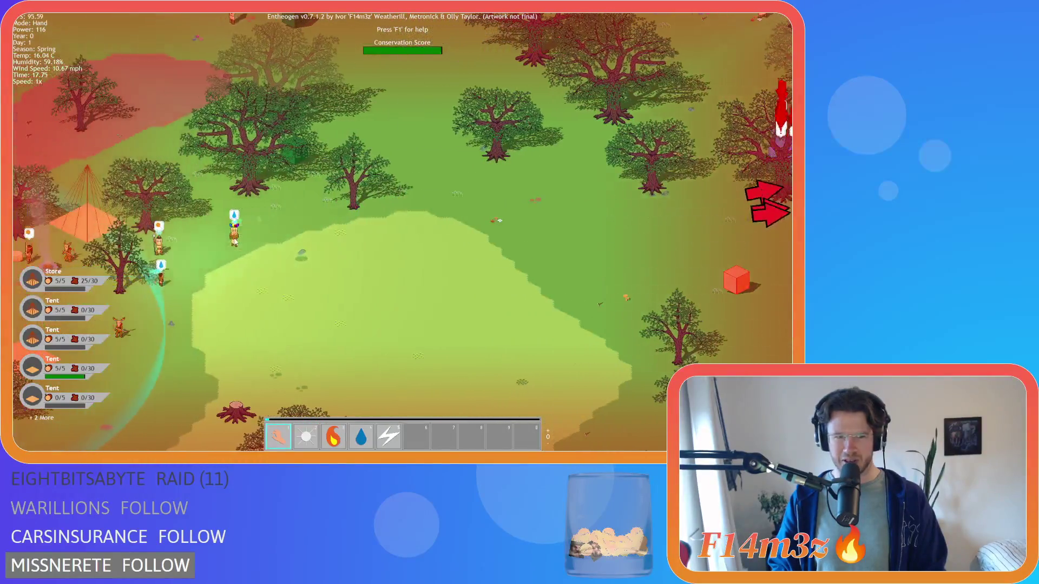
scroll(521, 165, "up", 5)
scroll(521, 165, "down", 3)
scroll(487, 167, "up", 3)
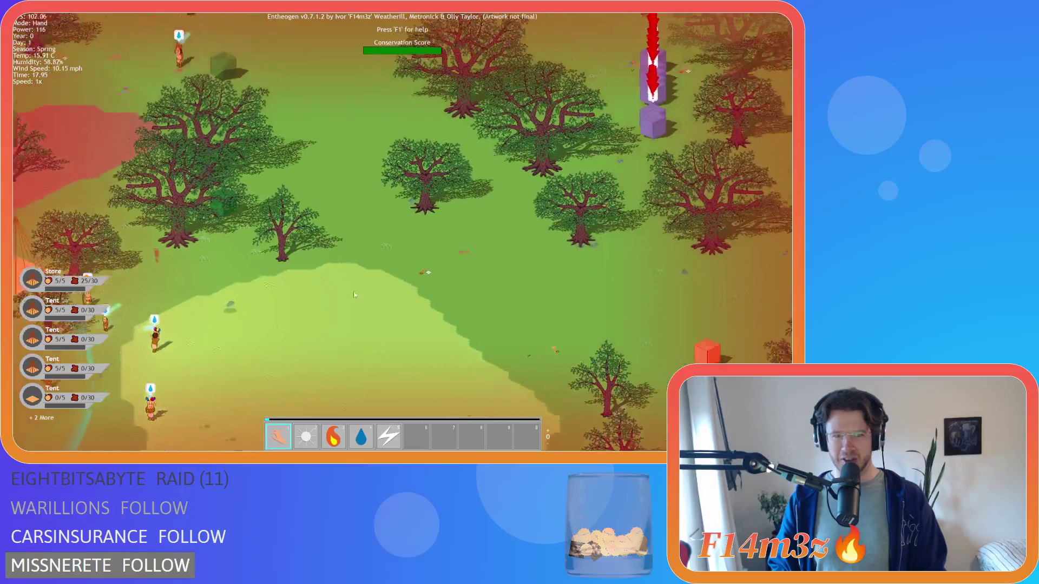
scroll(444, 167, "down", 3)
scroll(403, 168, "up", 3)
scroll(403, 169, "down", 3)
scroll(444, 168, "up", 3)
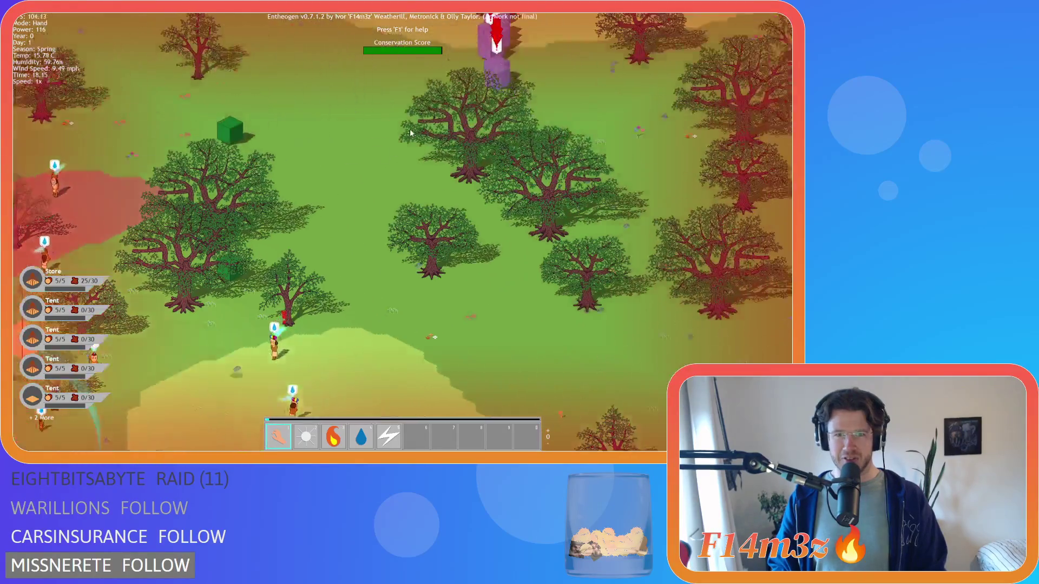
mouse_move(424, 177)
left_mouse_down()
mouse_move(284, 203)
mouse_move(346, 184)
mouse_move(380, 132)
mouse_move(373, 119)
mouse_move(359, 121)
mouse_move(339, 286)
left_mouse_up()
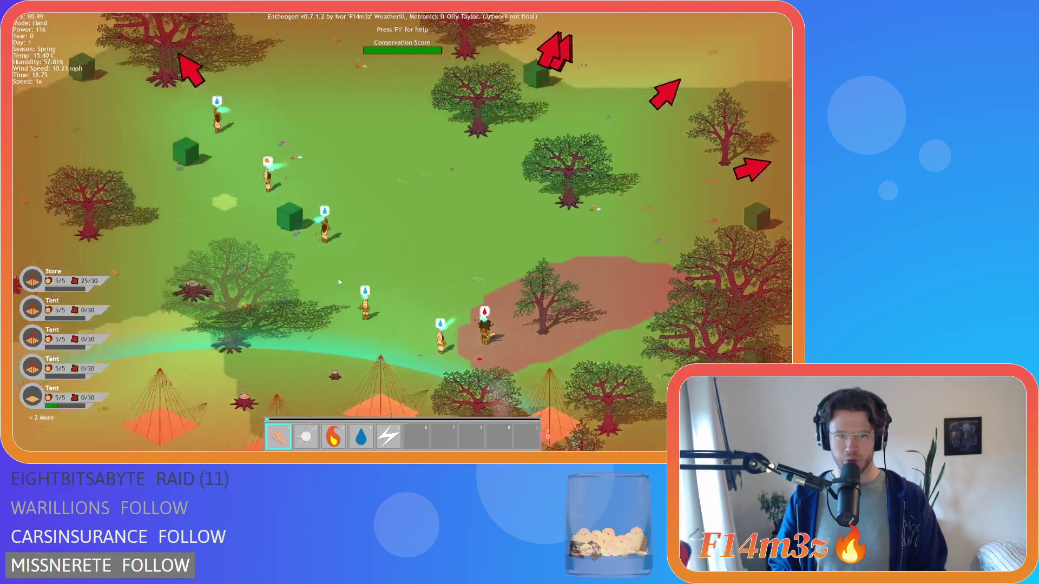
Drag over the lake's bloodied purple towers and markers, then pan south back to the tent village.
scroll(339, 286, "down", 5)
scroll(432, 244, "up", 5)
scroll(555, 256, "down", 3)
mouse_move(555, 256)
left_mouse_down()
mouse_move(382, 247)
mouse_move(428, 244)
mouse_move(352, 135)
mouse_move(332, 70)
left_mouse_up()
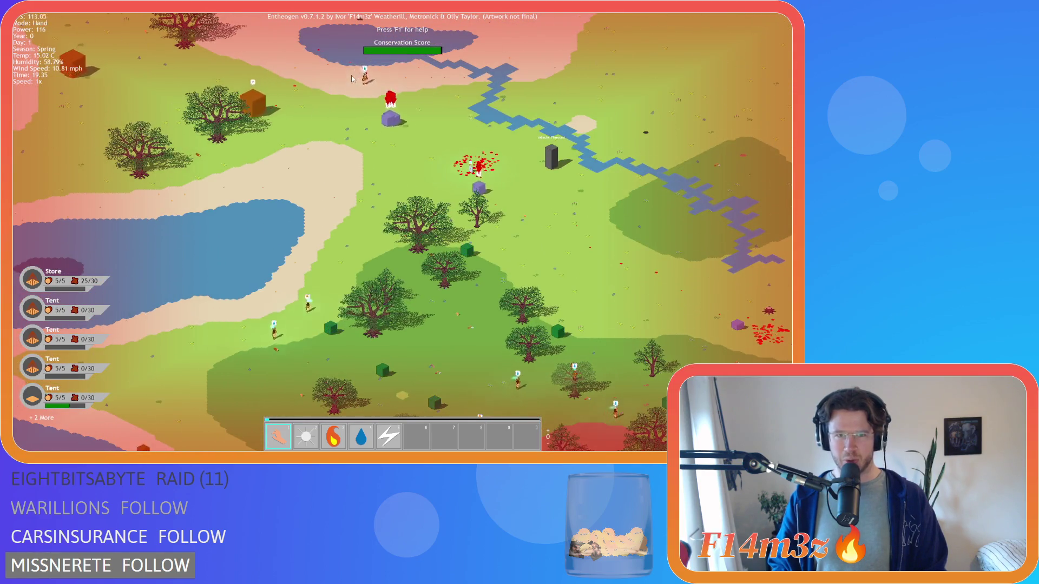
scroll(378, 80, "down", 3)
scroll(248, 104, "up", 3)
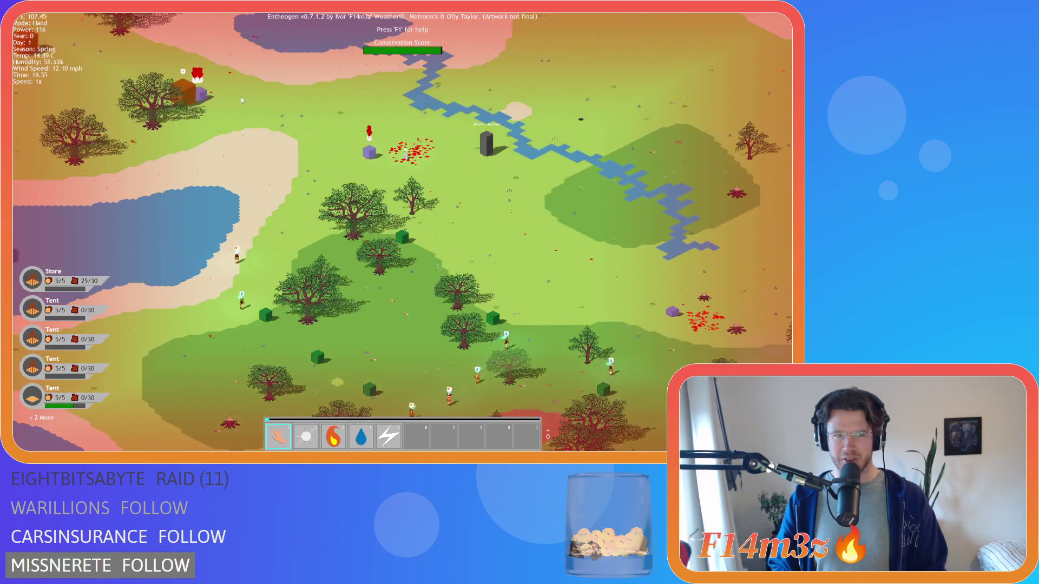
scroll(256, 138, "down", 3)
scroll(257, 137, "up", 3)
scroll(287, 143, "down", 3)
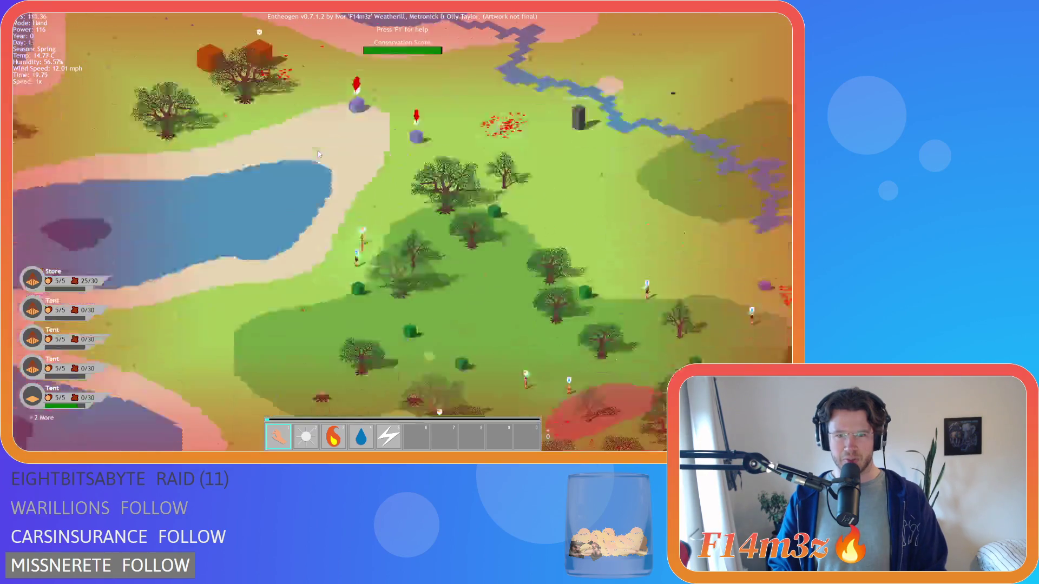
scroll(317, 151, "up", 2)
left_click_drag(317, 150, 316, 122)
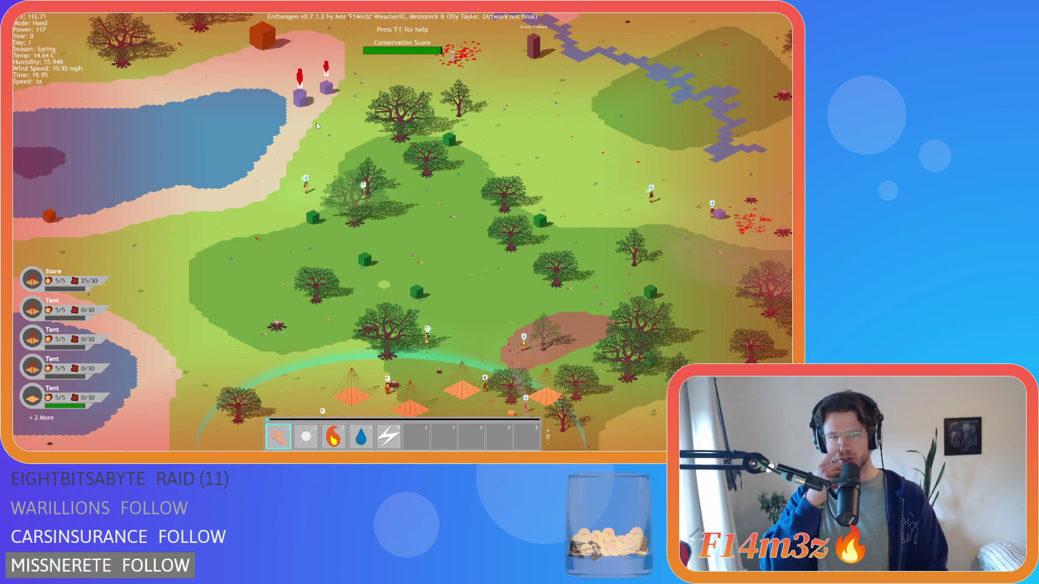
key("s")
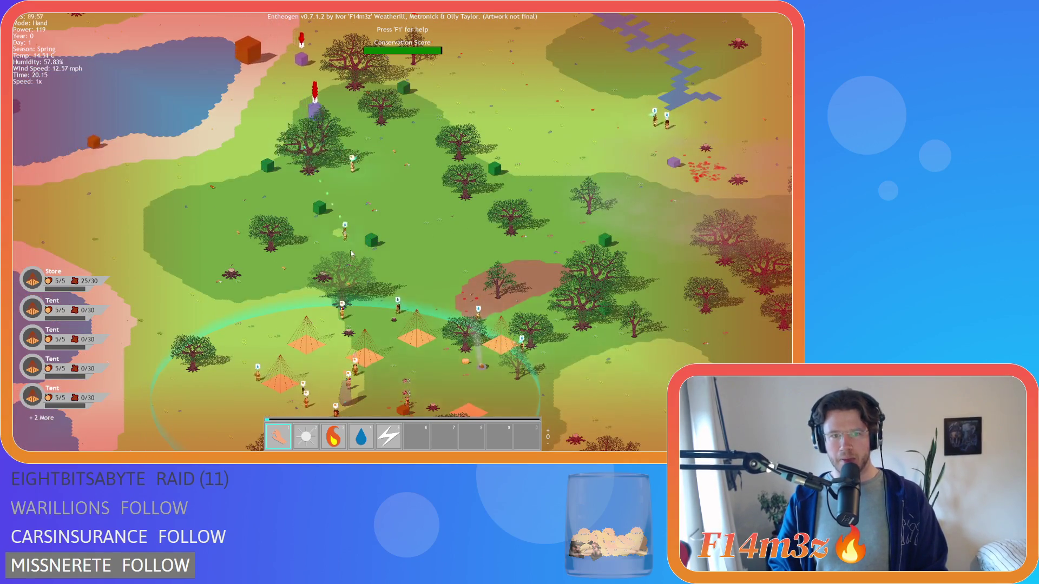
key("s")
key("s")
key("s")
key("s")
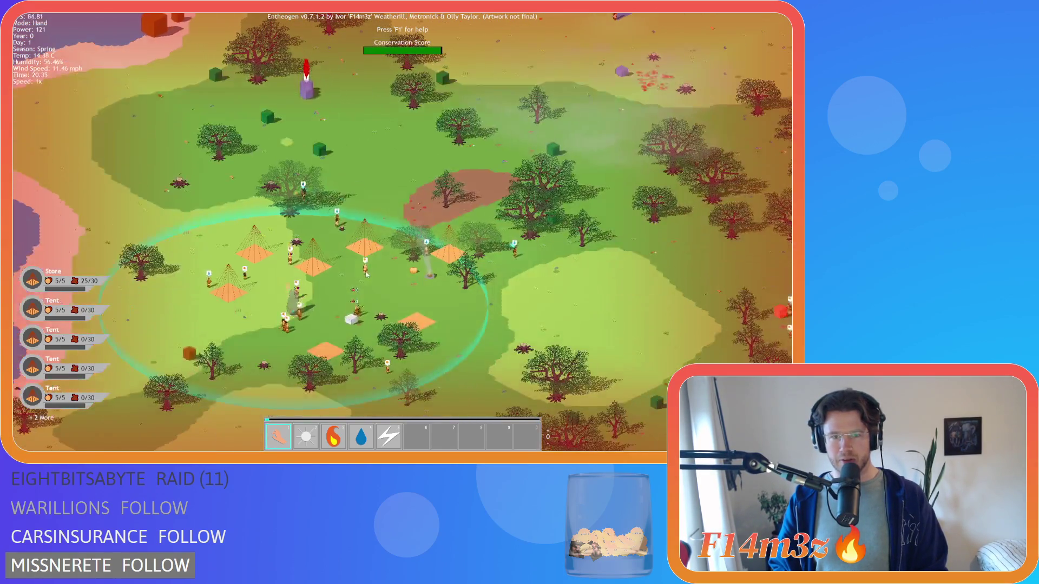
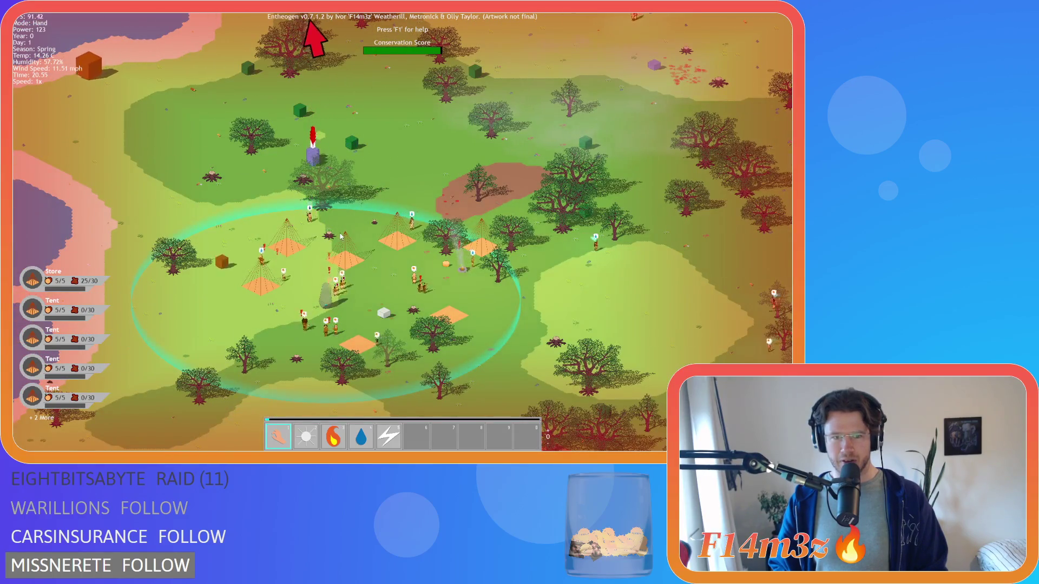
Pan north to the lake and river, then zoom in and out over the tent camp.
key("w")
key("s")
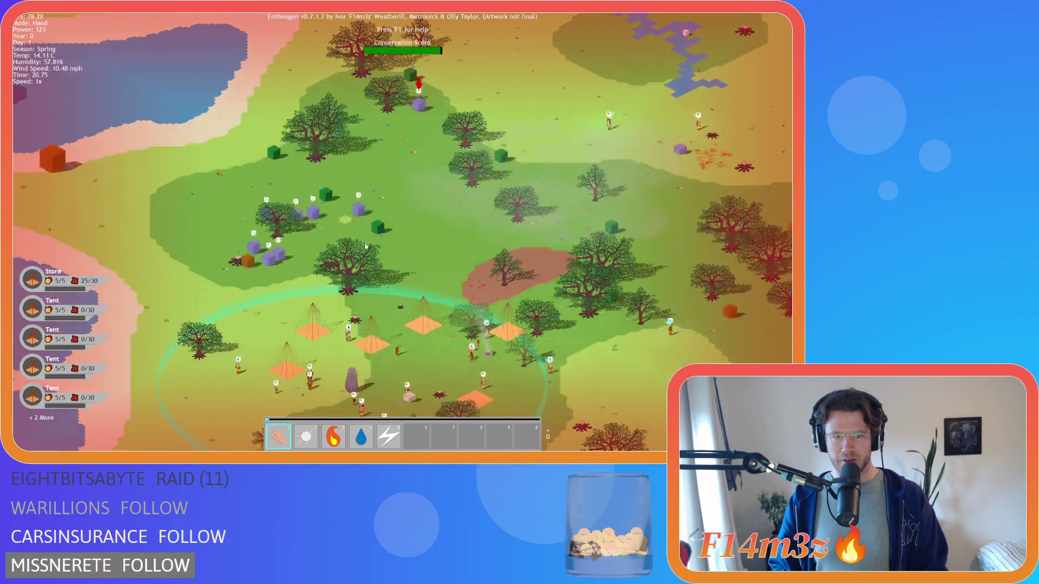
scroll(307, 255, "up", 3)
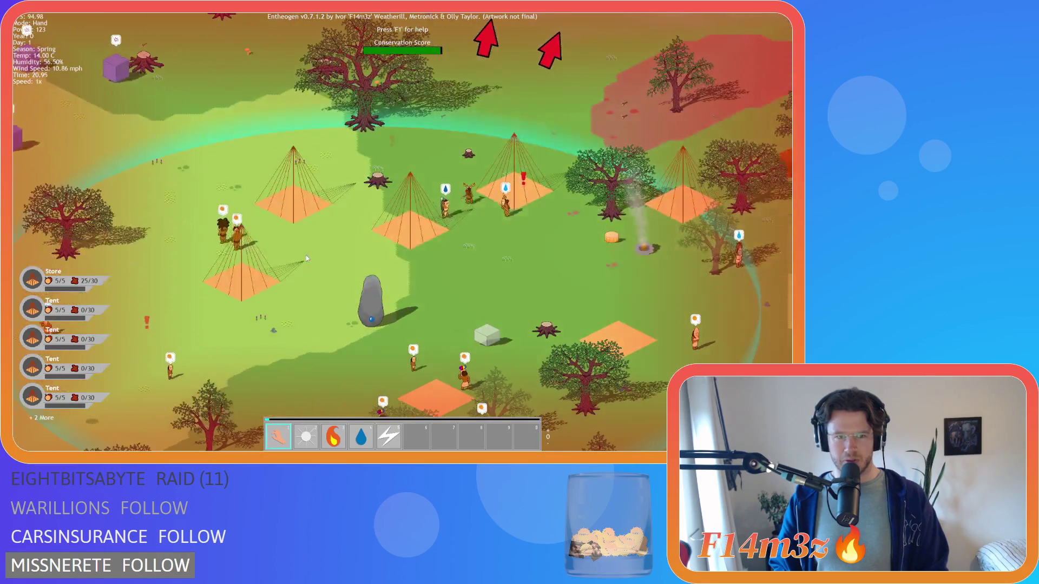
scroll(303, 236, "down", 5)
scroll(358, 200, "up", 5)
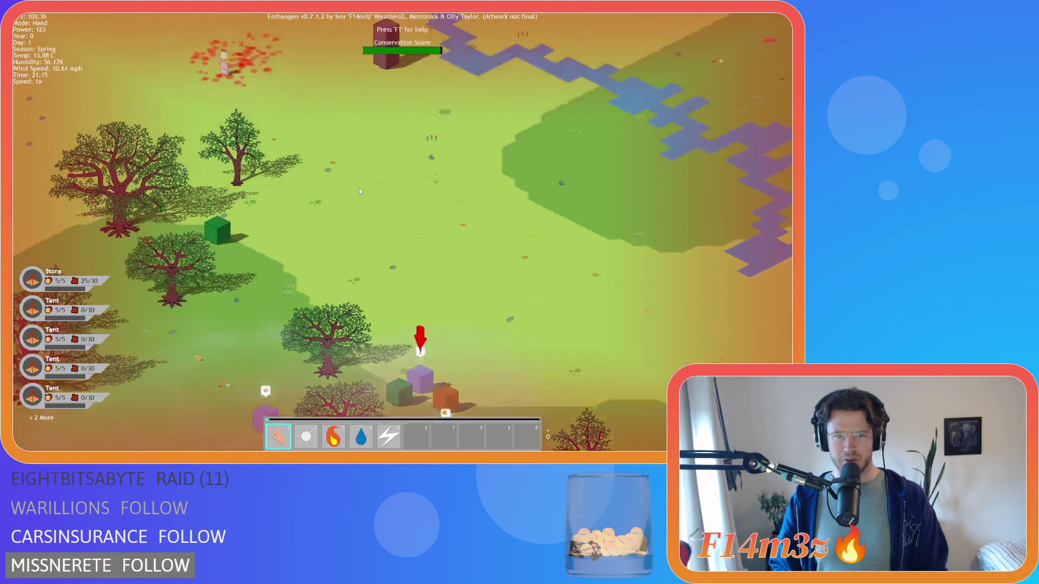
scroll(322, 277, "down", 5)
scroll(318, 258, "up", 5)
scroll(342, 215, "down", 3)
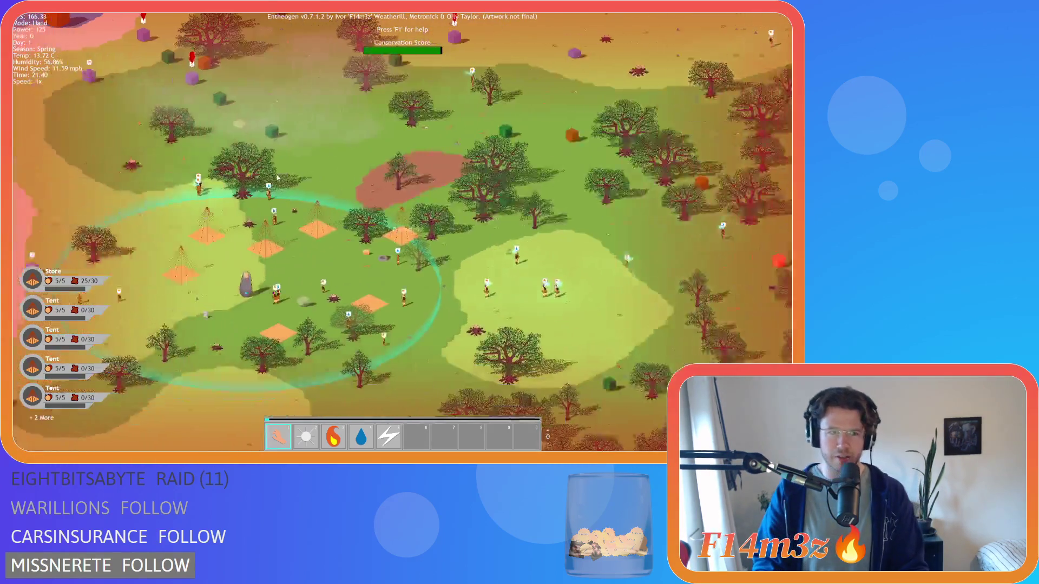
scroll(287, 212, "up", 3)
Survey the river terrain north of camp, then the ground to the south and west.
key("w")
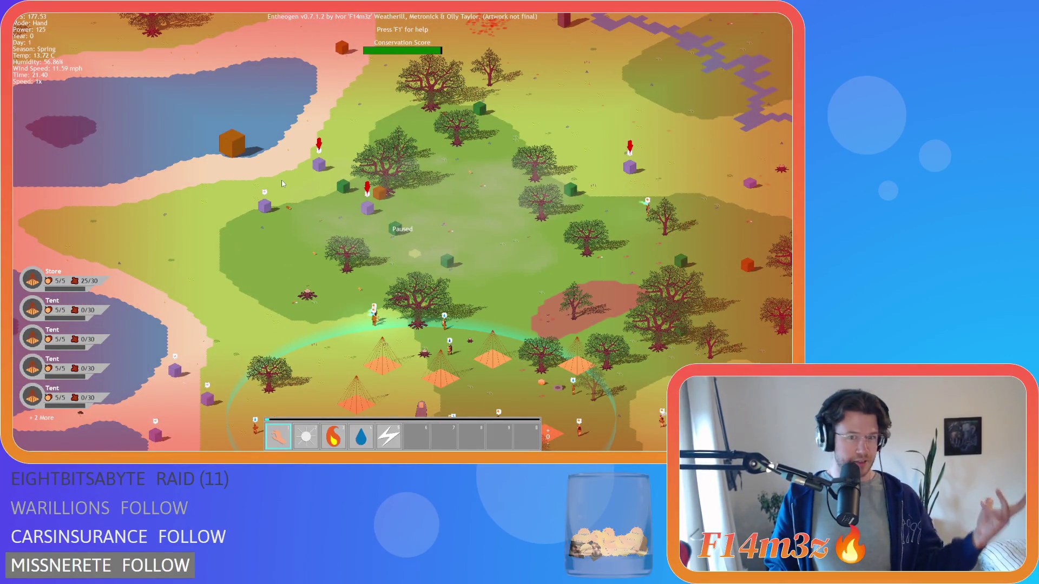
key("w")
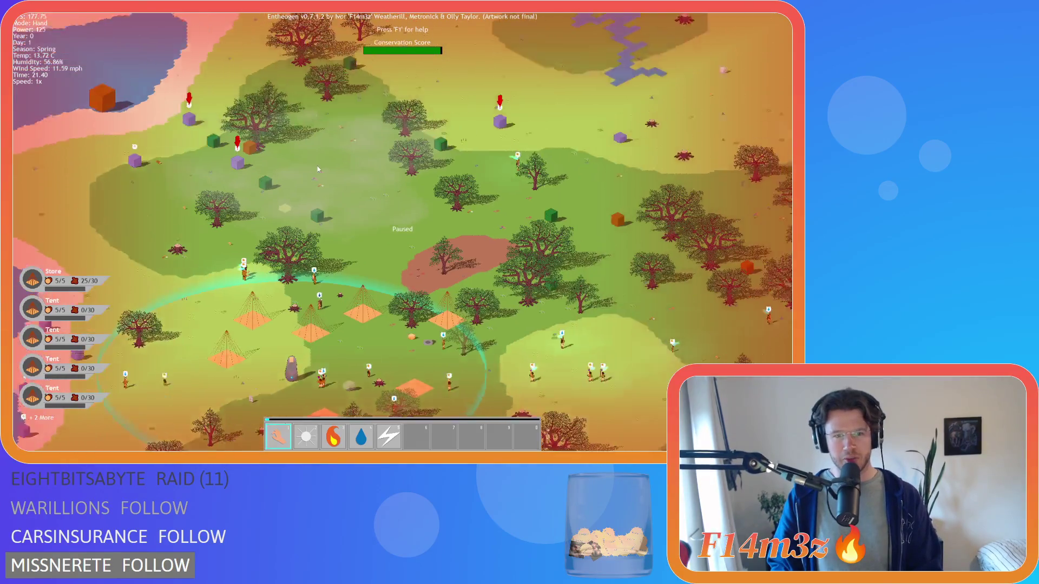
key("s")
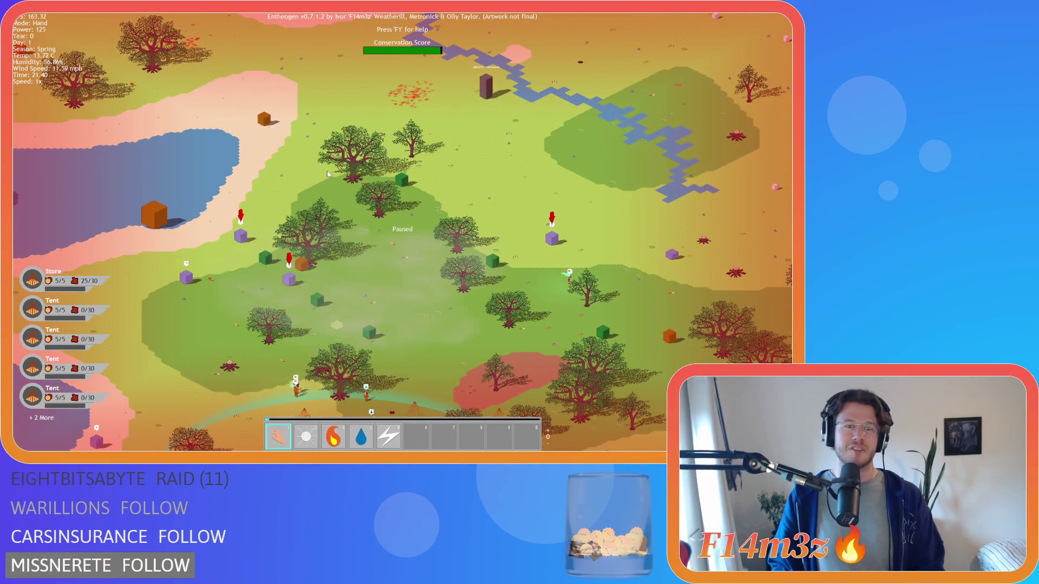
key("s")
key("a")
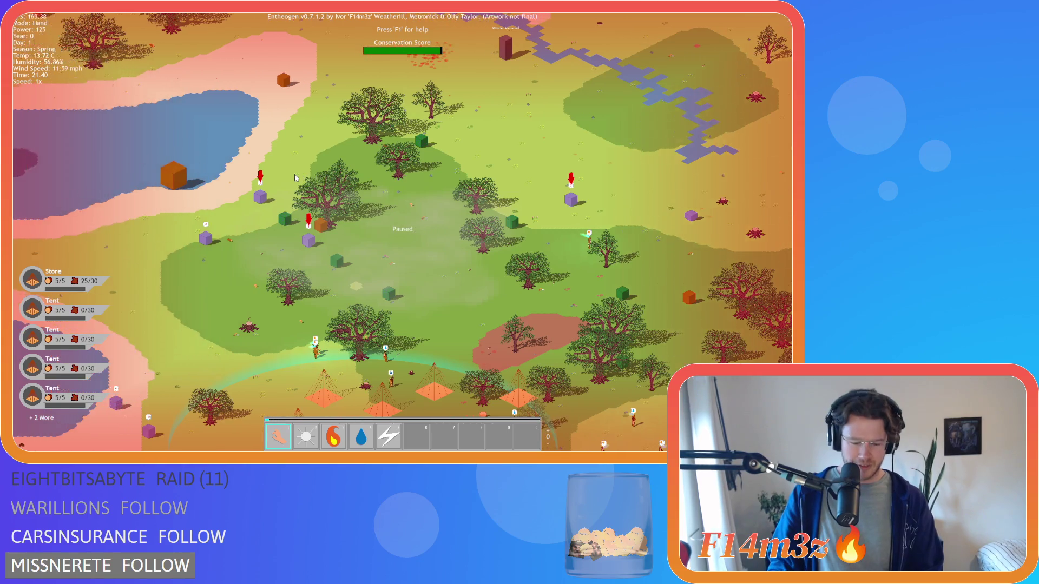
scroll(327, 201, "down", 5)
scroll(327, 201, "up", 5)
key("w")
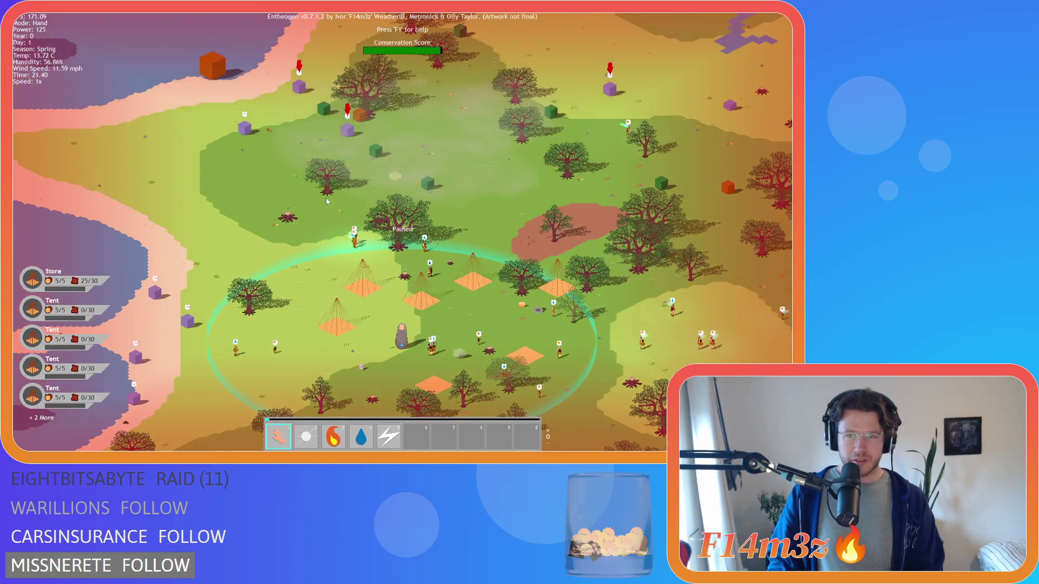
key("s")
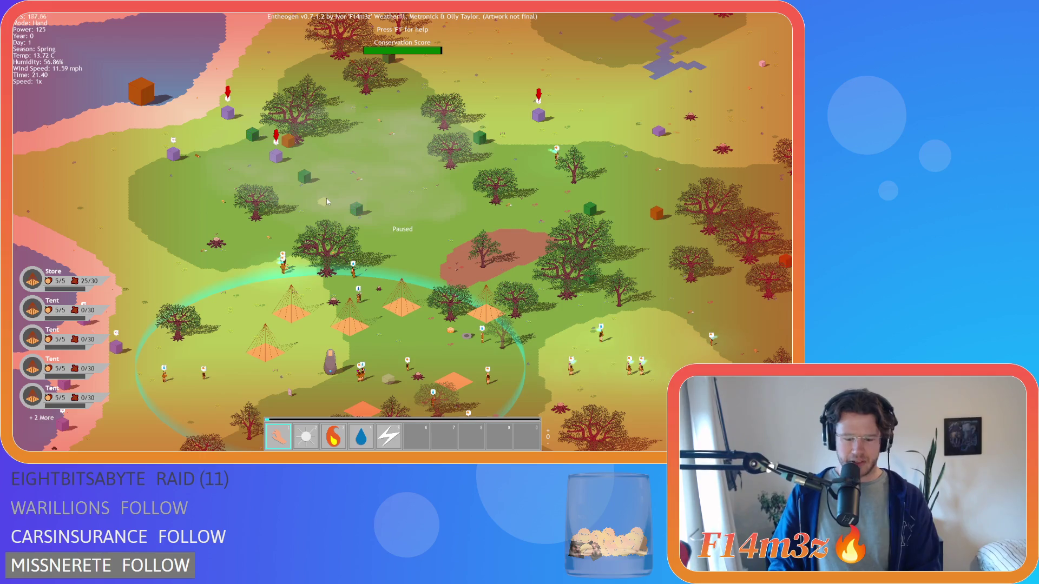
Sweep the view over the north-east forest, south-east and river, returning to the tent camp.
key("w")
key("d")
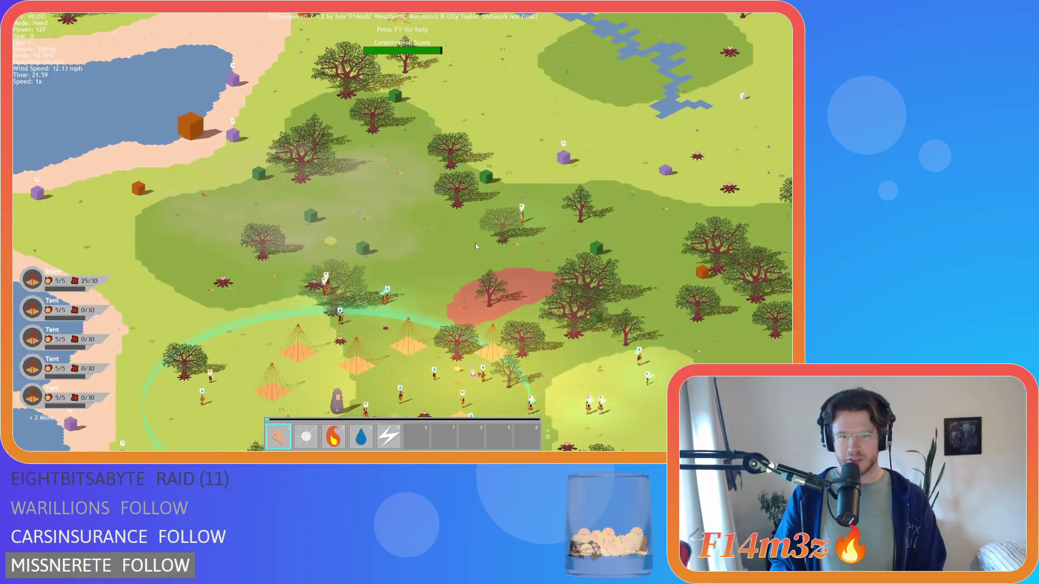
key("s")
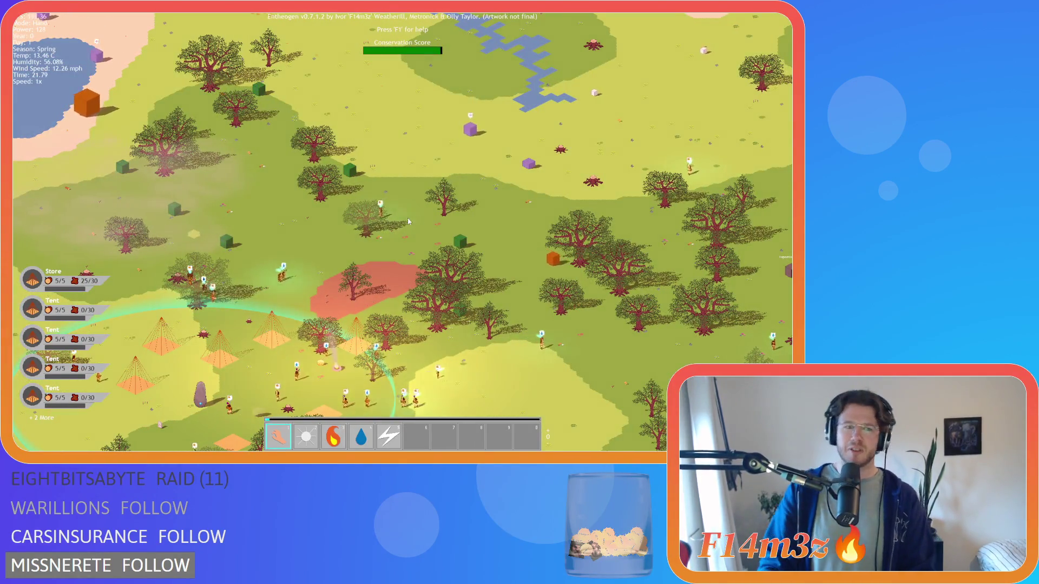
key("w")
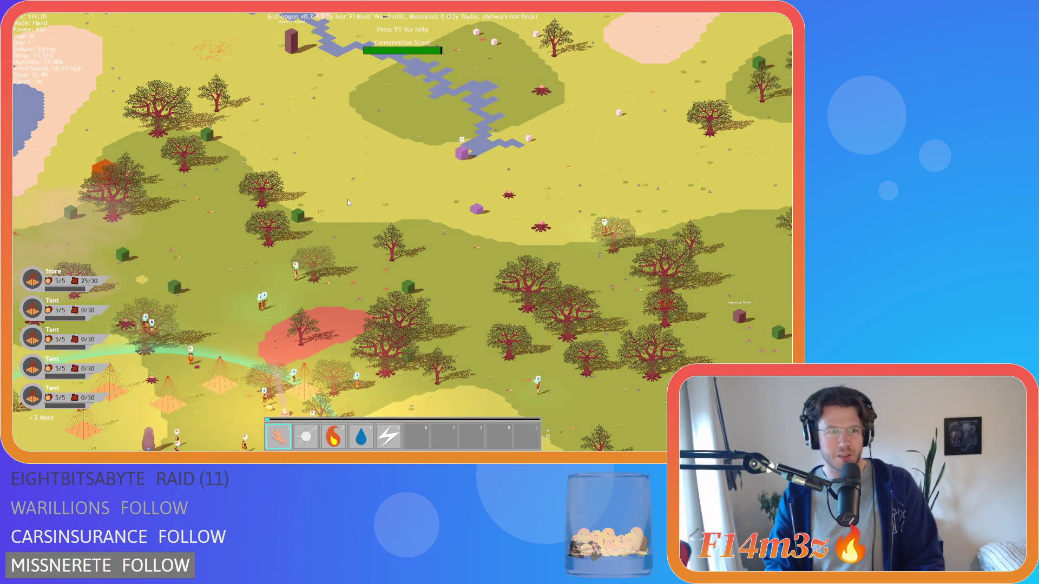
key("s")
key("a")
key("a")
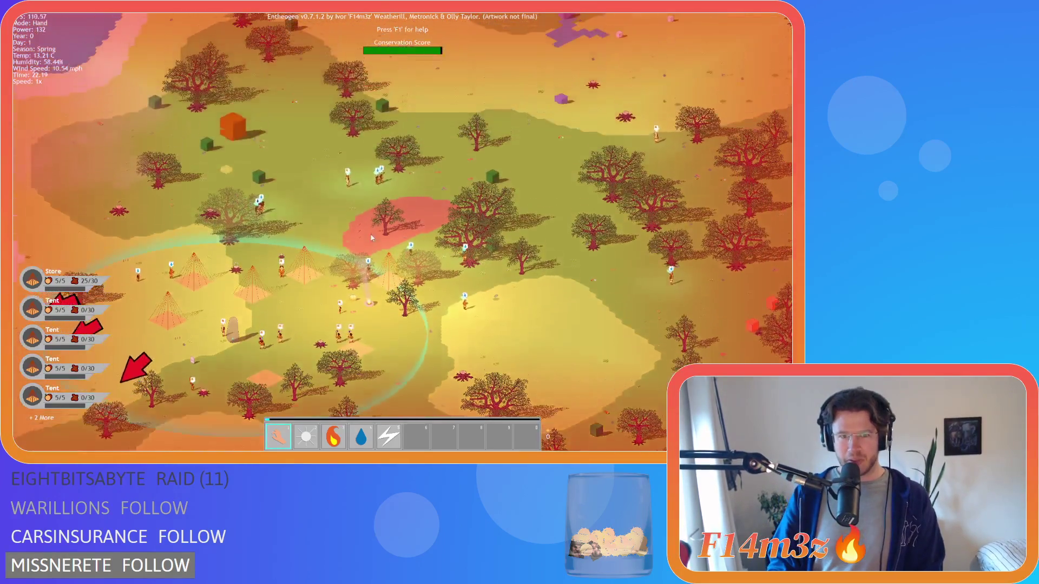
scroll(349, 262, "up", 5)
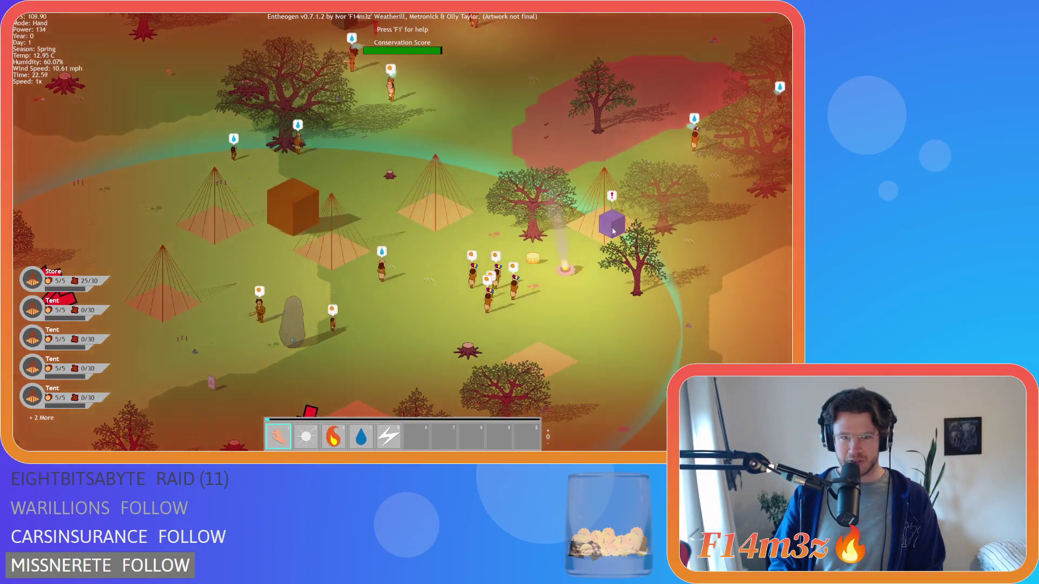
Inspect the supply blocks west of camp, then follow villagers north-east of the camp.
key("s")
key("a")
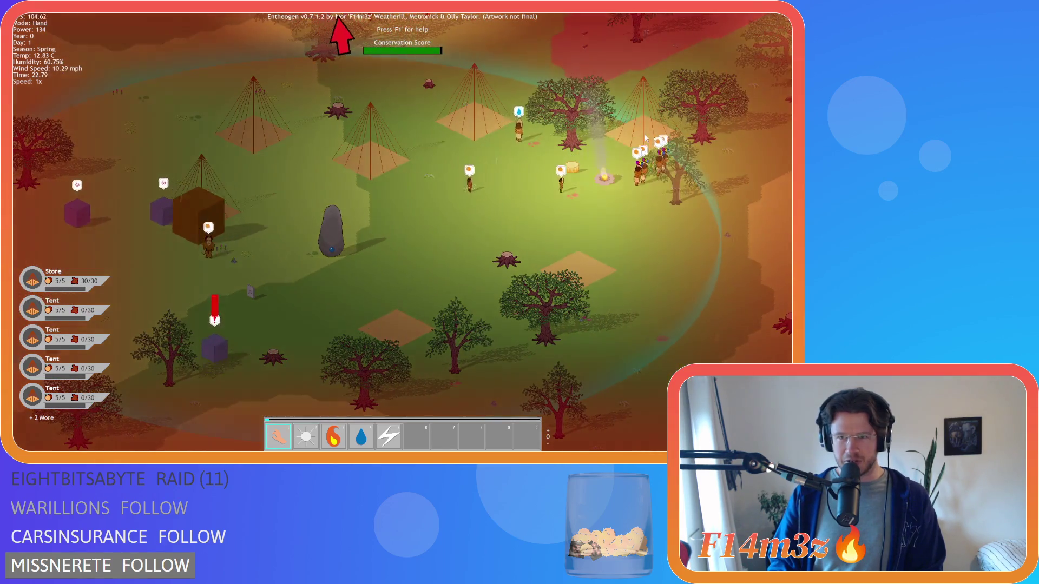
key("a")
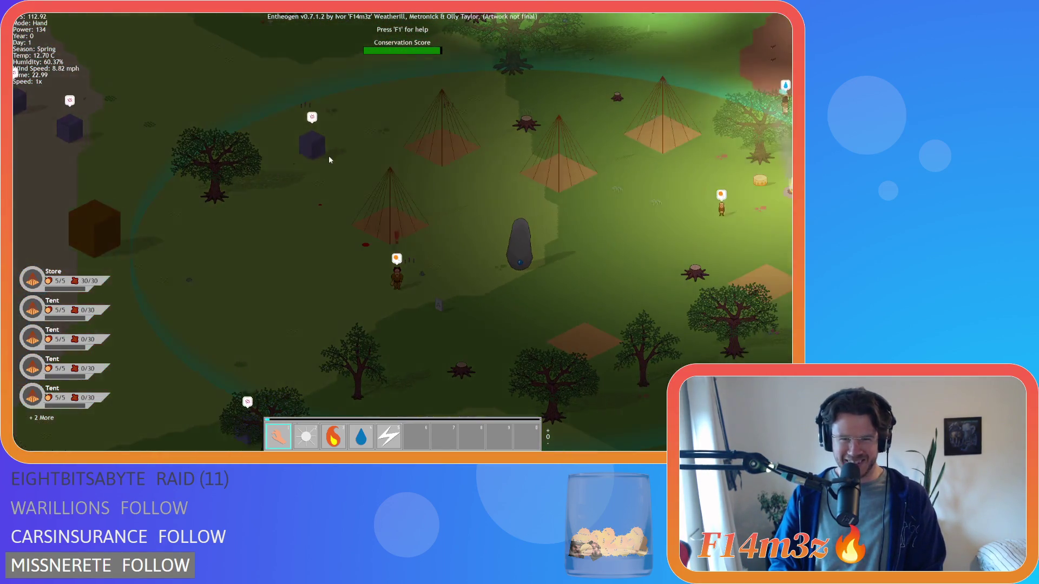
scroll(329, 157, "down", 5)
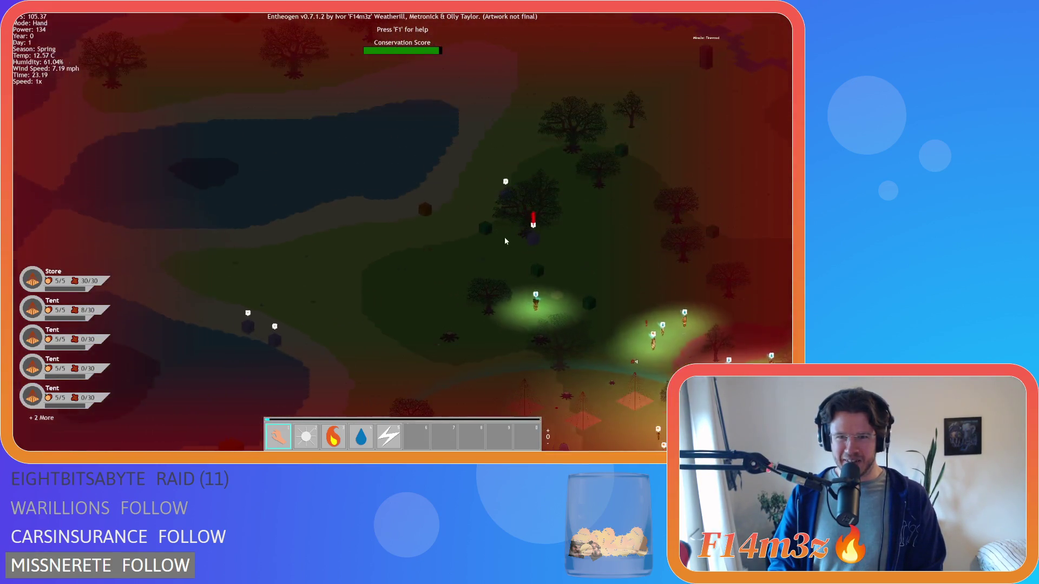
key("s")
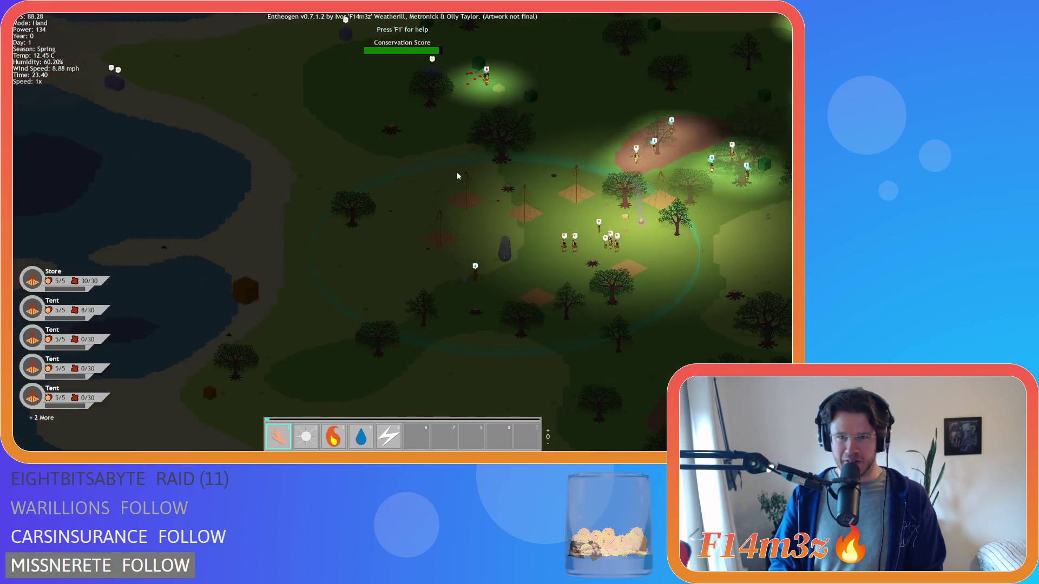
key("w")
key("d")
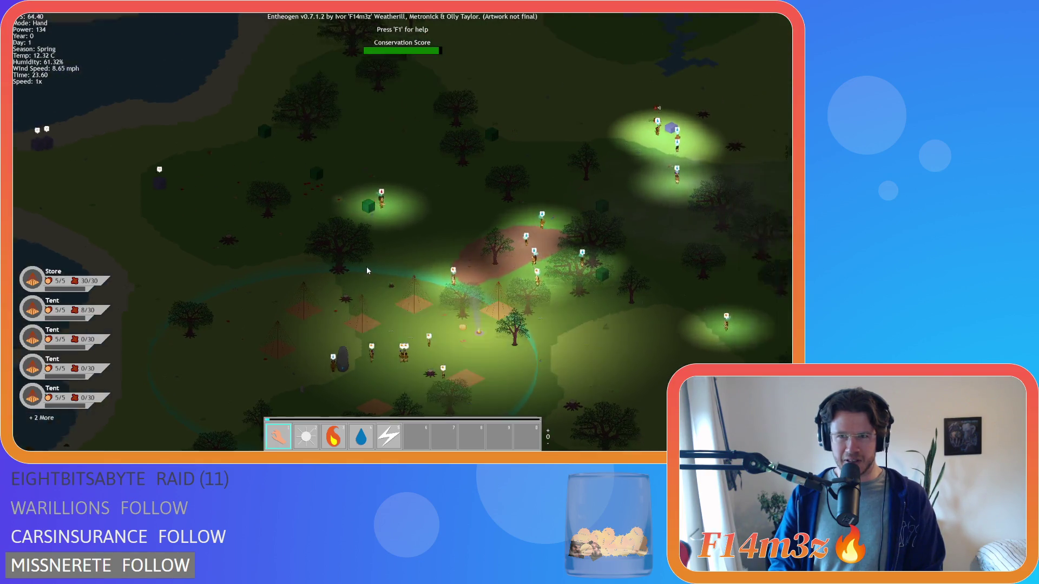
scroll(528, 197, "up", 5)
scroll(553, 184, "down", 5)
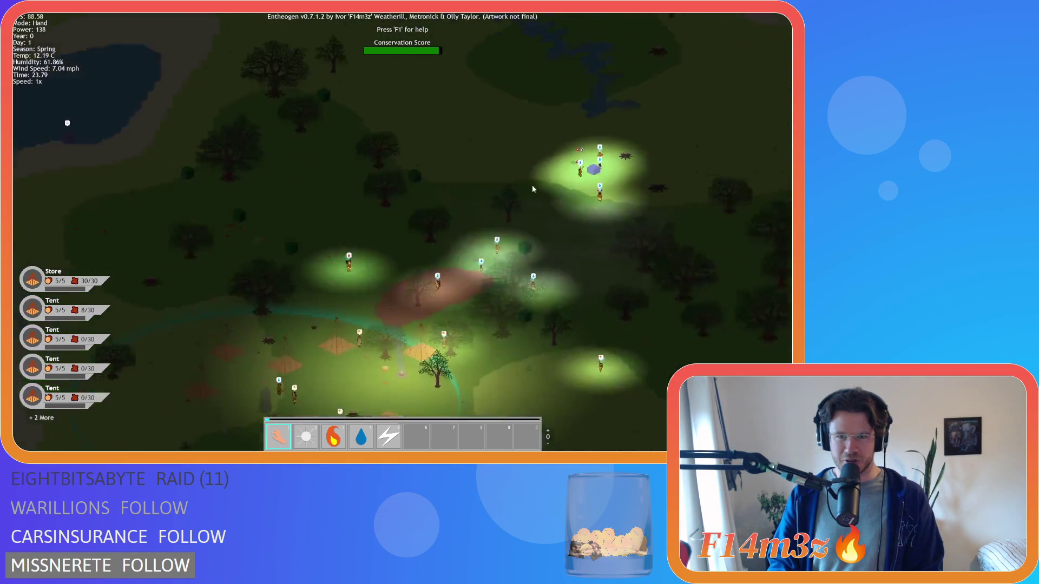
Look over the lake north-west of camp and the forest to the south.
key("a")
key("w")
scroll(320, 221, "up", 3)
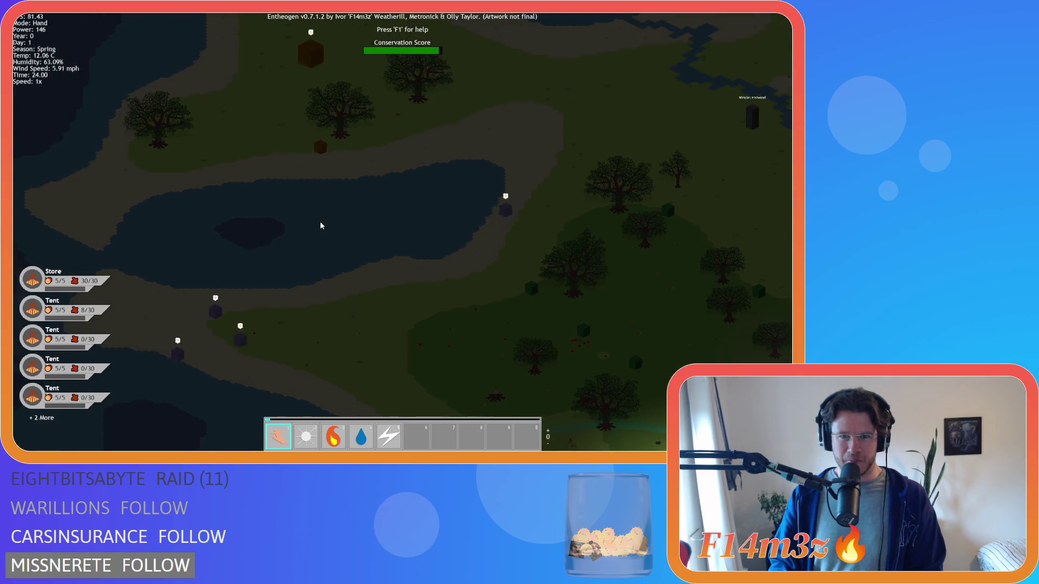
scroll(320, 221, "down", 5)
scroll(323, 210, "up", 5)
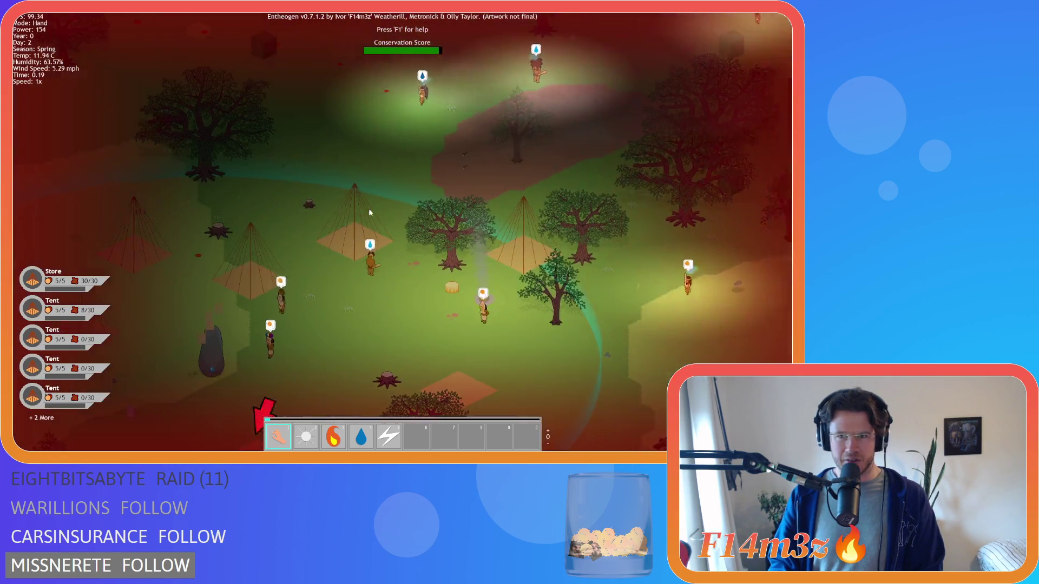
scroll(368, 213, "down", 5)
key("s")
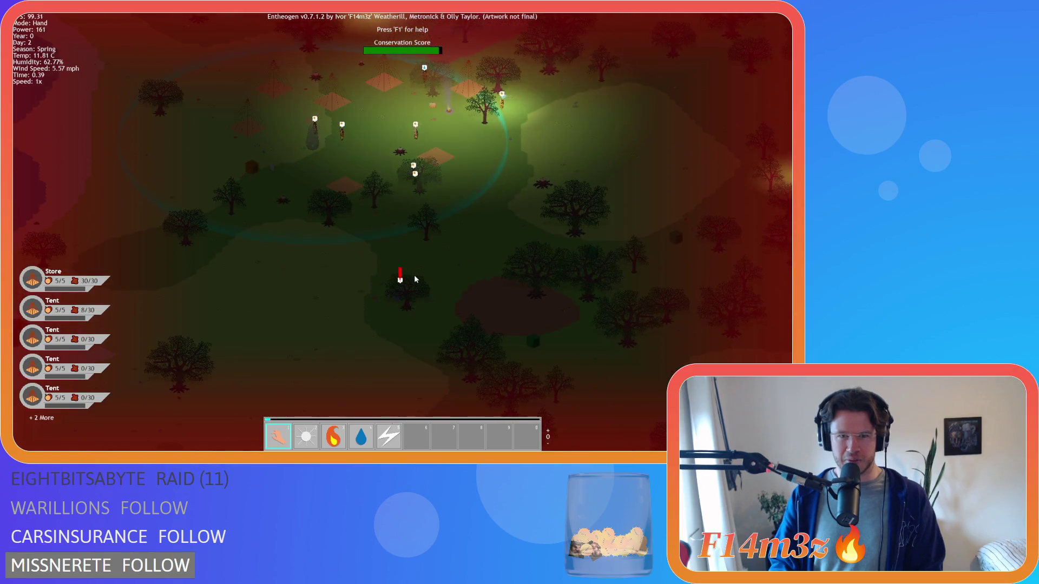
scroll(424, 271, "up", 3)
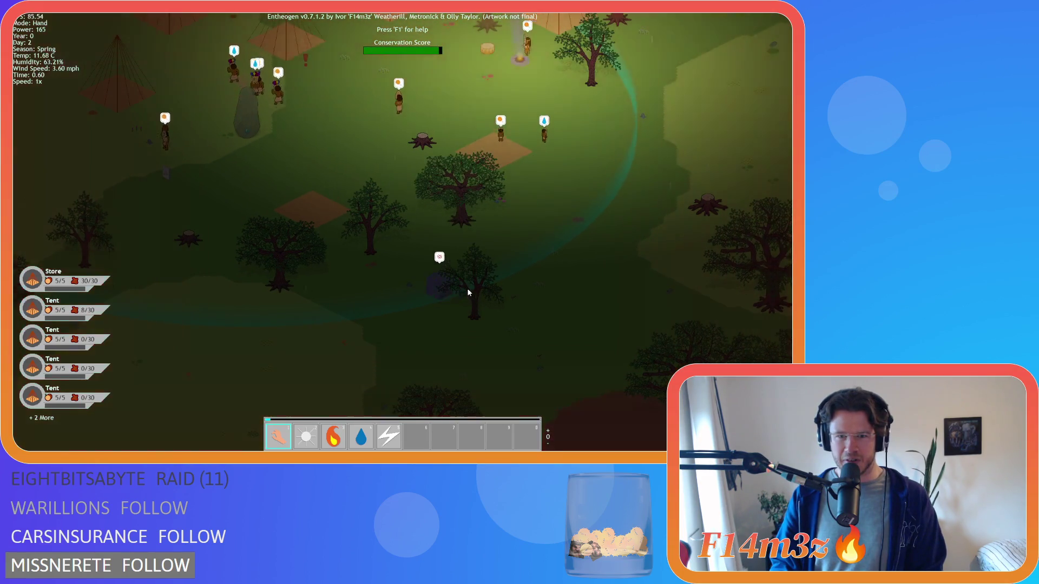
Centre the camp and campfire, zooming in and out as day 2 arrives.
key("w")
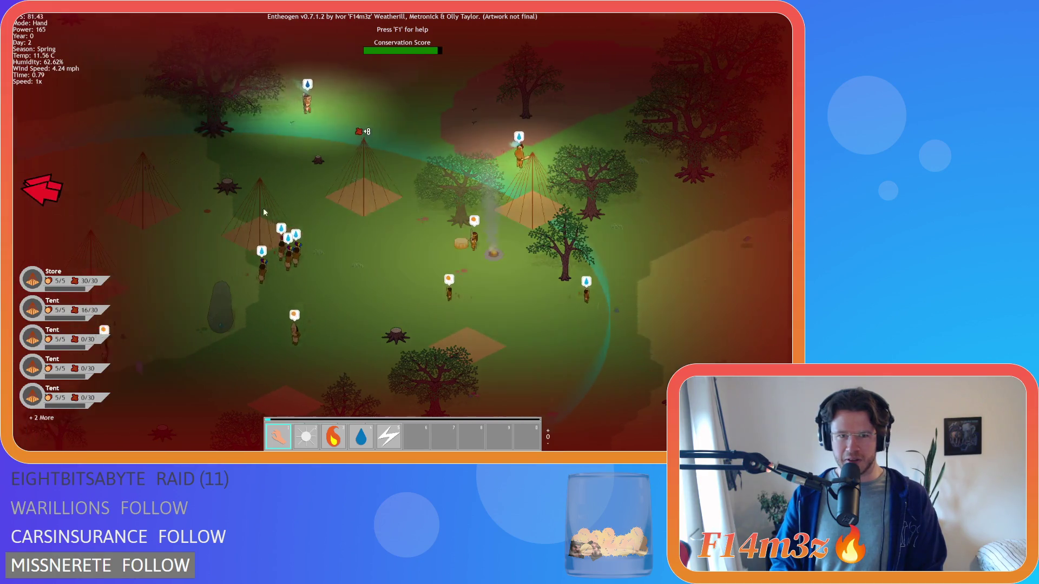
scroll(275, 210, "down", 3)
scroll(245, 201, "up", 3)
scroll(305, 201, "down", 5)
scroll(285, 223, "down", 3)
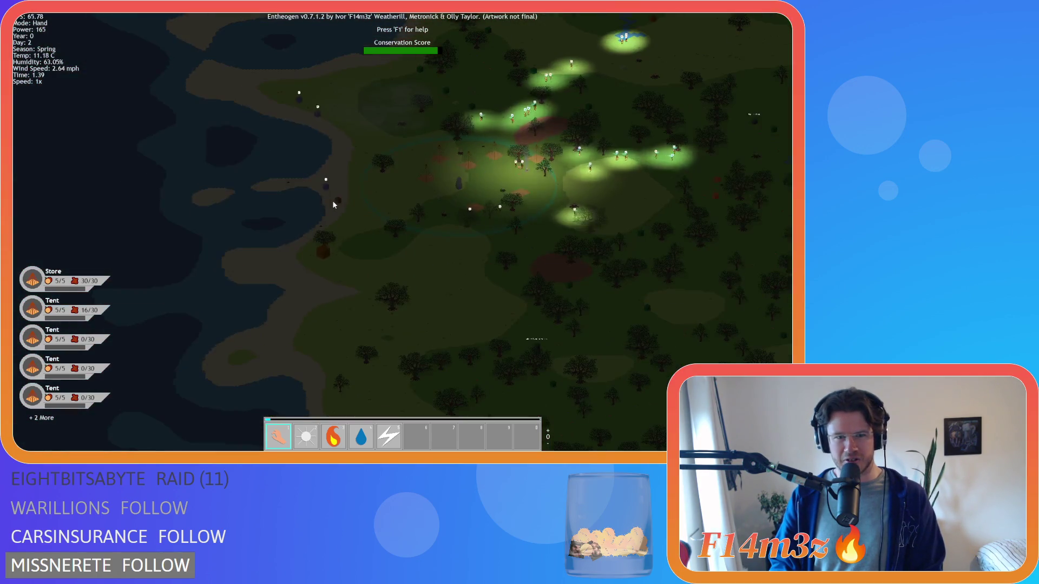
scroll(325, 207, "up", 4)
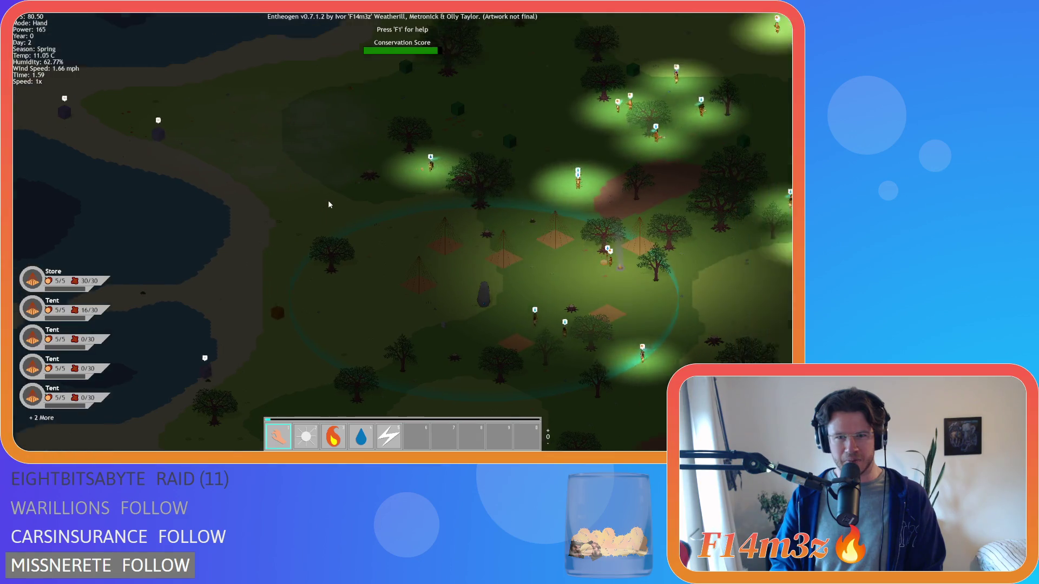
scroll(328, 200, "down", 2)
scroll(330, 203, "up", 2)
scroll(331, 205, "down", 2)
scroll(332, 205, "up", 2)
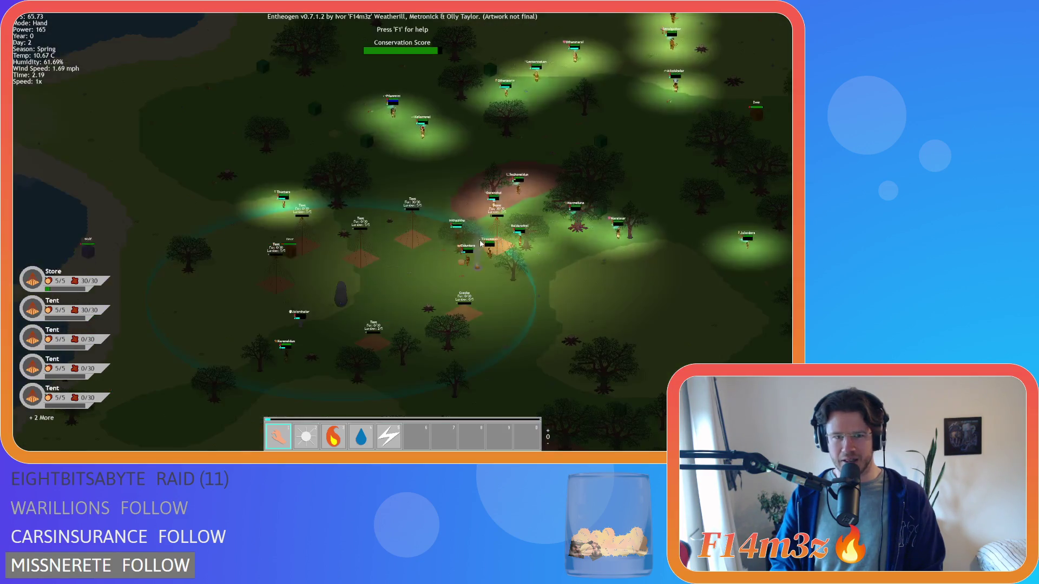
Pause the game and zoom in and out over the night-time village.
key("space")
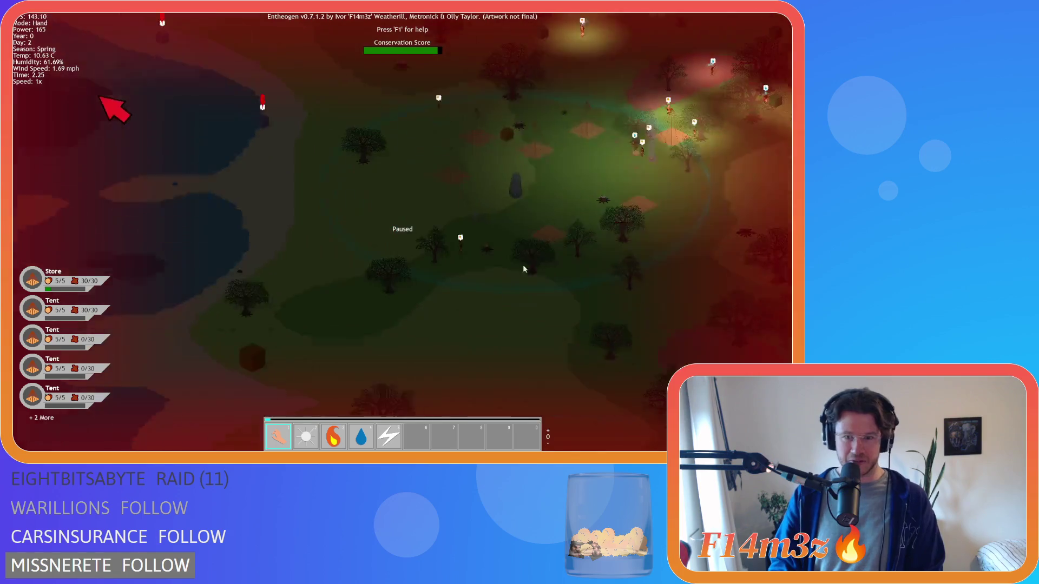
scroll(497, 217, "up", 4)
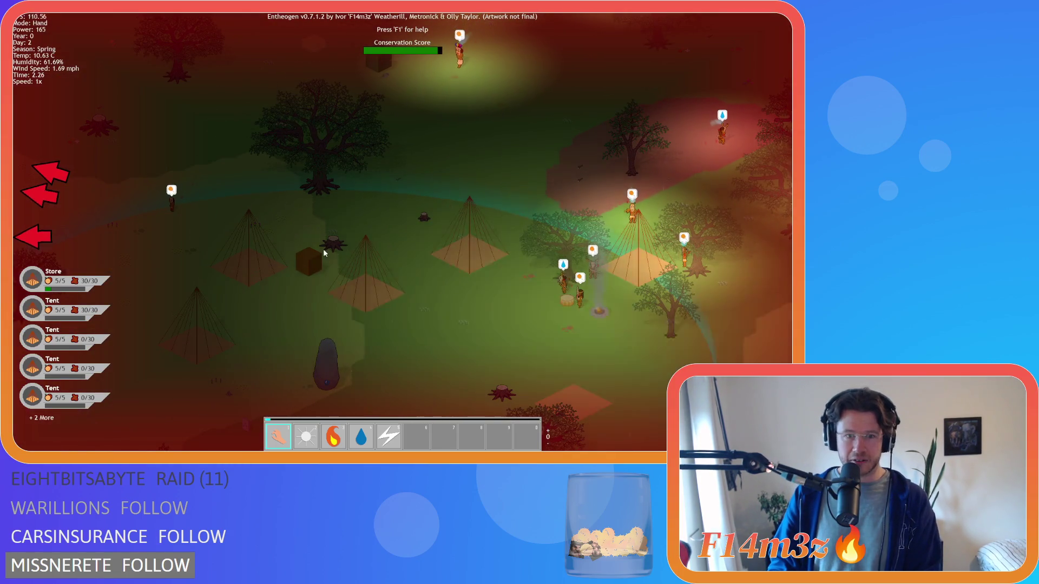
scroll(439, 241, "down", 3)
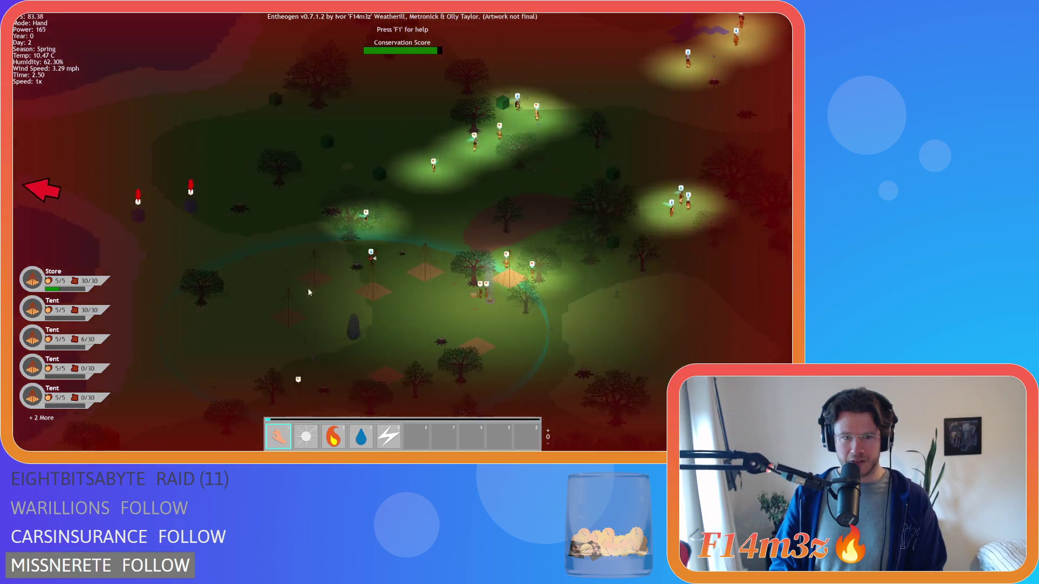
scroll(308, 292, "up", 3)
scroll(378, 253, "down", 3)
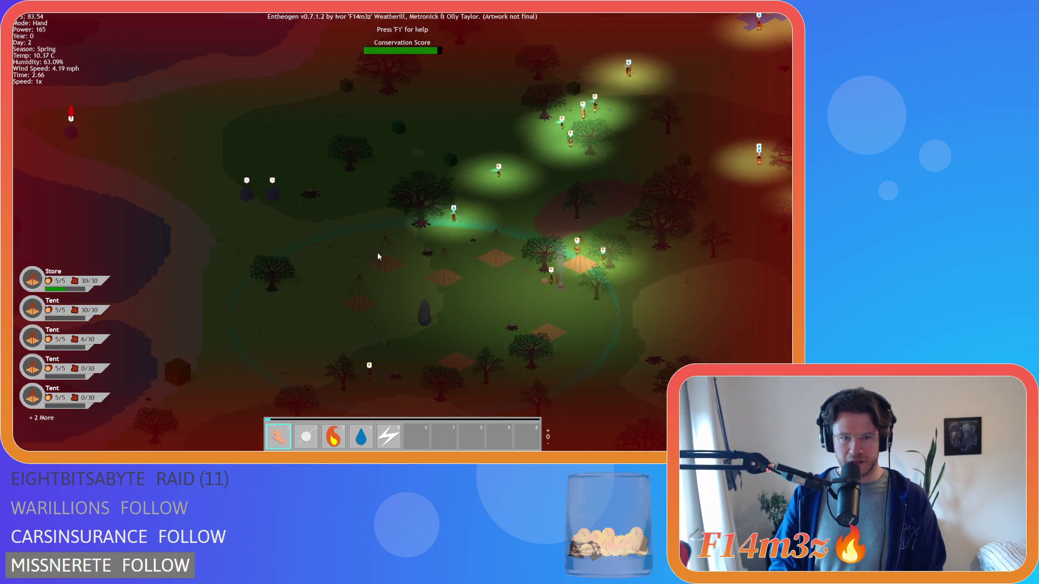
Pan right across the valley and down into the forest near the Expansion Stone.
key("d")
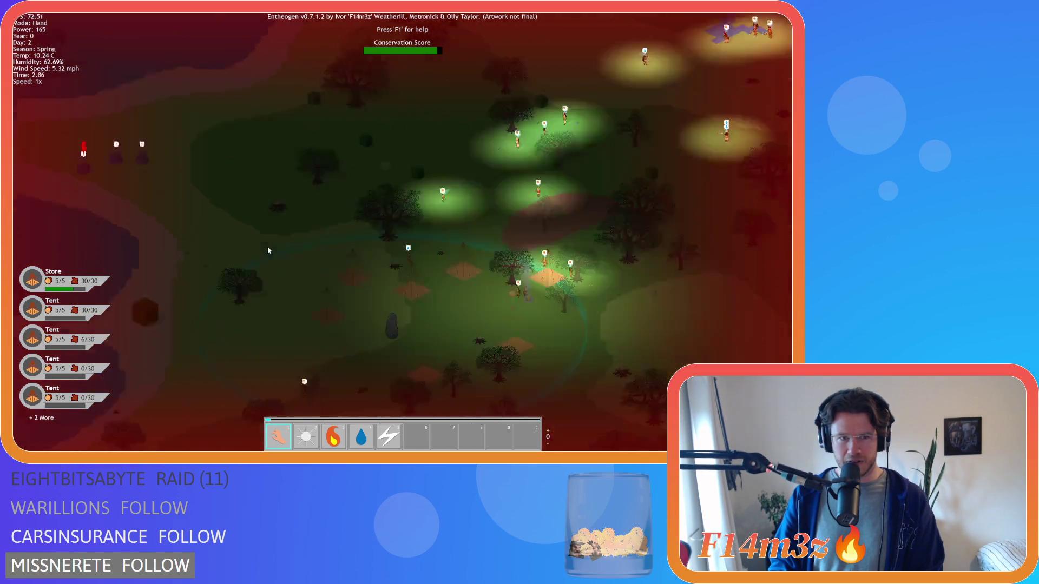
key("d")
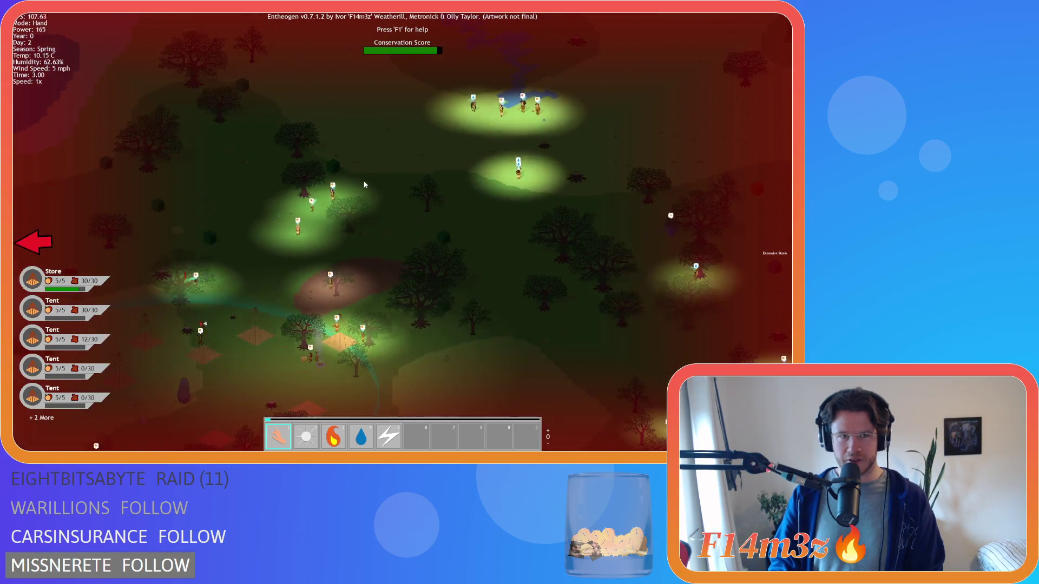
scroll(364, 185, "down", 5)
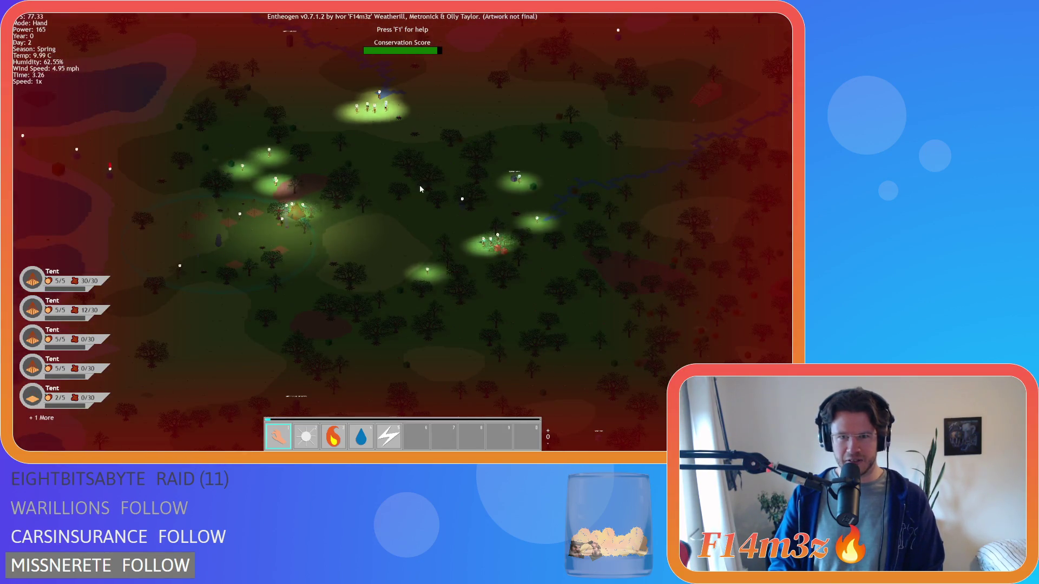
scroll(362, 215, "up", 5)
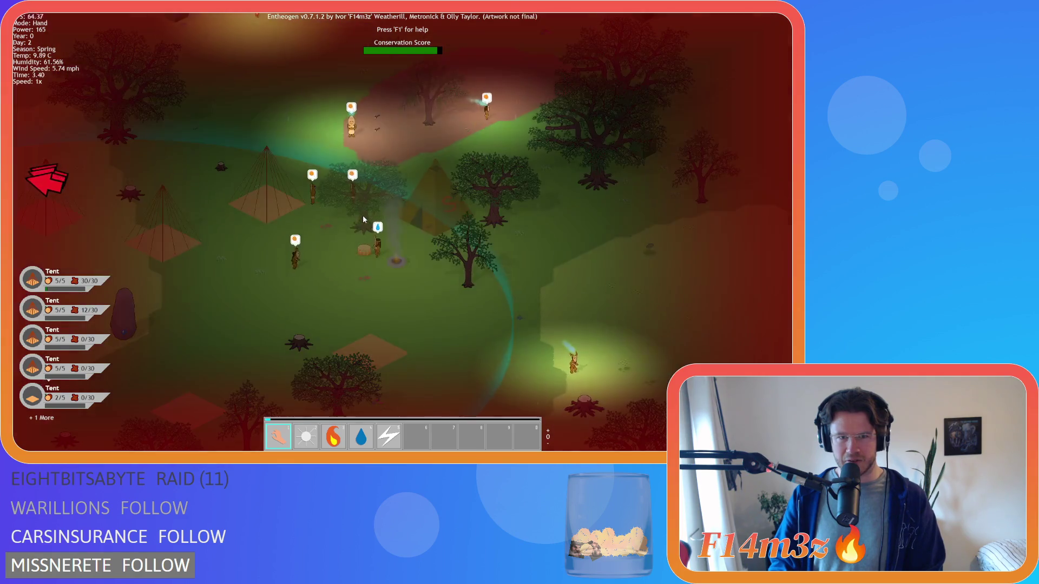
scroll(363, 216, "down", 5)
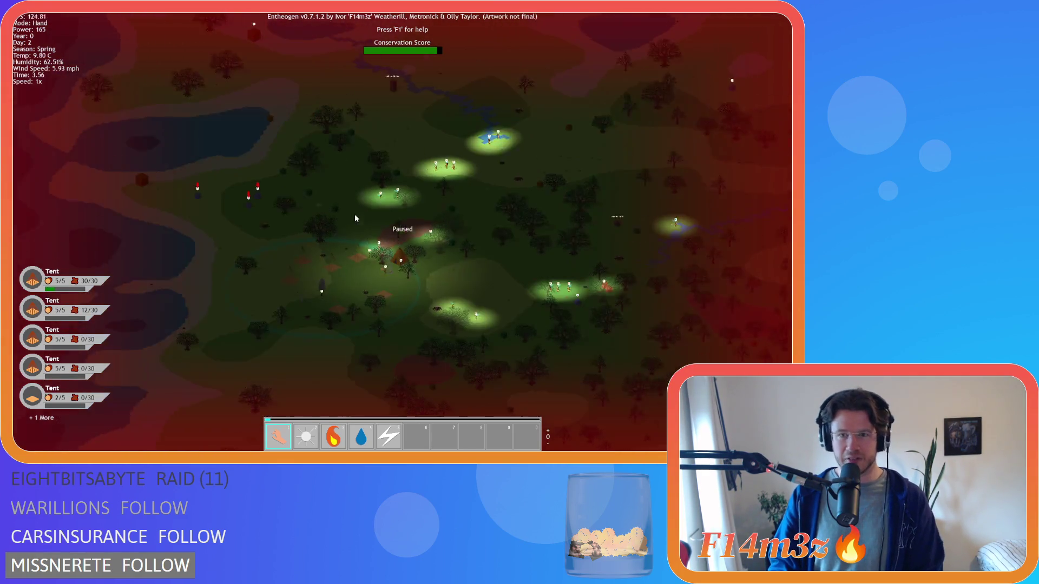
key("s")
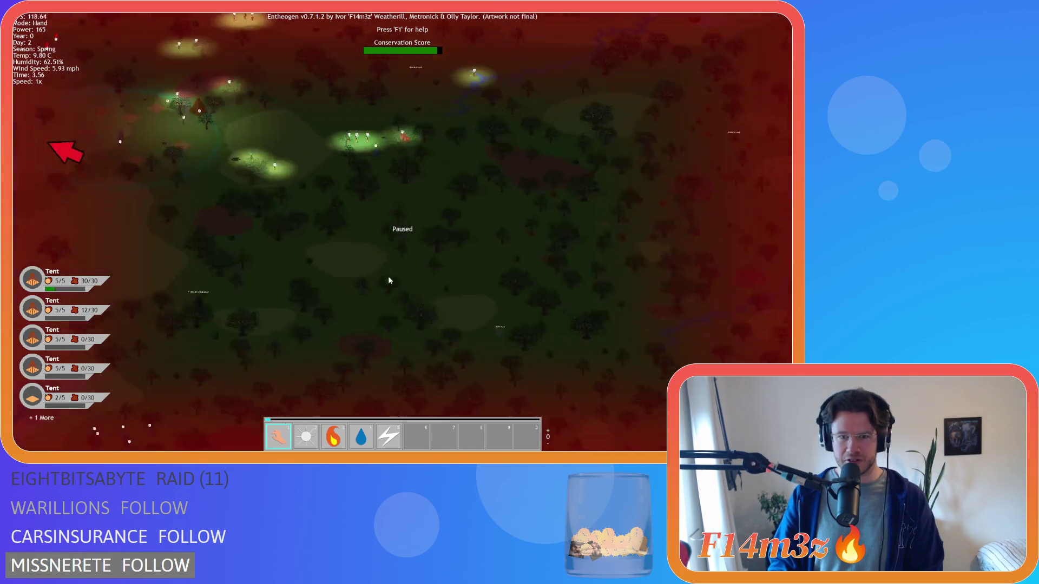
scroll(319, 257, "up", 3)
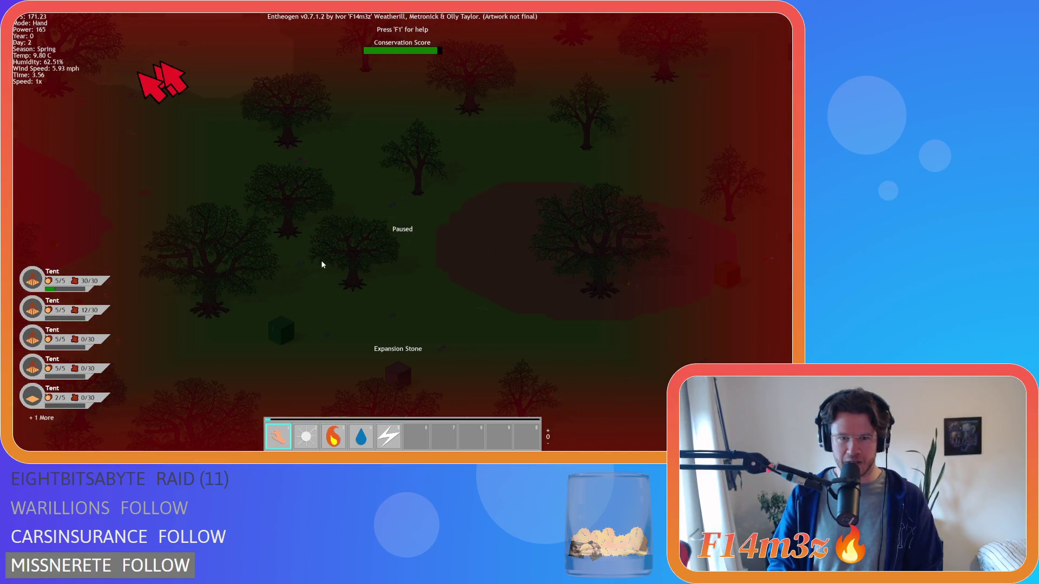
scroll(324, 262, "down", 4)
scroll(356, 213, "up", 4)
scroll(369, 216, "down", 4)
scroll(374, 221, "up", 6)
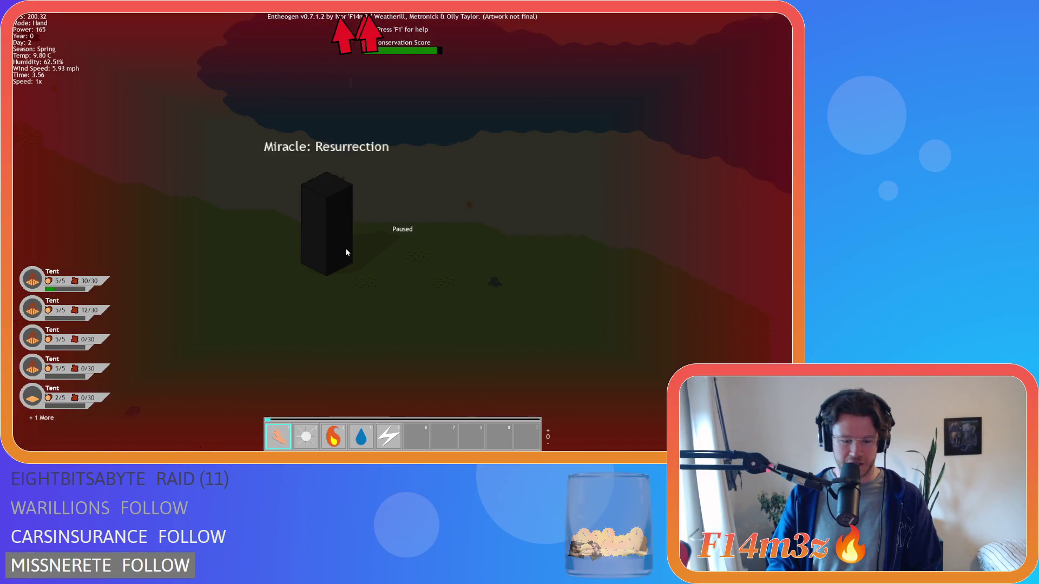
Zoom onto the Miracle: Resurrection monolith, then pan up-left and zoom onto the lit villagers gathering wood.
scroll(342, 242, "down", 6)
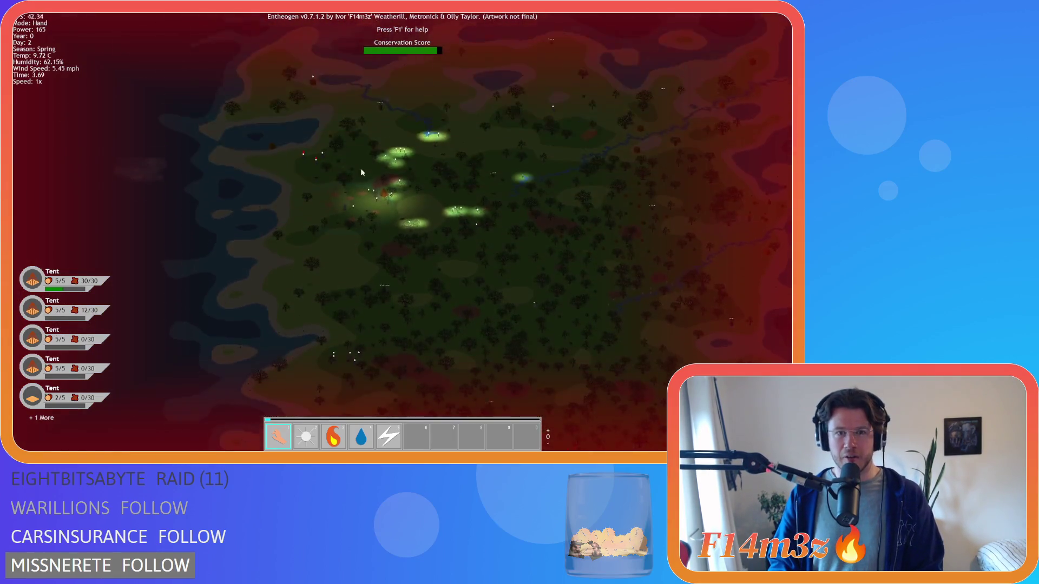
scroll(362, 216, "up", 6)
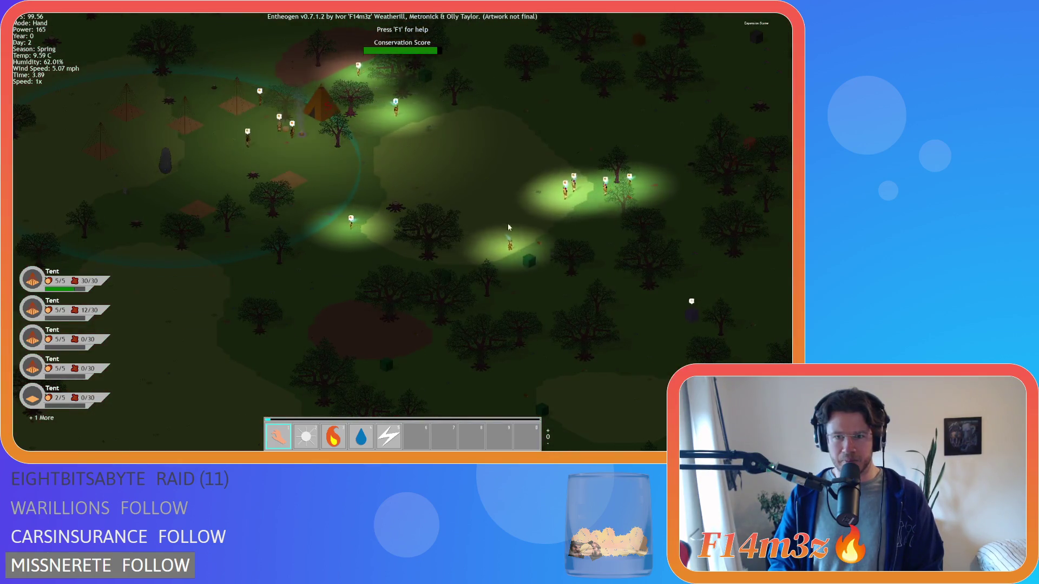
key("a")
key("w")
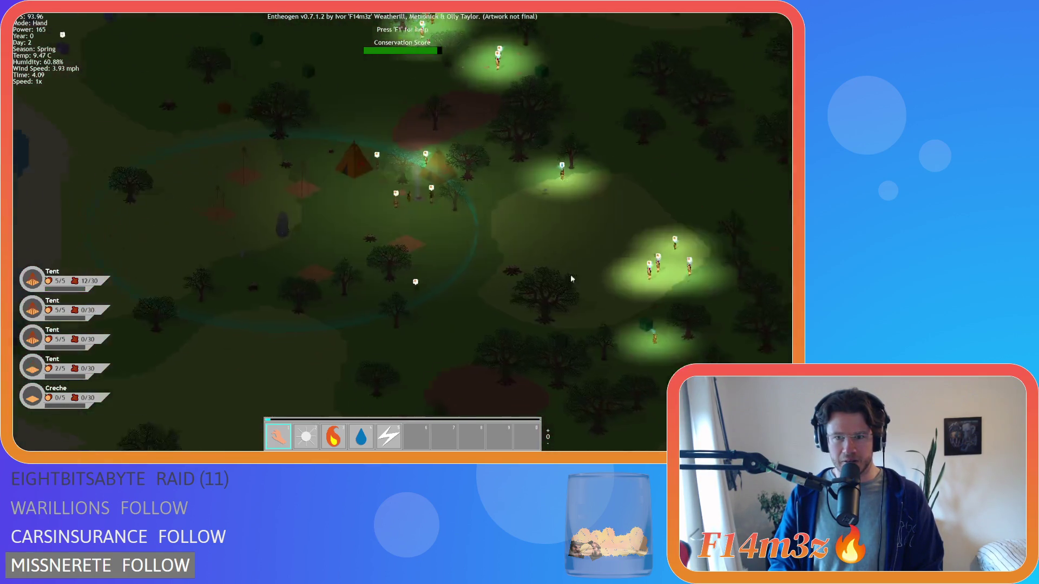
scroll(568, 260, "down", 4)
scroll(519, 282, "up", 4)
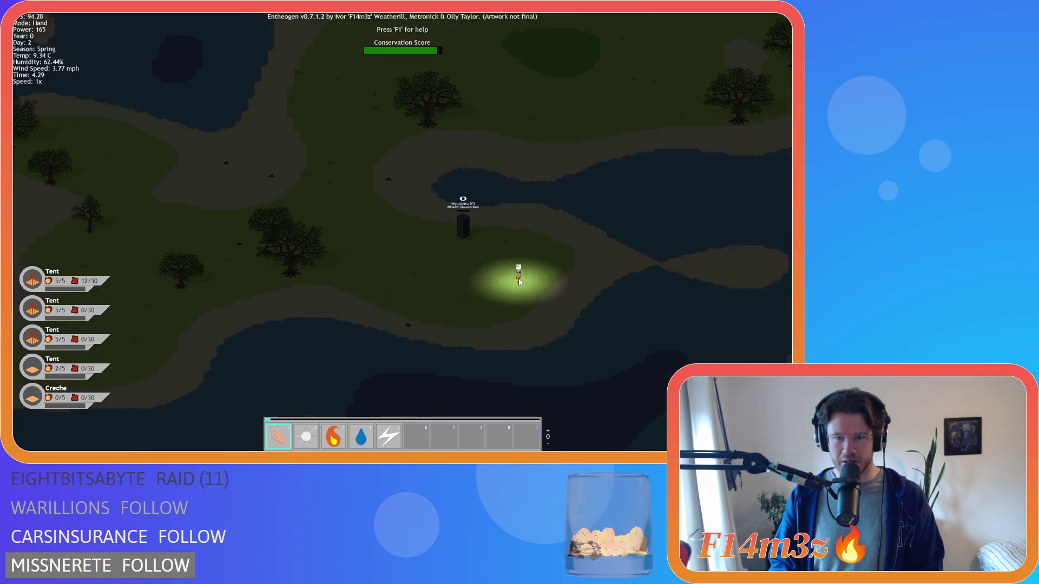
scroll(503, 232, "down", 5)
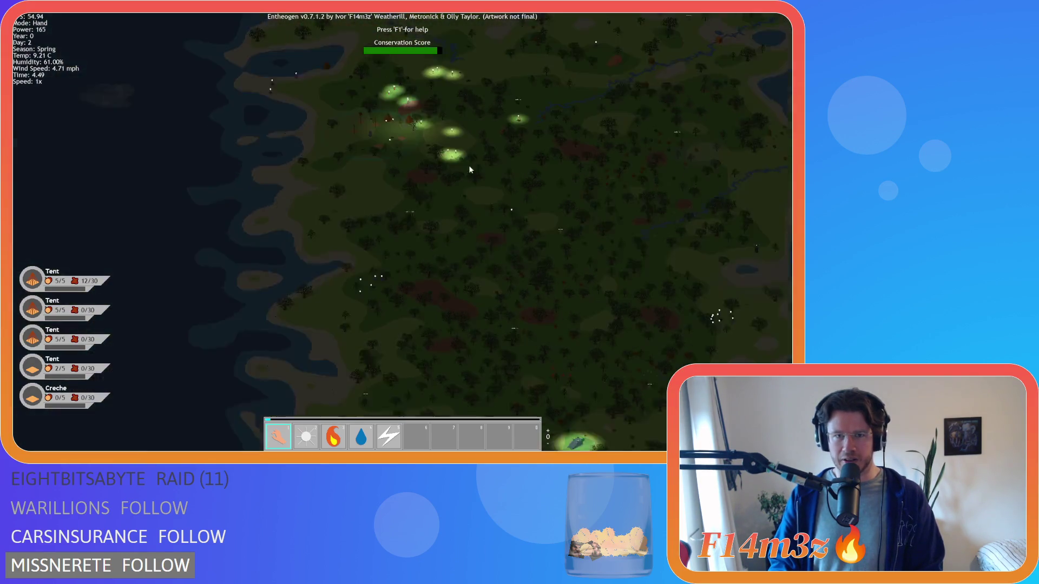
scroll(469, 168, "up", 5)
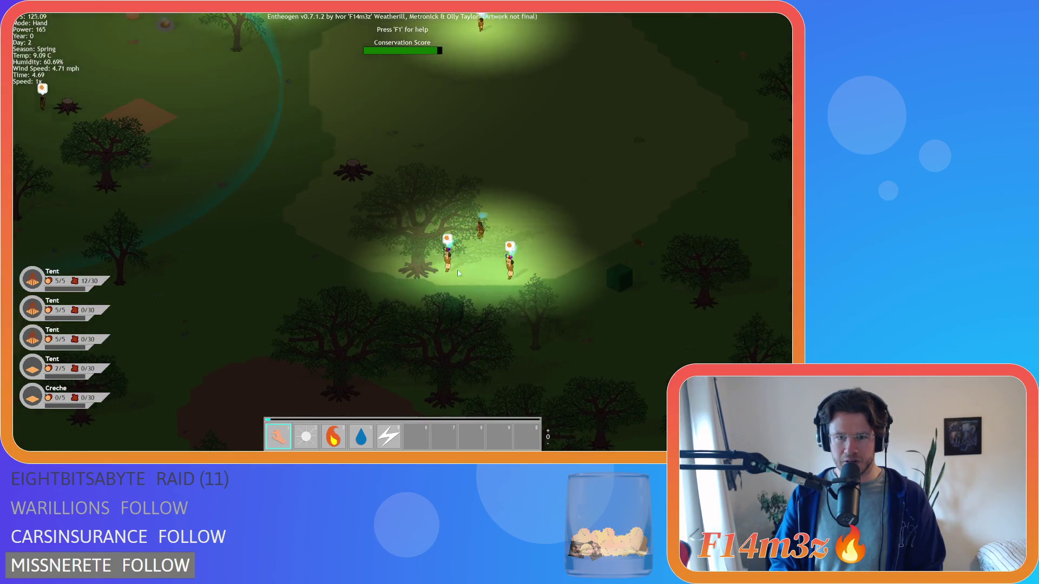
Zoom between the coastline and village, then pan right and down past the camp tents.
scroll(466, 272, "down", 5)
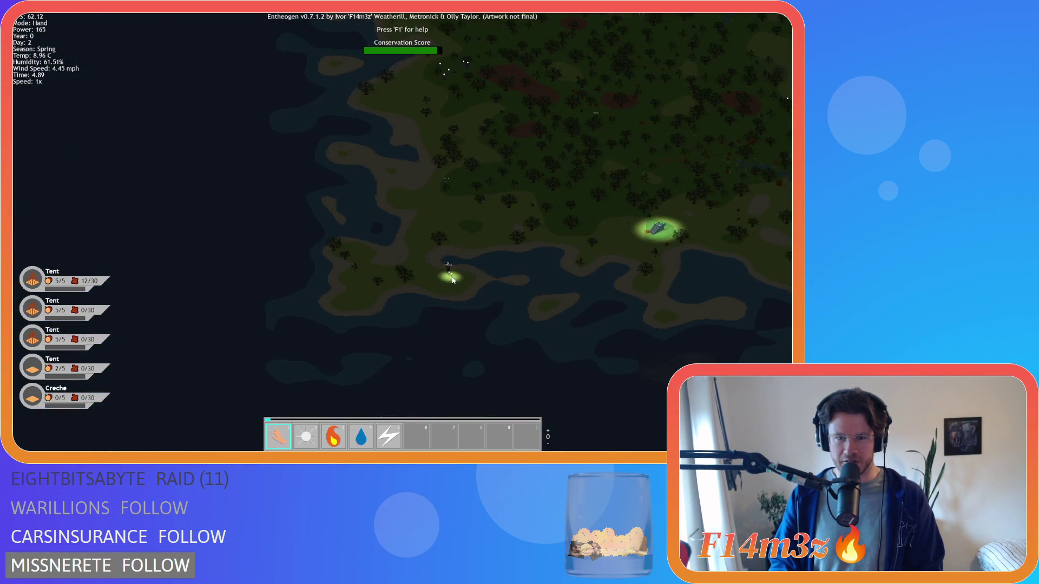
scroll(453, 280, "up", 5)
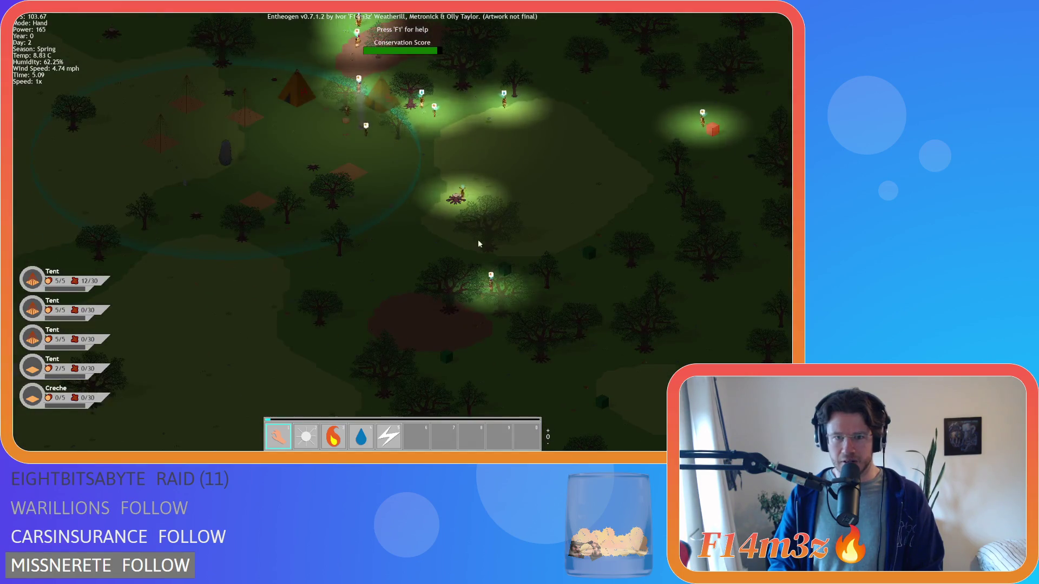
scroll(481, 296, "down", 5)
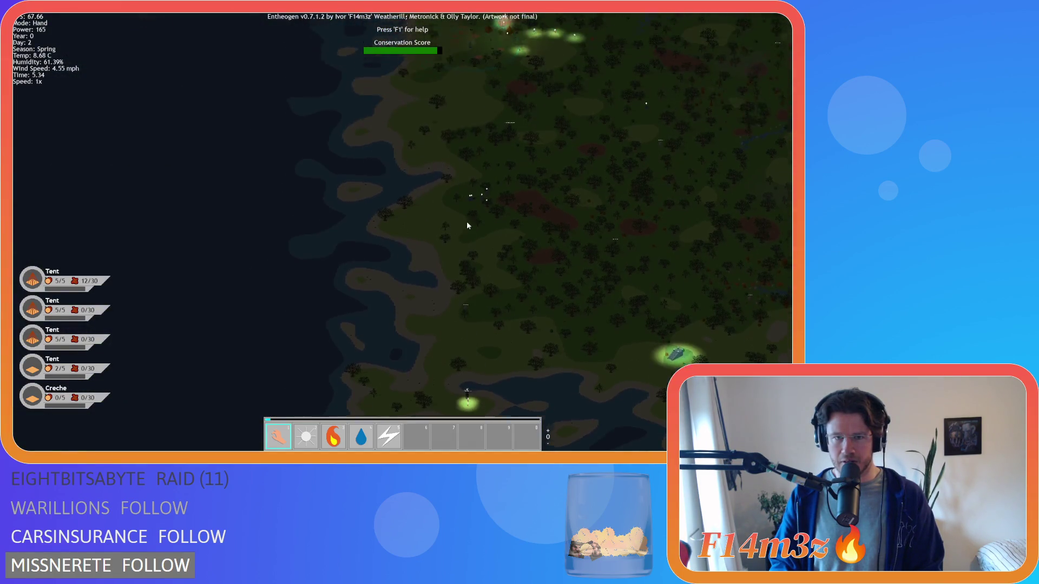
scroll(455, 211, "up", 5)
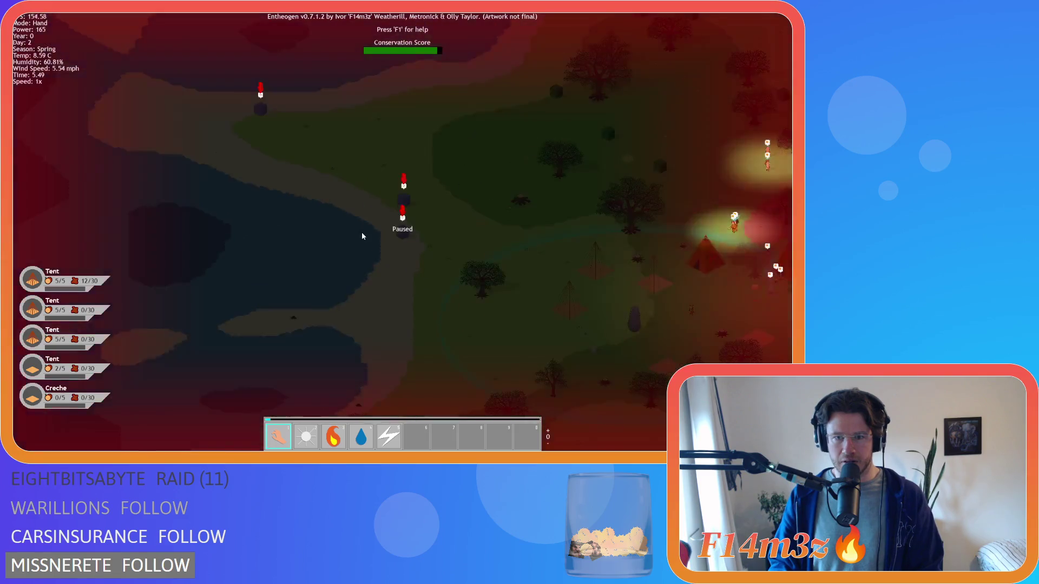
key("d")
key("d")
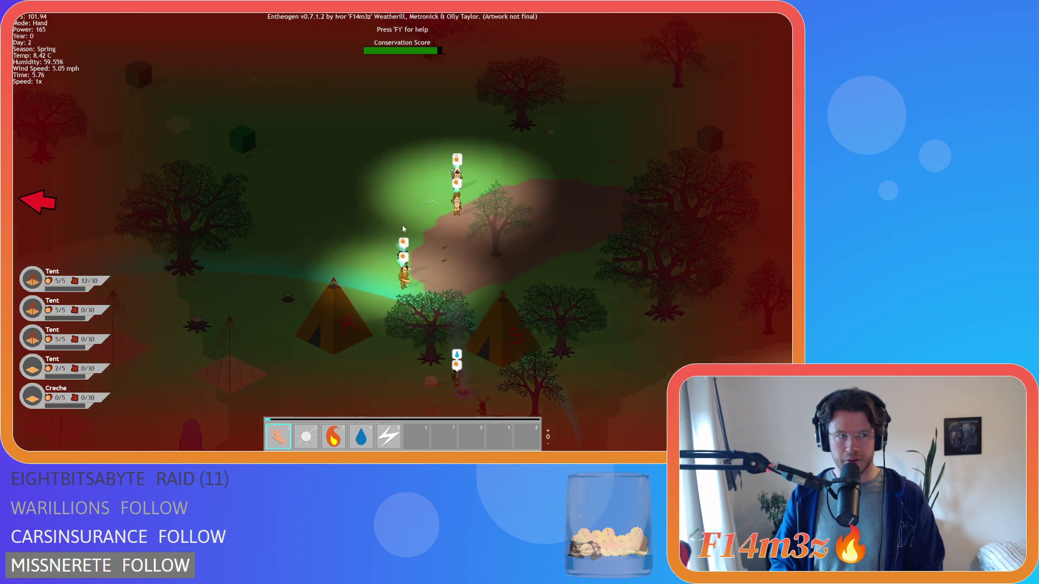
key("s")
Check the tribe's Storage/Tribe items, then pan to the coastal settler and zoom back to camp.
key("i")
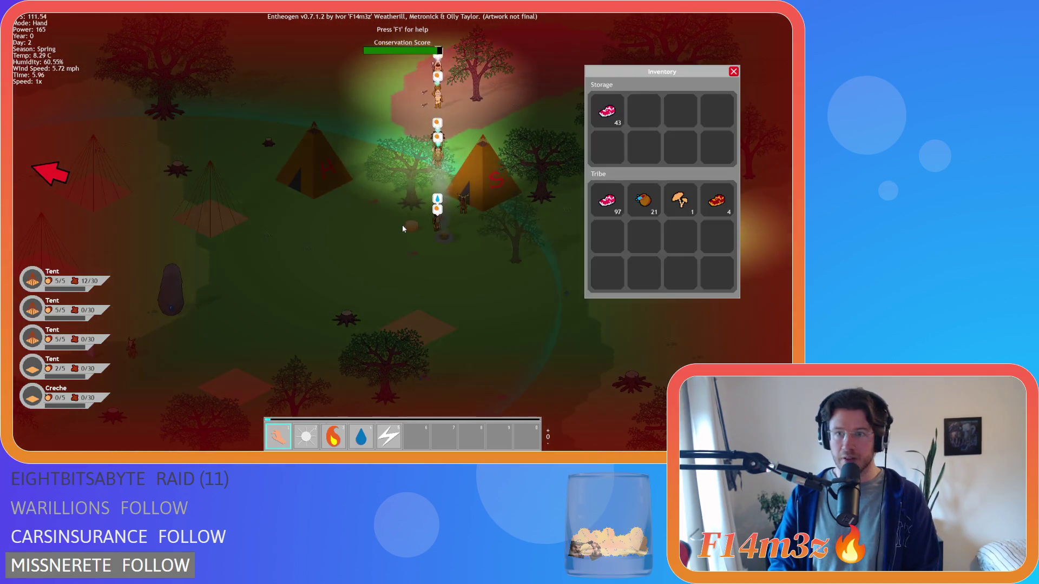
key("i")
scroll(402, 225, "down", 3)
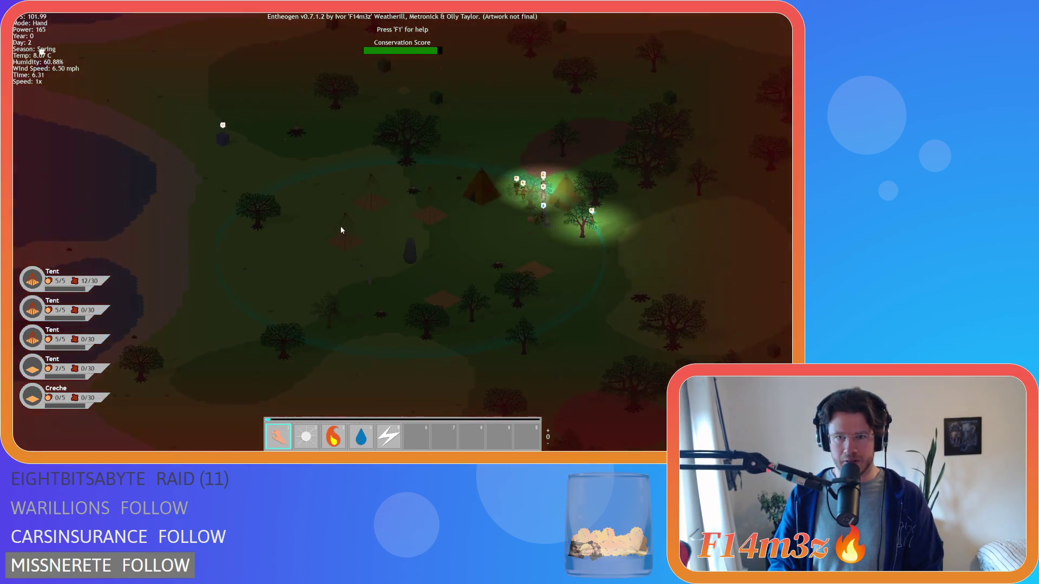
scroll(340, 230, "down", 3)
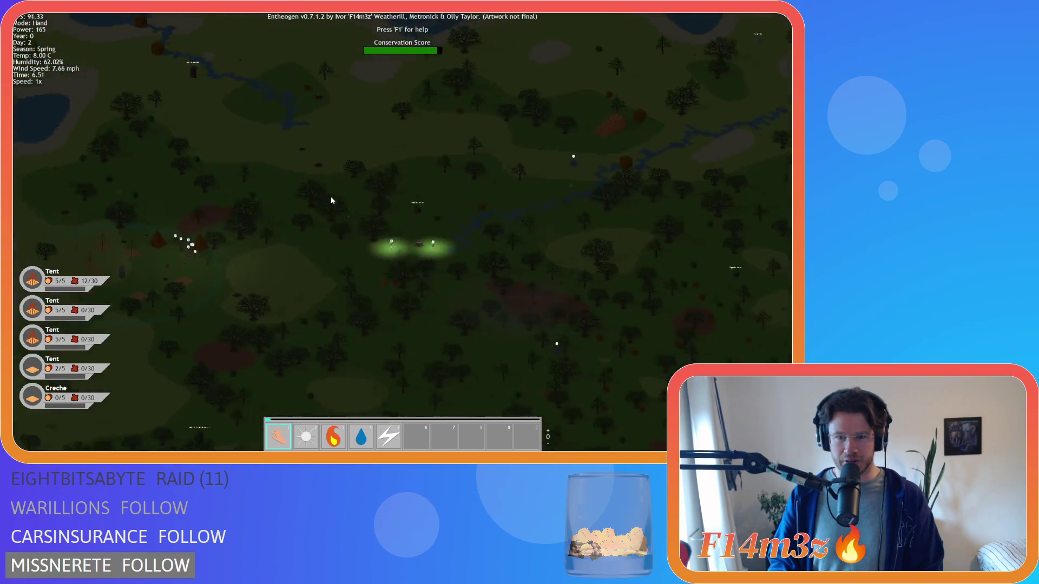
key("d")
key("s")
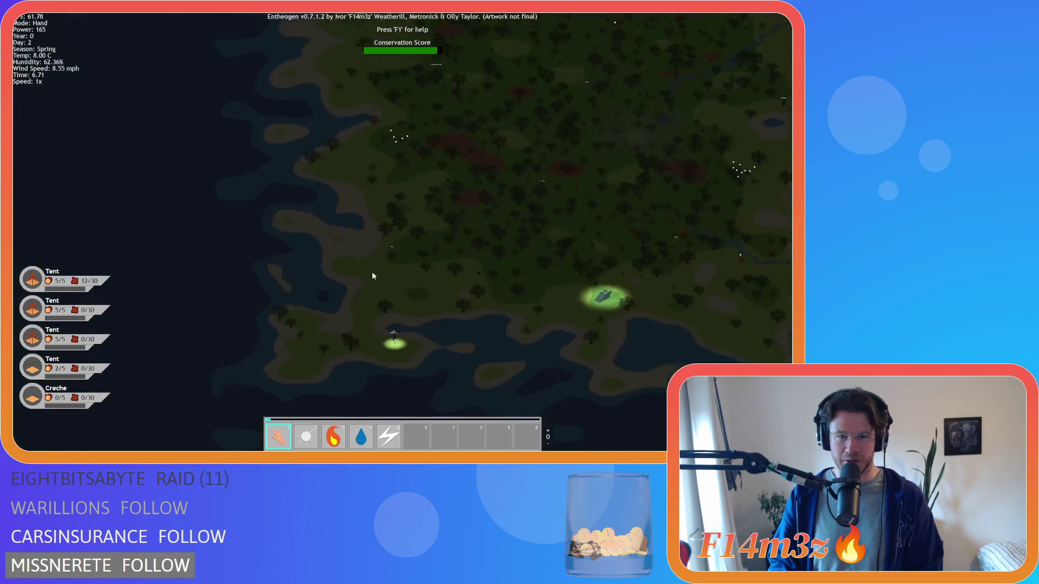
scroll(379, 270, "up", 3)
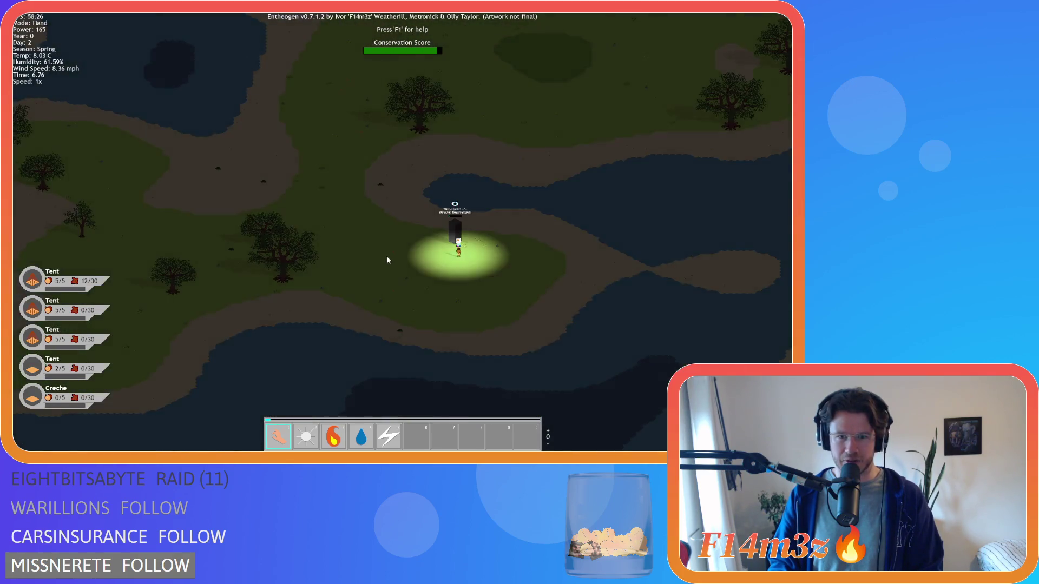
scroll(426, 241, "down", 4)
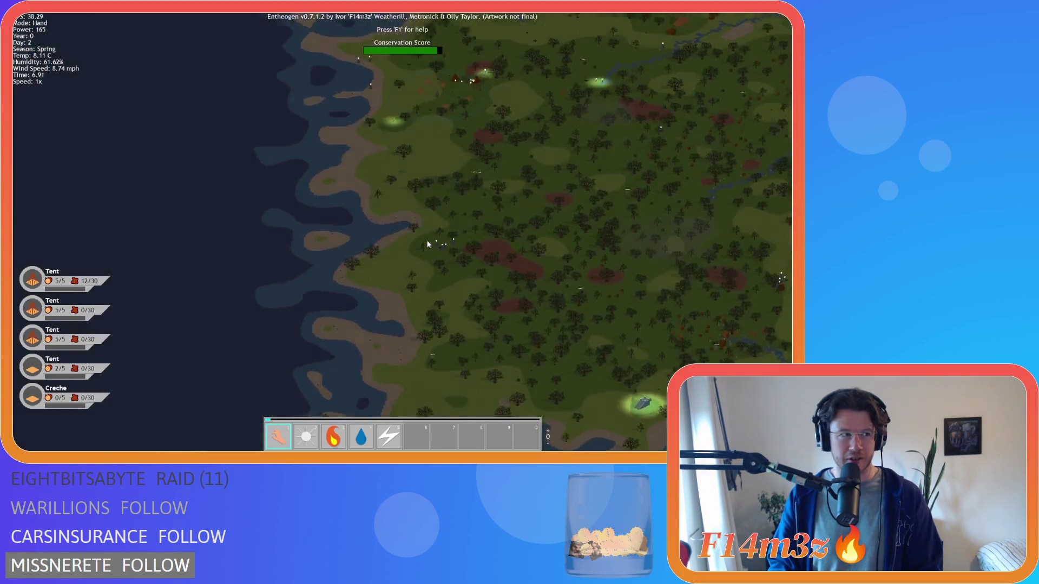
scroll(428, 238, "up", 5)
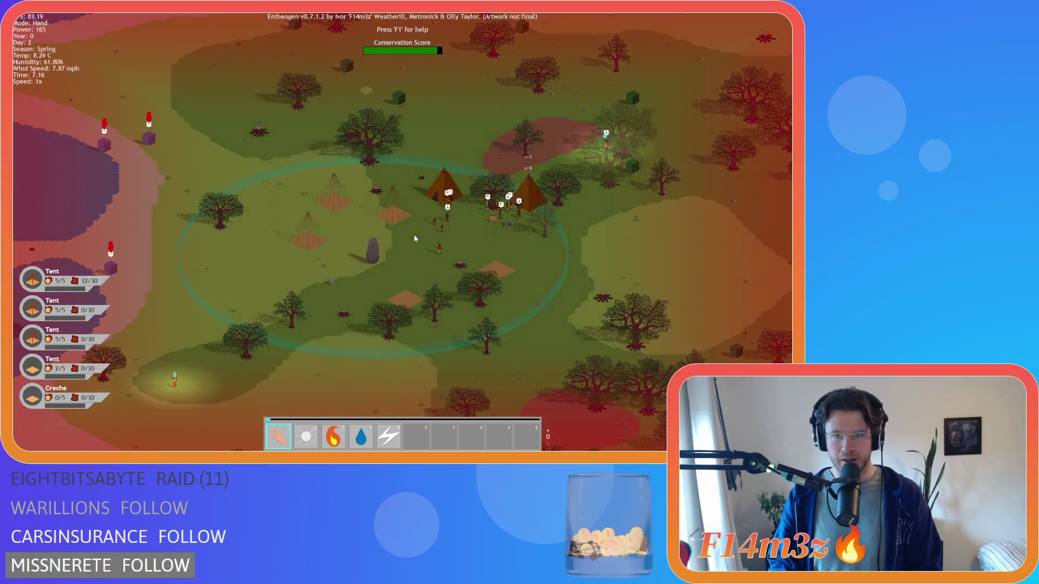
Glance at the Tribe overview of followers and pan around the tents.
key("a")
key("t")
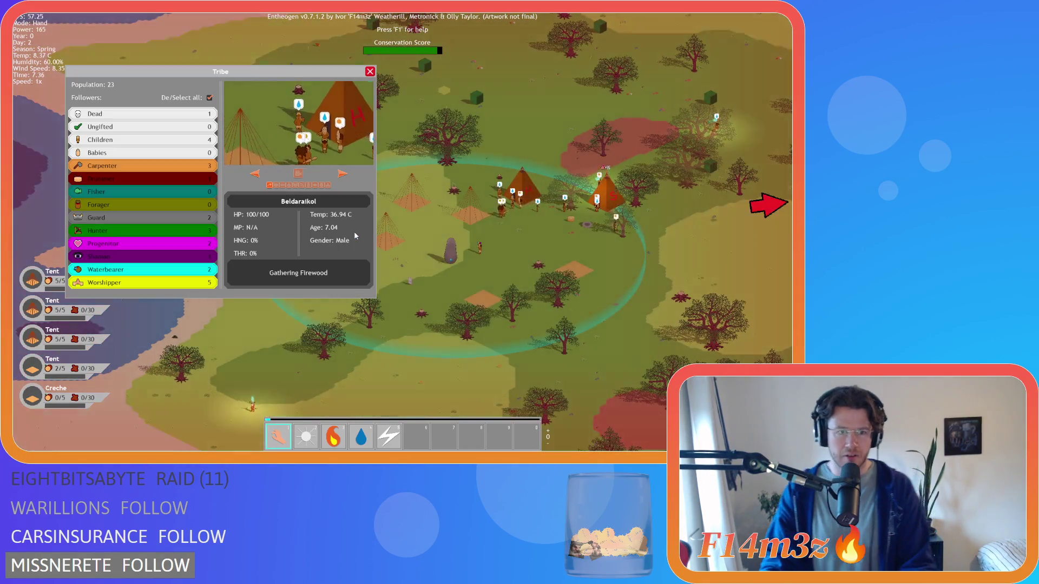
key("t")
scroll(433, 244, "down", 4)
scroll(518, 247, "up", 4)
key("d")
key("s")
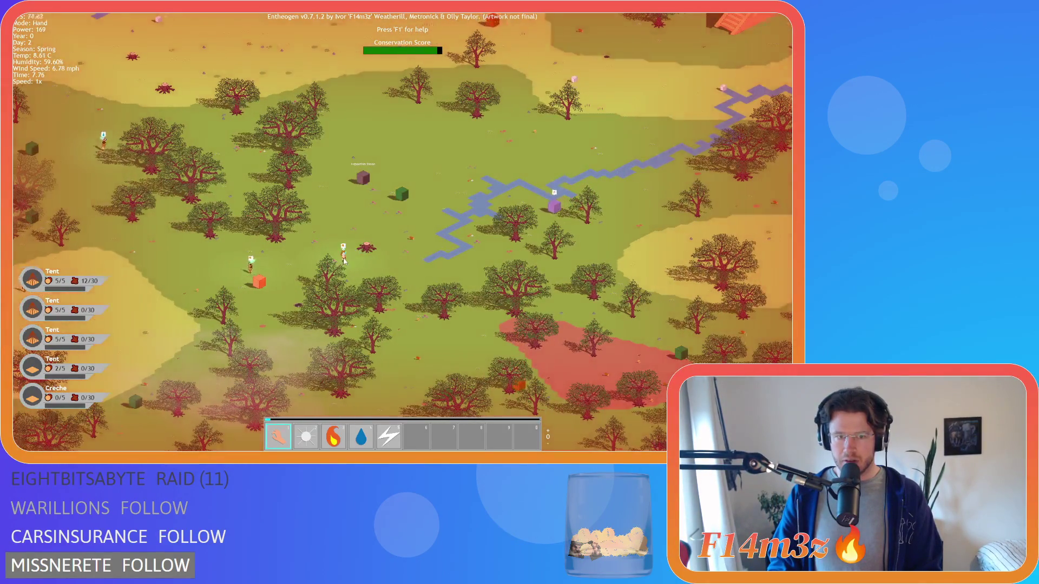
key("a")
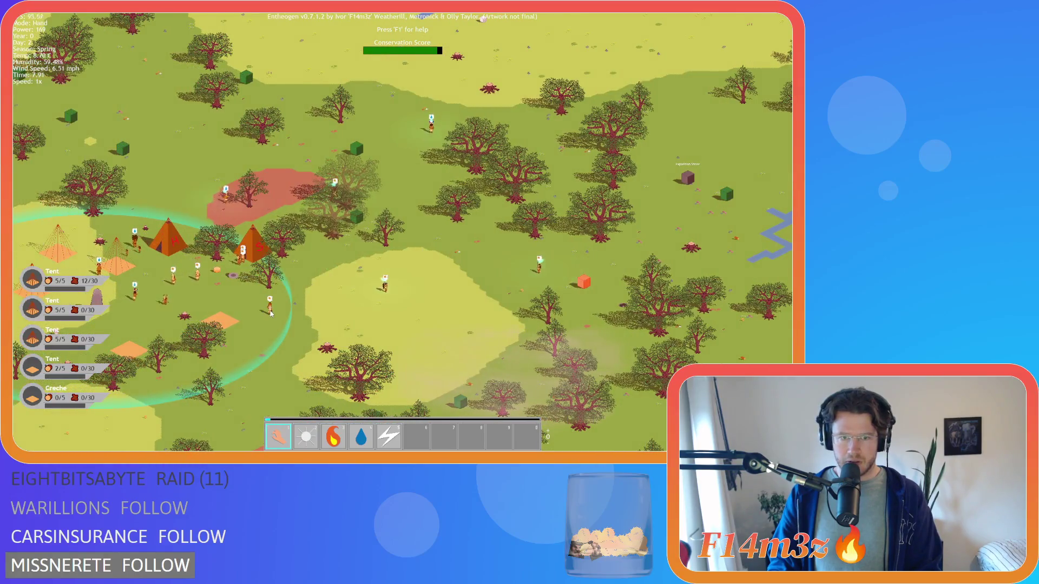
key("a")
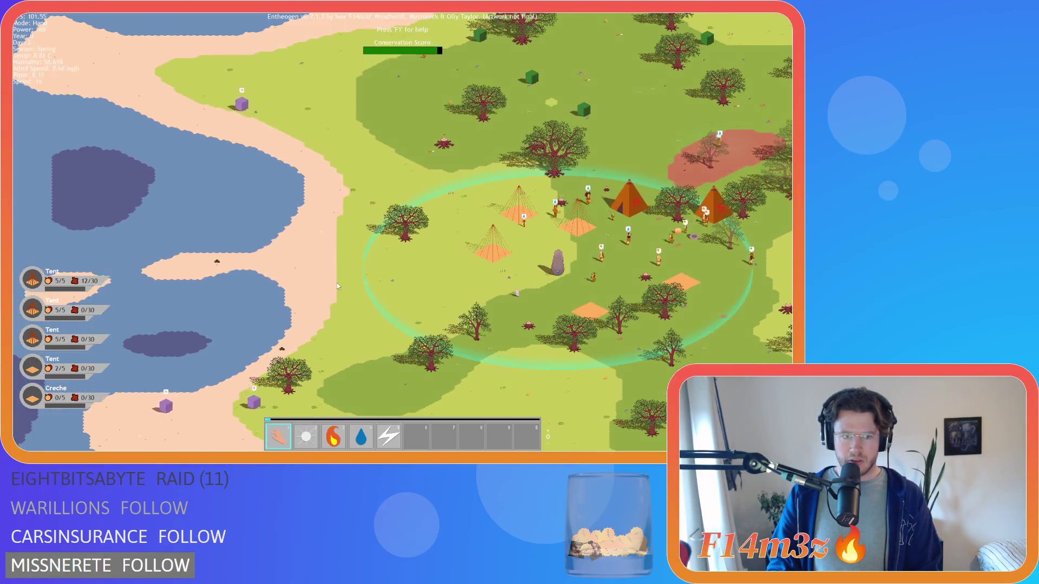
Pan east of the village to the beach marker and away from it.
key("d")
key("s")
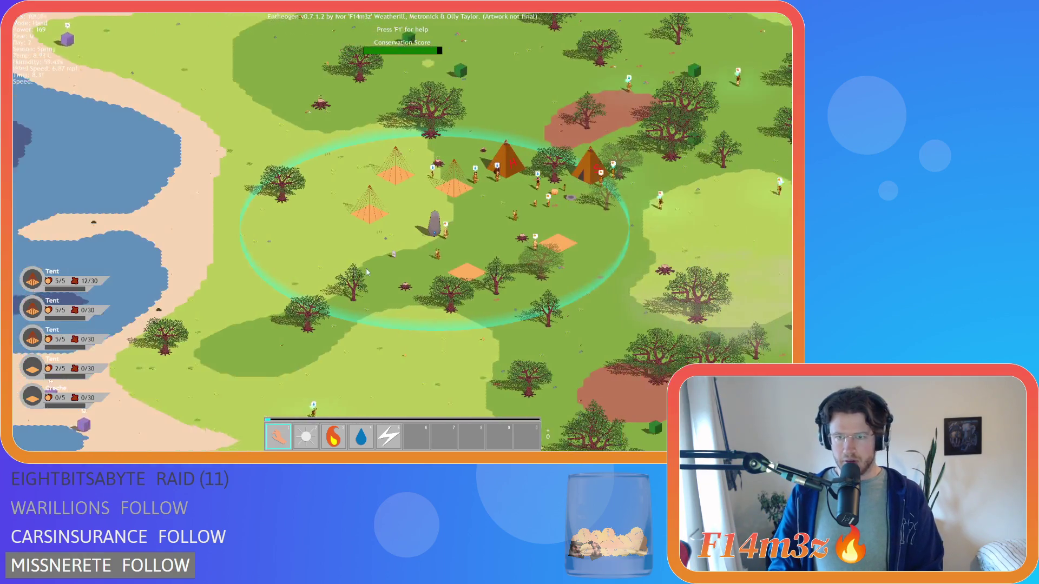
key("d")
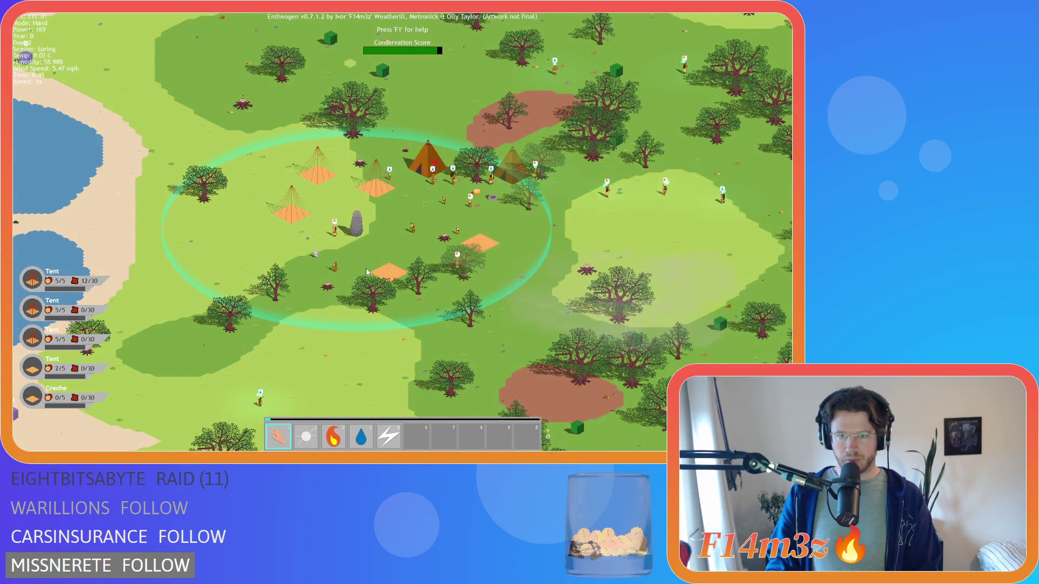
key("d")
key("w")
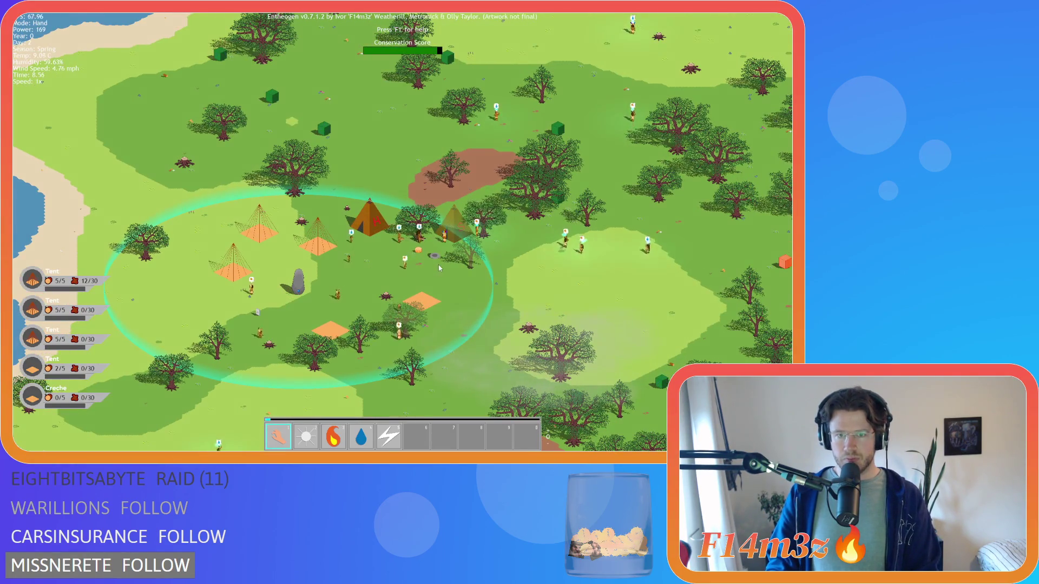
scroll(439, 268, "up", 5)
key("d")
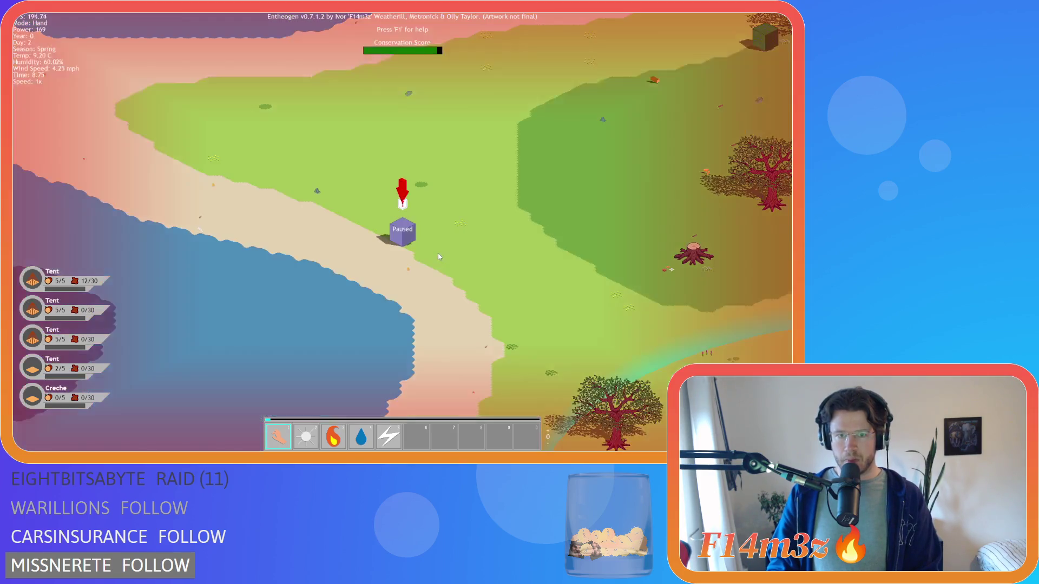
key("d")
key("s")
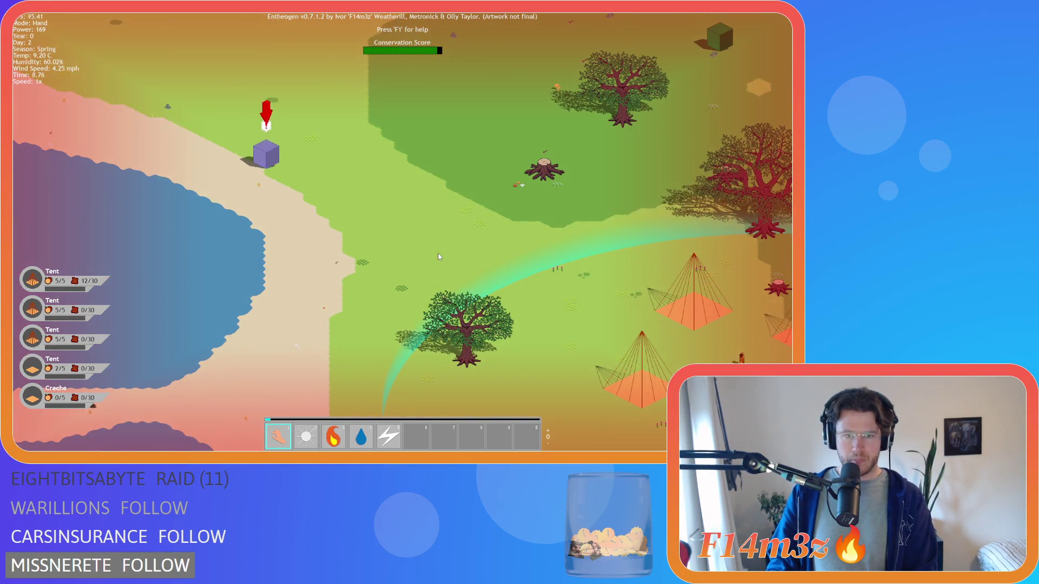
Pan back over the grassland toward the tents and stone, repositioning the camp in view.
key("d")
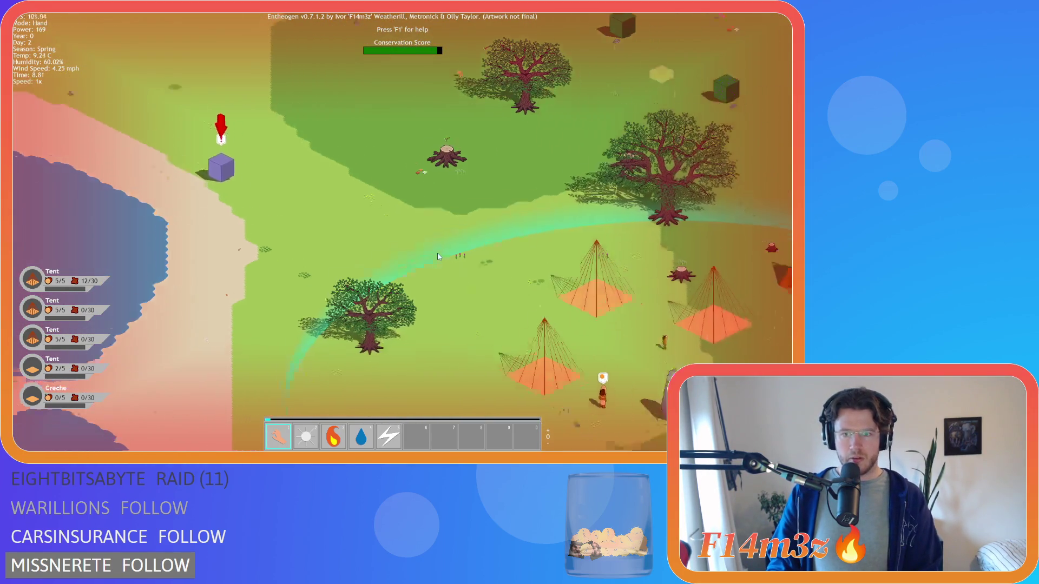
key("s")
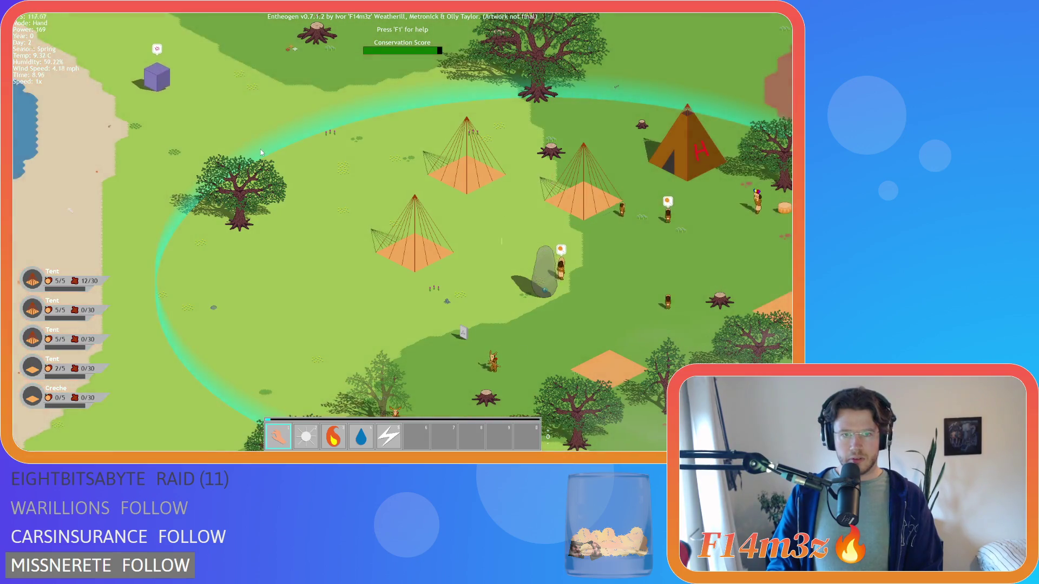
key("d")
key("s")
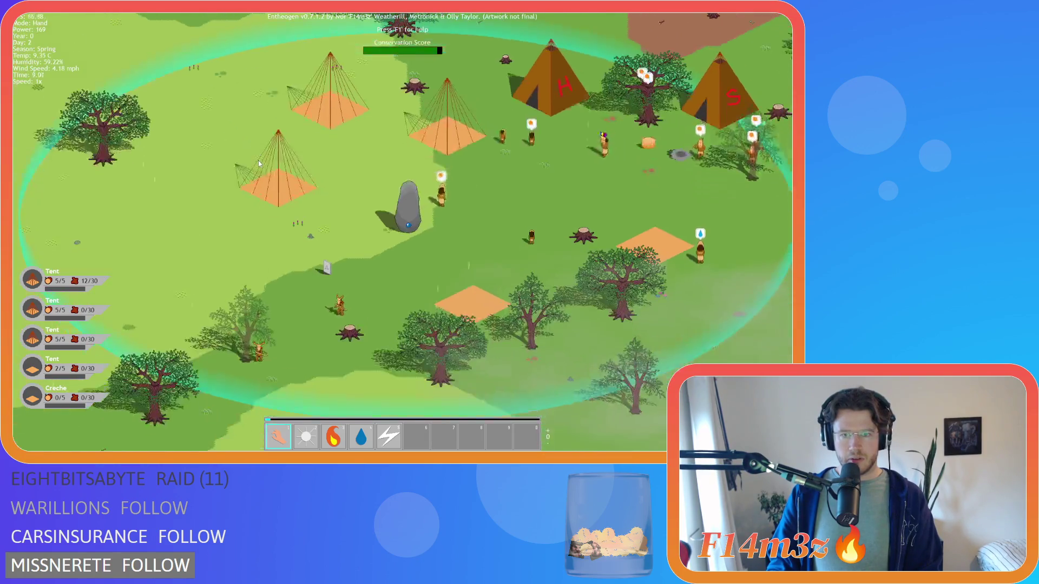
key("a")
key("s")
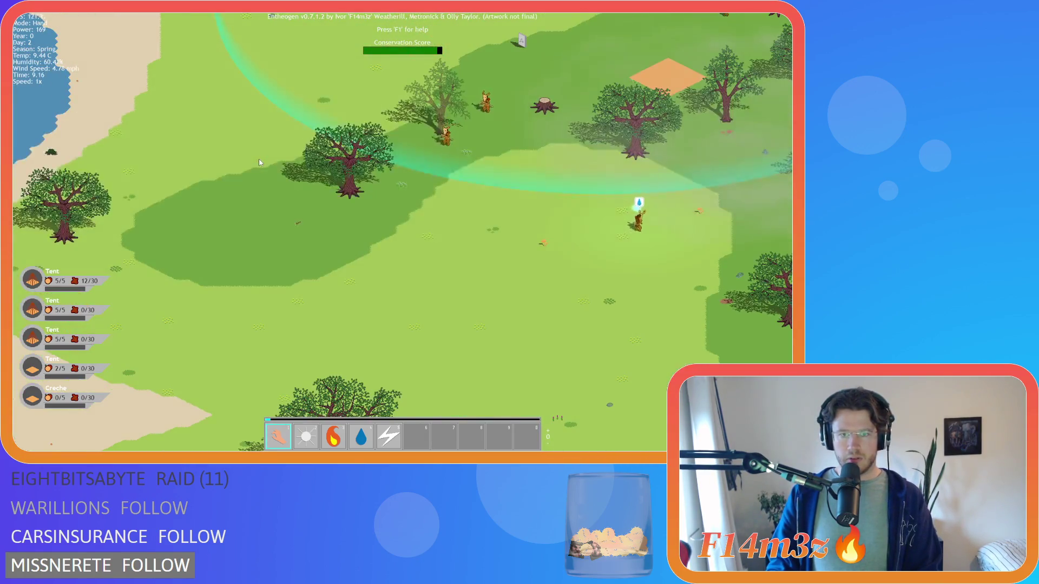
scroll(260, 162, "down", 5)
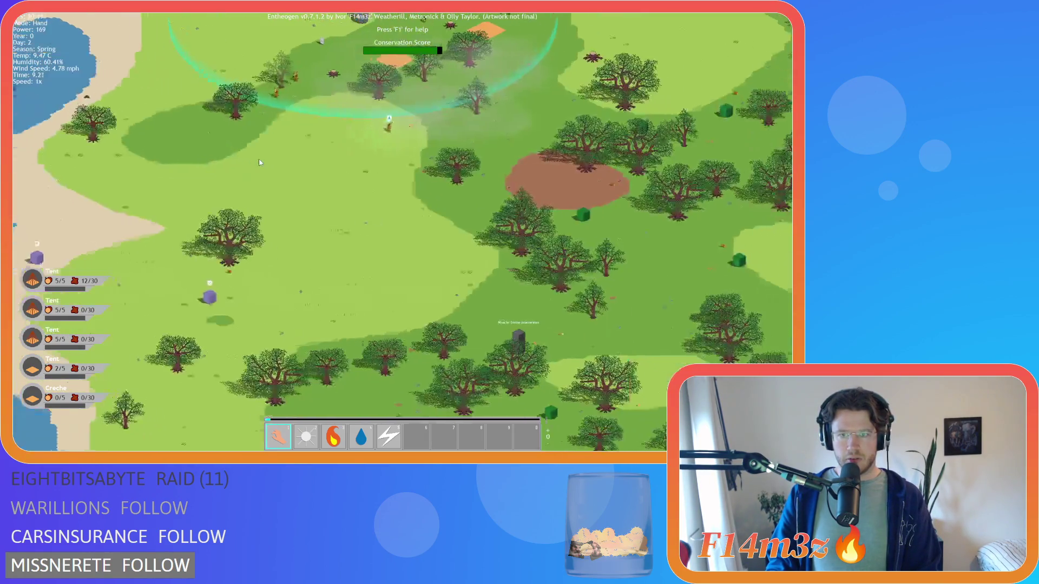
key("w")
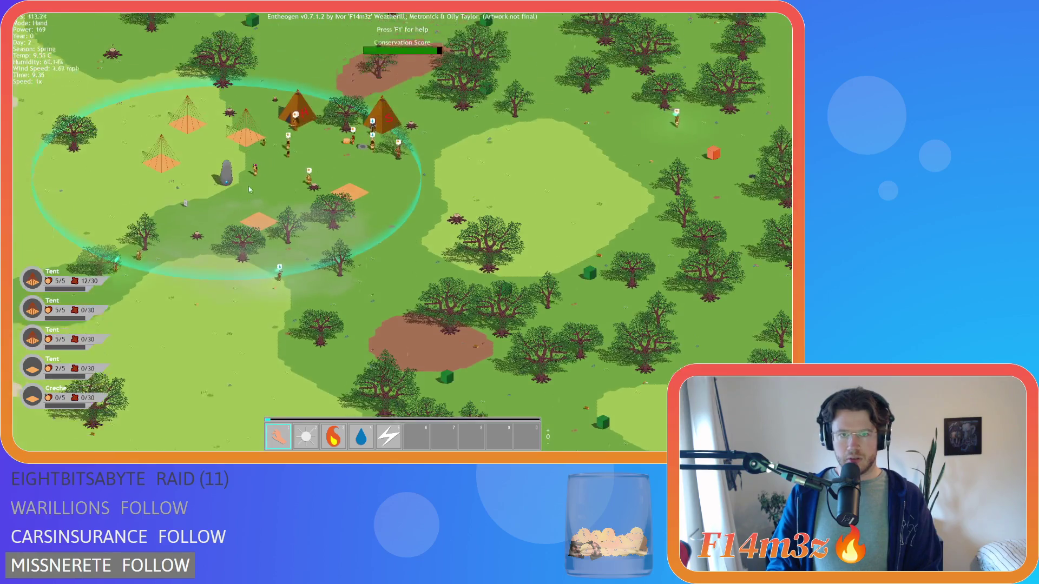
key("w")
key("d")
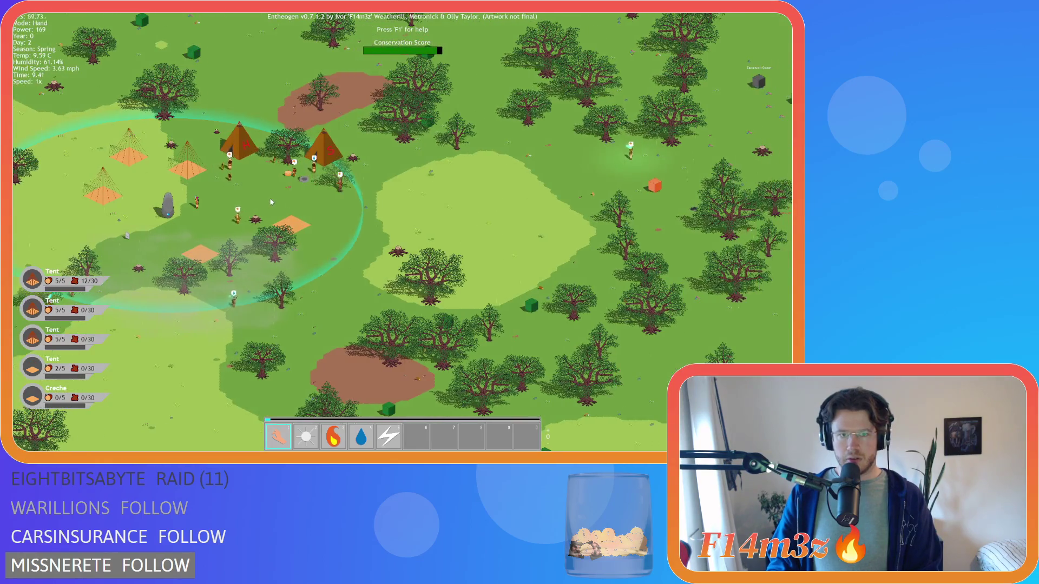
key("a")
key("s")
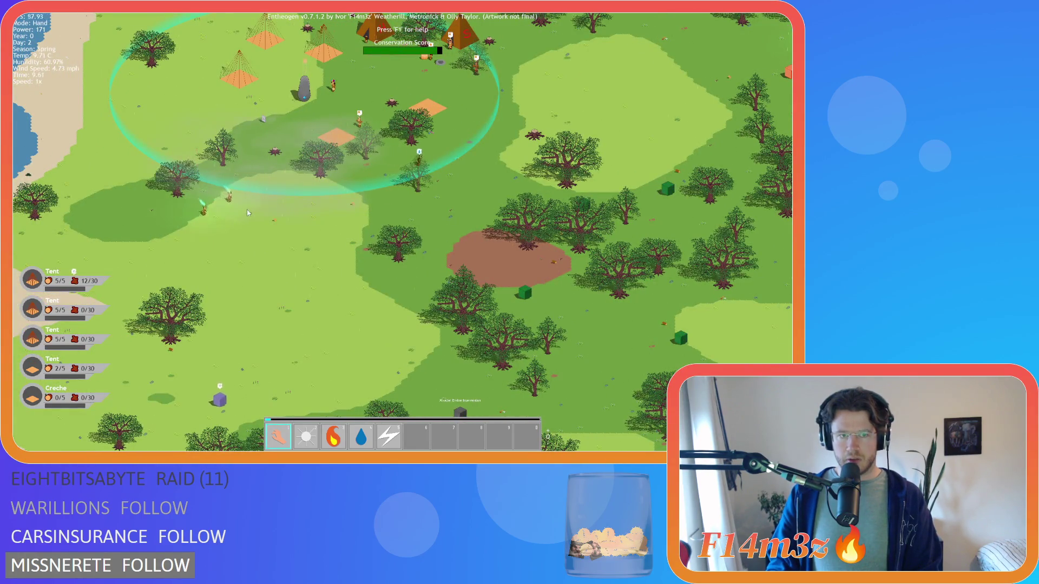
scroll(247, 212, "up", 3)
Recentre the camp, then pan right into the dense forest beyond it.
key("a")
scroll(335, 206, "down", 3)
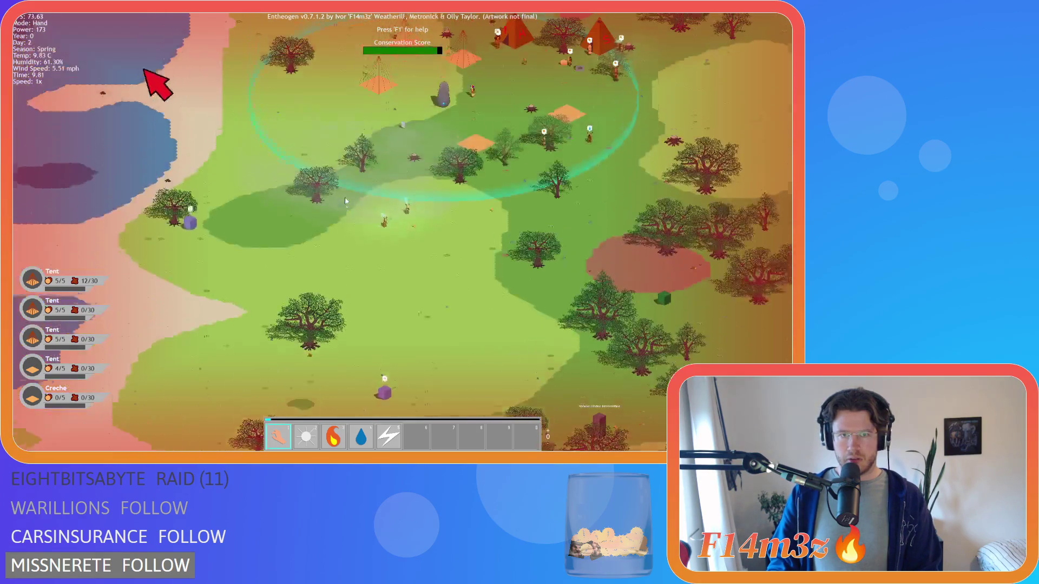
key("a")
key("d")
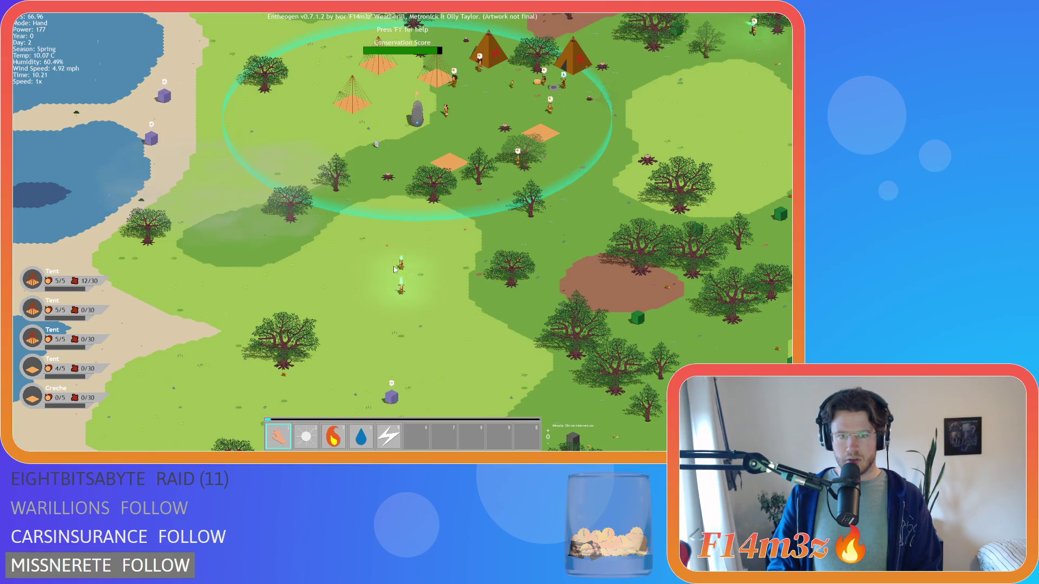
scroll(394, 269, "down", 3)
scroll(392, 238, "up", 3)
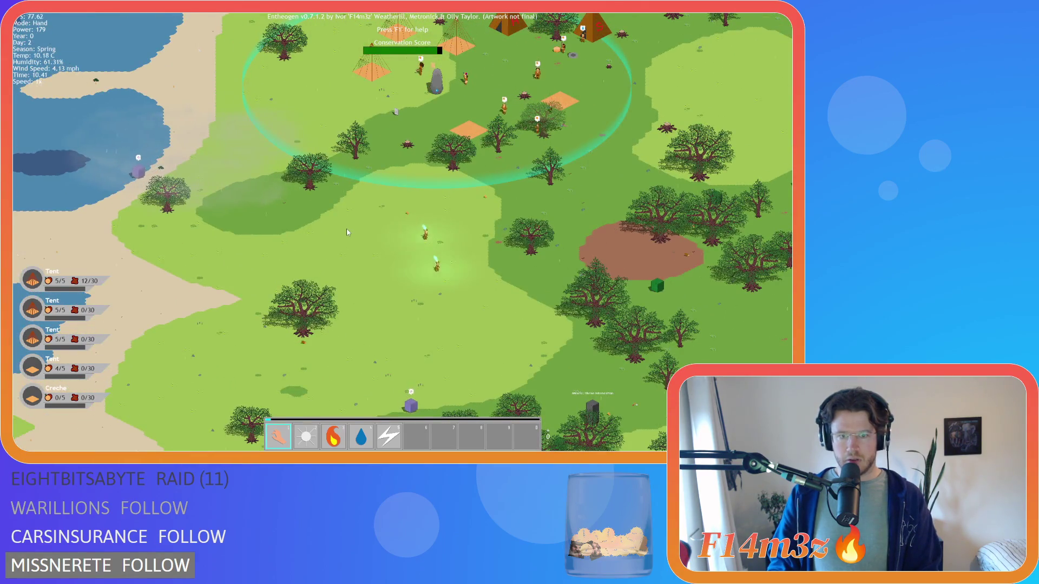
Pan through the forest around the camp and inspect a villager's details.
key("s")
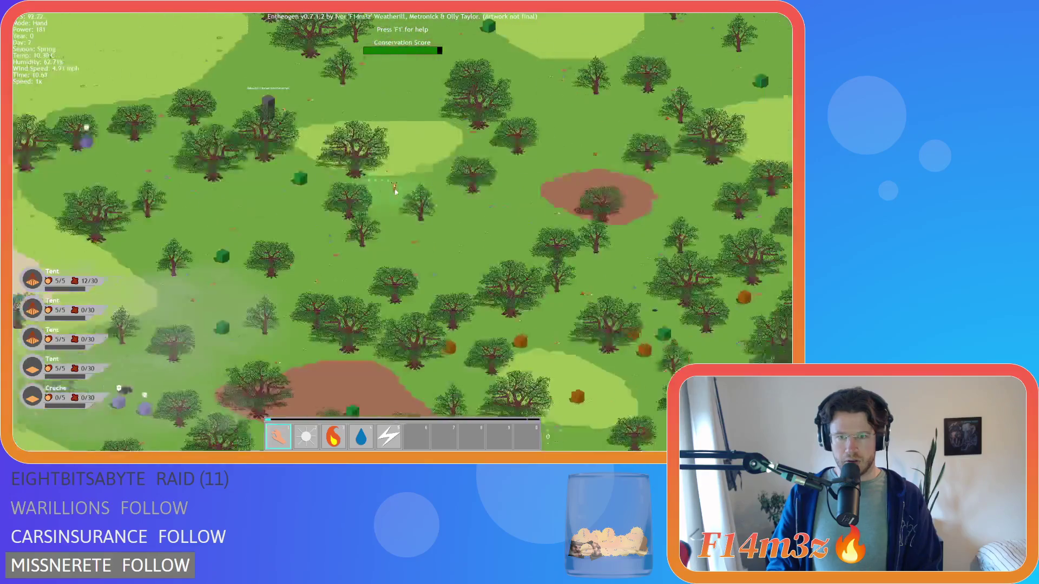
key("s")
key("d")
key("w")
key("a")
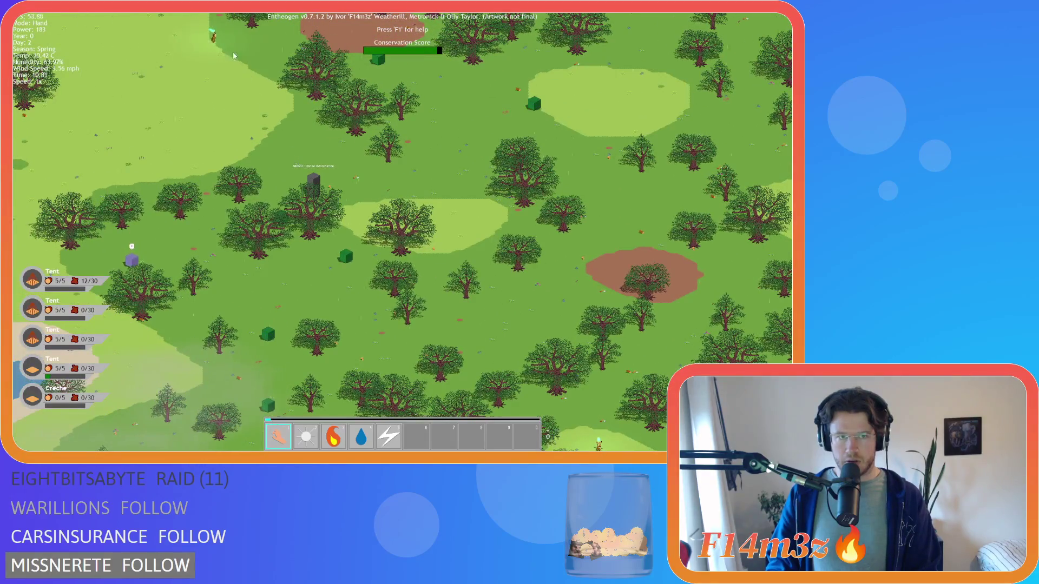
key("w")
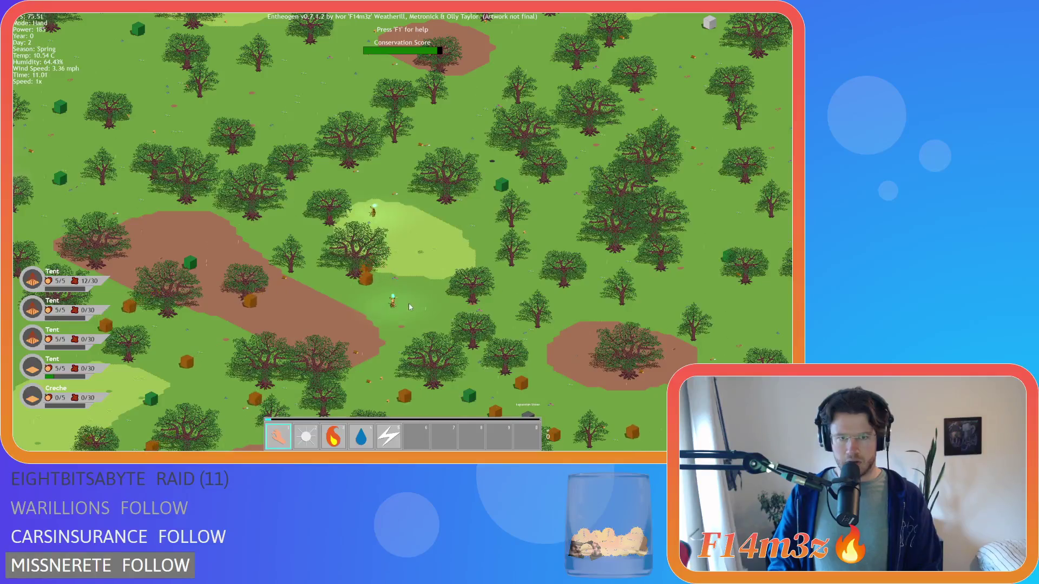
left_click(342, 198)
Pan back to centre the village ring and the brown path, adjusting the zoom.
key("w")
key("a")
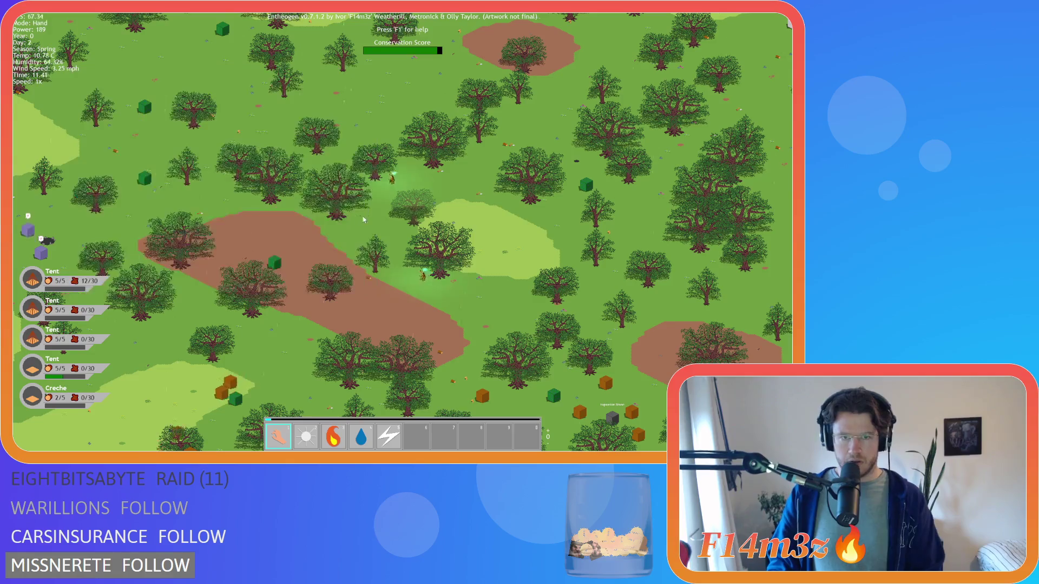
scroll(455, 281, "down", 3)
scroll(360, 194, "up", 3)
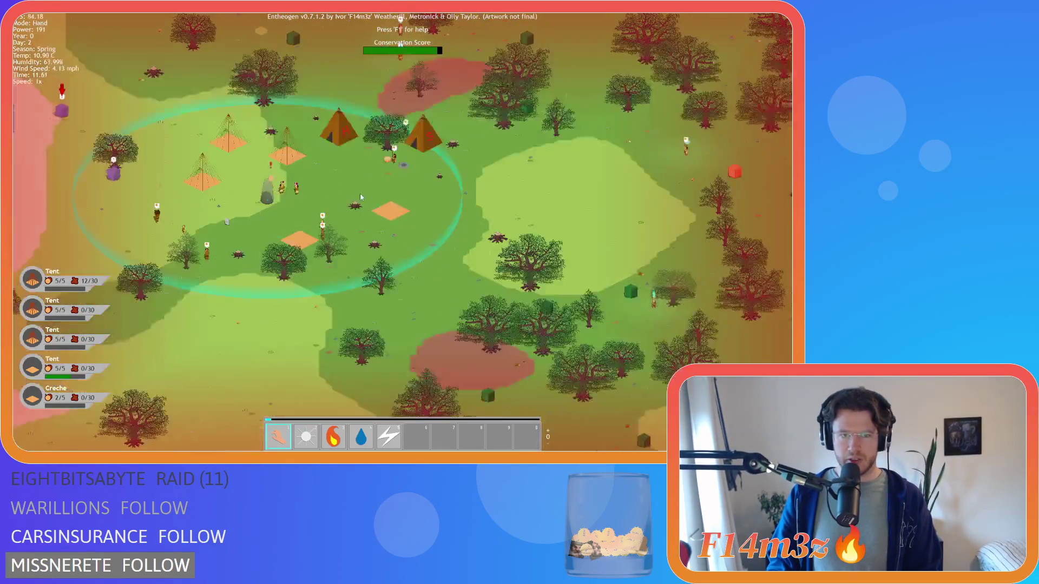
key("a")
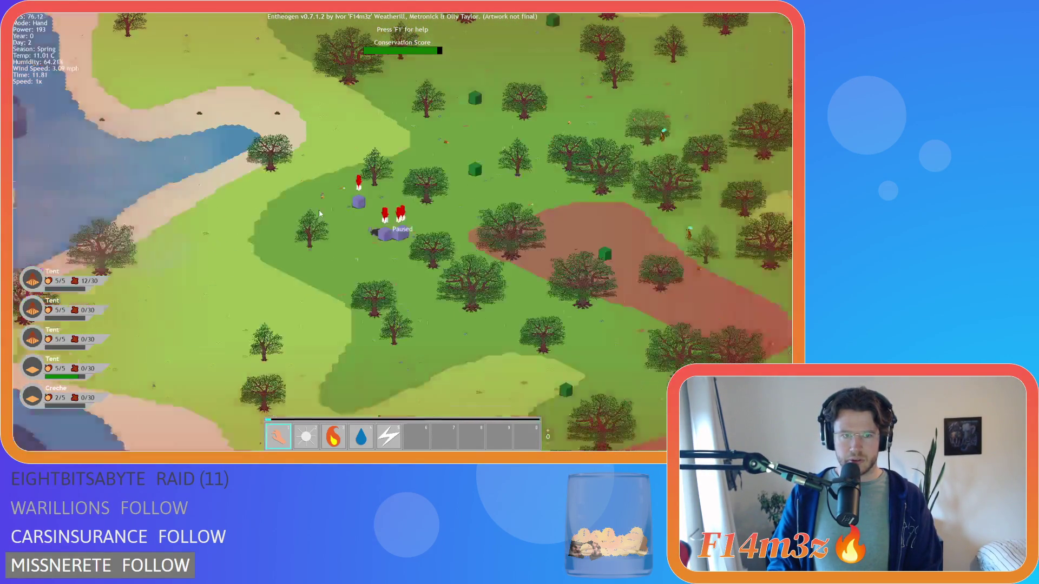
key("w")
key("d")
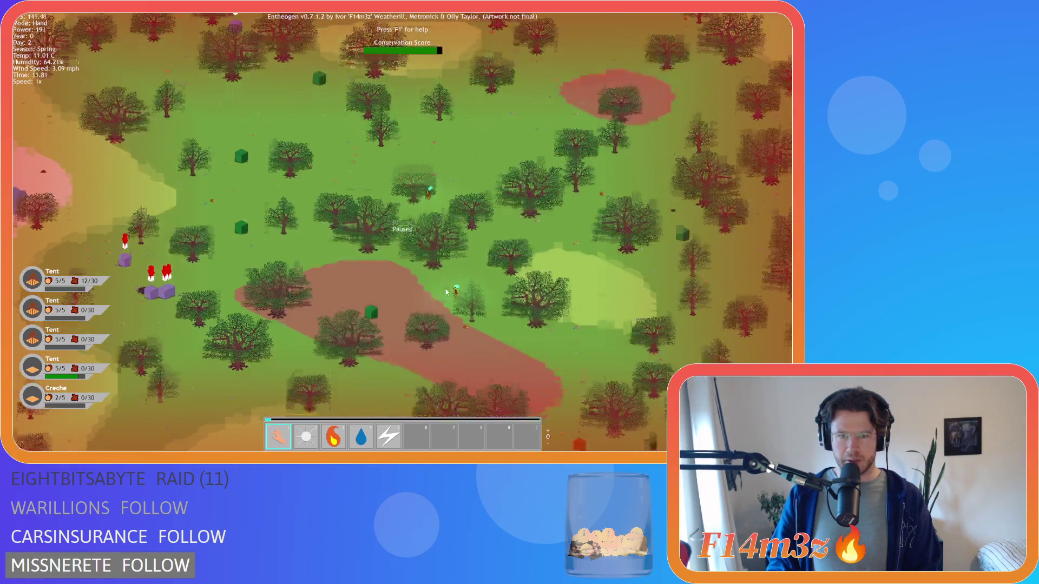
scroll(455, 295, "up", 3)
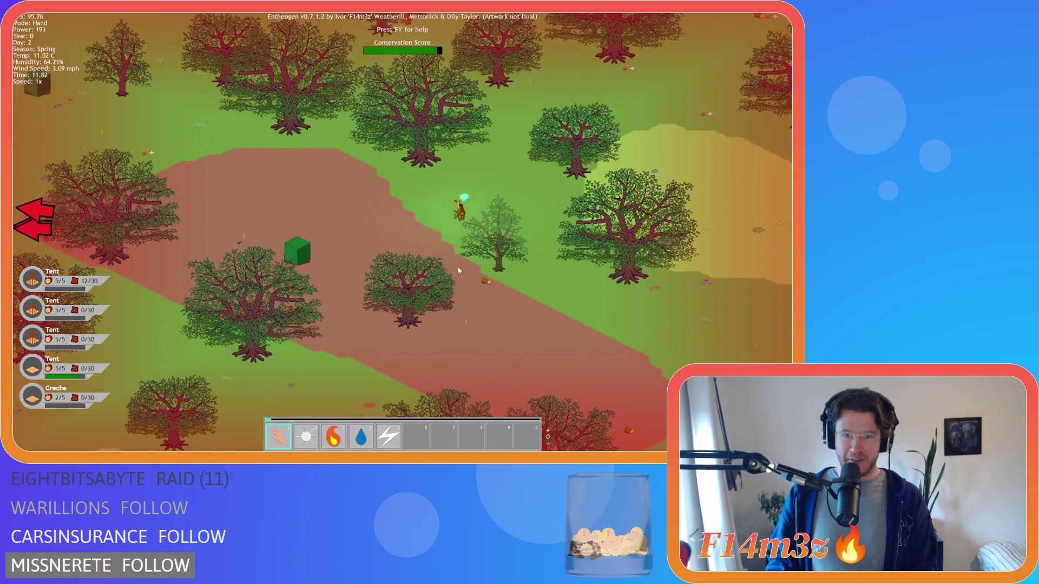
scroll(406, 271, "down", 5)
scroll(382, 219, "up", 4)
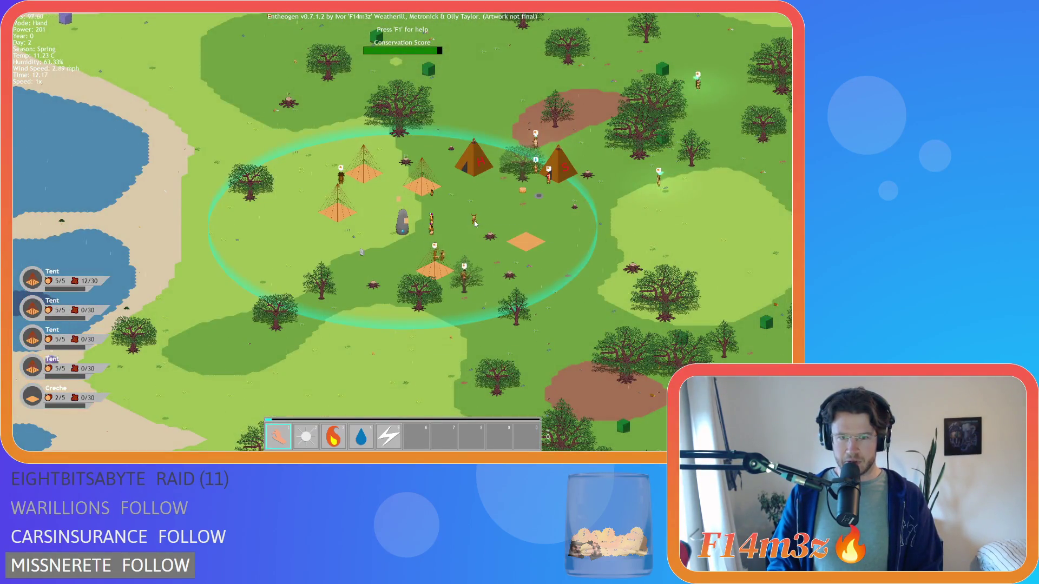
Pan right past the village and bring up the Tribe overview of followers.
key("d")
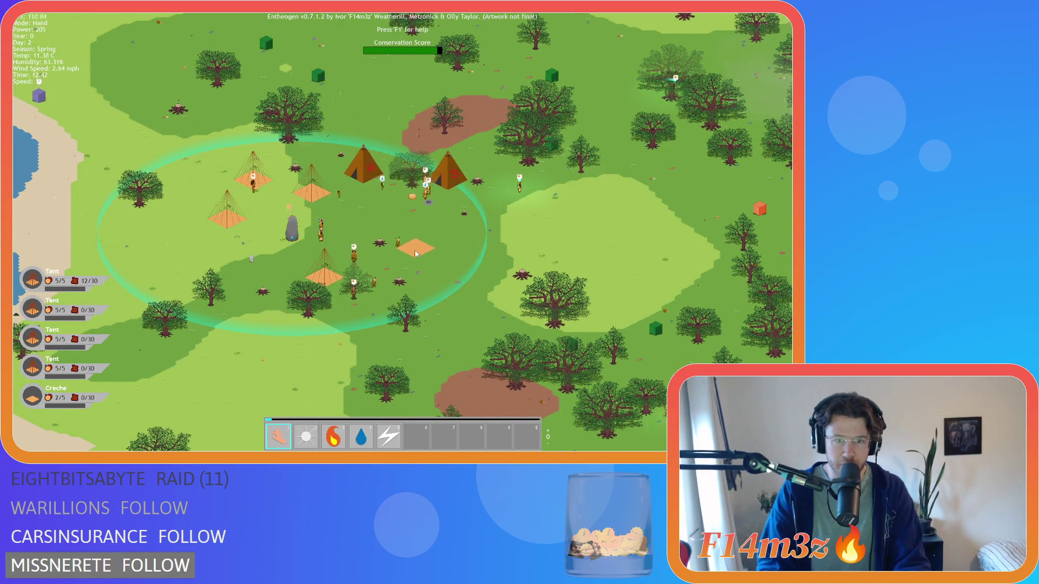
key("d")
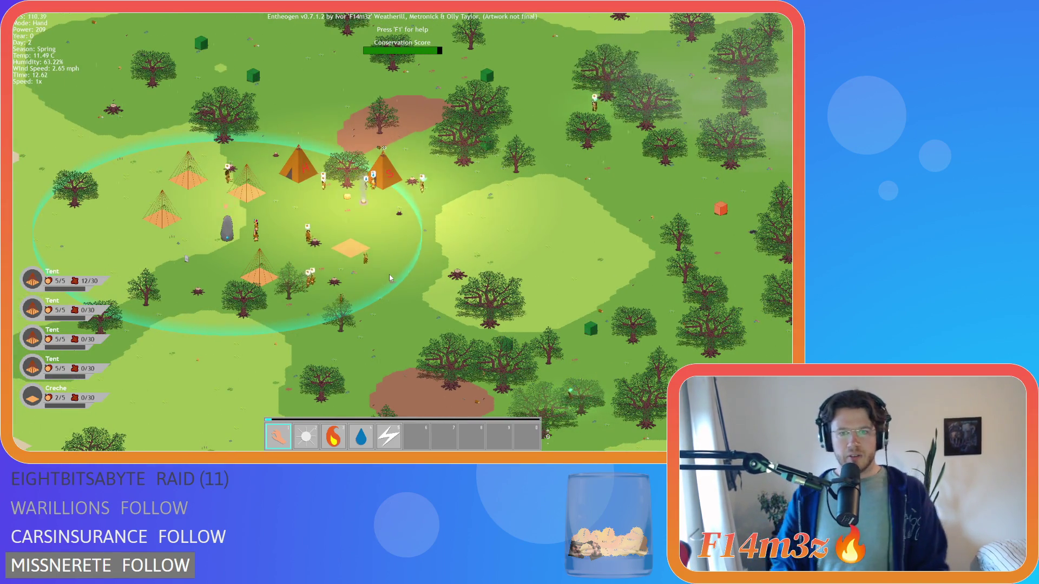
key("t")
key("t")
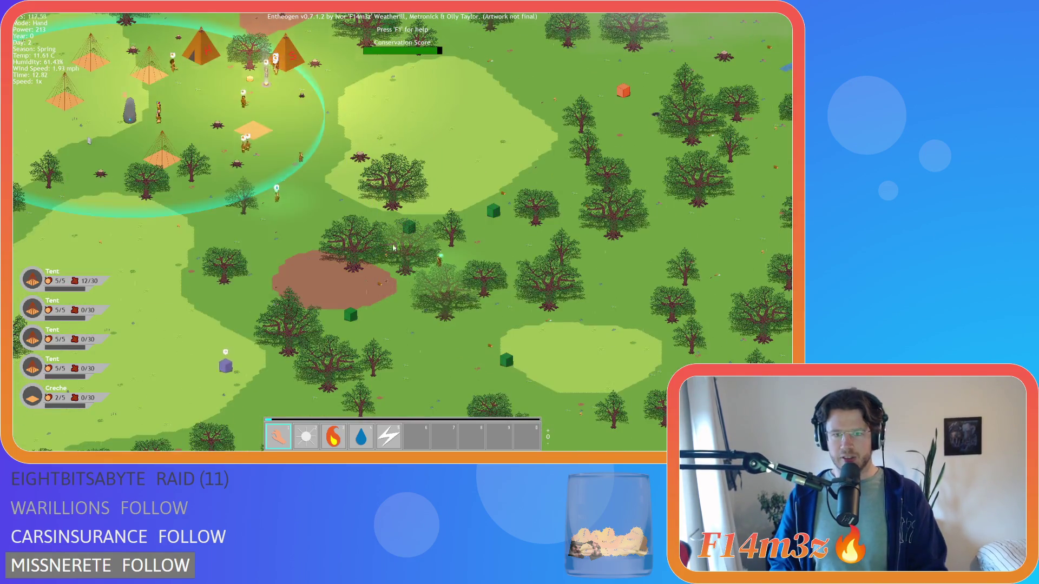
scroll(284, 205, "down", 5)
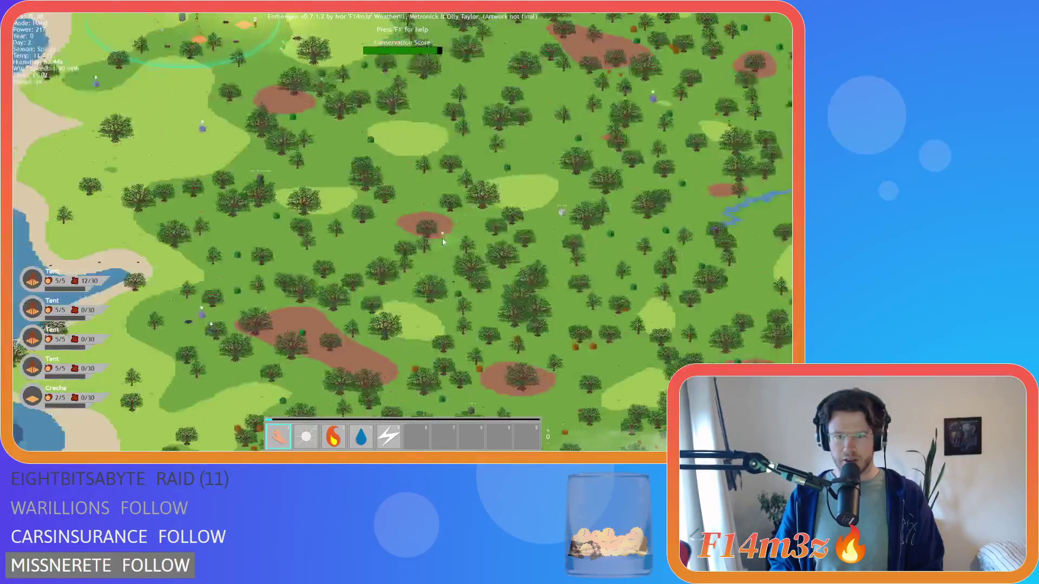
scroll(435, 188, "up", 5)
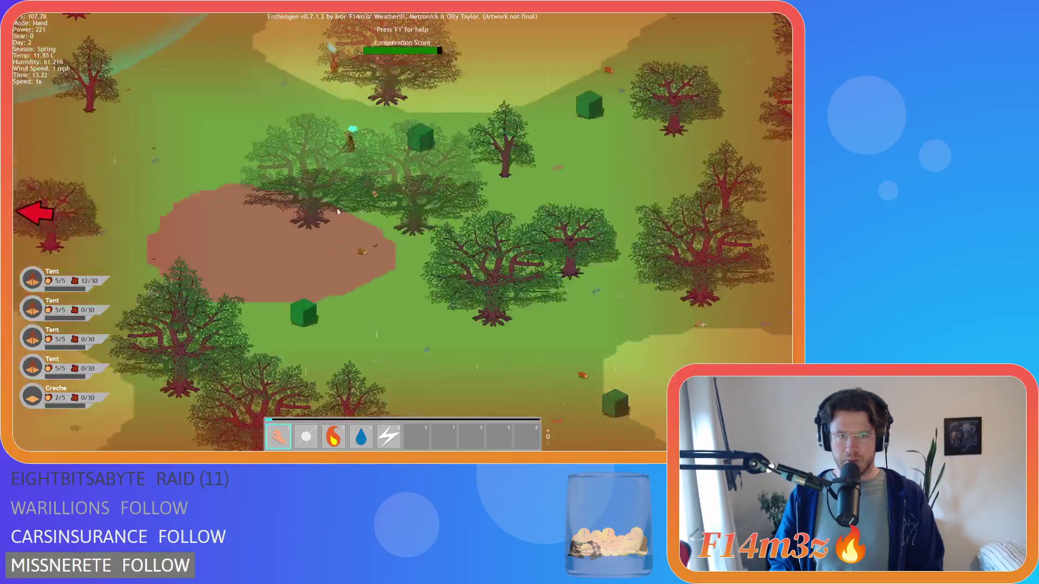
scroll(434, 187, "down", 5)
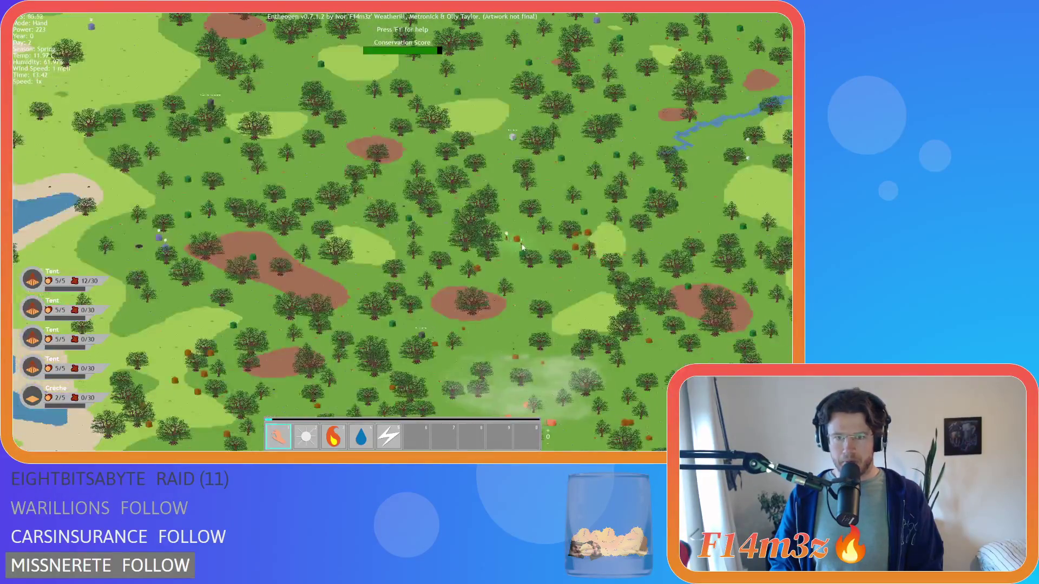
Zoom in on the villagers gathering among the orange resource crates in the forest.
key("a")
key("d")
scroll(555, 234, "up", 5)
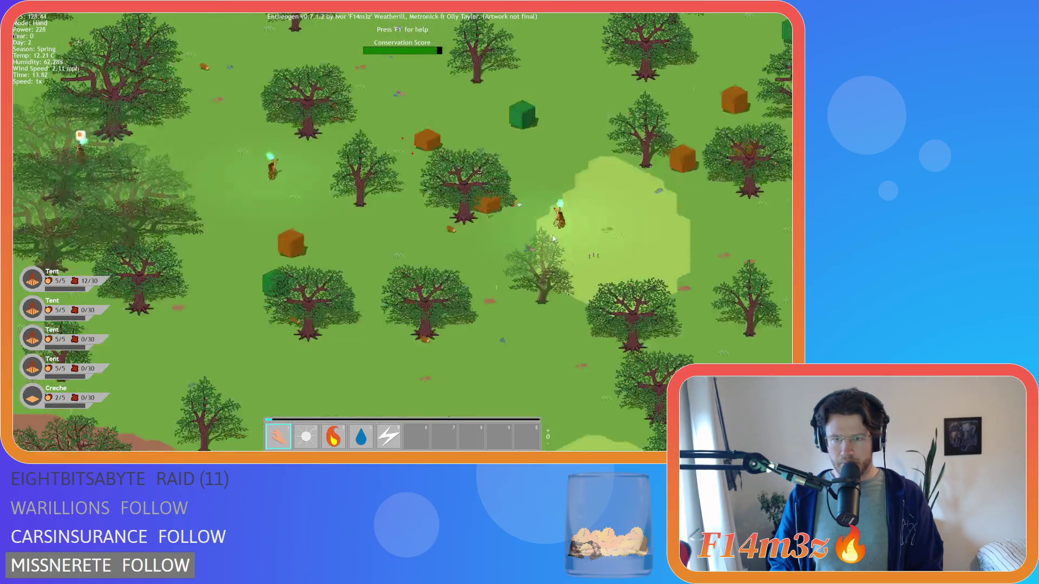
key("a")
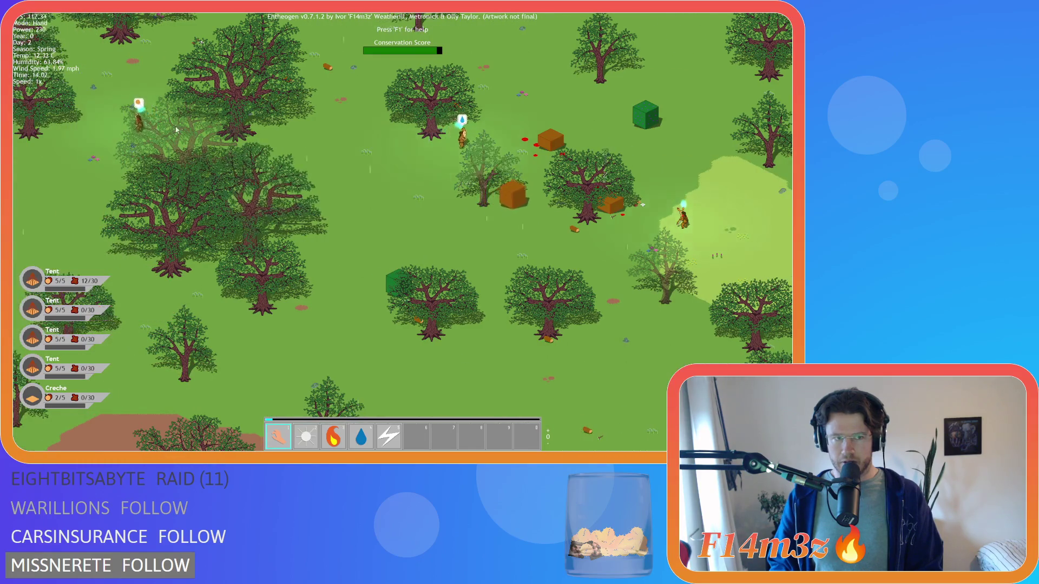